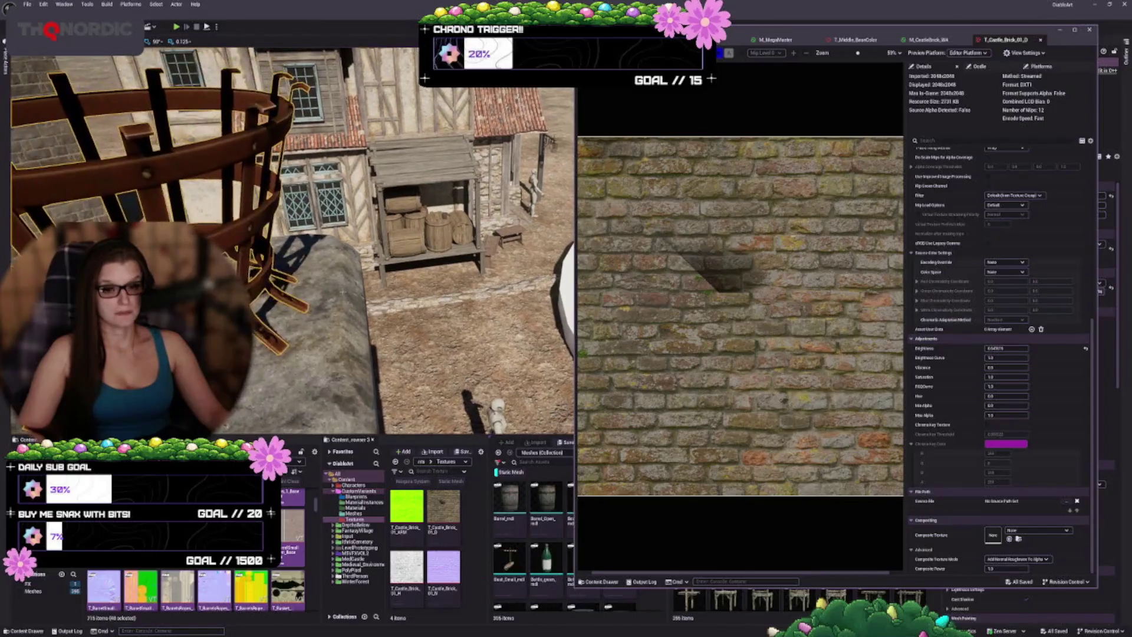
- Orbit and zoom the viewport around the iron basket, timber house, stall and village street
scroll(289, 236, "up", 5)
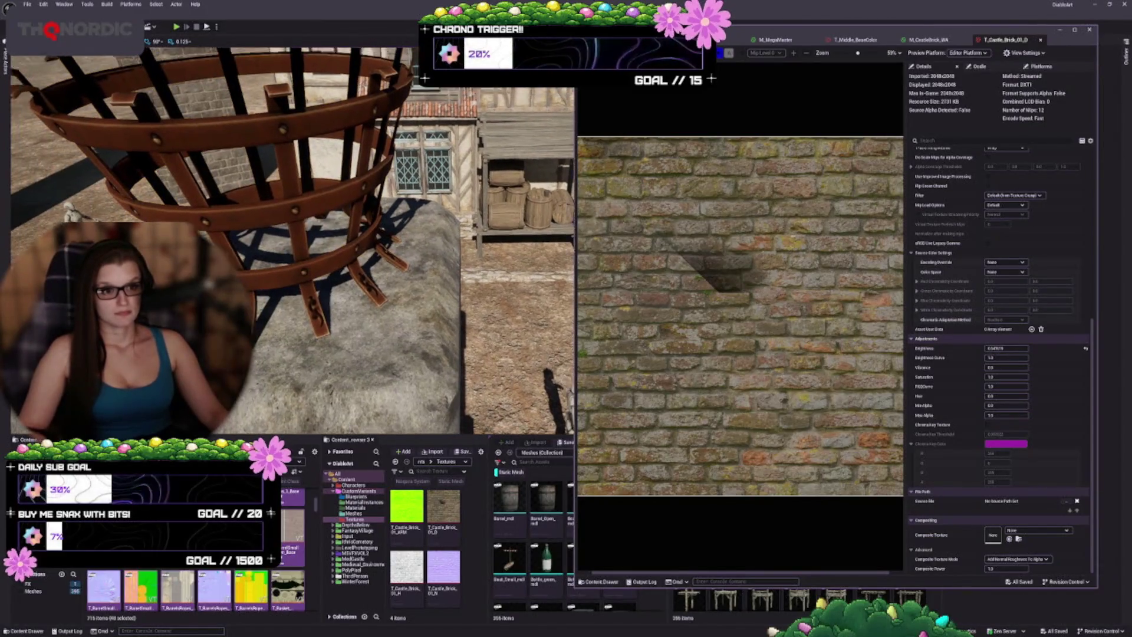
key("f")
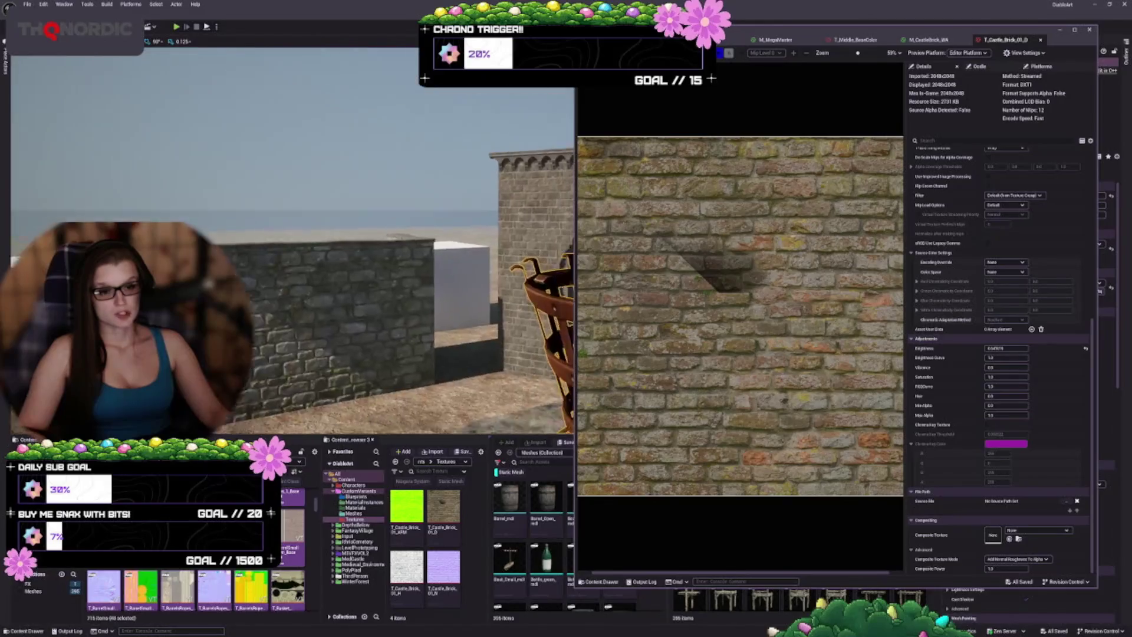
left_click_drag(289, 236, 413, 254)
scroll(292, 242, "up", 8)
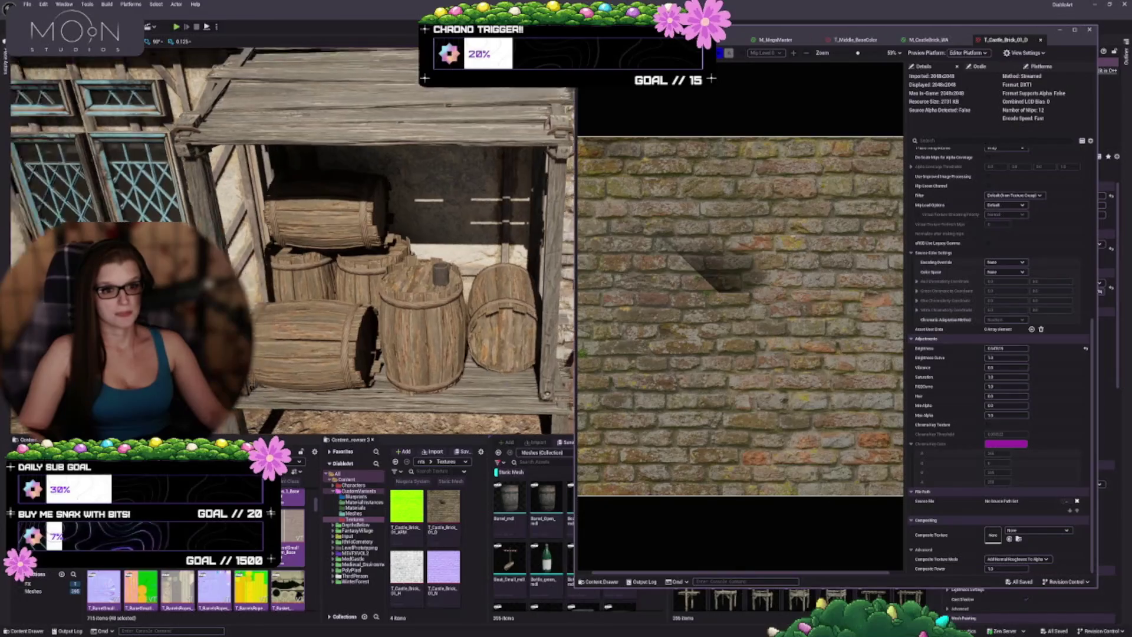
scroll(411, 327, "up", 4)
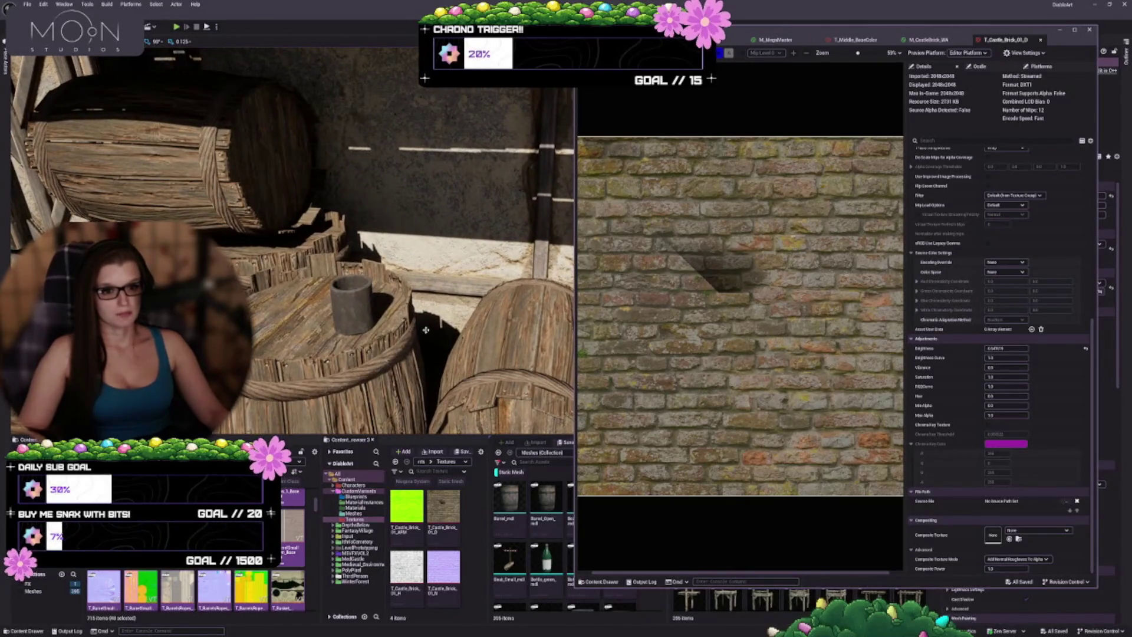
mouse_move(426, 329)
left_mouse_down()
mouse_move(377, 313)
mouse_move(270, 341)
left_mouse_up()
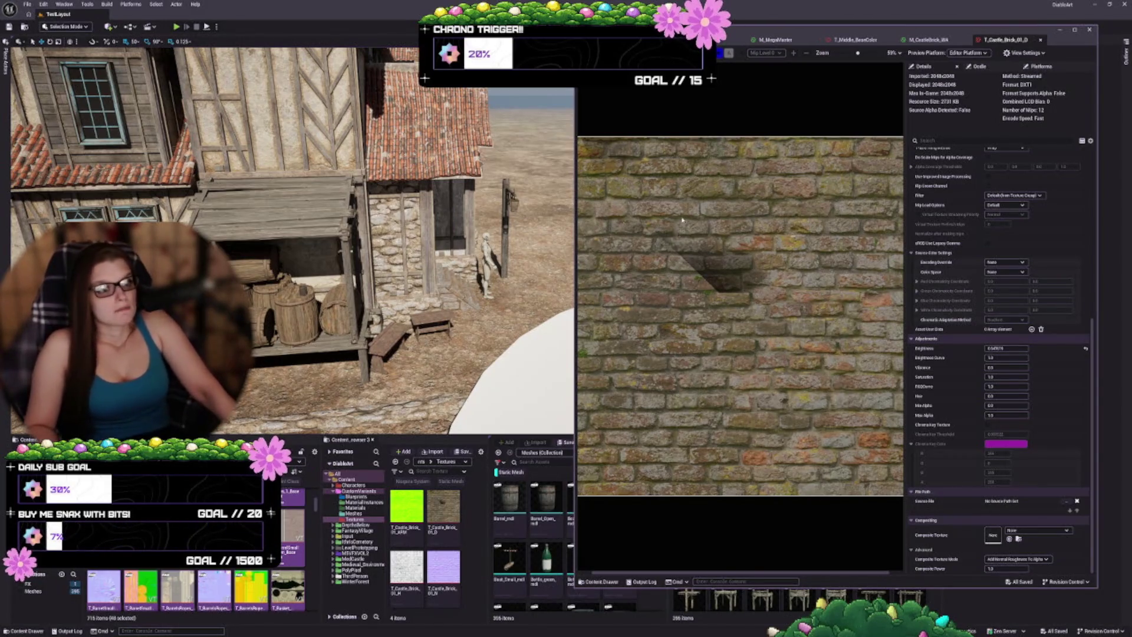
left_click_drag(354, 247, 224, 247)
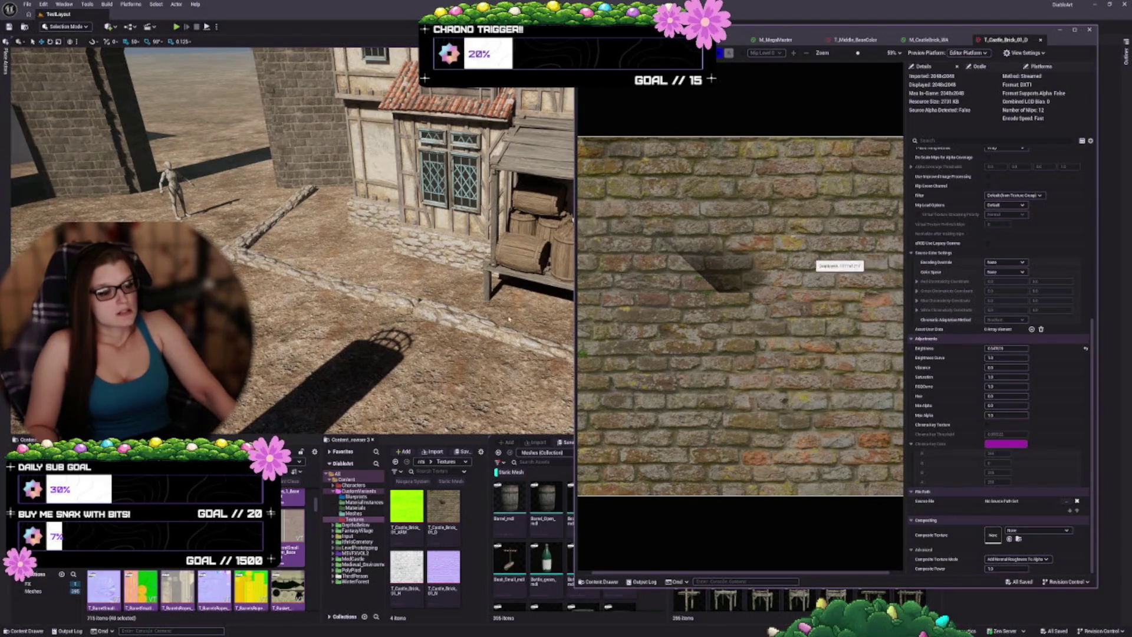
- Open the 72 selected textures together in the Property Matrix
scroll(195, 589, "up", 5)
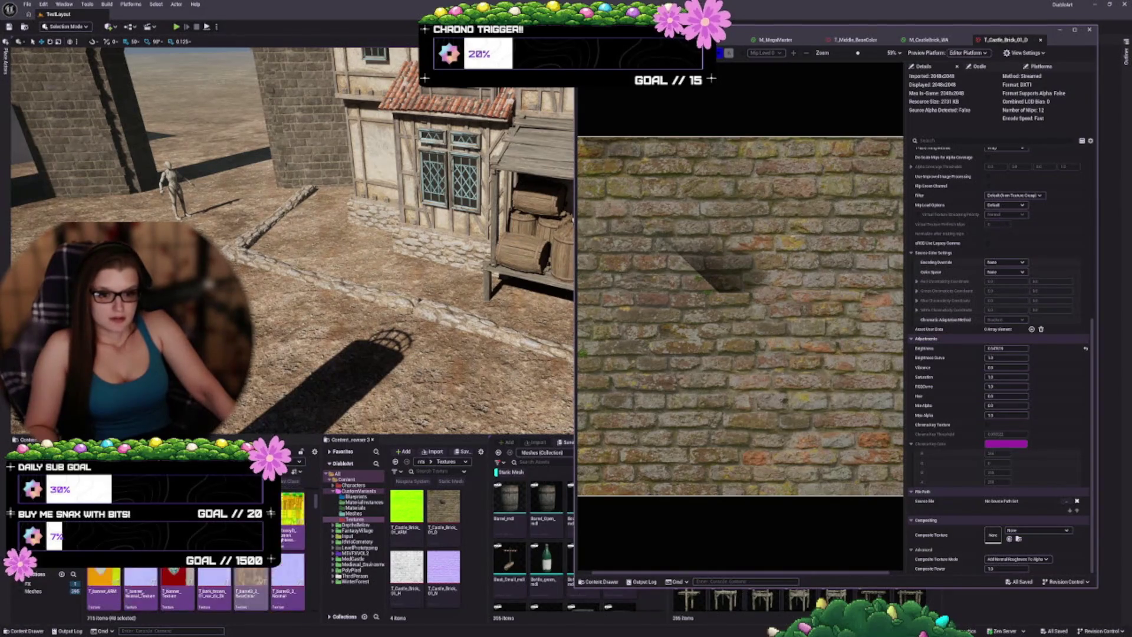
scroll(195, 589, "up", 5)
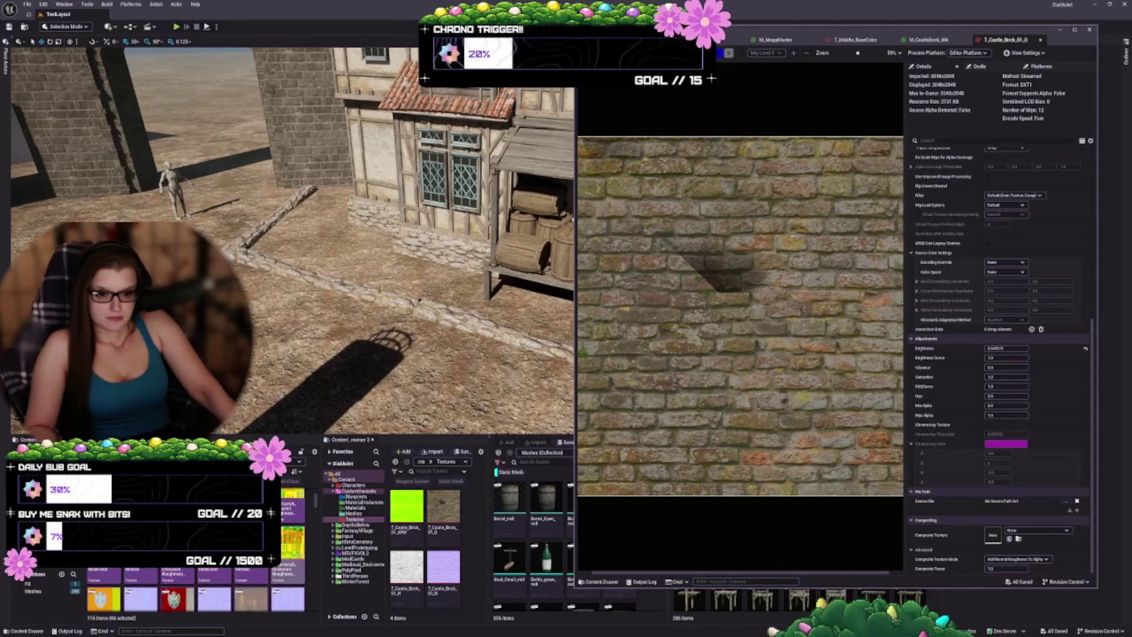
scroll(195, 589, "down", 5)
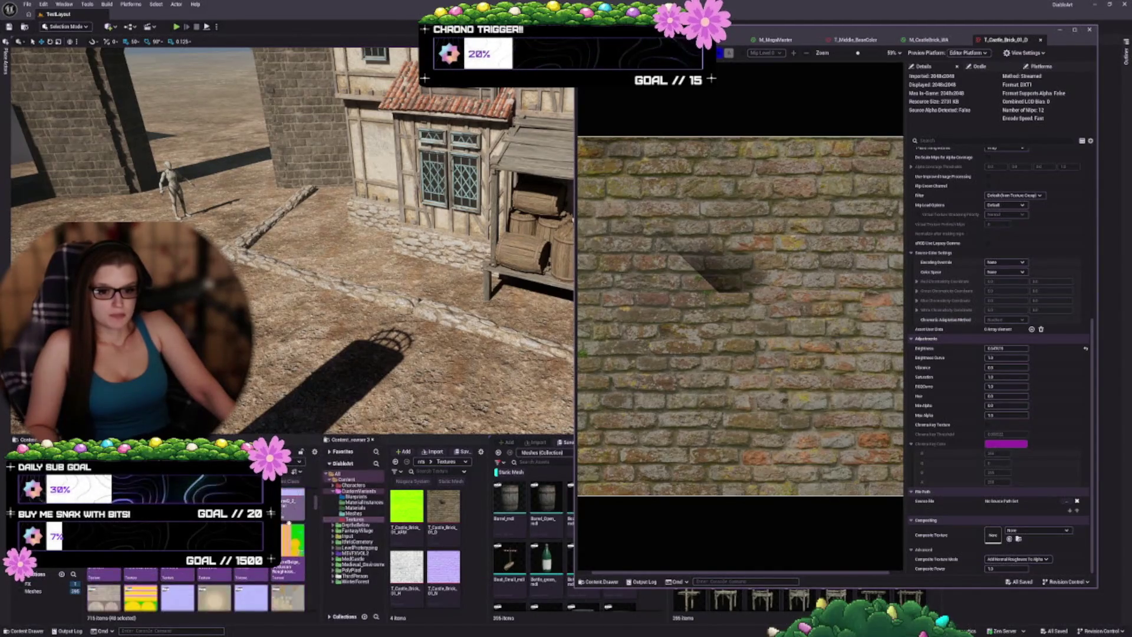
scroll(288, 523, "down", 5)
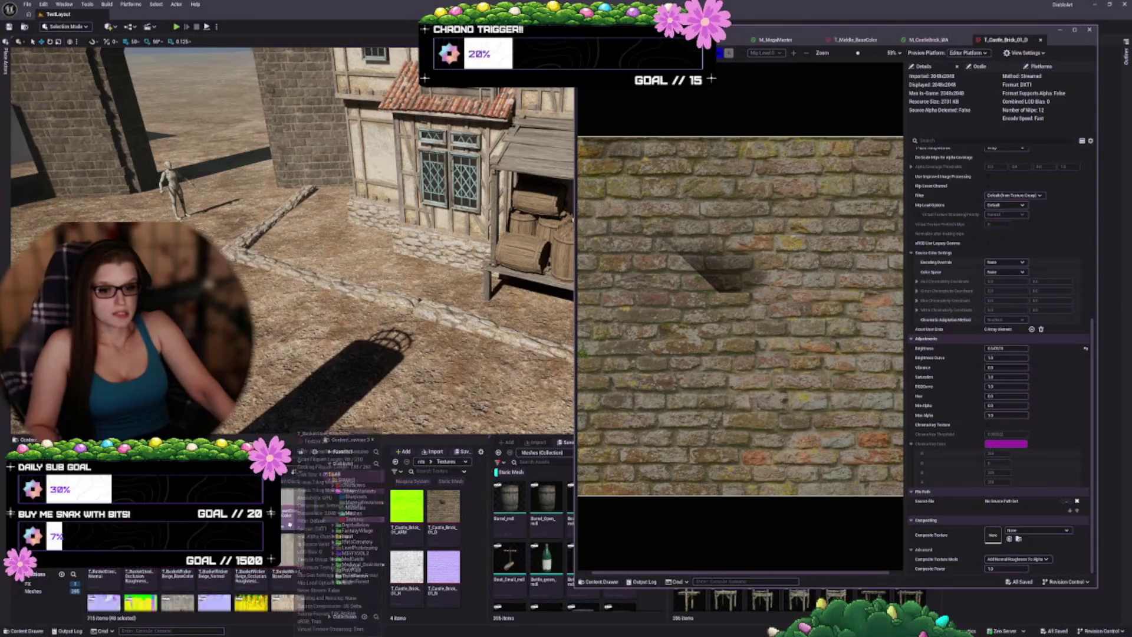
scroll(289, 524, "down", 5)
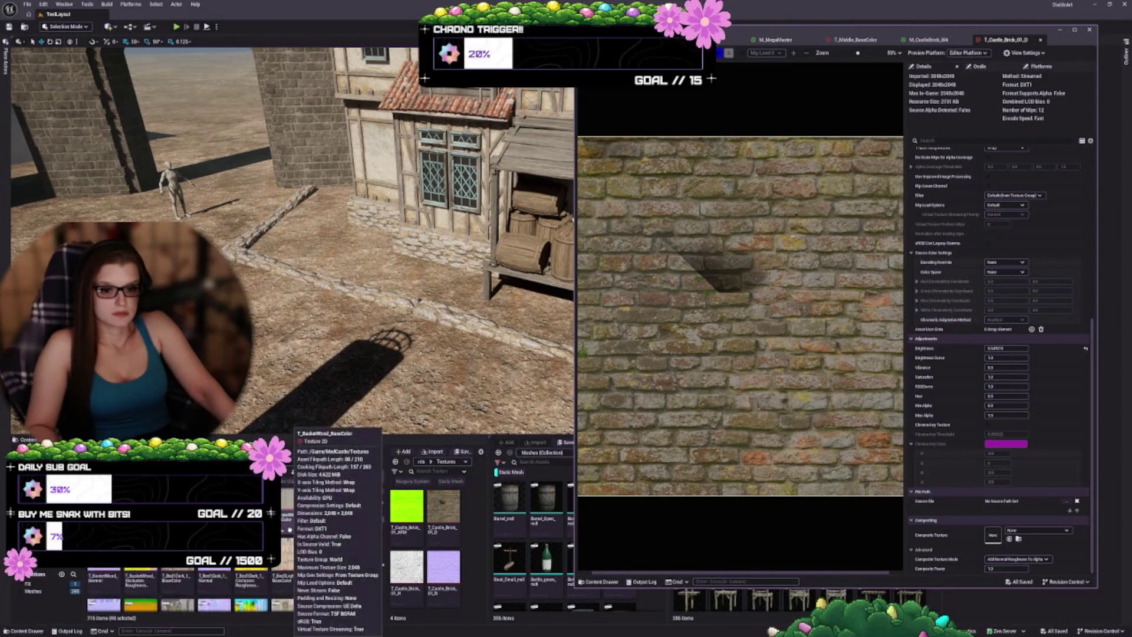
scroll(292, 590, "down", 5)
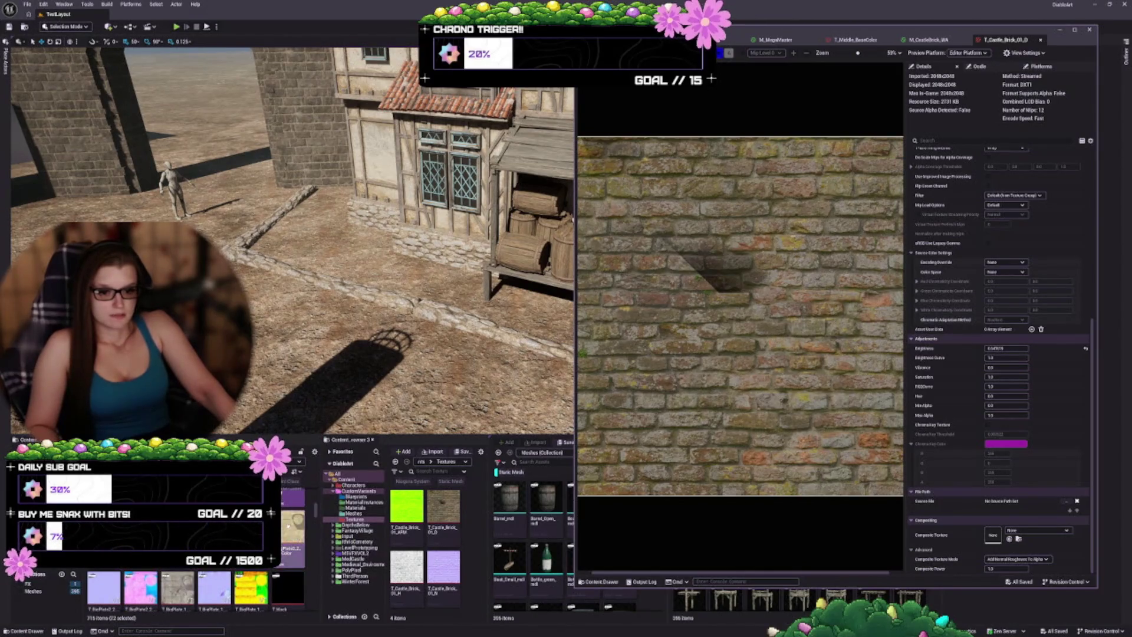
right_click(289, 540)
mouse_move(330, 379)
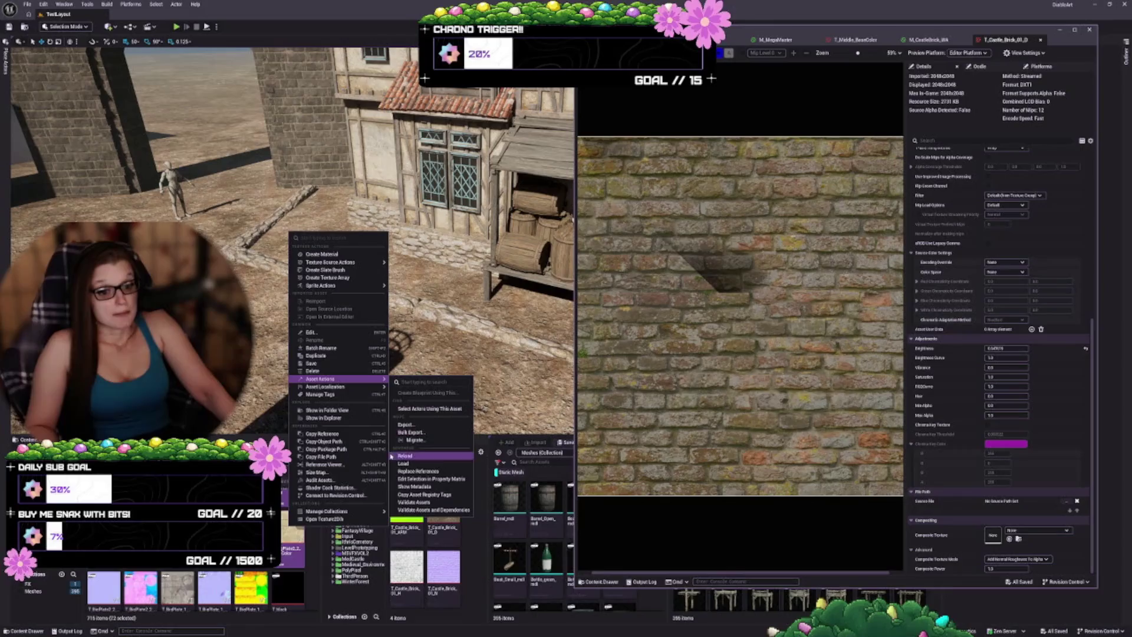
left_click(430, 479)
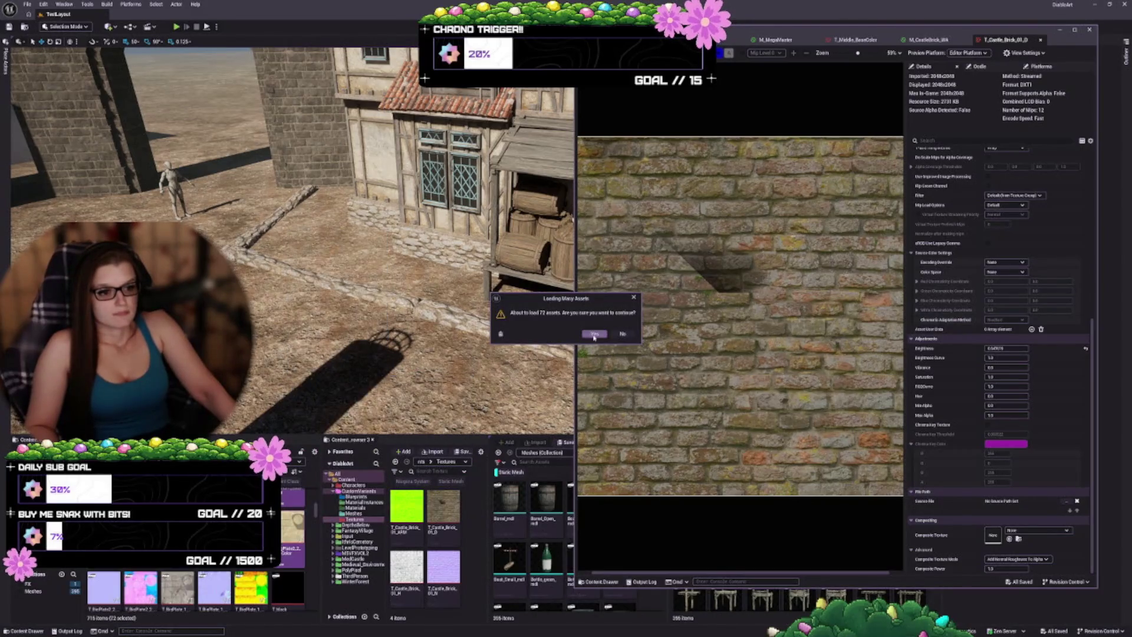
left_click(594, 335)
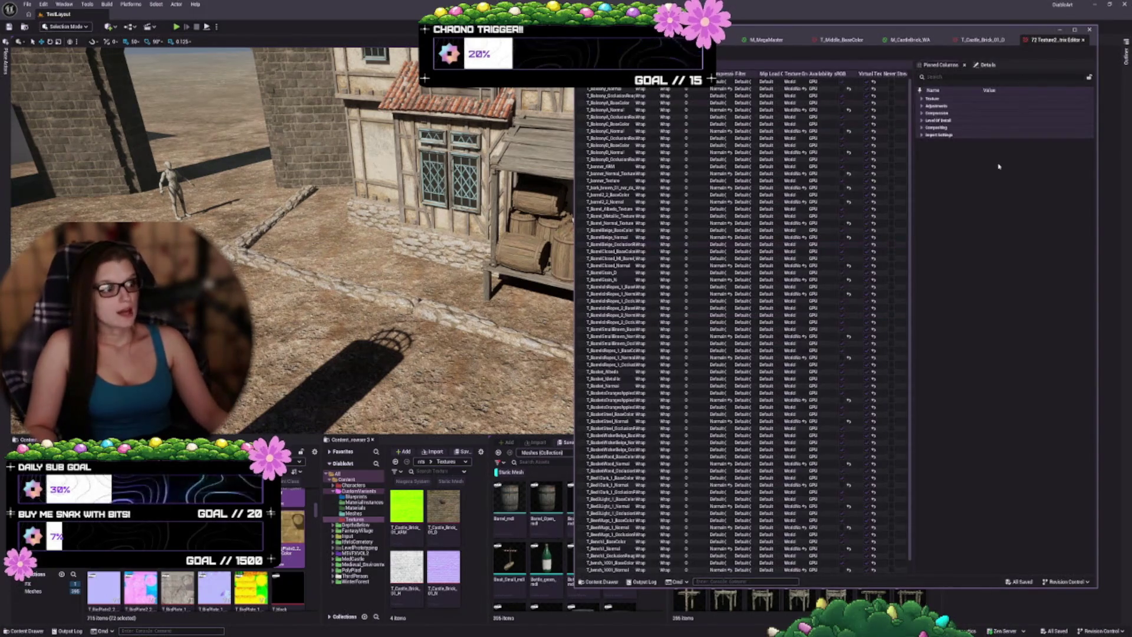
- Change the Texture setting on all 72 textures, save them and close the matrix
left_click(922, 98)
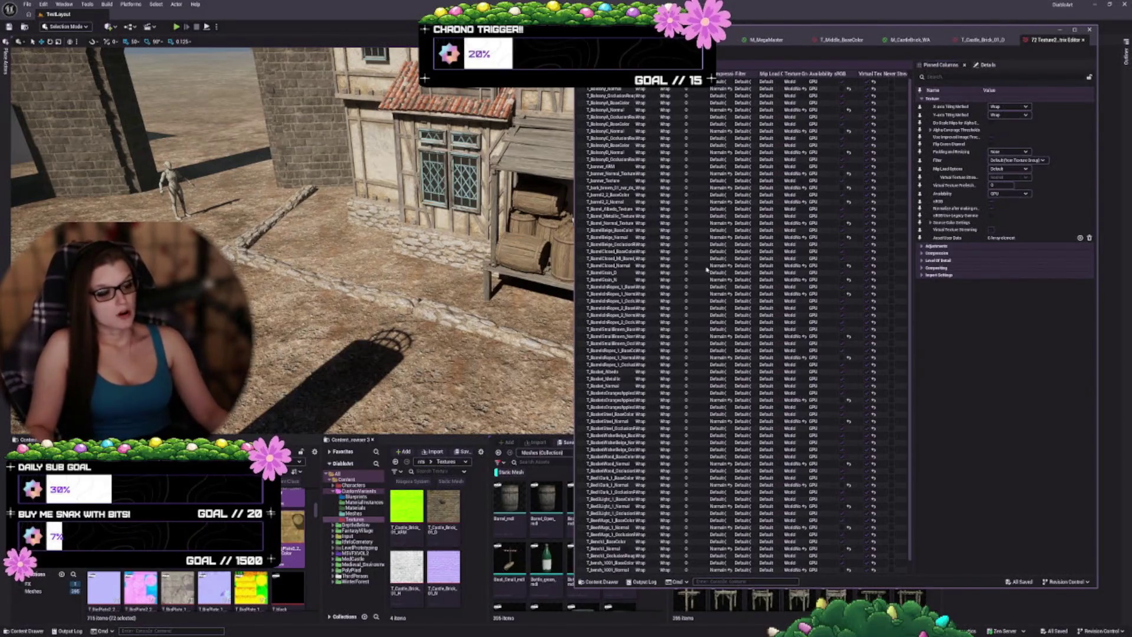
left_click(657, 164)
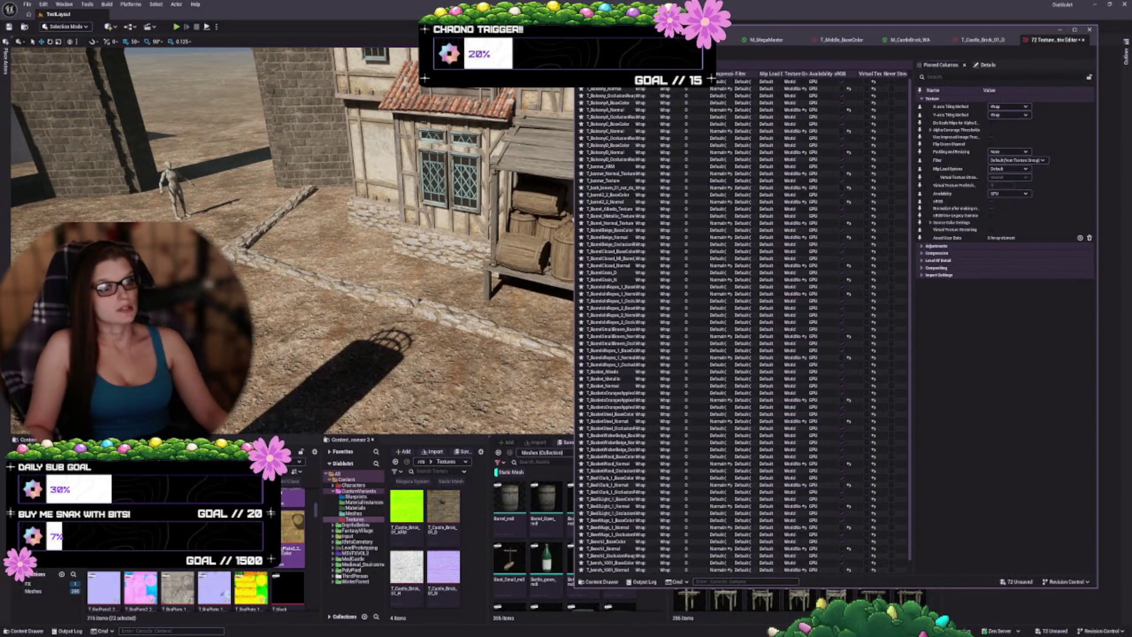
key("ctrl+s")
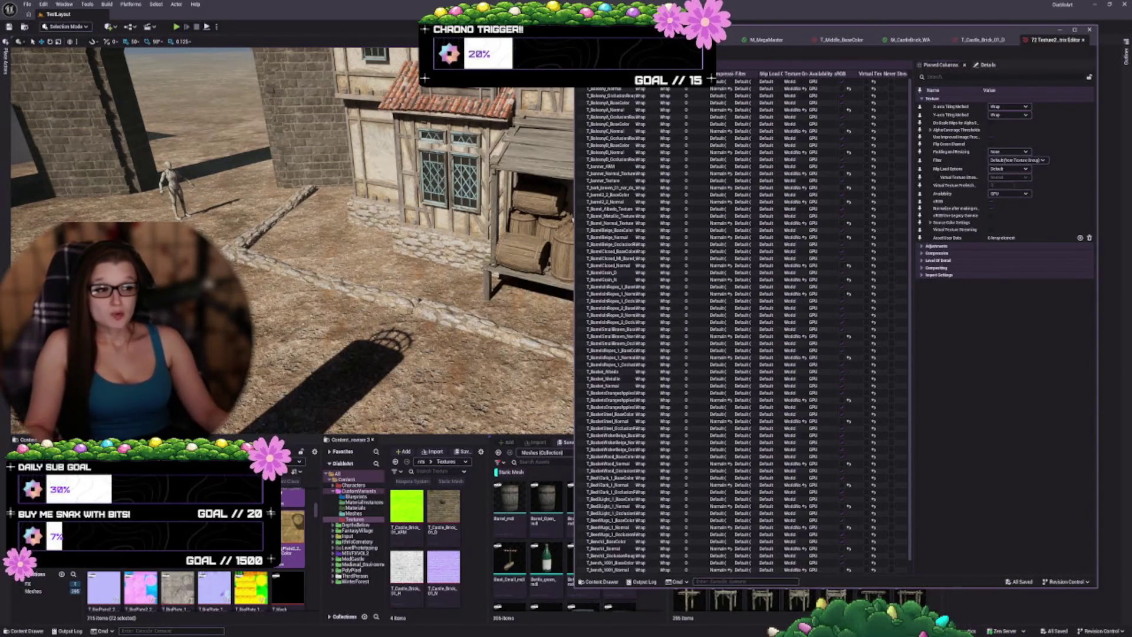
left_click(1082, 40)
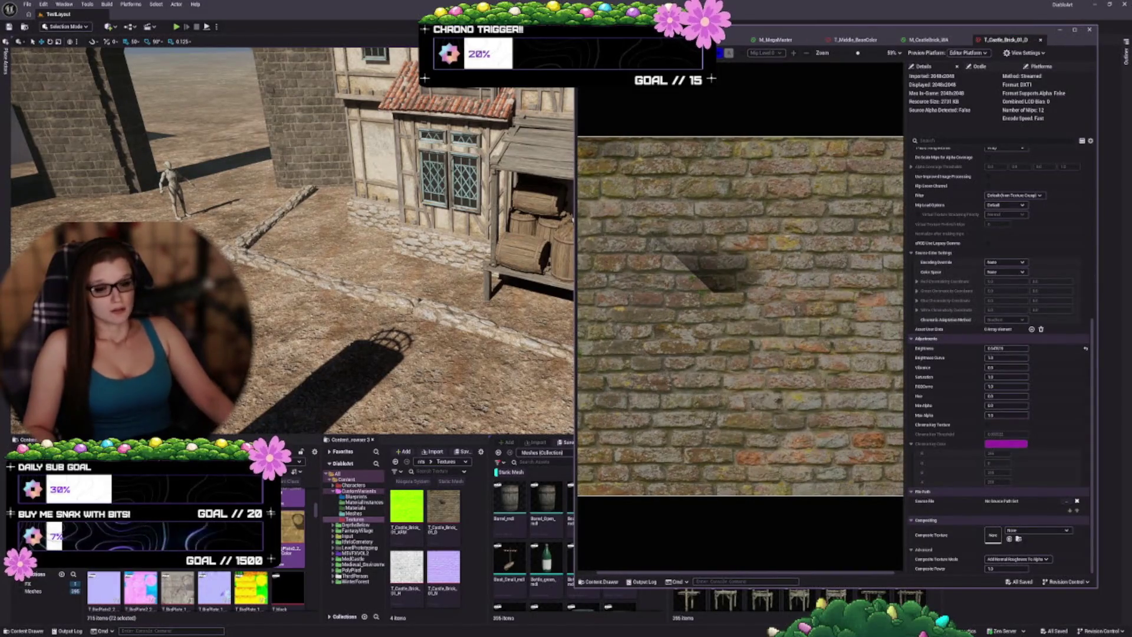
- Select 102 textures from T_Bottom_Normal2 onward and open them in the Property Matrix
scroll(194, 583, "down", 2)
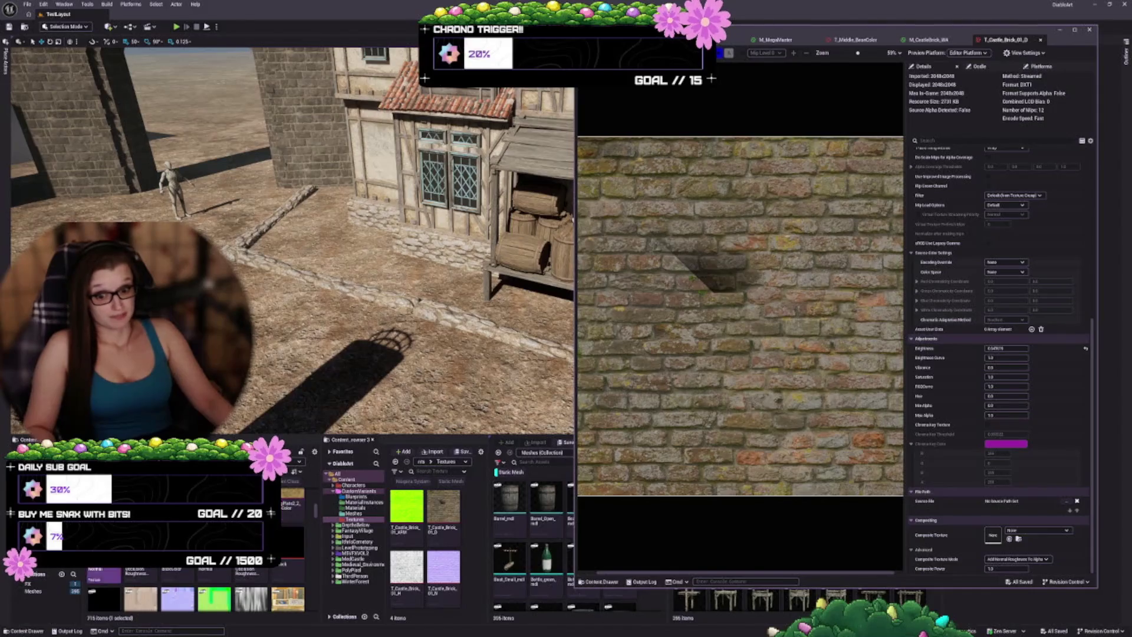
left_click(251, 584)
scroll(195, 589, "down", 8)
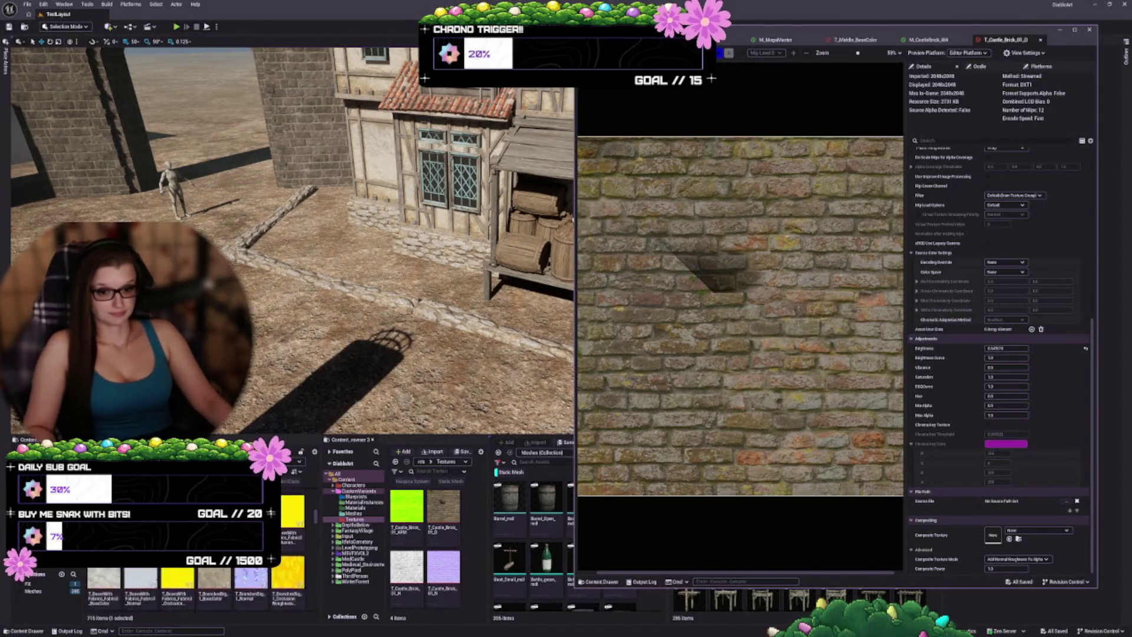
scroll(195, 589, "down", 6)
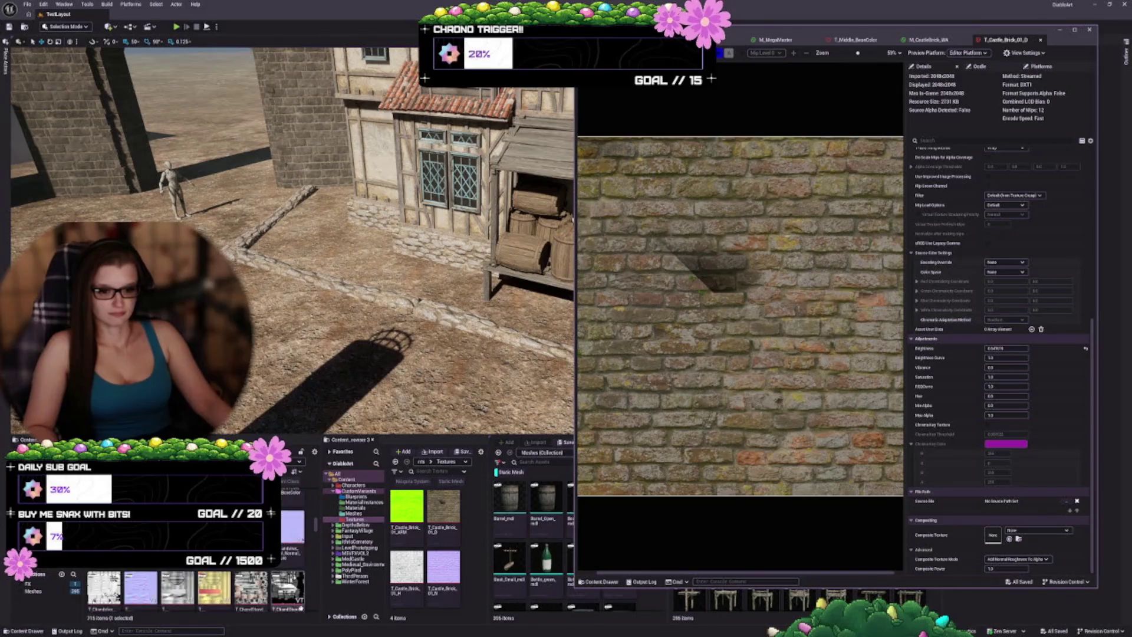
left_click(288, 587, "shift")
right_click(283, 598)
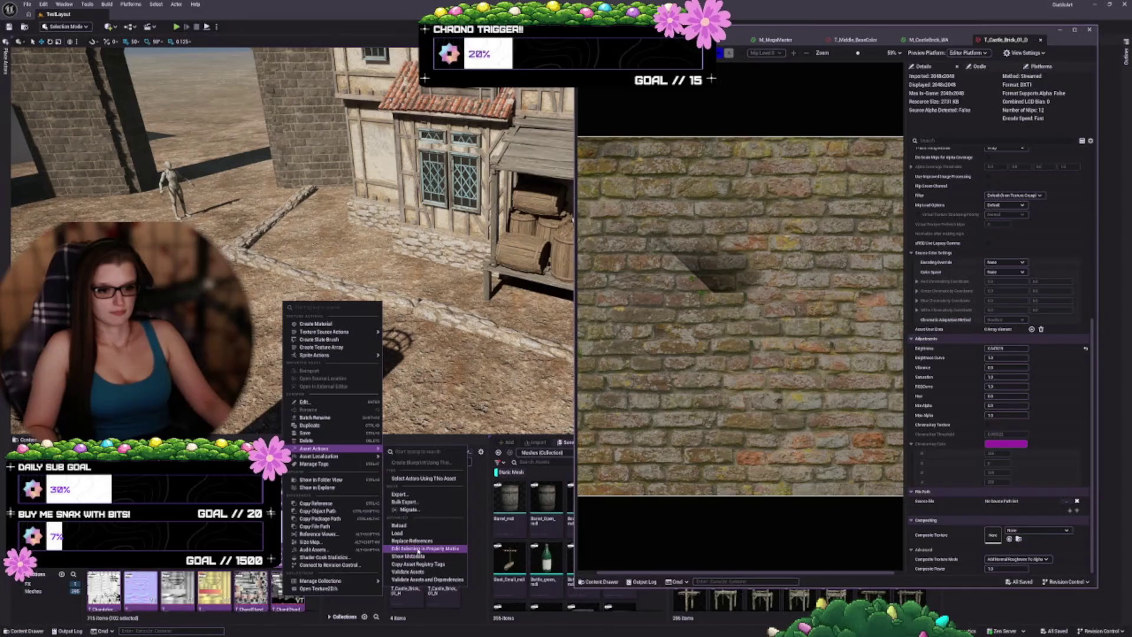
left_click(318, 588)
left_click(591, 334)
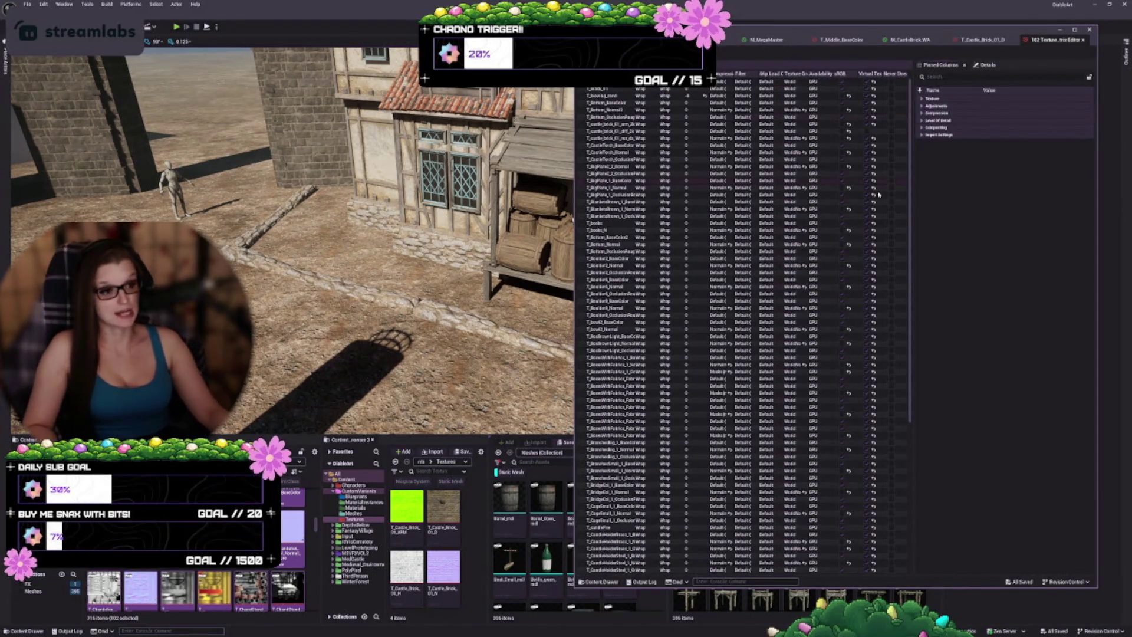
- Toggle Virtual Texture Streaming for all 102 textures and save them
left_click(924, 99)
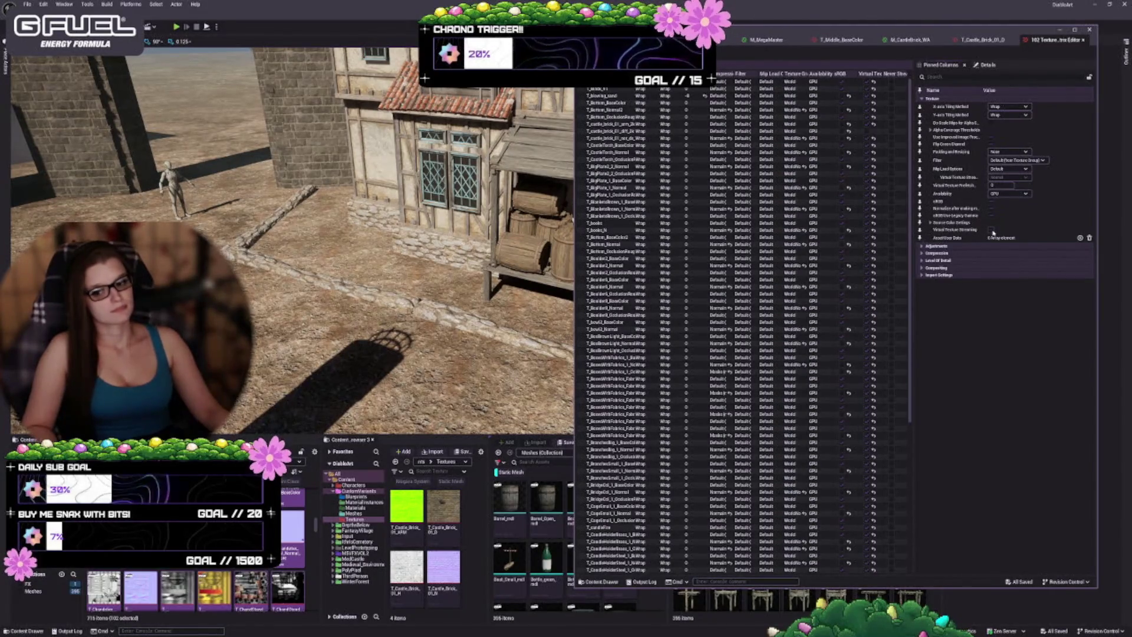
left_click(992, 230)
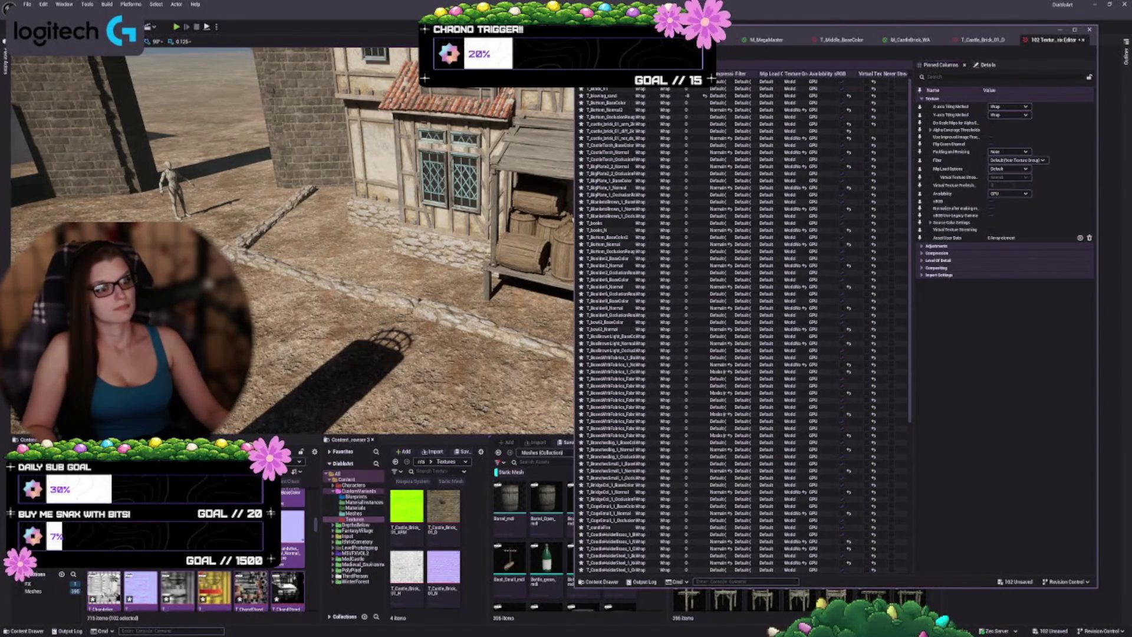
key("ctrl+s")
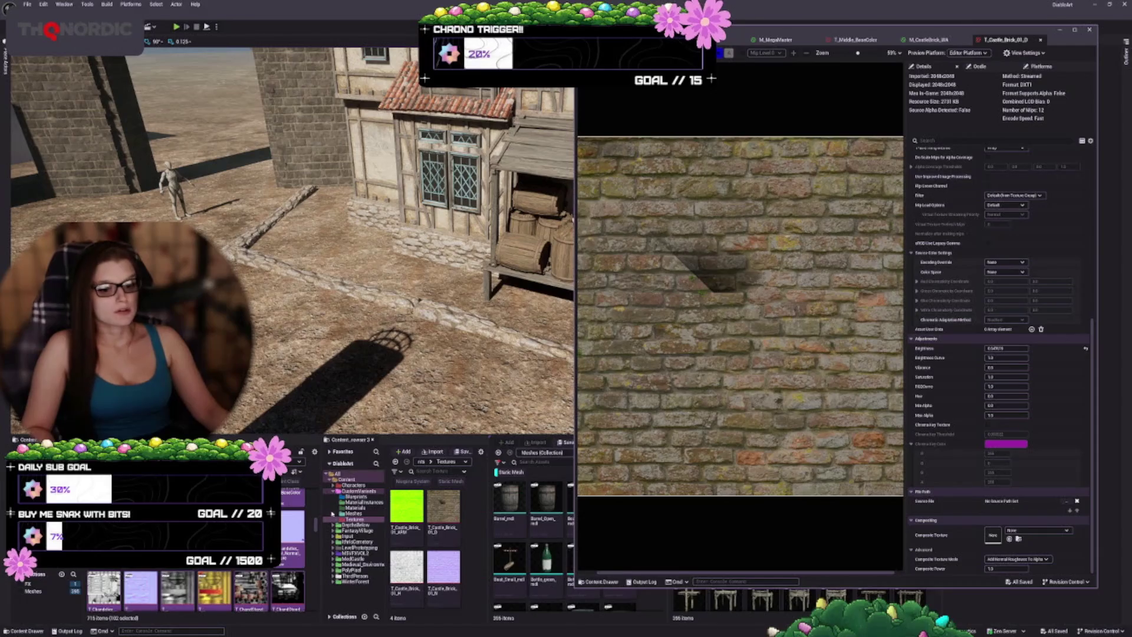
- Select a batch of textures starting at T_ChimneyRed_1_Normal
scroll(194, 589, "down", 10)
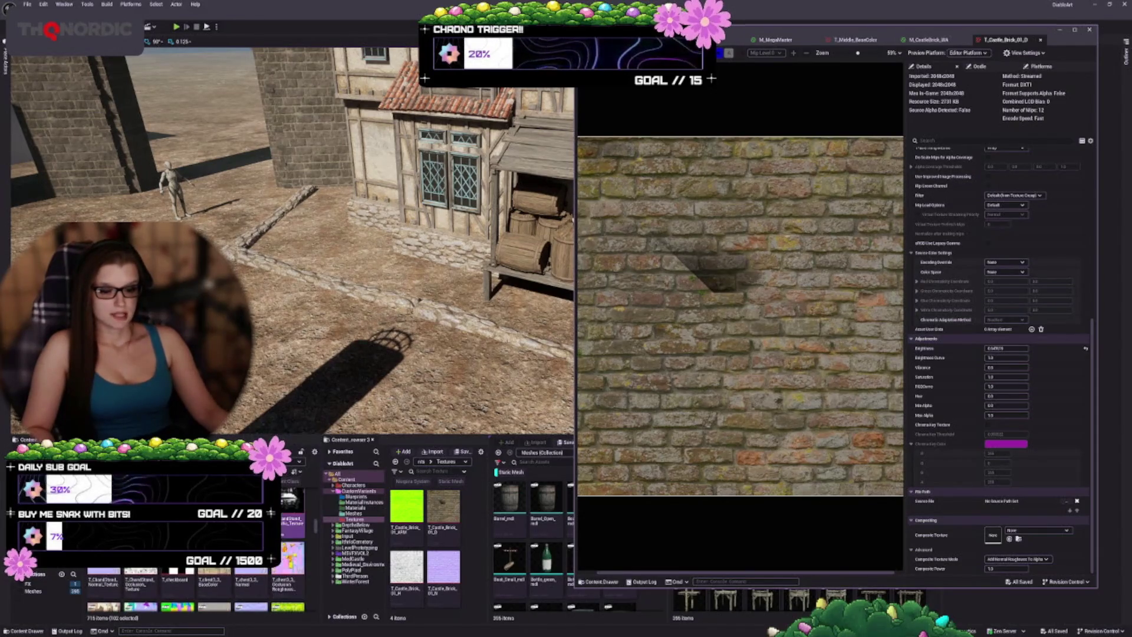
scroll(194, 590, "down", 3)
left_click(251, 584)
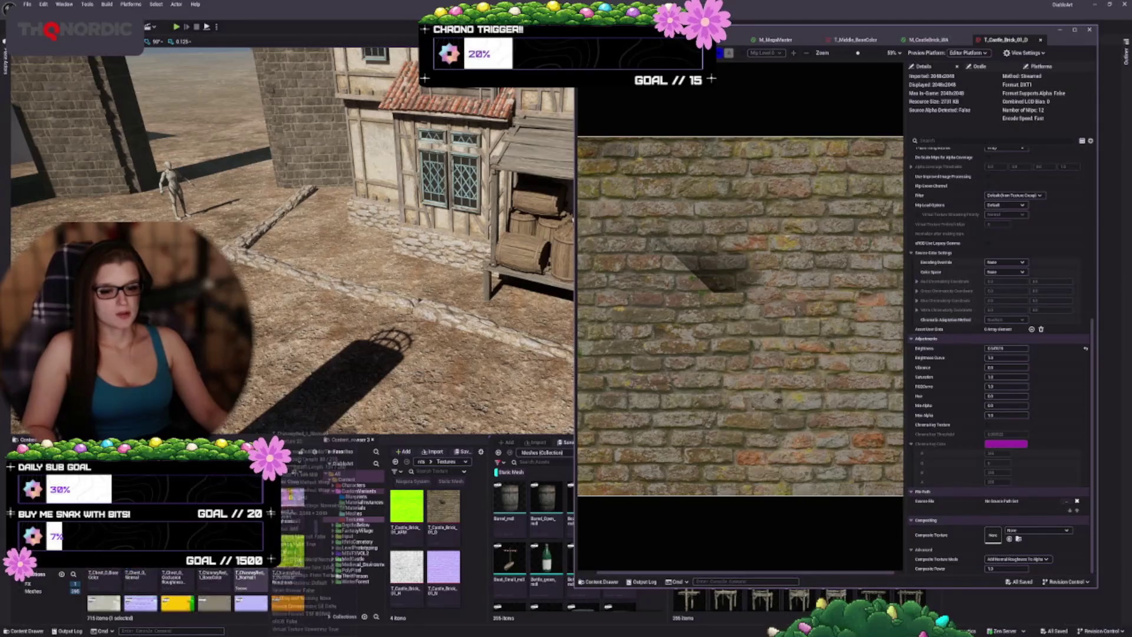
scroll(195, 590, "down", 5)
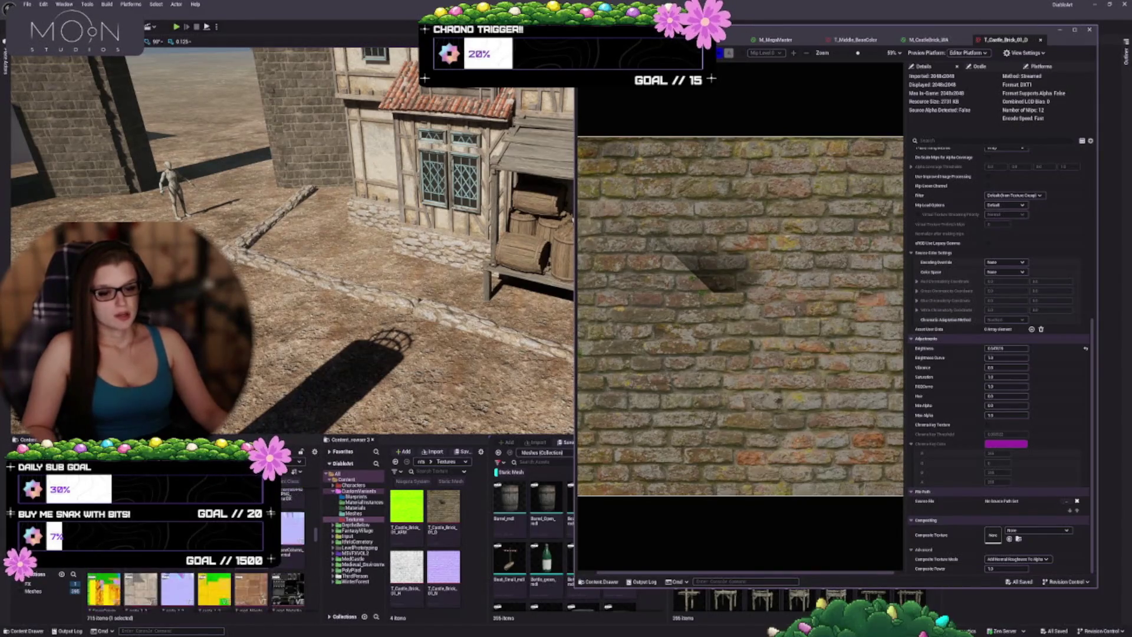
scroll(195, 590, "down", 5)
left_click(288, 602, "shift")
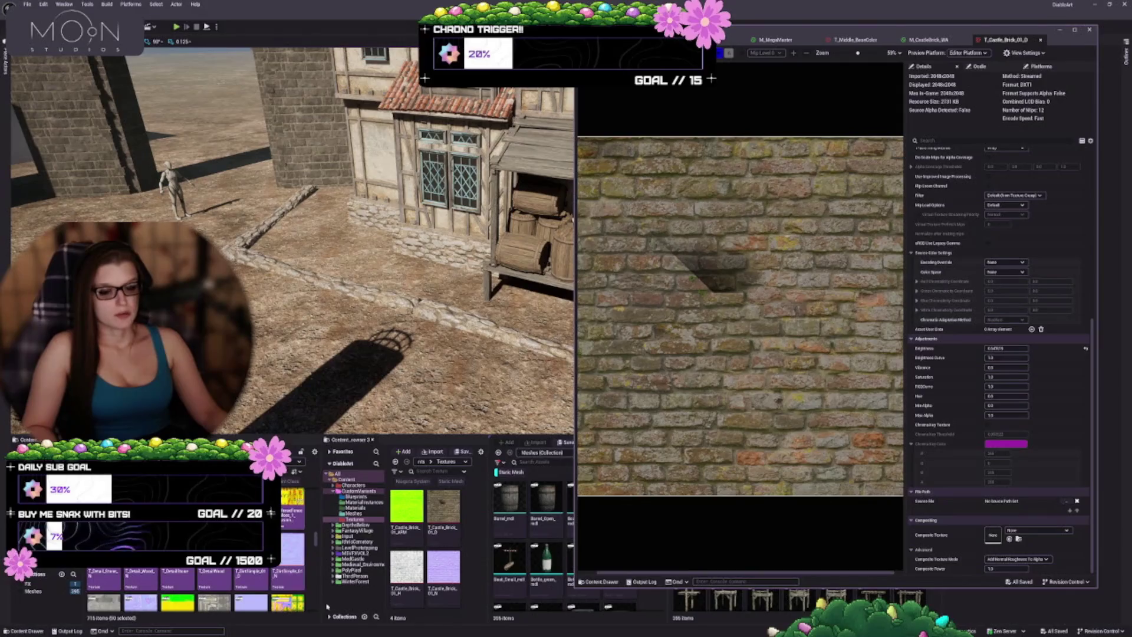
- Open the batch in the Property Matrix, expand Texture settings and save the edits
right_click(290, 570)
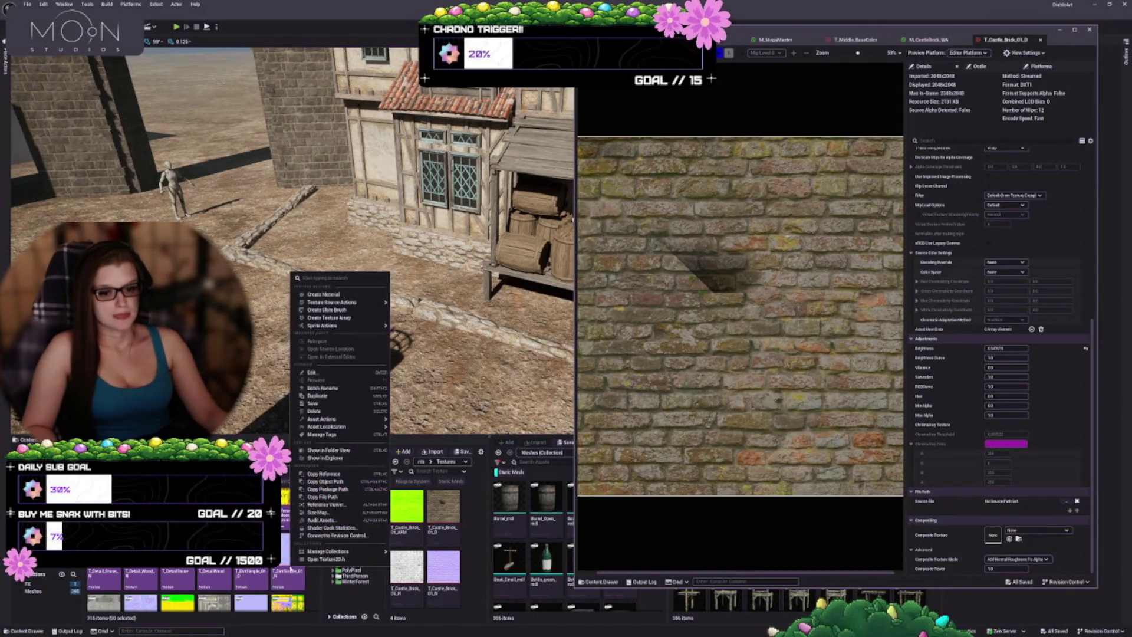
mouse_move(346, 421)
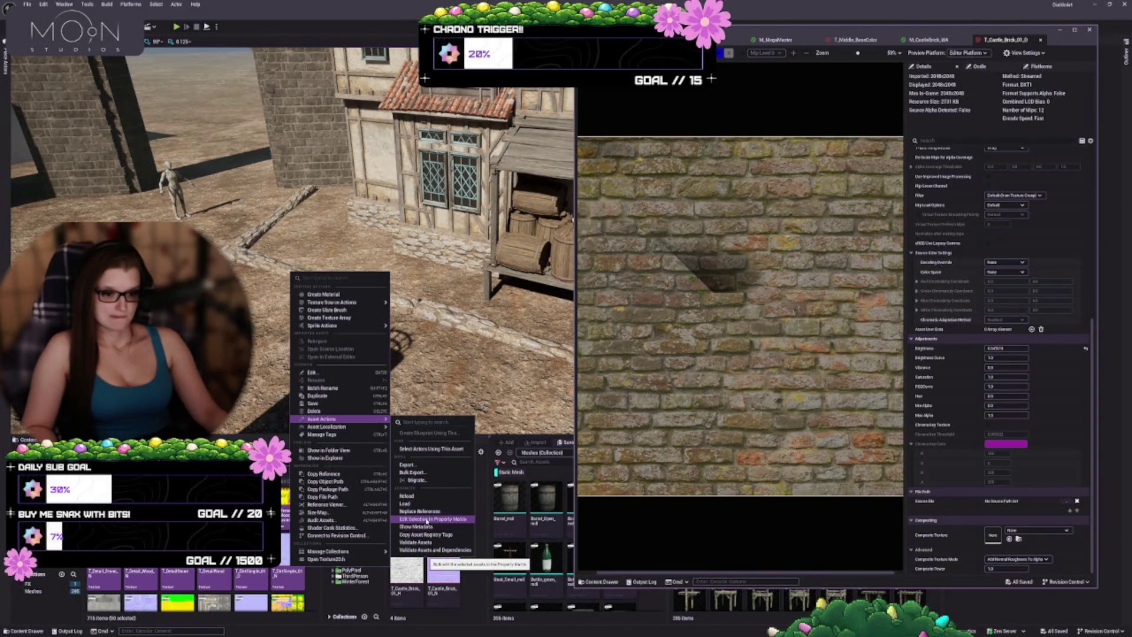
left_click(427, 519)
left_click(595, 334)
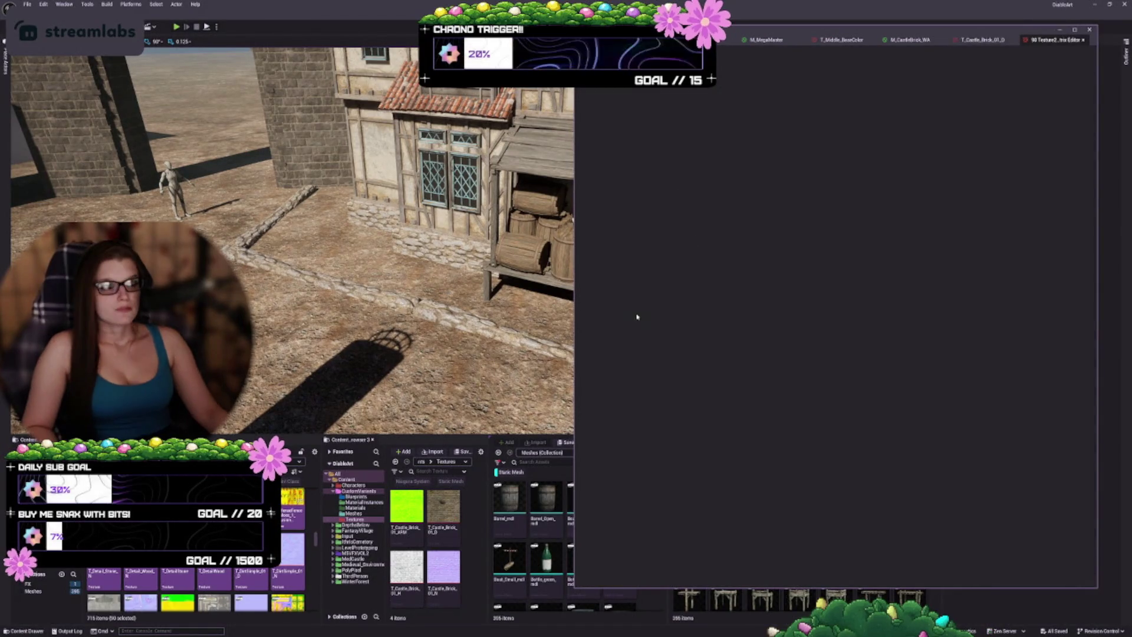
left_click(908, 94)
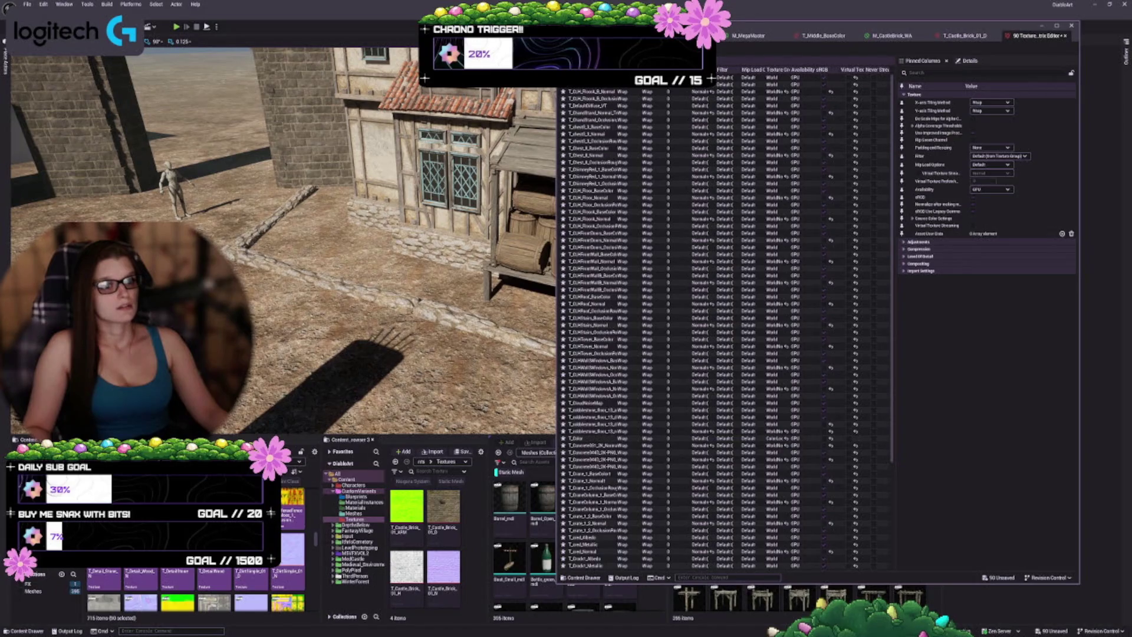
key("ctrl+shift+s")
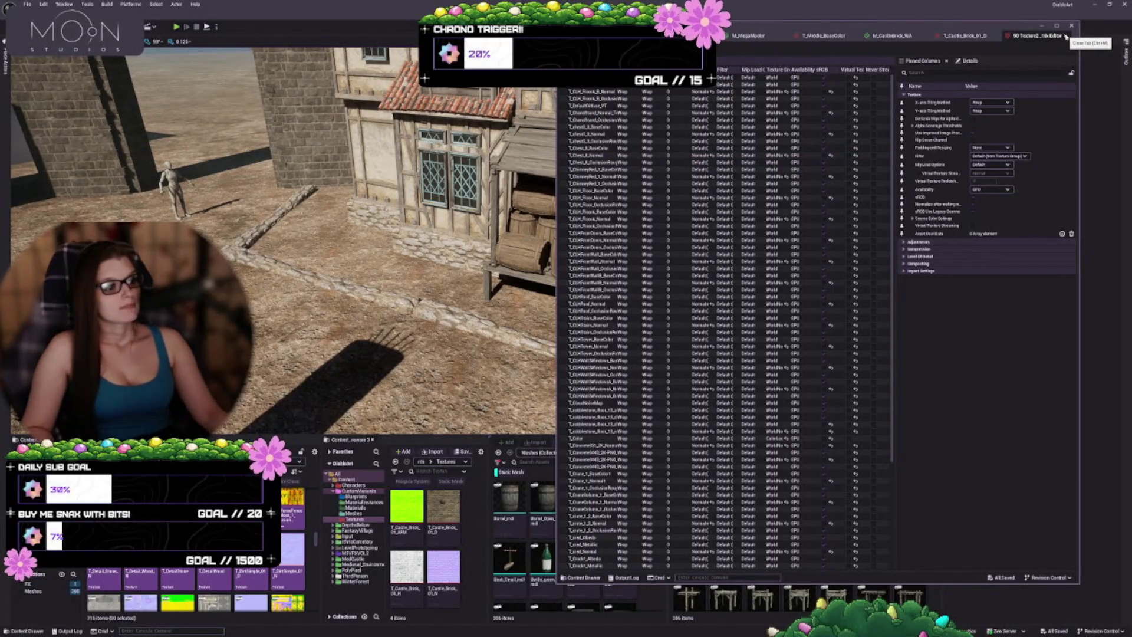
- Close the previous matrix and open 42 newly selected textures in the Property Matrix
left_click(1066, 36)
left_click(205, 581)
scroll(206, 580, "down", 3)
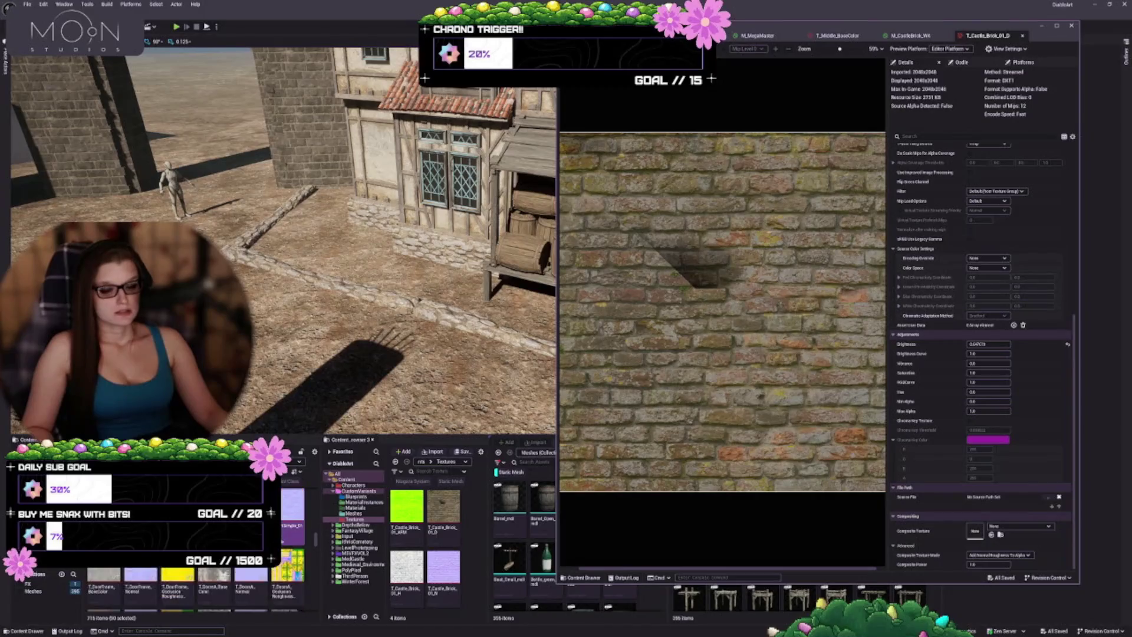
scroll(206, 581, "down", 8)
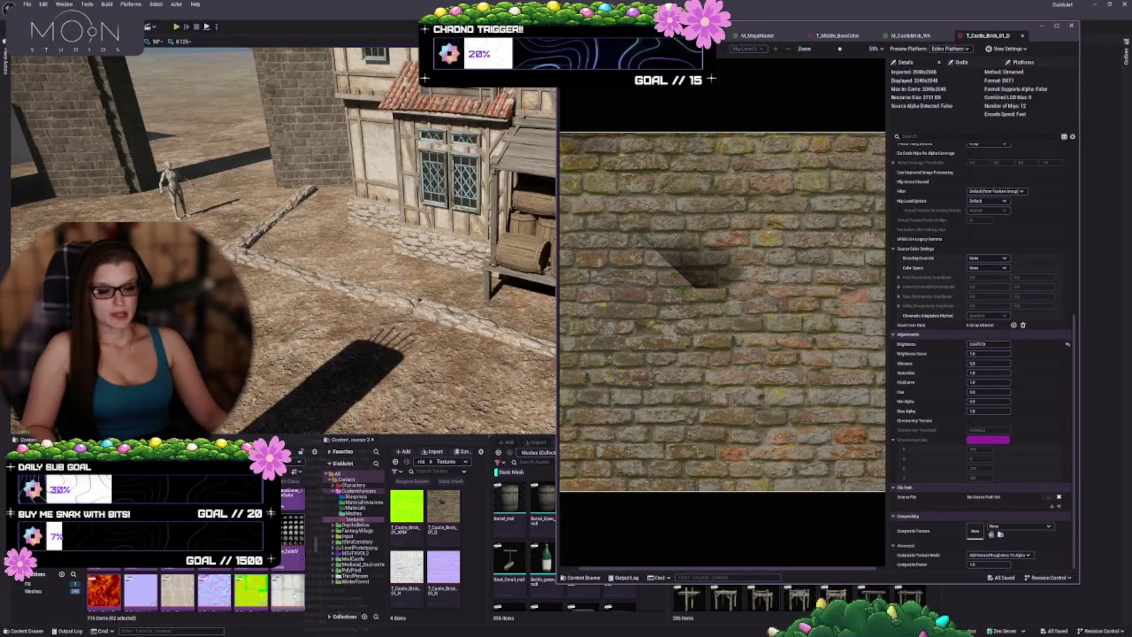
left_click(289, 598, "shift")
right_click(289, 584)
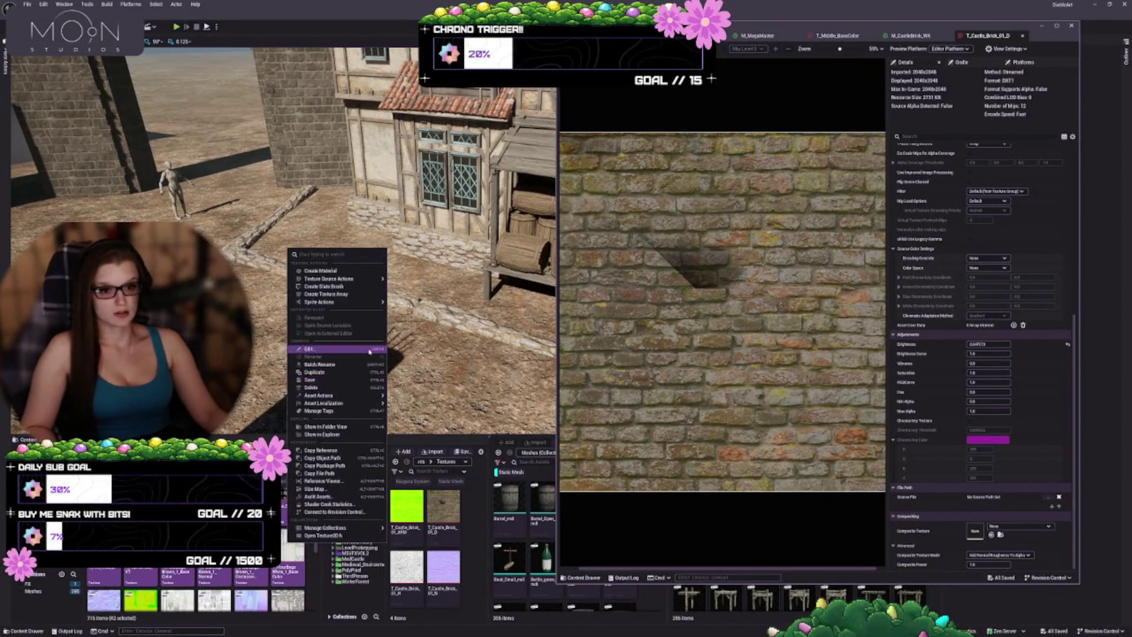
mouse_move(330, 395)
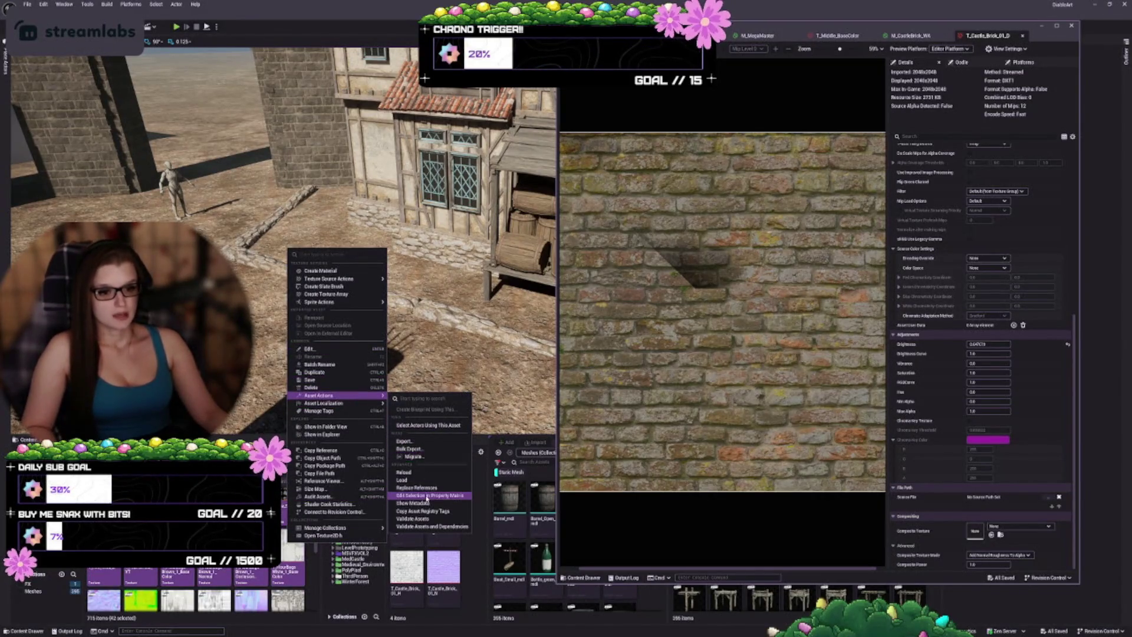
left_click(432, 526)
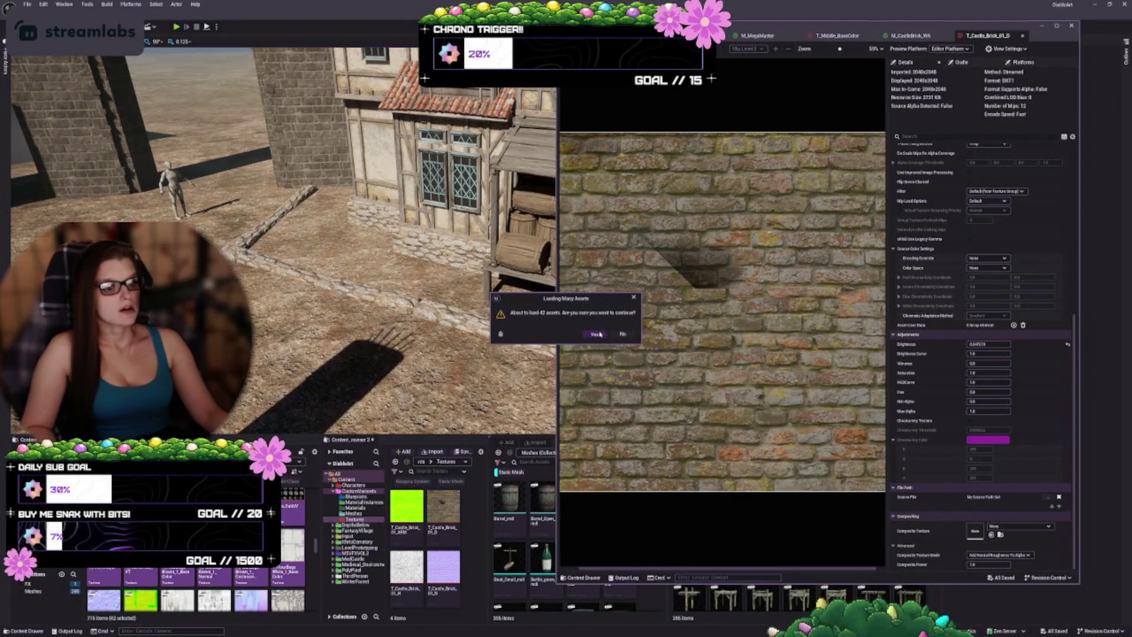
left_click(595, 334)
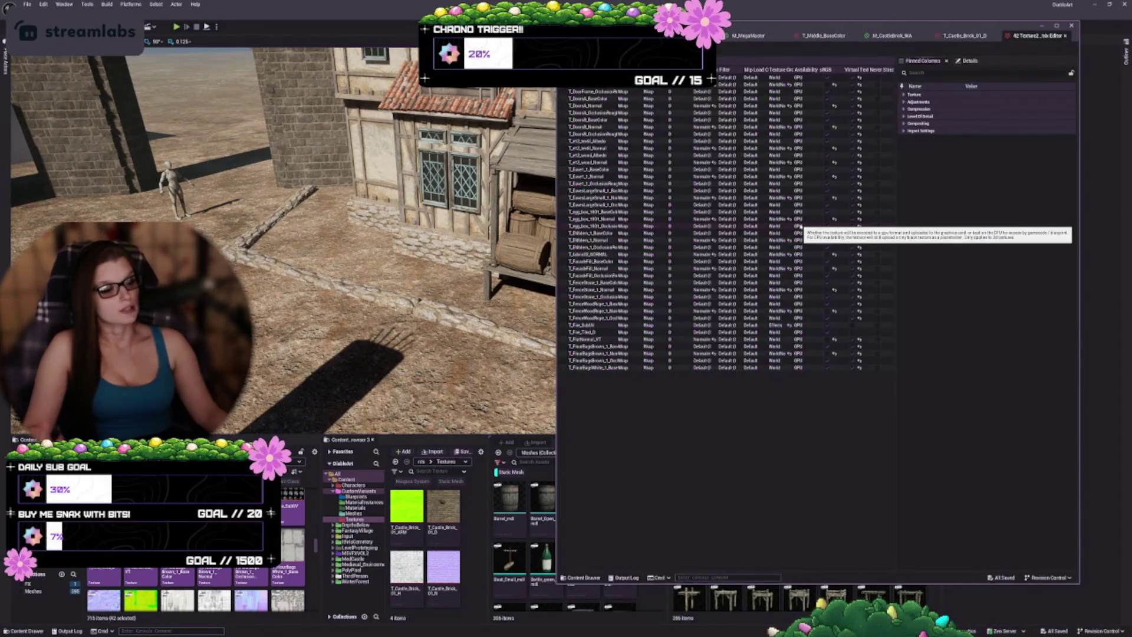
- Expand the Texture settings, save the 42 textures and close the Property Matrix
left_click(911, 95)
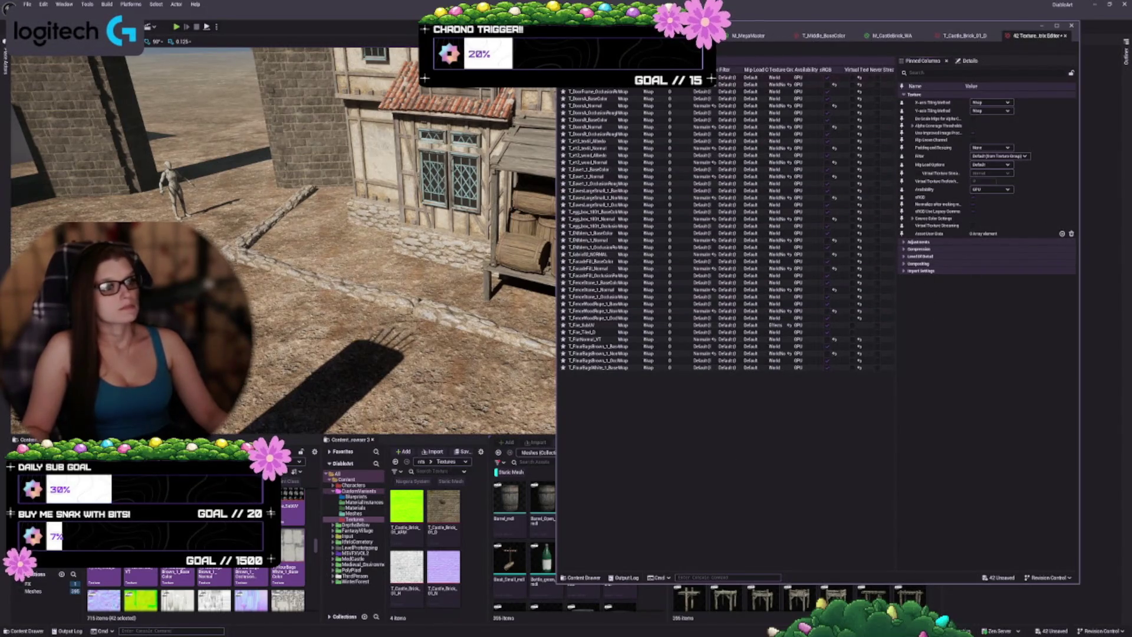
key("ctrl+s")
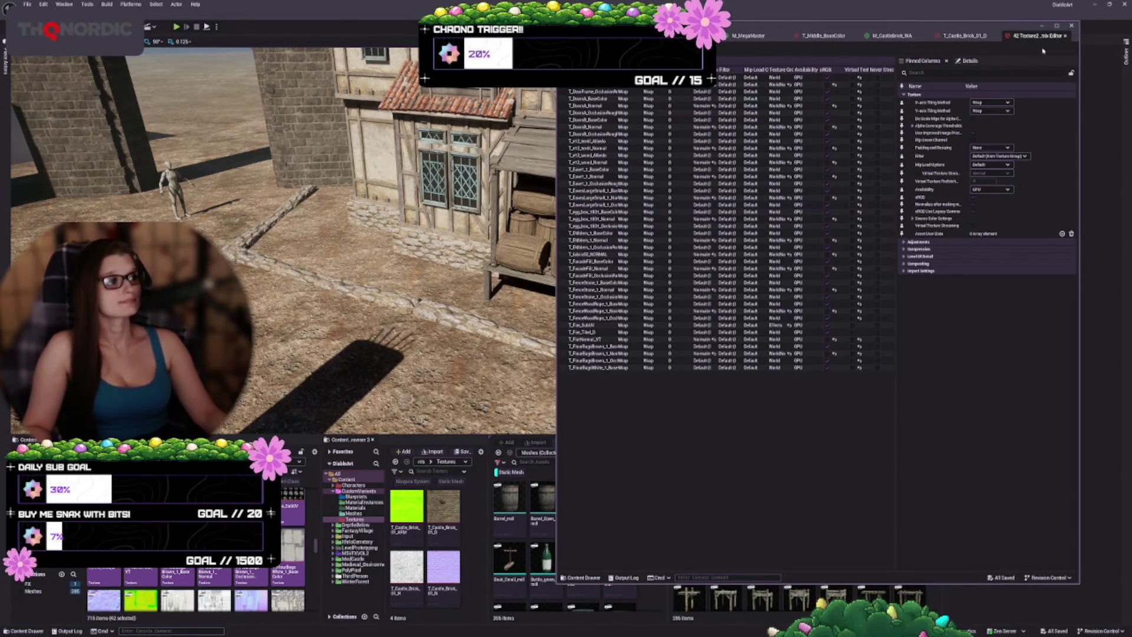
left_click(1064, 36)
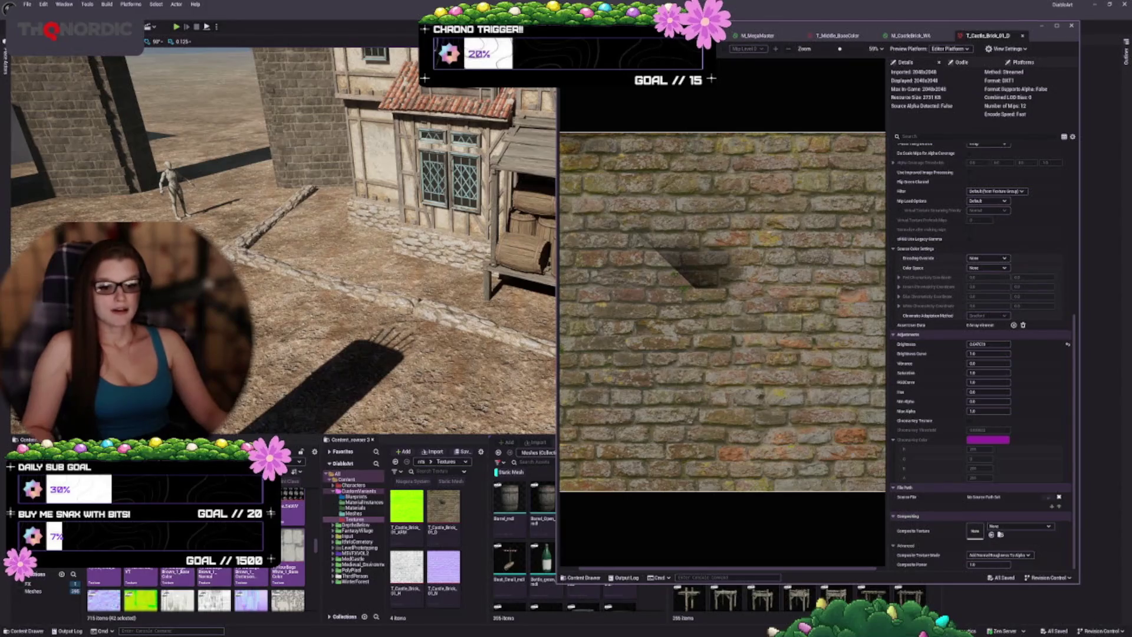
- Start a new texture selection at T_GrungeMap3
scroll(195, 589, "down", 2)
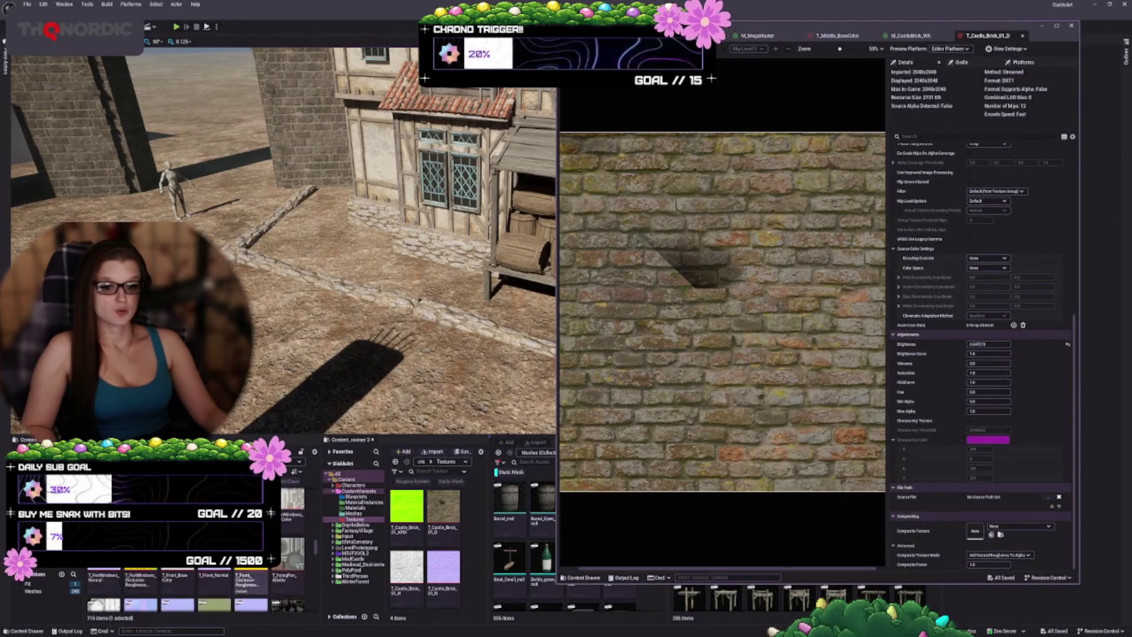
left_click(251, 581)
scroll(299, 565, "down", 6)
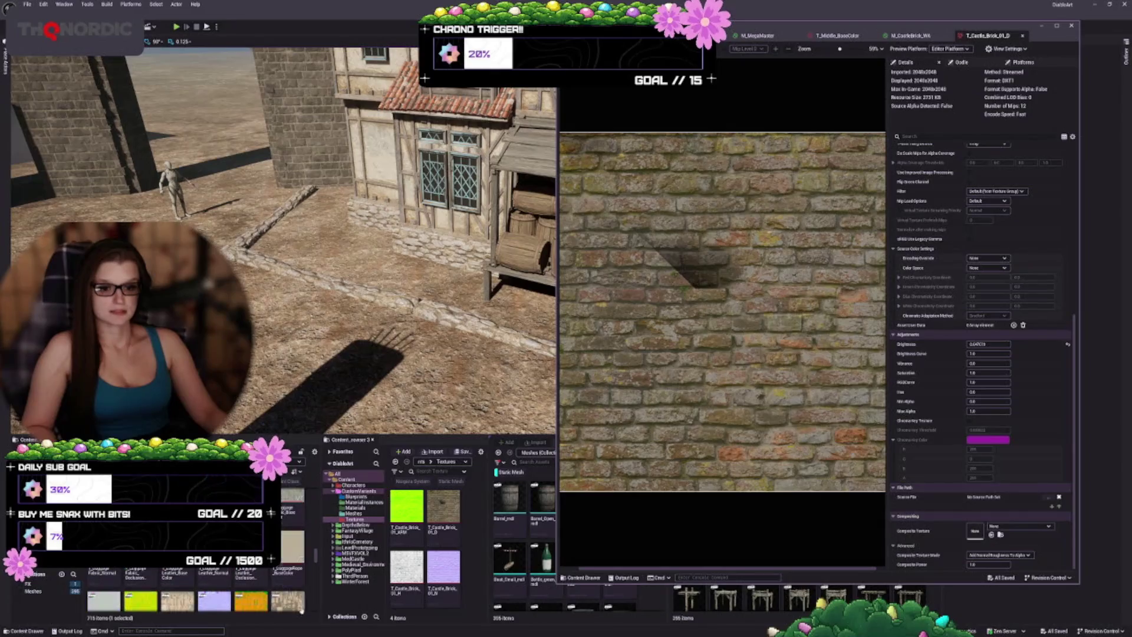
- Extend the selection through the T_MarketBoxes and T_PileOfWood textures and load all 100 in the Property Matrix
scroll(299, 565, "down", 3)
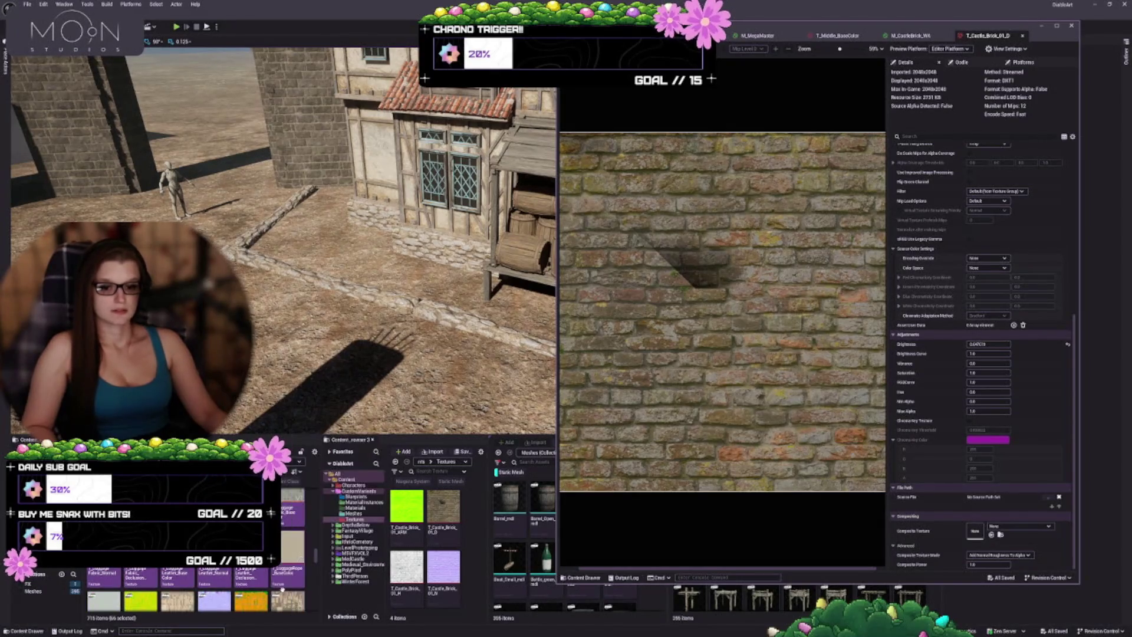
left_click(284, 549, "shift")
scroll(284, 566, "down", 5)
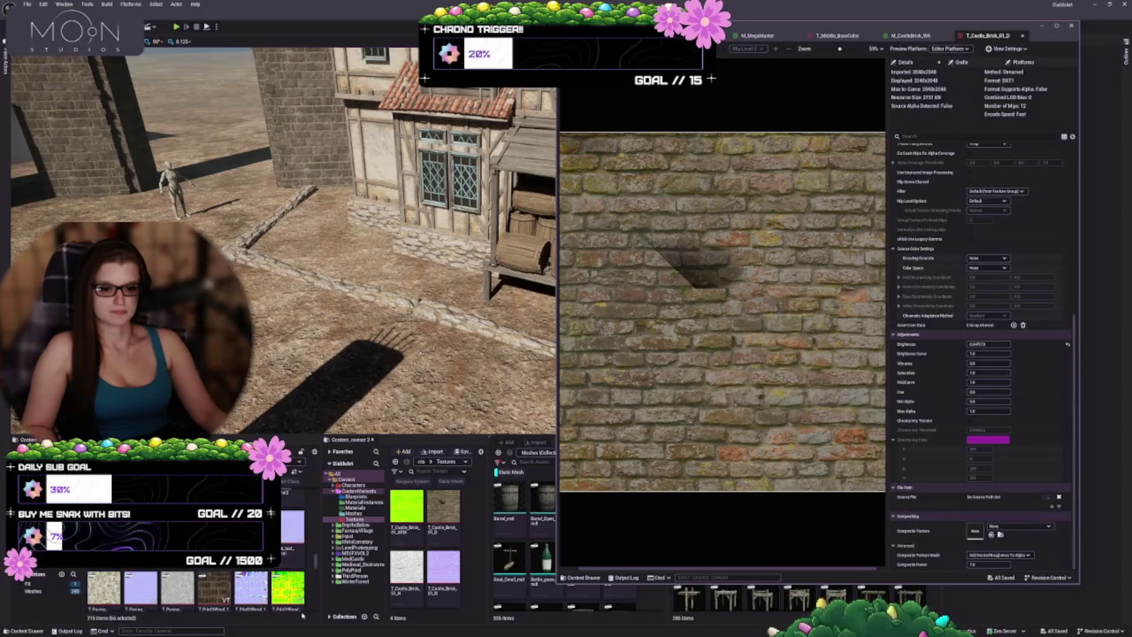
left_click(284, 590, "shift")
scroll(284, 589, "down", 3)
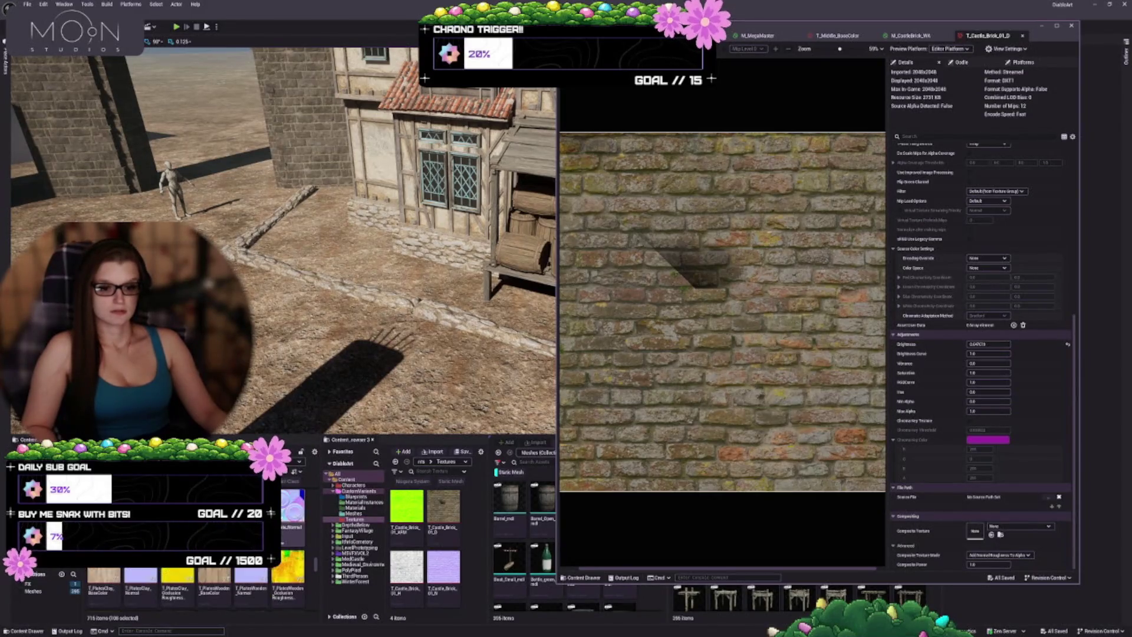
scroll(284, 590, "up", 2)
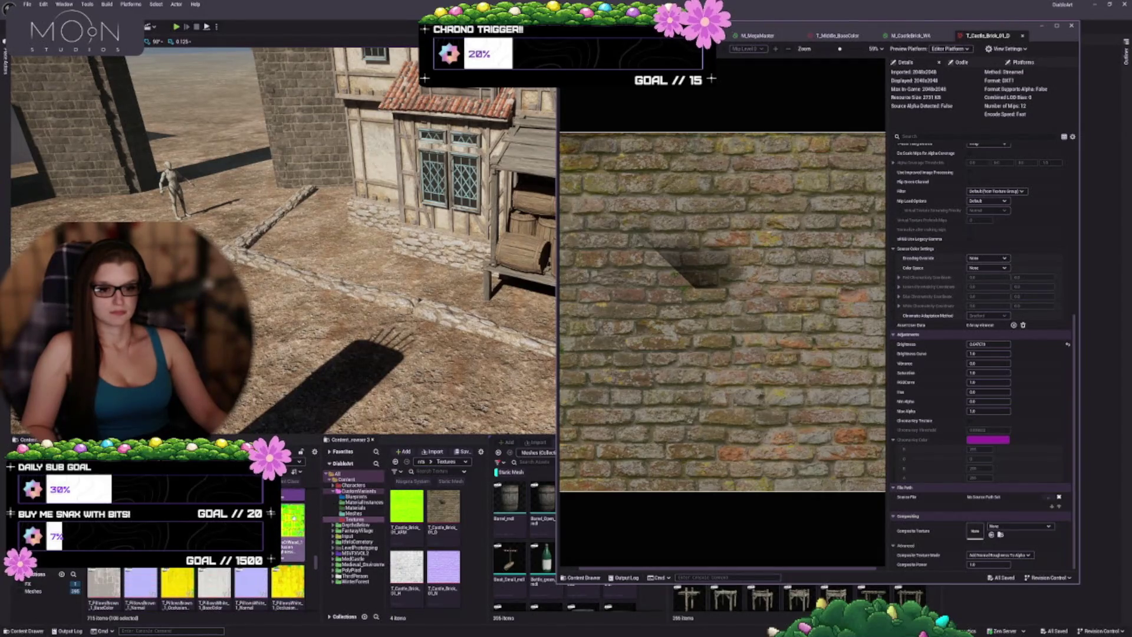
right_click(289, 523)
mouse_move(330, 377)
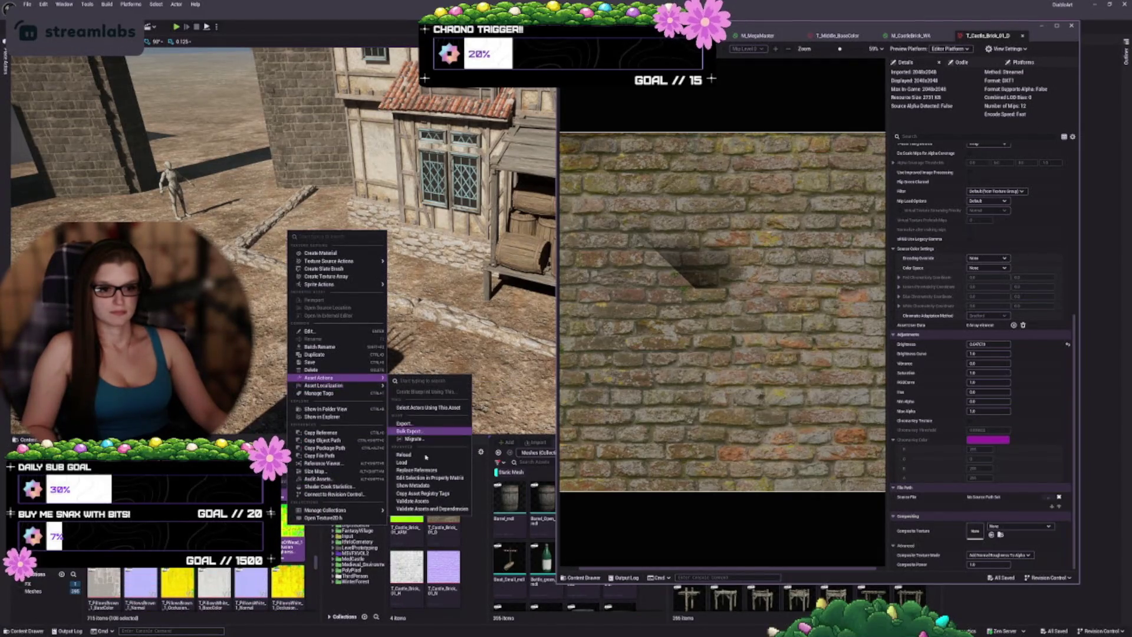
left_click(430, 477)
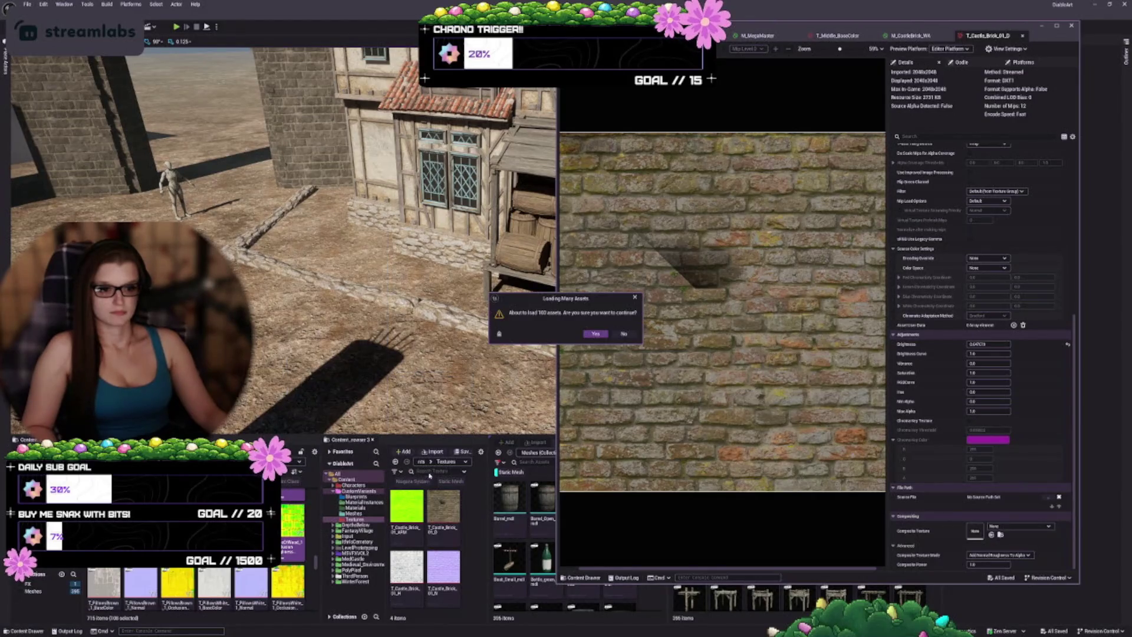
left_click(593, 335)
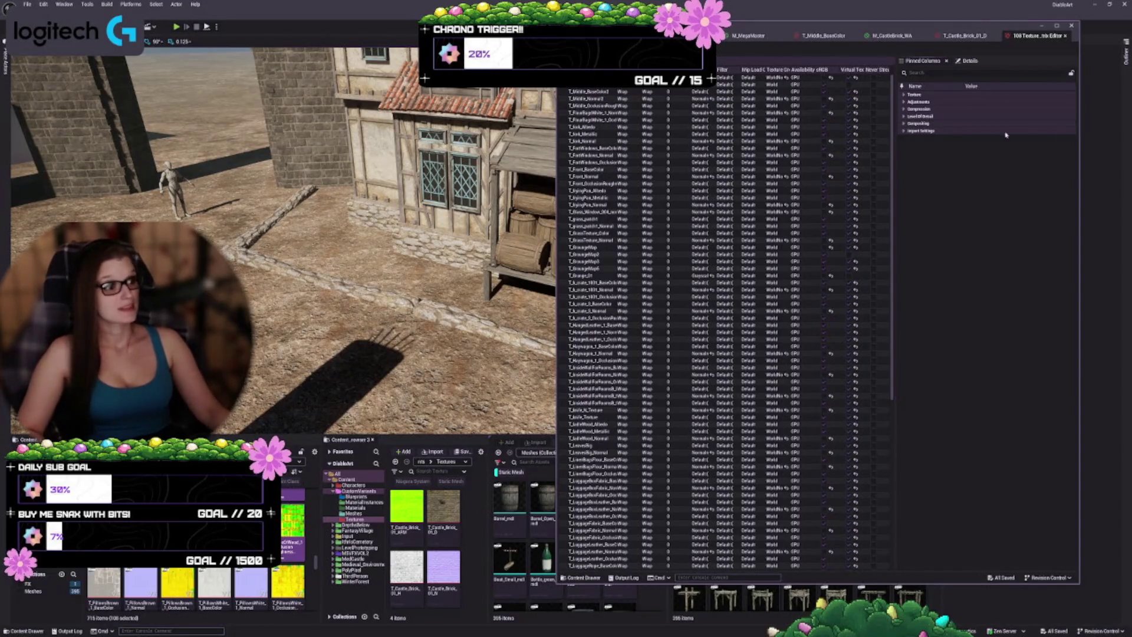
- Expand the Texture category for the 100 loaded textures
left_click(924, 94)
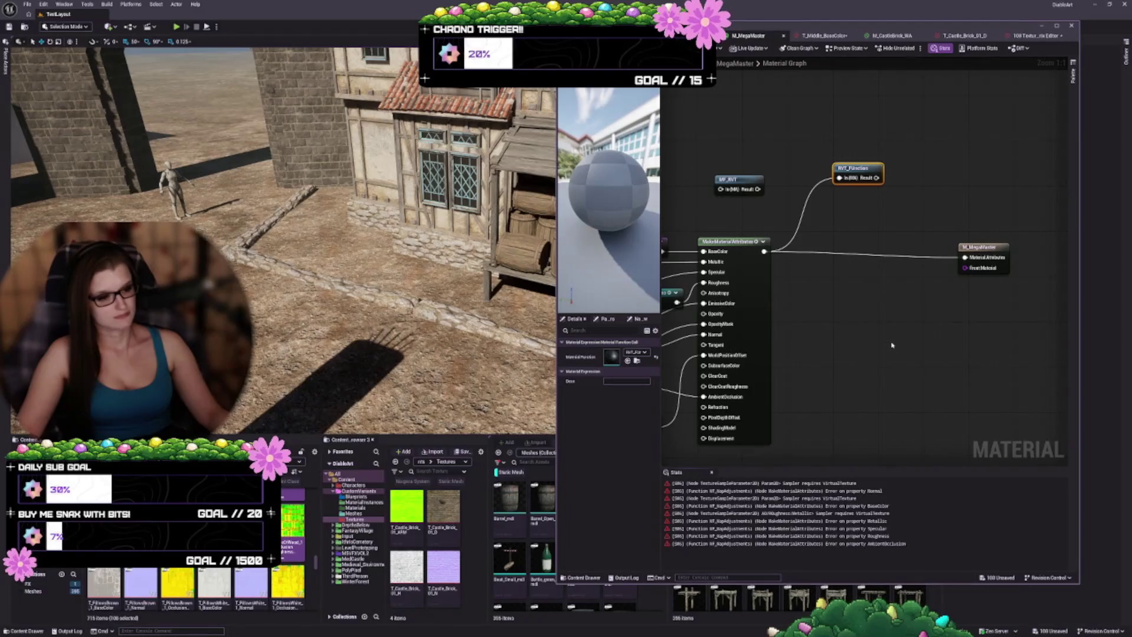
- Disconnect the material attributes from RVT_Function and apply, dismissing the compile-error warning
mouse_move(867, 348)
left_mouse_down()
mouse_move(1011, 253)
mouse_move(1068, 264)
mouse_move(1001, 319)
left_mouse_up()
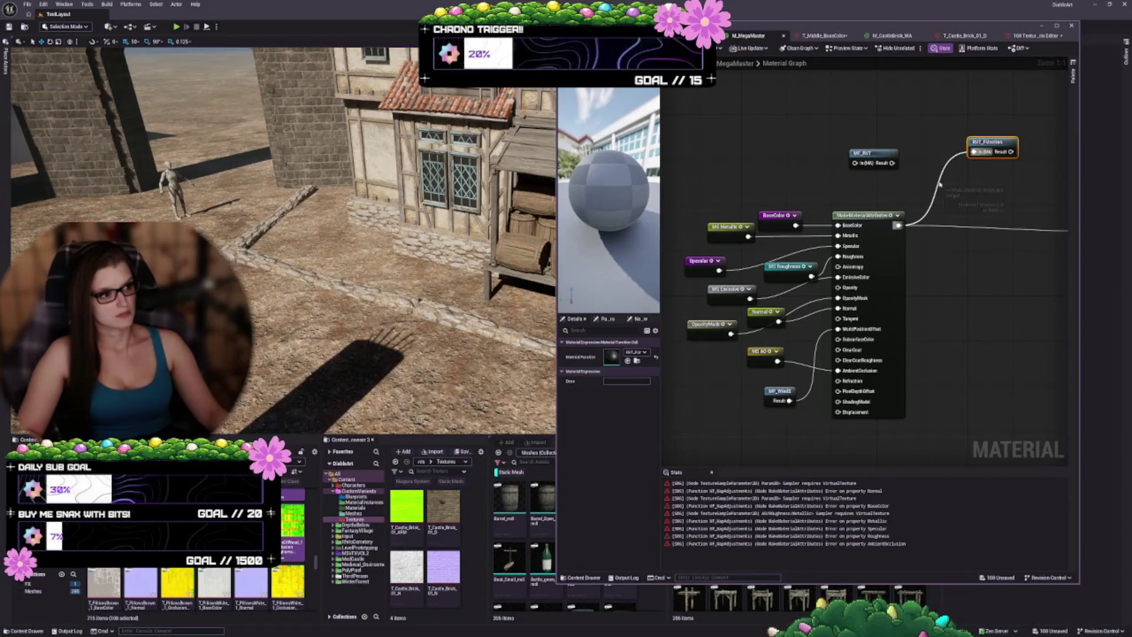
left_click(974, 151, "alt")
key("ctrl+s")
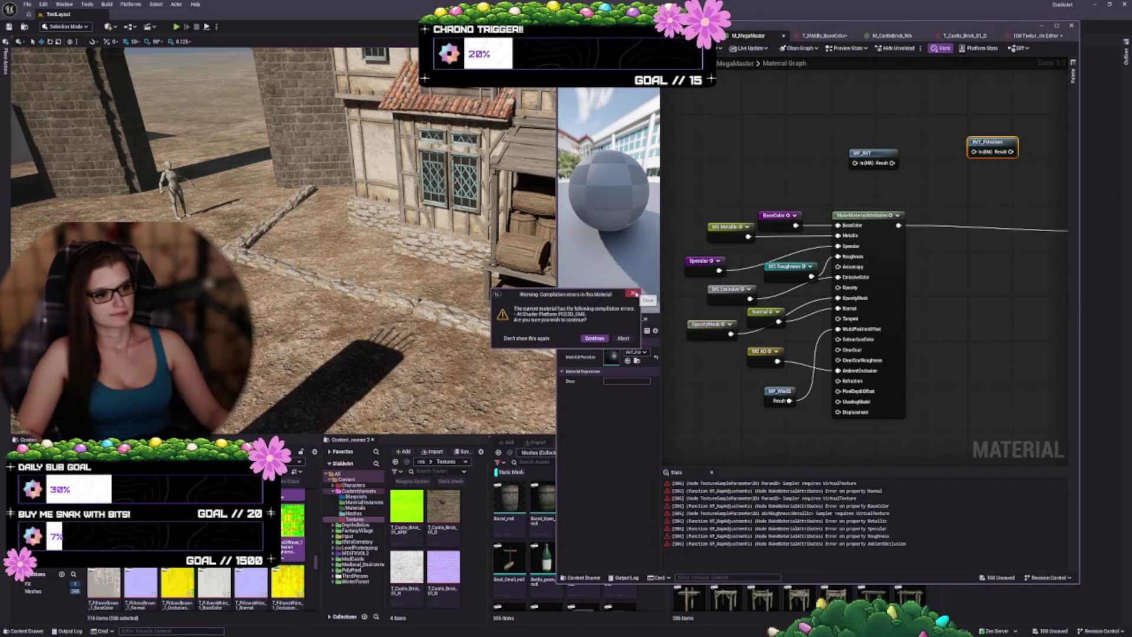
left_click(635, 293)
- Jump to the first compilation error's node, view MF_MapAdjustments, and widen the material editor
mouse_move(968, 301)
left_mouse_down()
mouse_move(761, 313)
mouse_move(960, 273)
left_mouse_up()
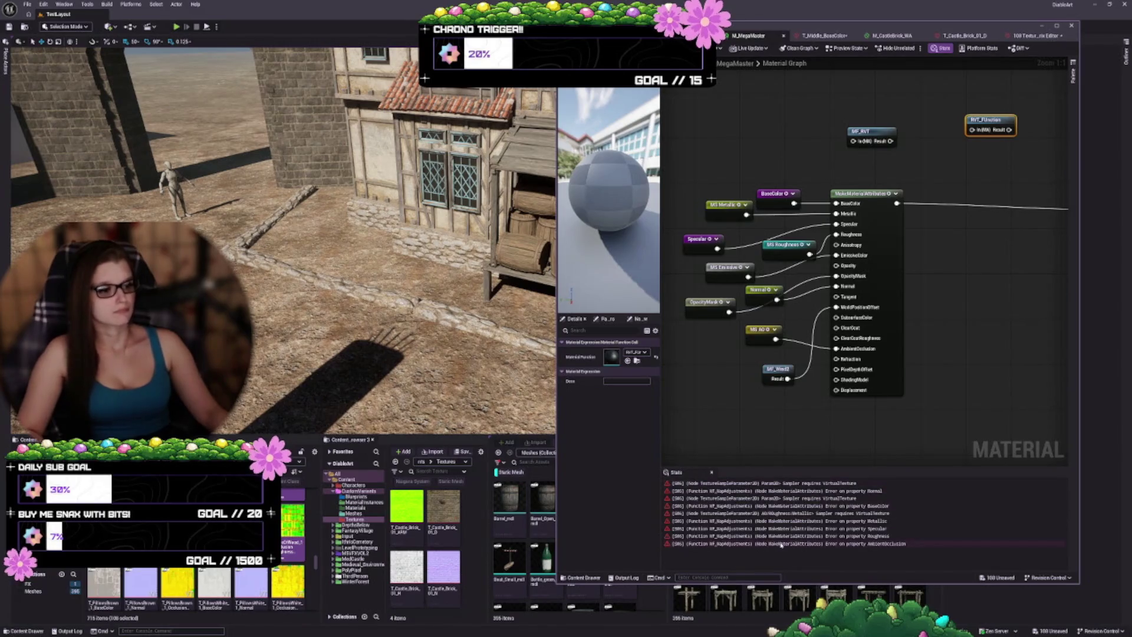
left_click(771, 484)
left_click(771, 483)
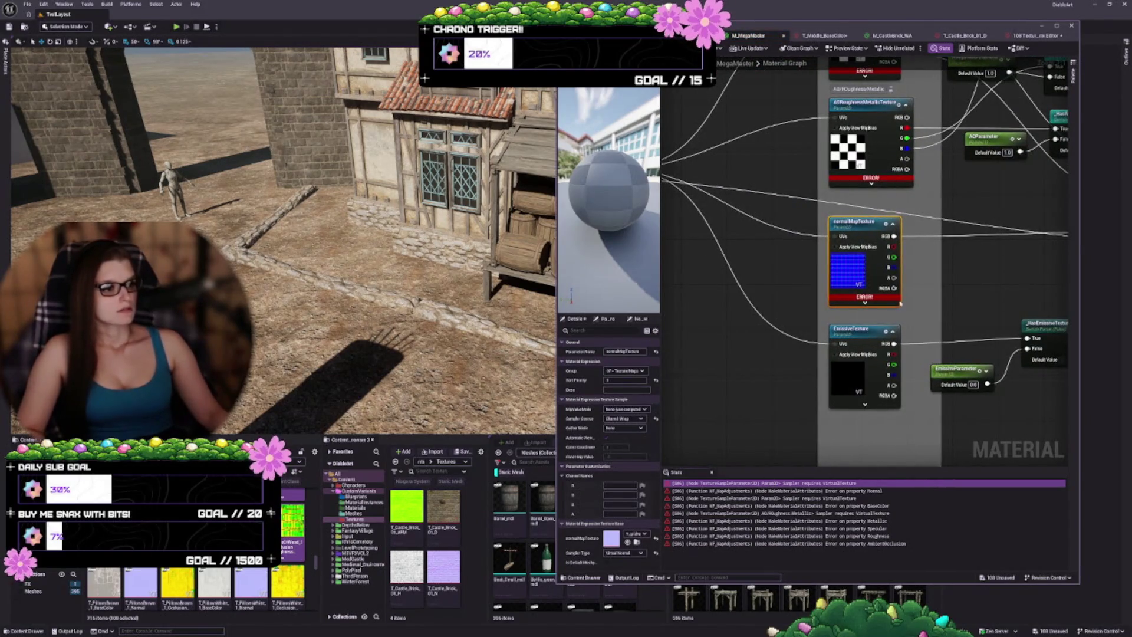
scroll(901, 303, "down", 5)
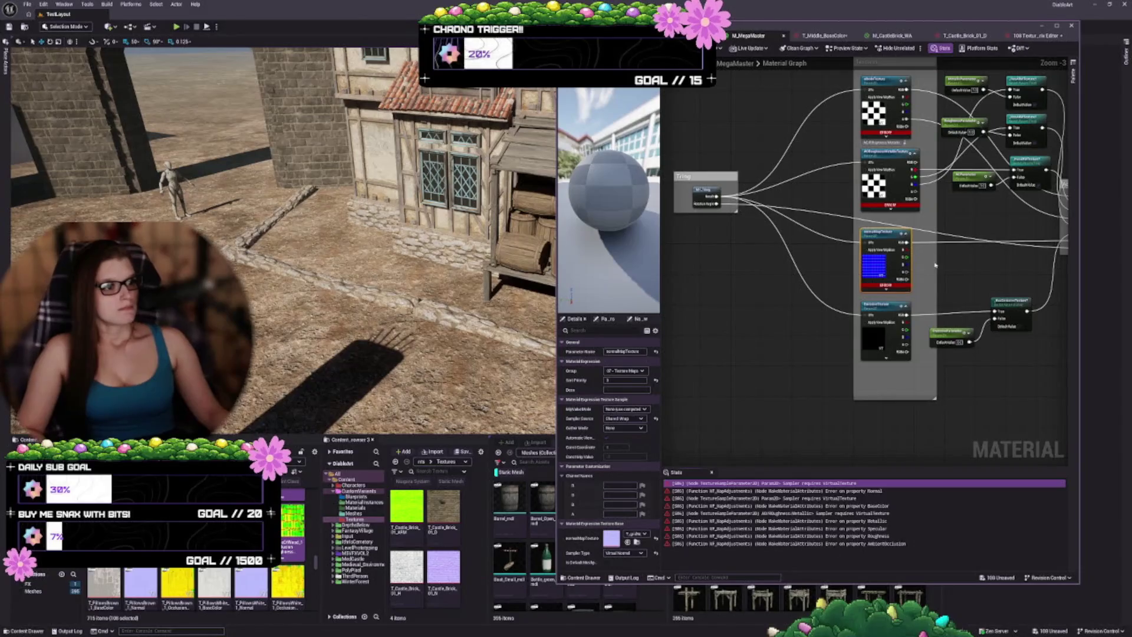
mouse_move(993, 245)
left_mouse_down()
mouse_move(816, 307)
mouse_move(867, 272)
left_mouse_up()
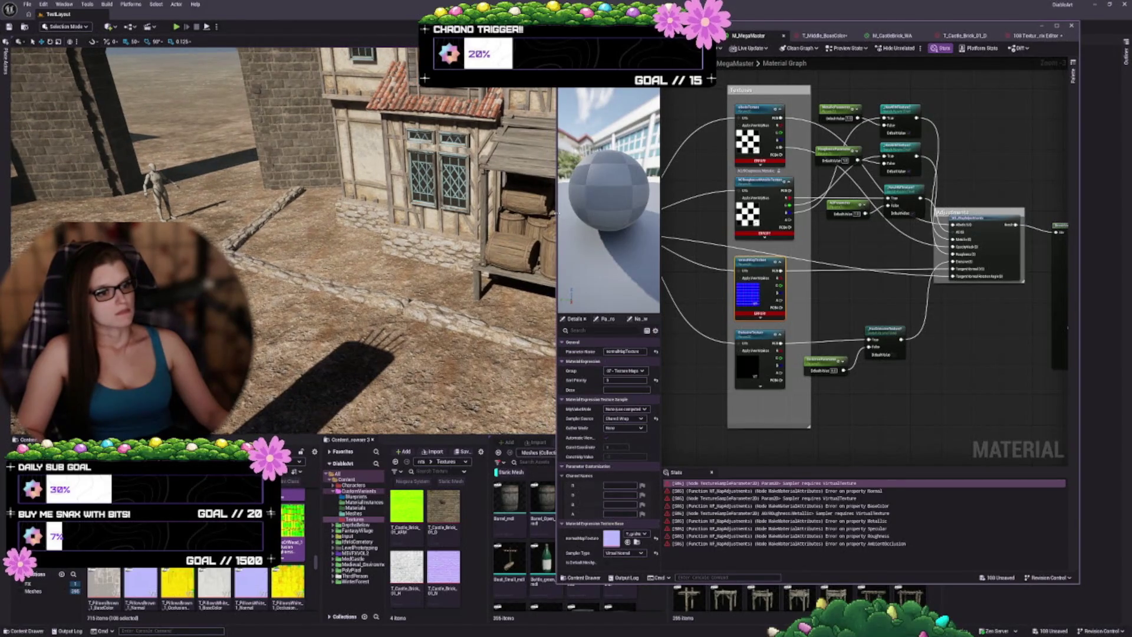
left_click_drag(556, 211, 246, 211)
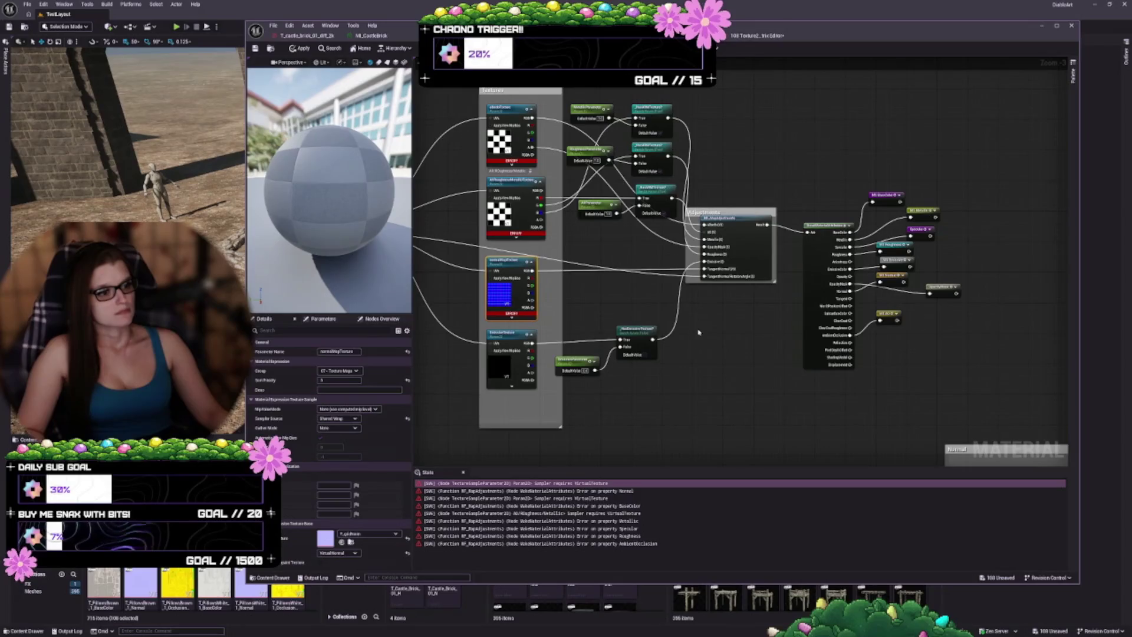
- Set the normalMapTexture parameter's Sampler Type to Normal
mouse_move(698, 332)
left_mouse_down()
mouse_move(885, 346)
mouse_move(867, 328)
left_mouse_up()
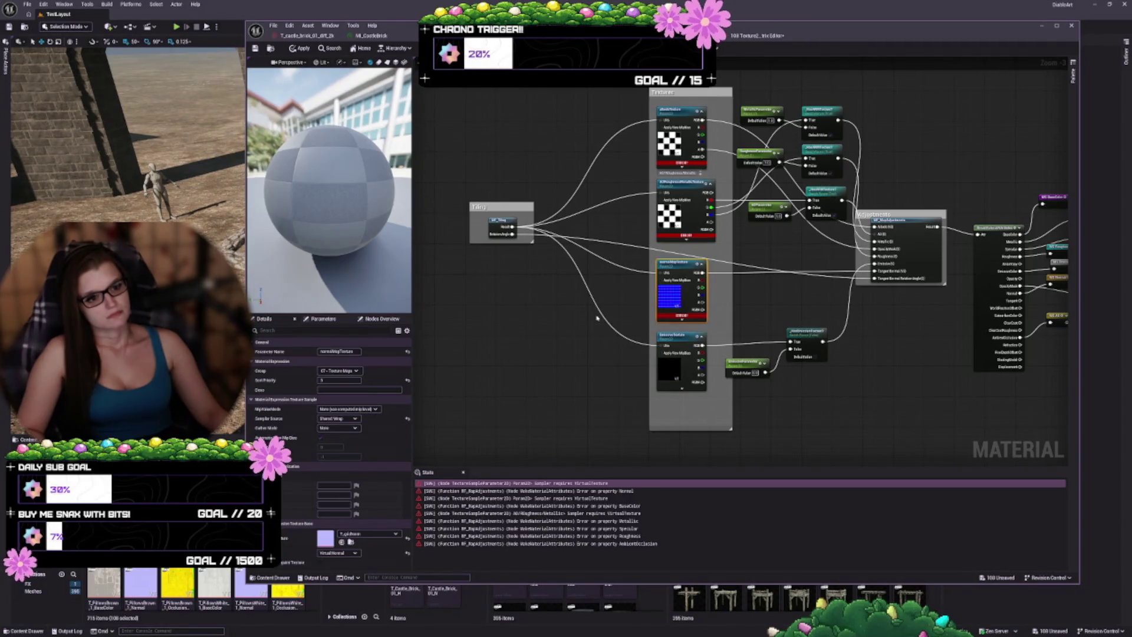
scroll(597, 319, "up", 2)
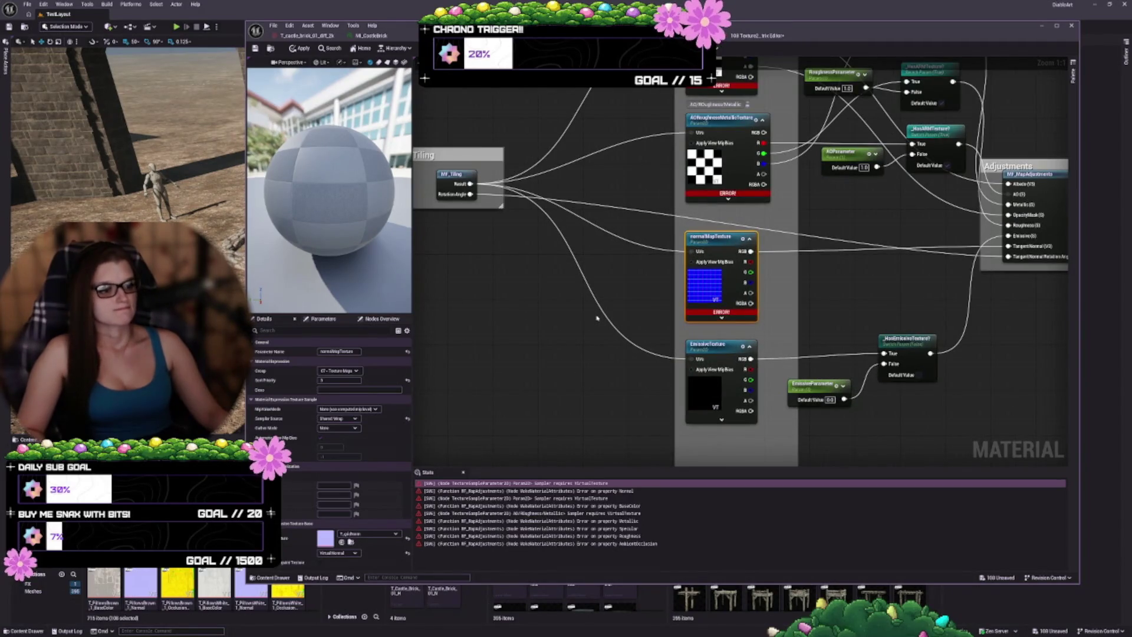
left_click_drag(869, 291, 680, 291)
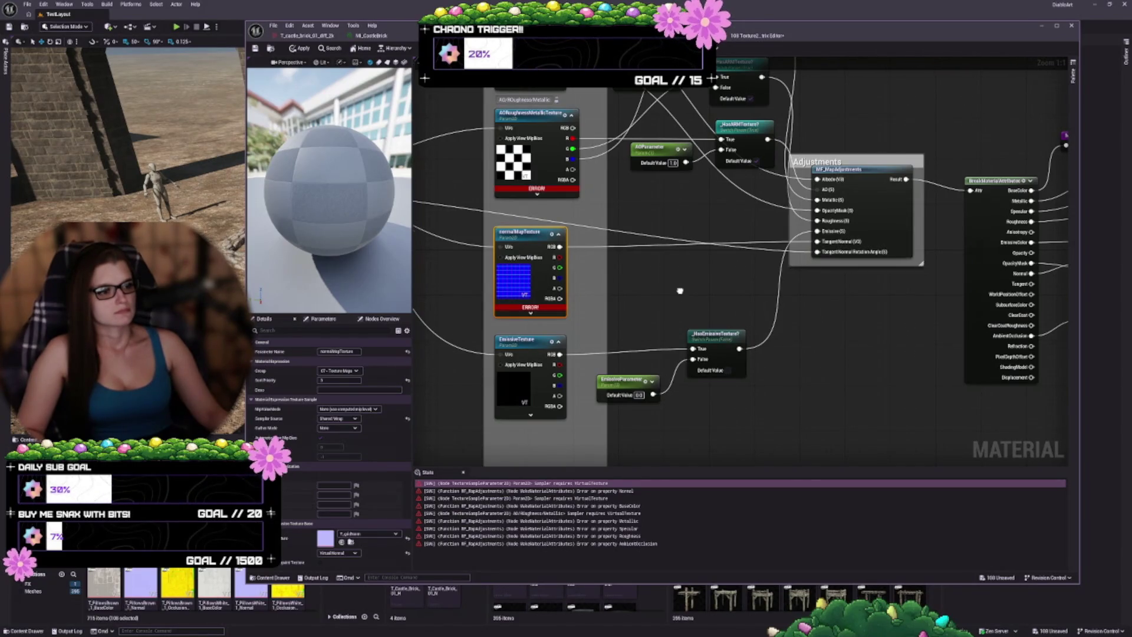
left_click_drag(680, 291, 656, 399)
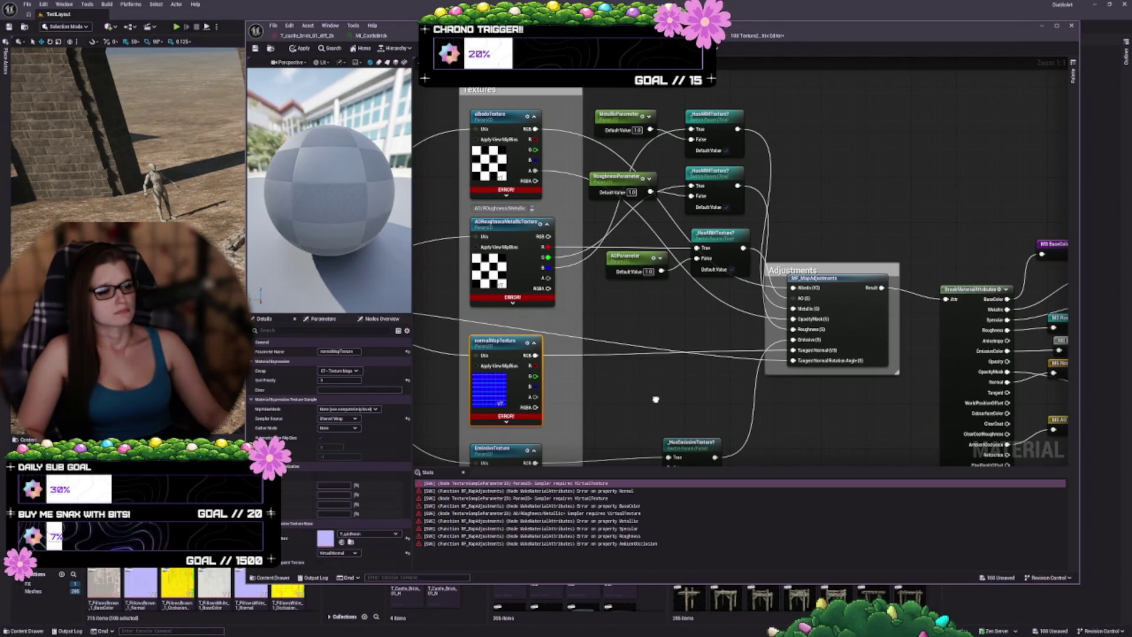
mouse_move(655, 399)
left_mouse_down()
mouse_move(590, 369)
mouse_move(509, 301)
left_mouse_up()
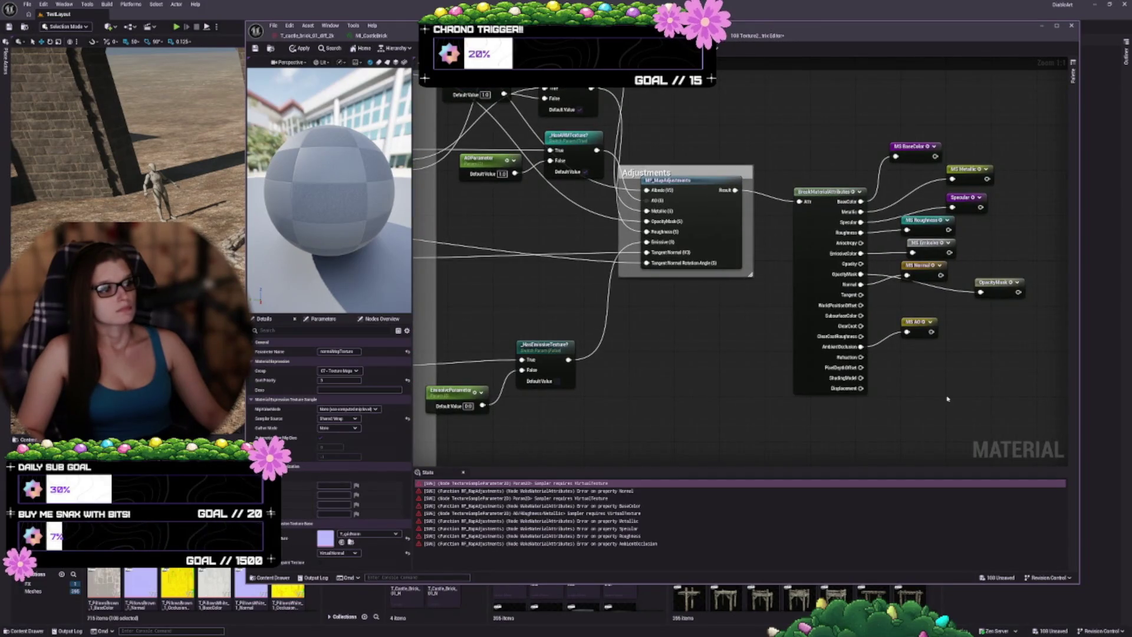
mouse_move(948, 399)
left_mouse_down()
mouse_move(811, 379)
mouse_move(748, 397)
mouse_move(790, 344)
mouse_move(809, 292)
left_mouse_up()
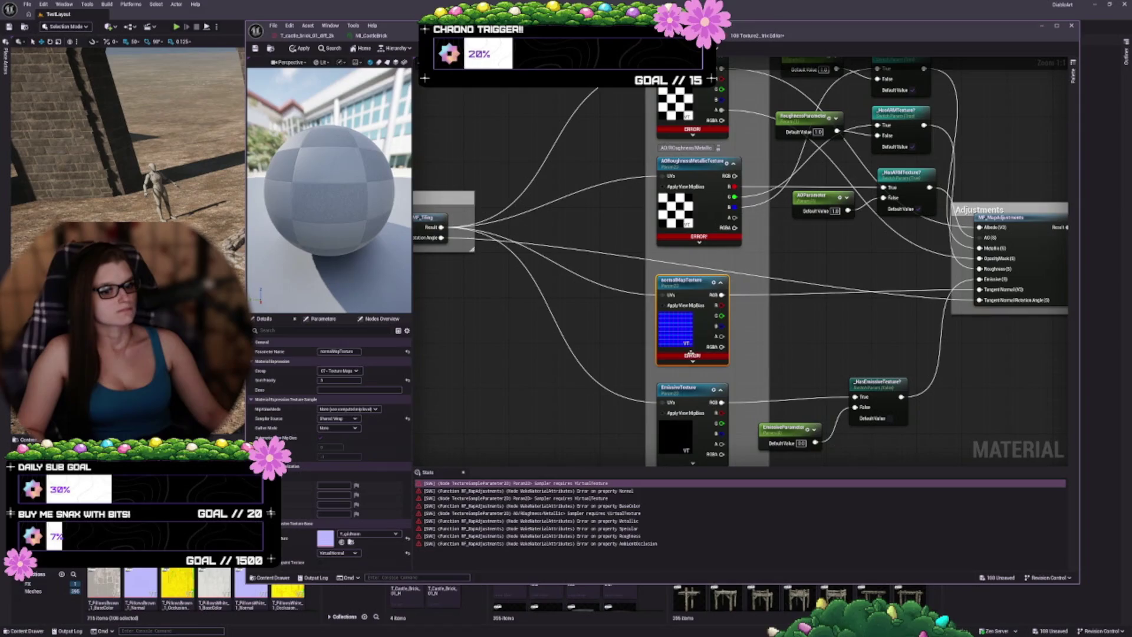
left_click(756, 341)
left_click(686, 341)
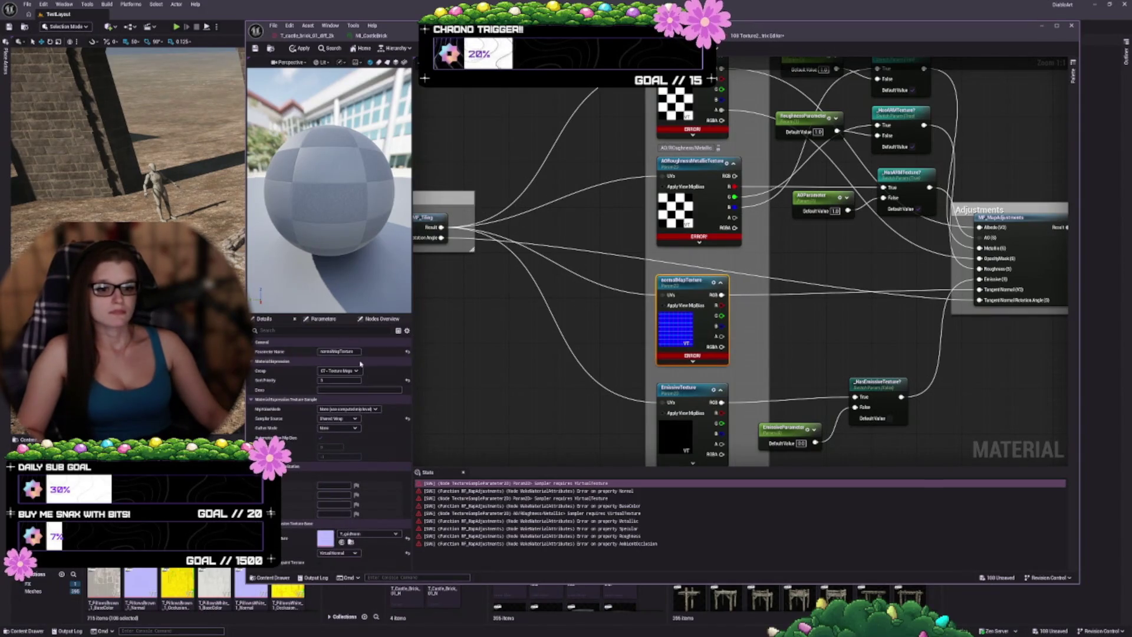
left_click(408, 554)
left_click(340, 553)
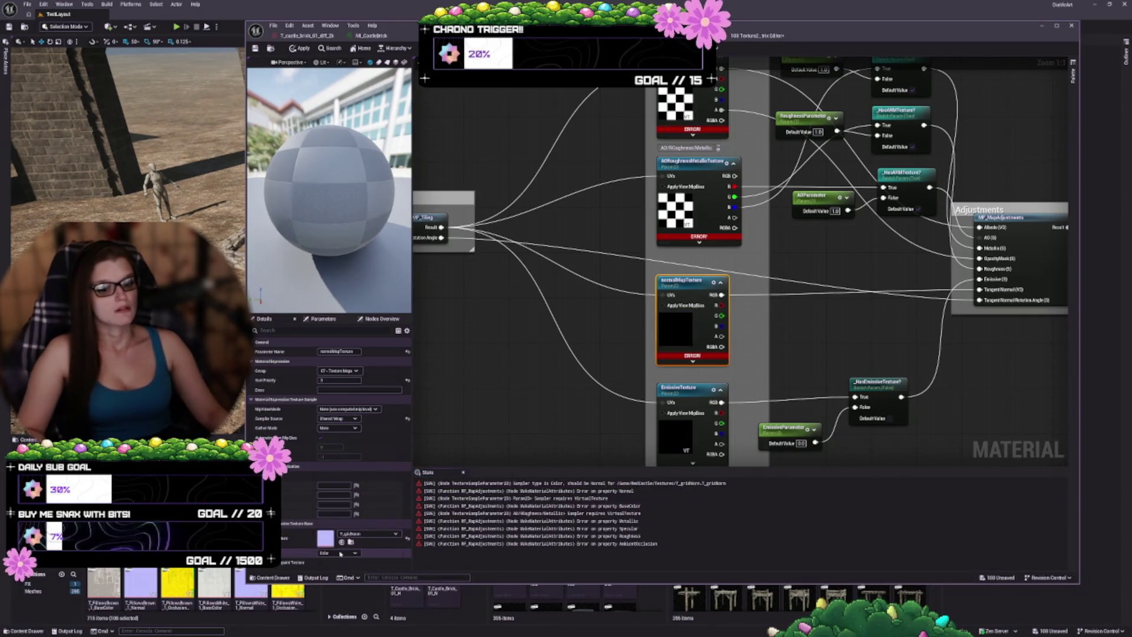
left_click(326, 580)
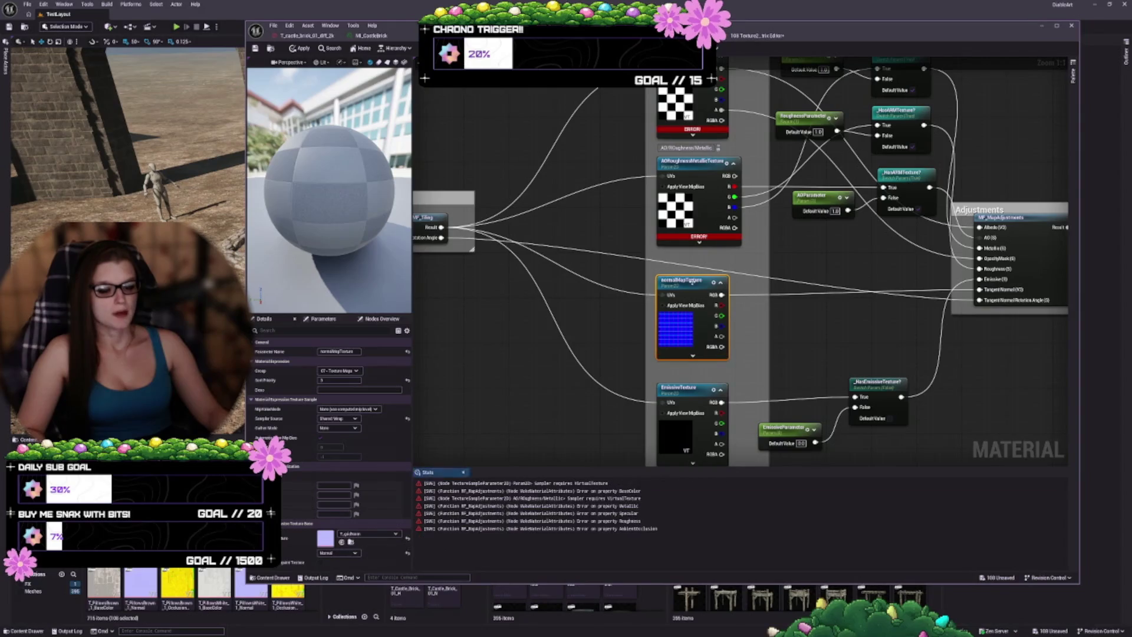
- Set the AORoughnessMetallicTexture and albedoTexture sampler types to Color and apply the material
left_click(705, 175)
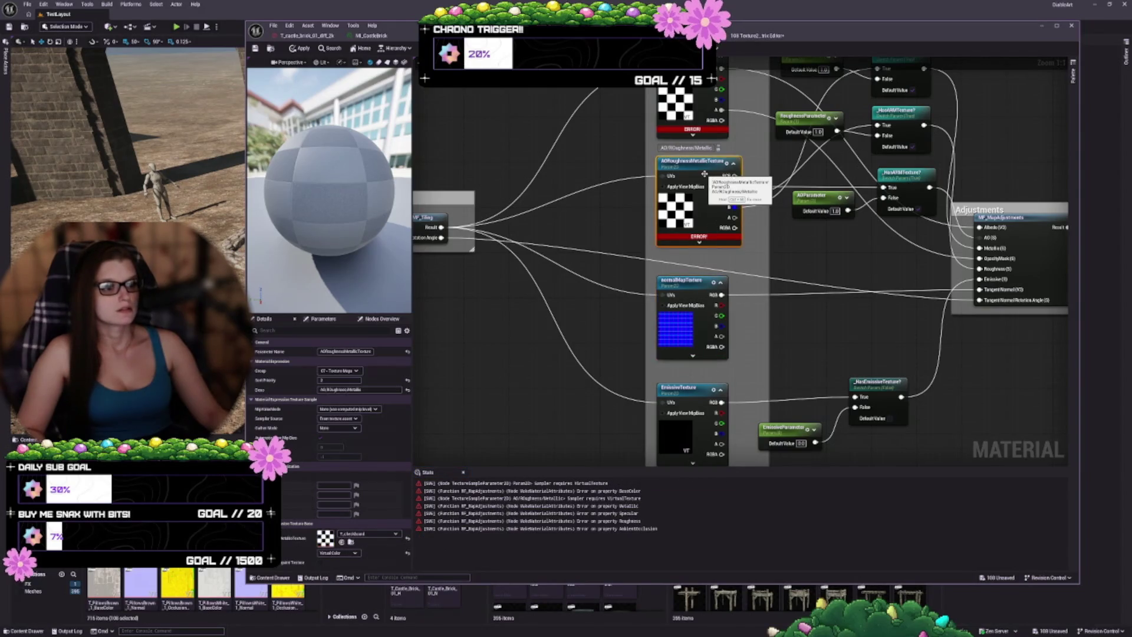
left_click(341, 553)
left_click(333, 560)
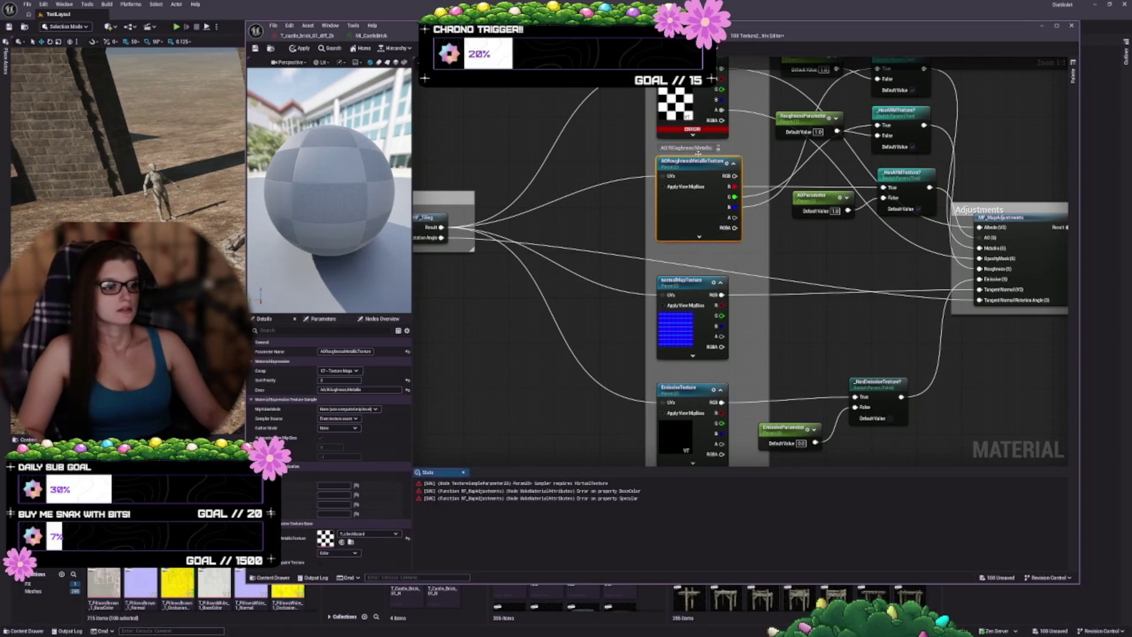
scroll(684, 177, "up", 2)
left_click(684, 164)
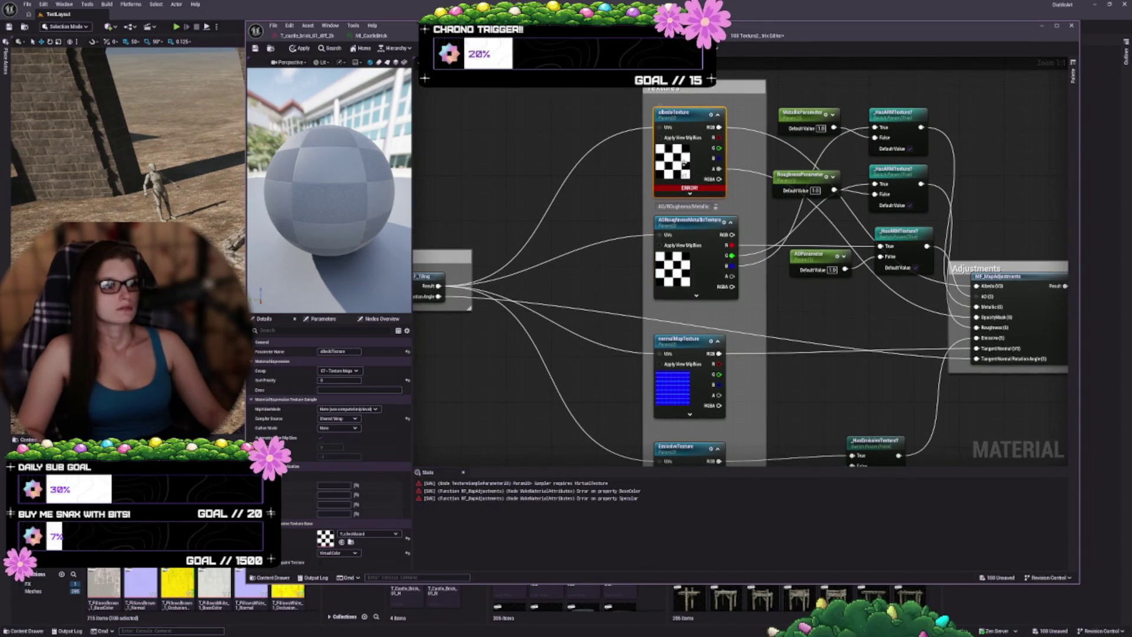
left_click(350, 555)
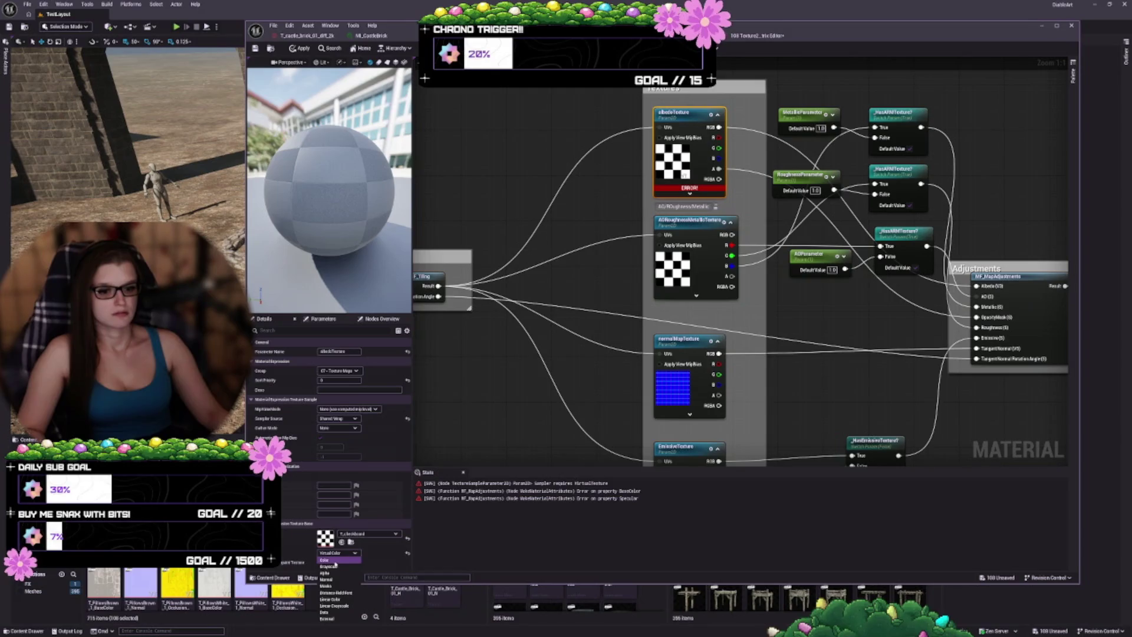
left_click(334, 560)
scroll(768, 270, "down", 2)
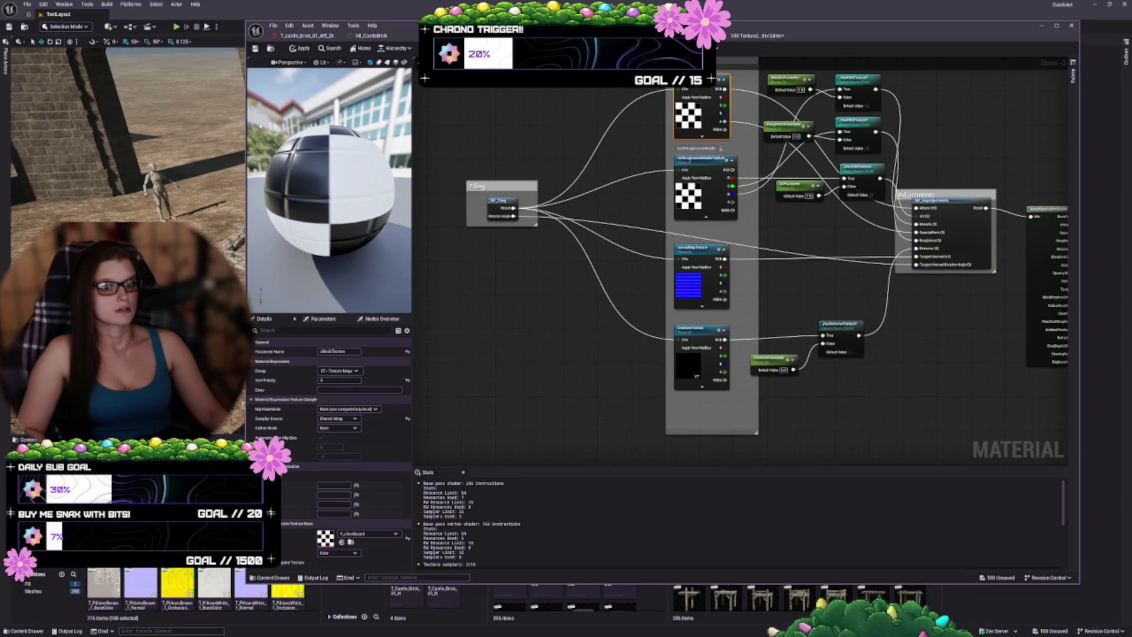
key("ctrl+s")
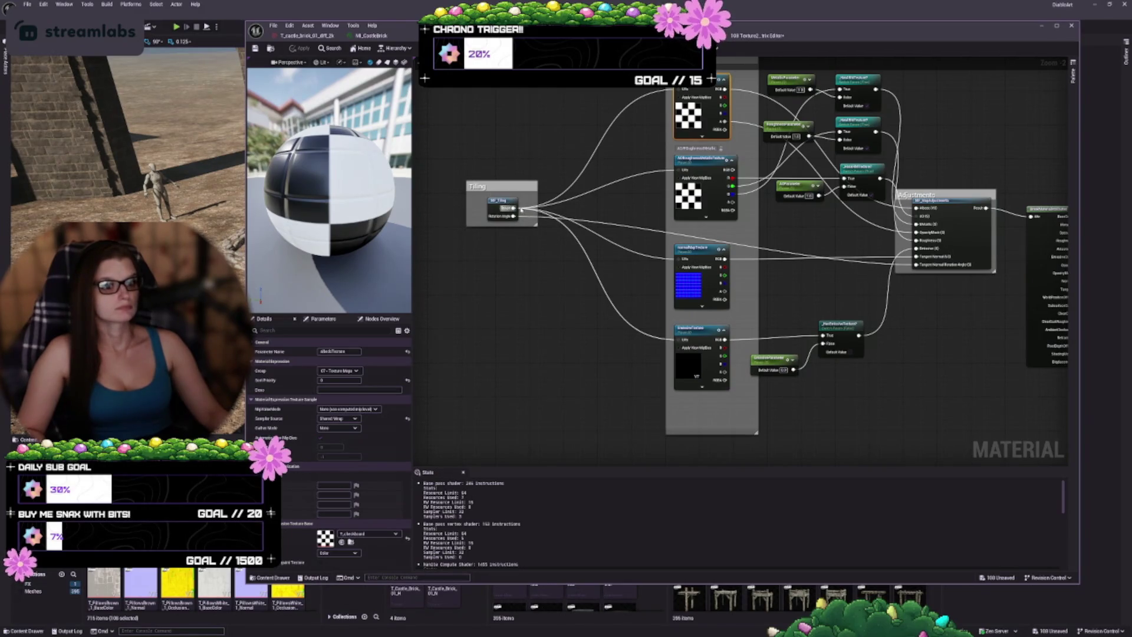
- Save the 100 edited textures from the Property Matrix and close it
left_click(758, 35)
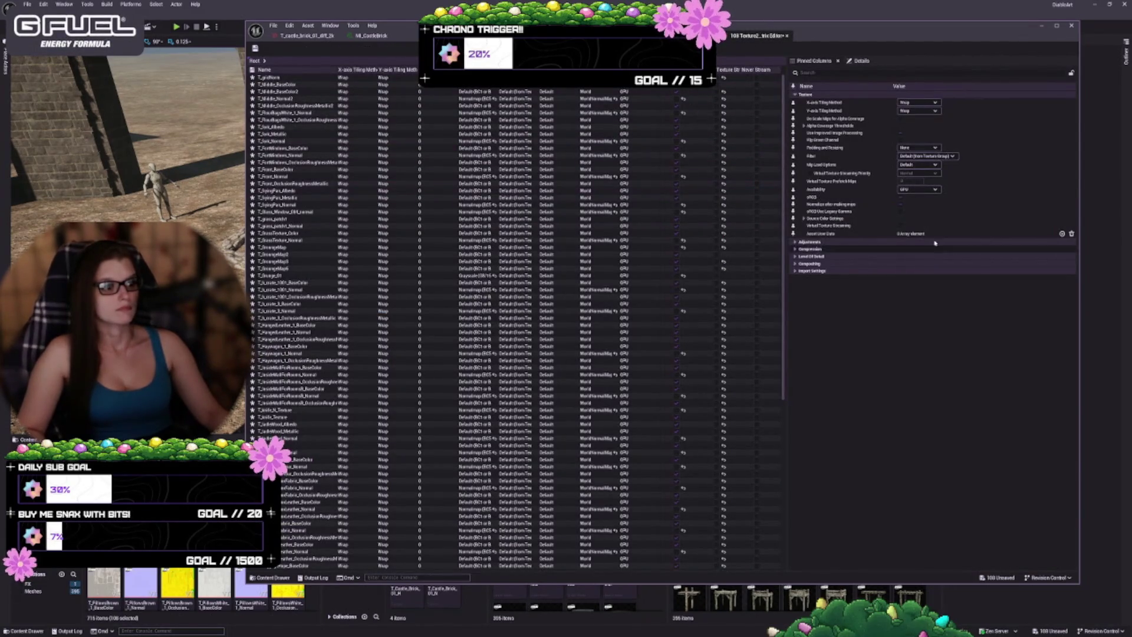
left_click(257, 50)
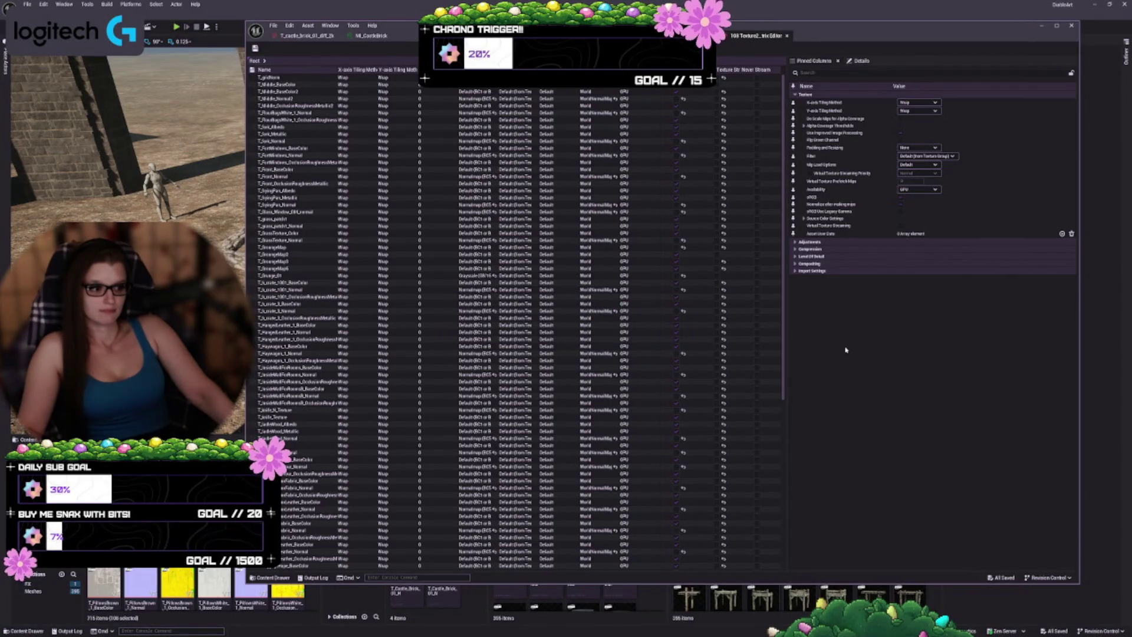
left_click(788, 36)
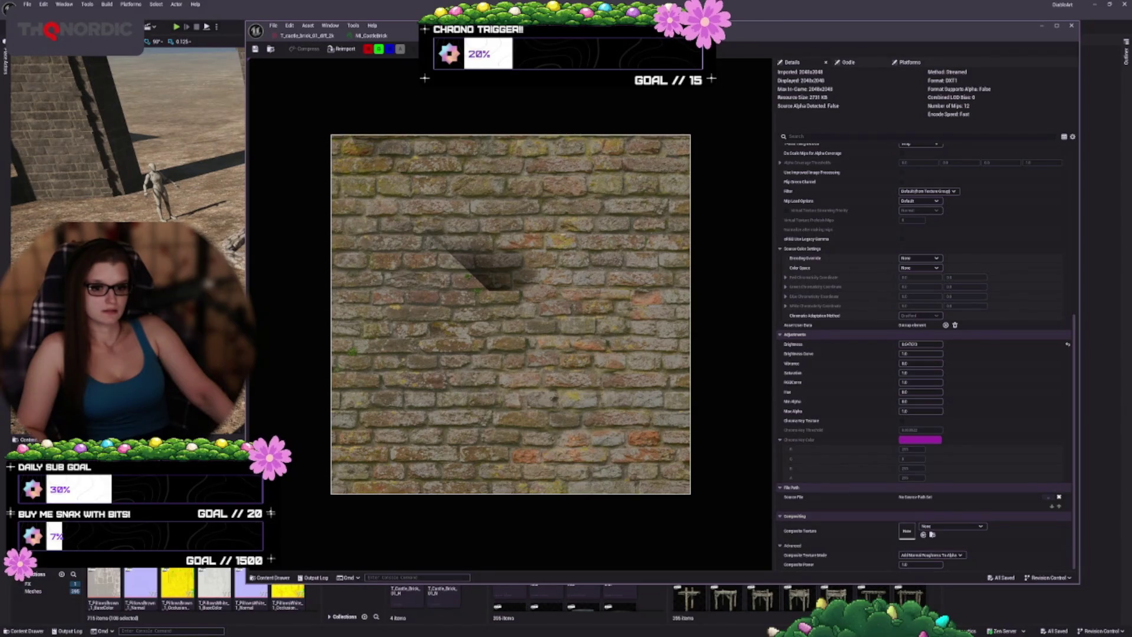
- Select 132 textures starting at T_plate_Metallic and load them into a Property Matrix
left_click_drag(245, 319, 479, 318)
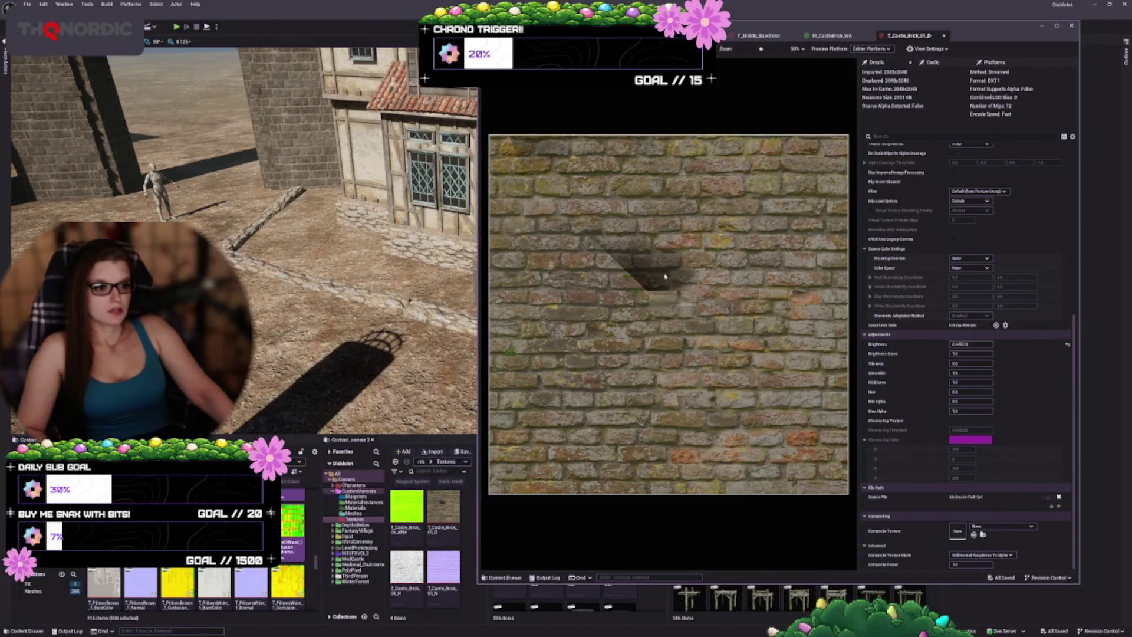
scroll(236, 590, "down", 3)
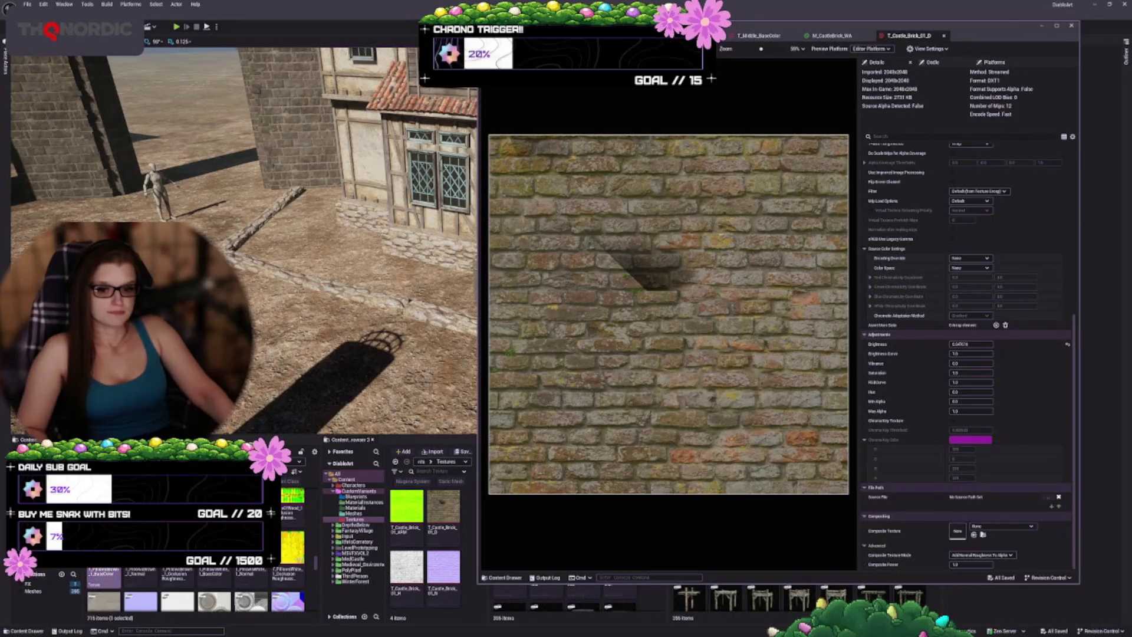
left_click(258, 582)
scroll(259, 582, "down", 6)
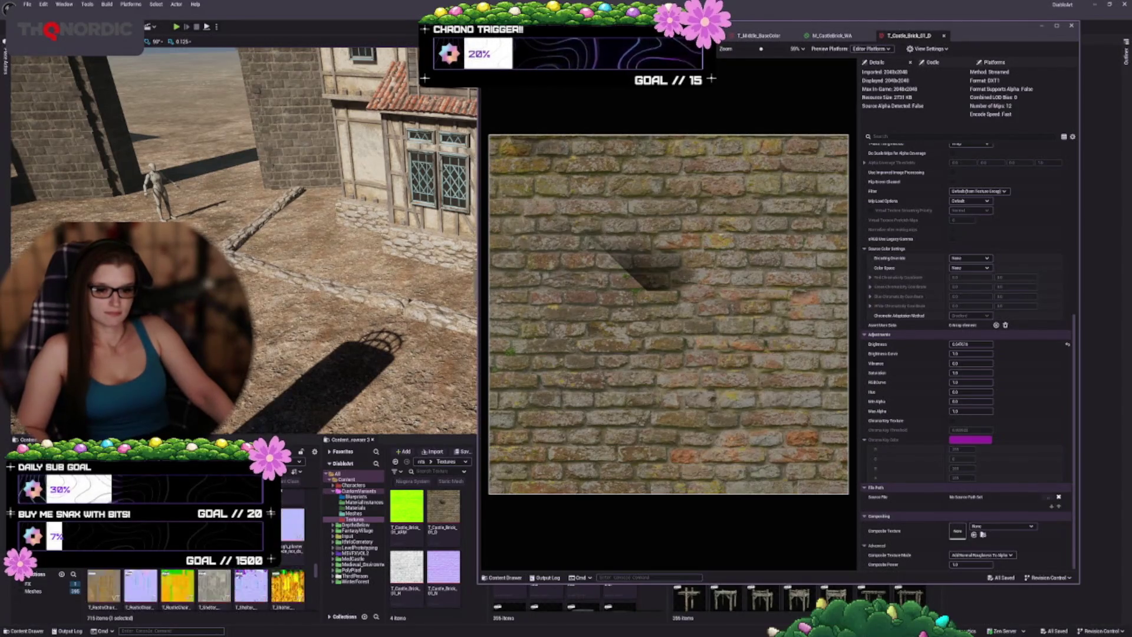
scroll(258, 582, "down", 6)
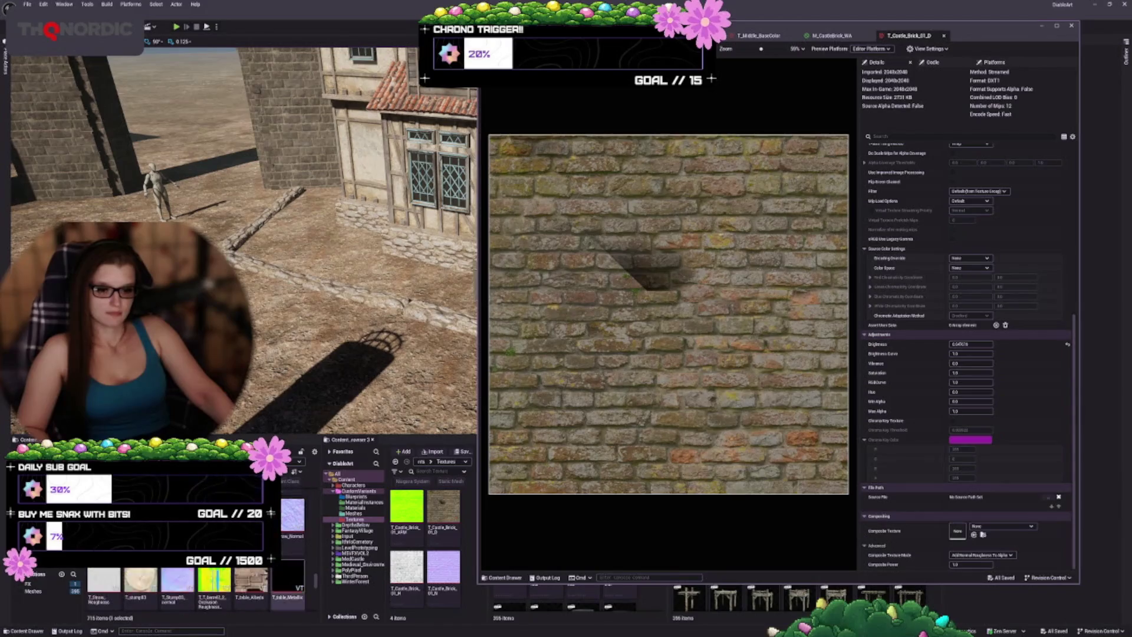
left_click(293, 583, "shift")
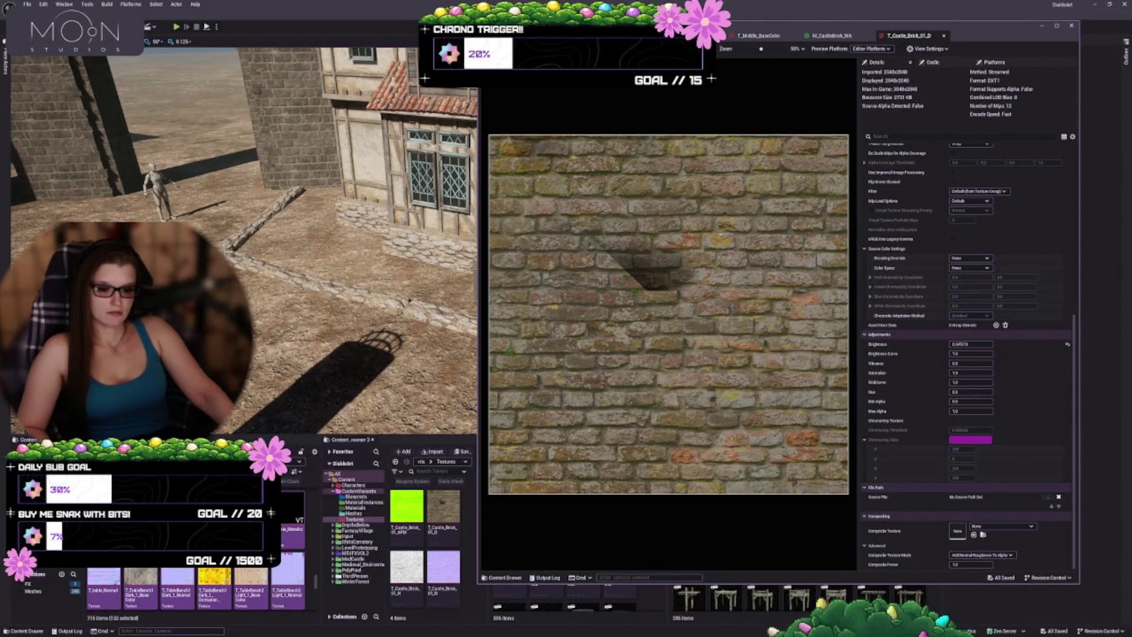
right_click(295, 578)
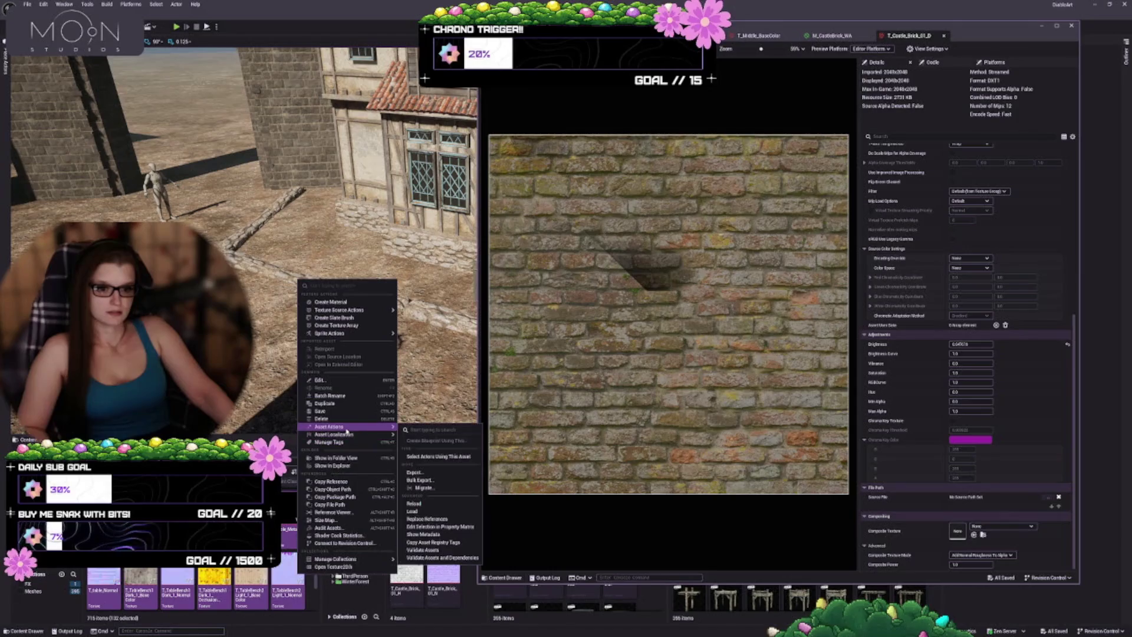
mouse_move(348, 435)
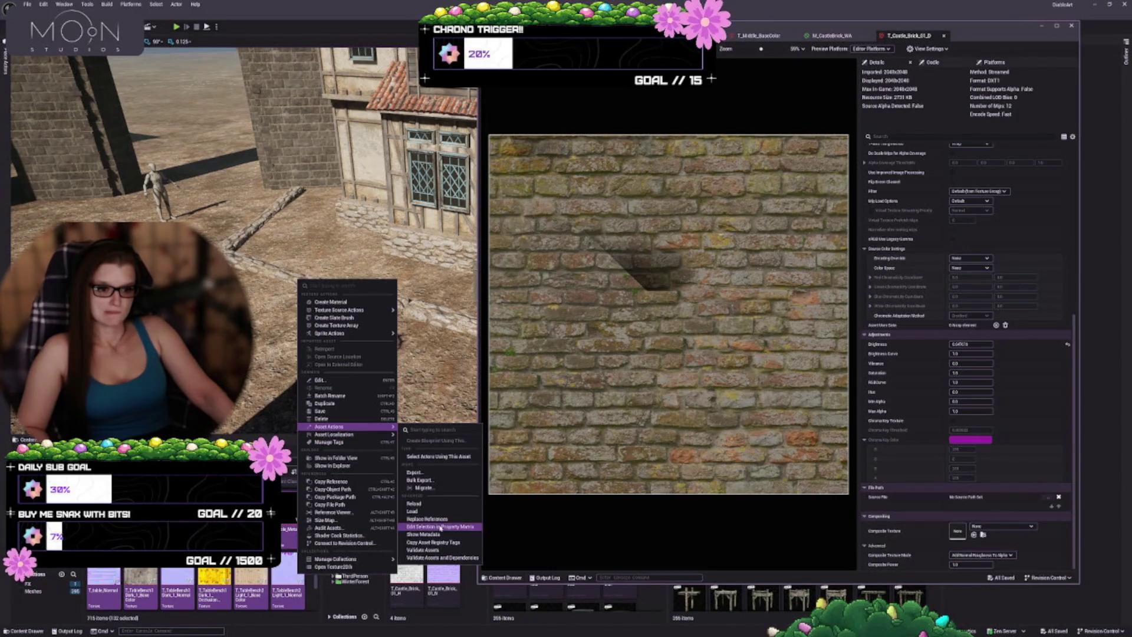
left_click(442, 521)
left_click(597, 334)
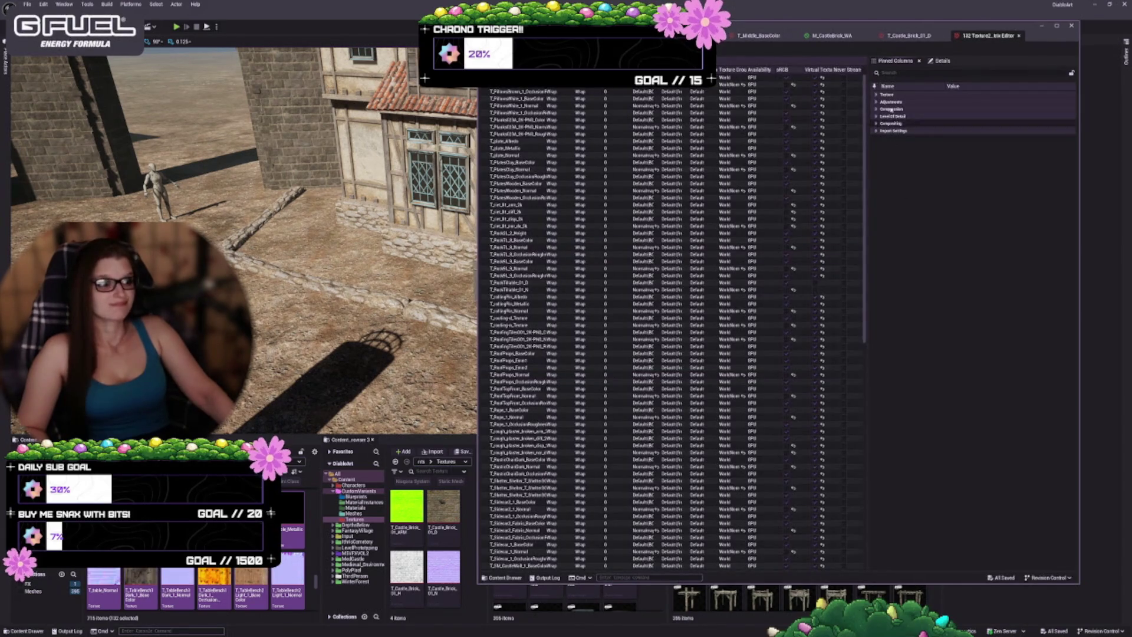
- Change a Texture property across all 132 textures, save them, and close the bulk table
left_click(879, 94)
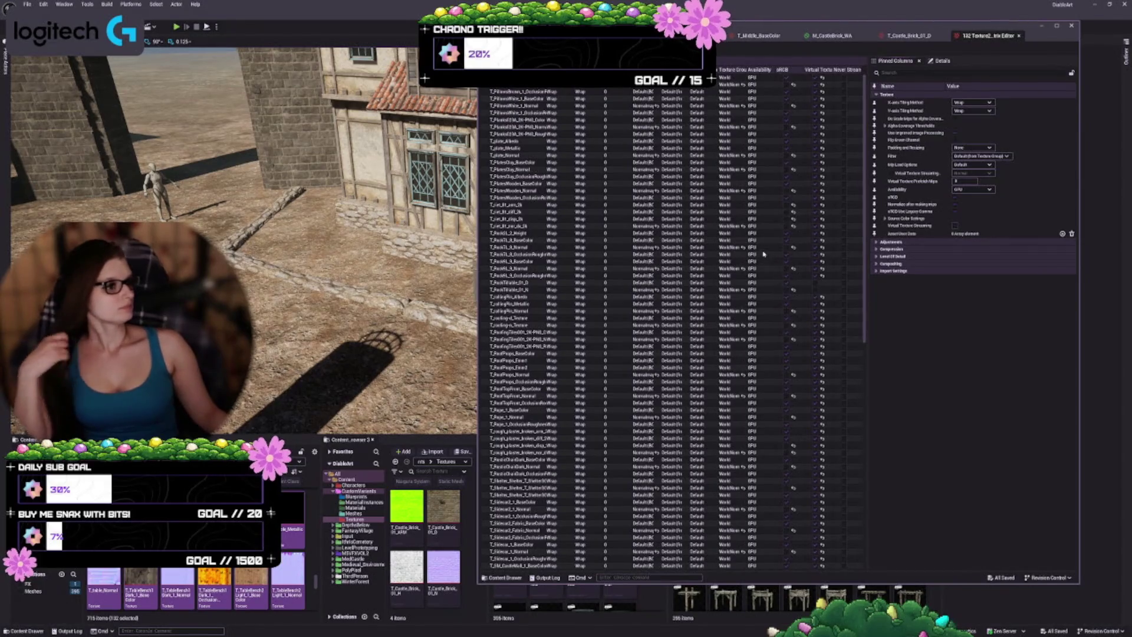
left_click(955, 226)
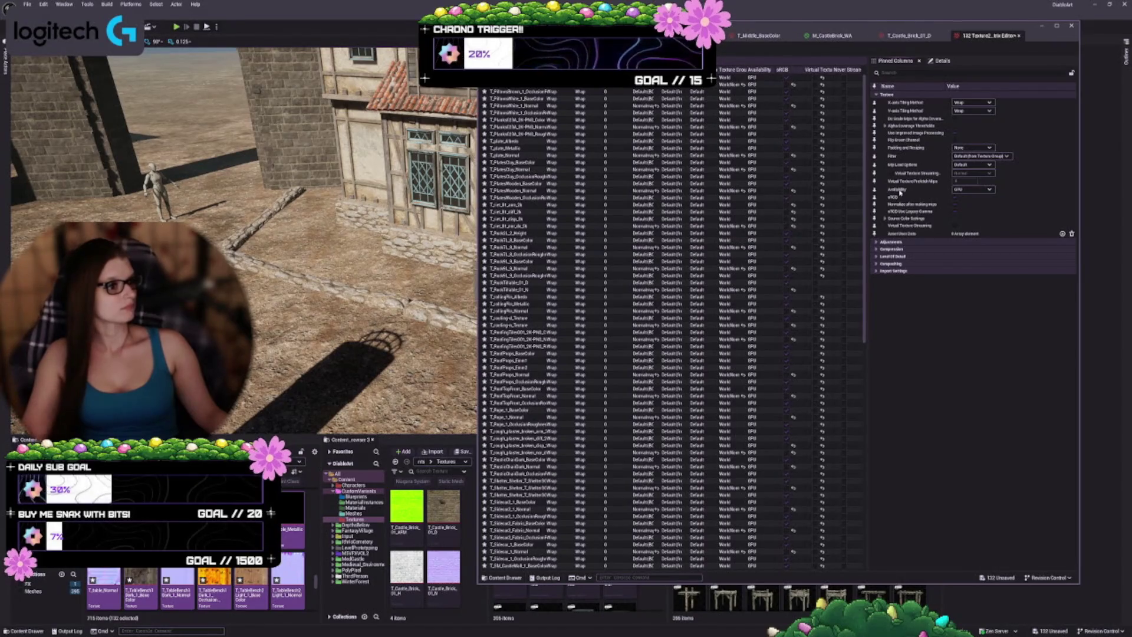
mouse_move(900, 192)
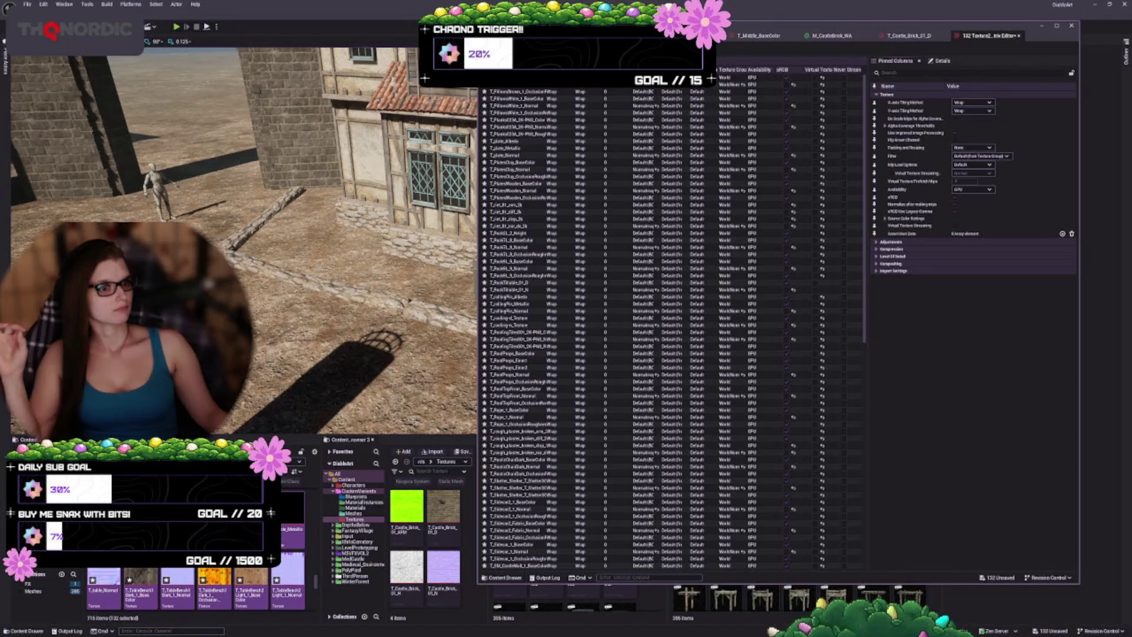
key("ctrl+s")
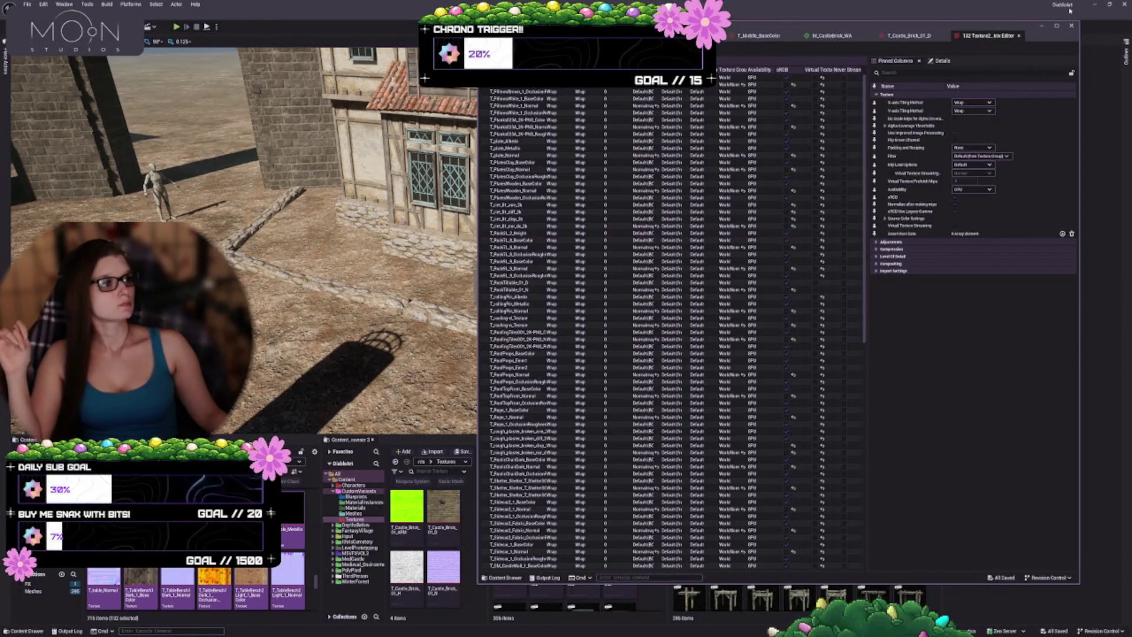
left_click(1019, 36)
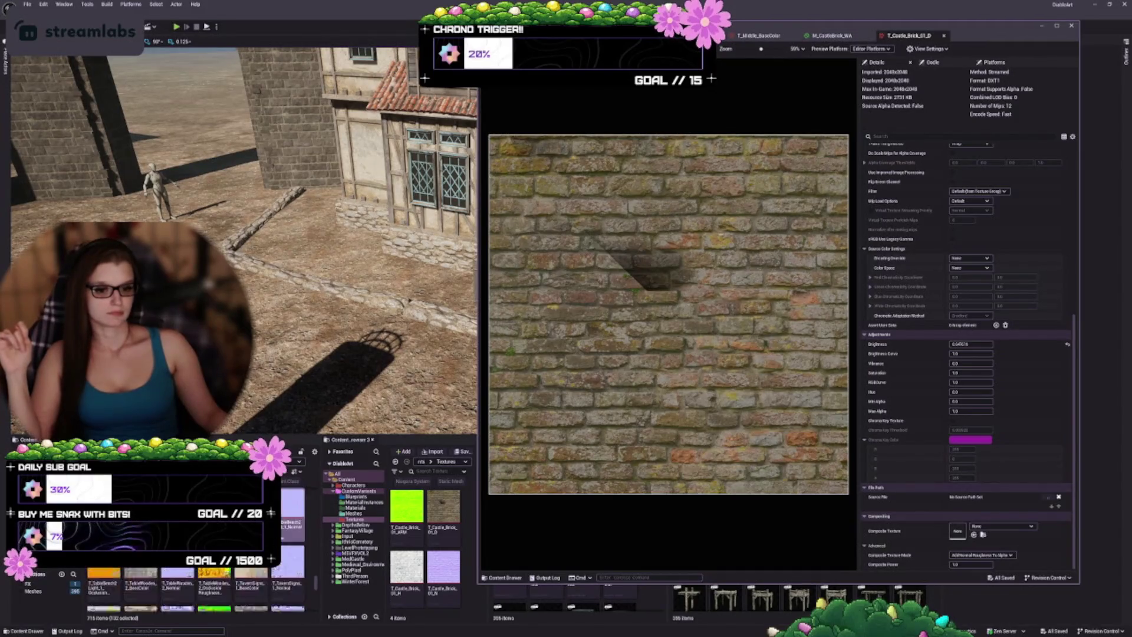
- Select all 139 textures in the folder and open them together for bulk editing
left_click(104, 586)
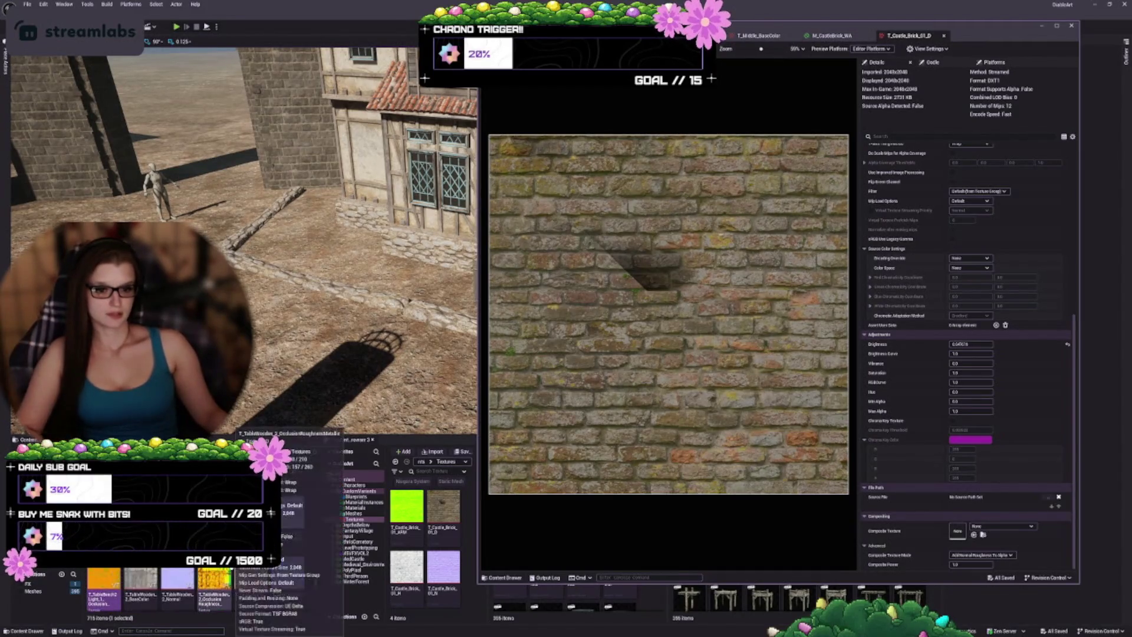
scroll(194, 590, "down", 5)
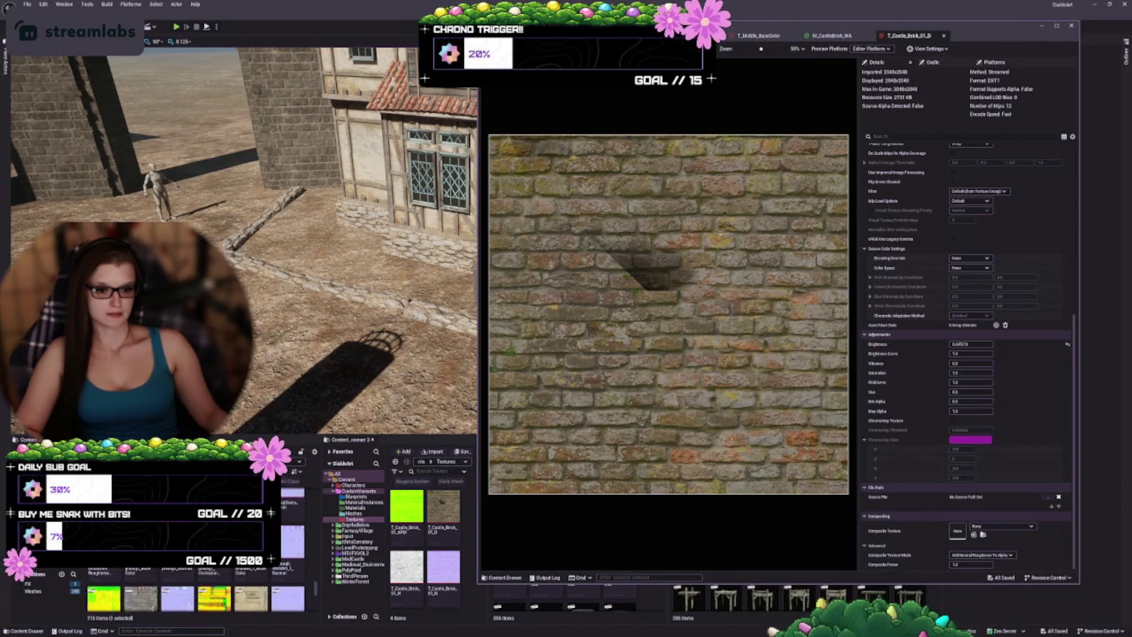
scroll(194, 589, "down", 10)
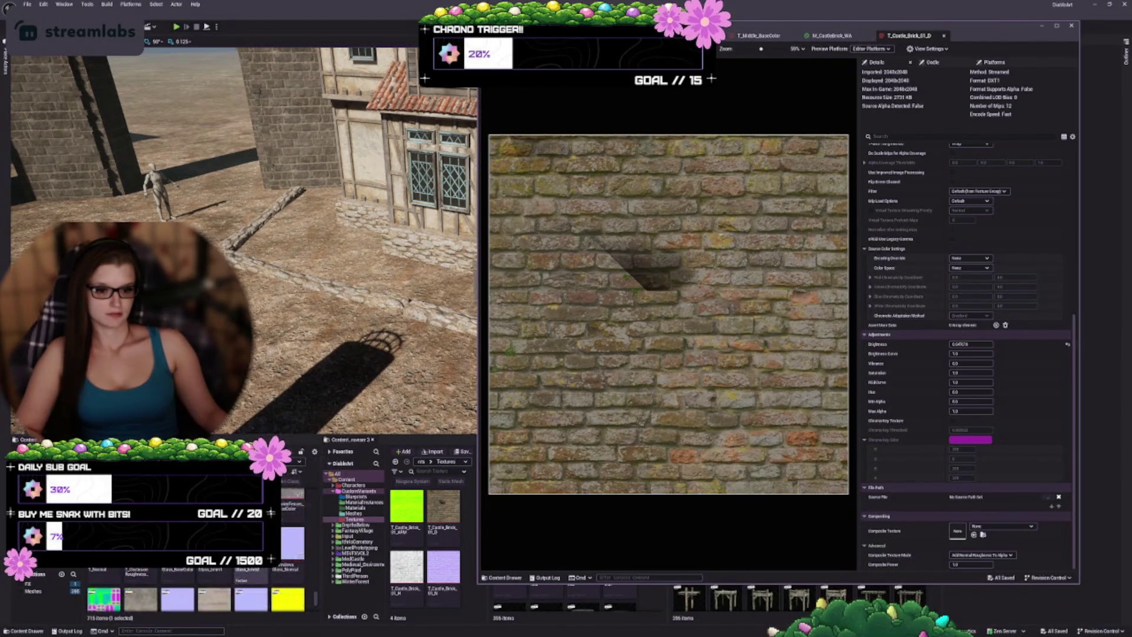
scroll(194, 589, "down", 5)
left_click(105, 588, "shift")
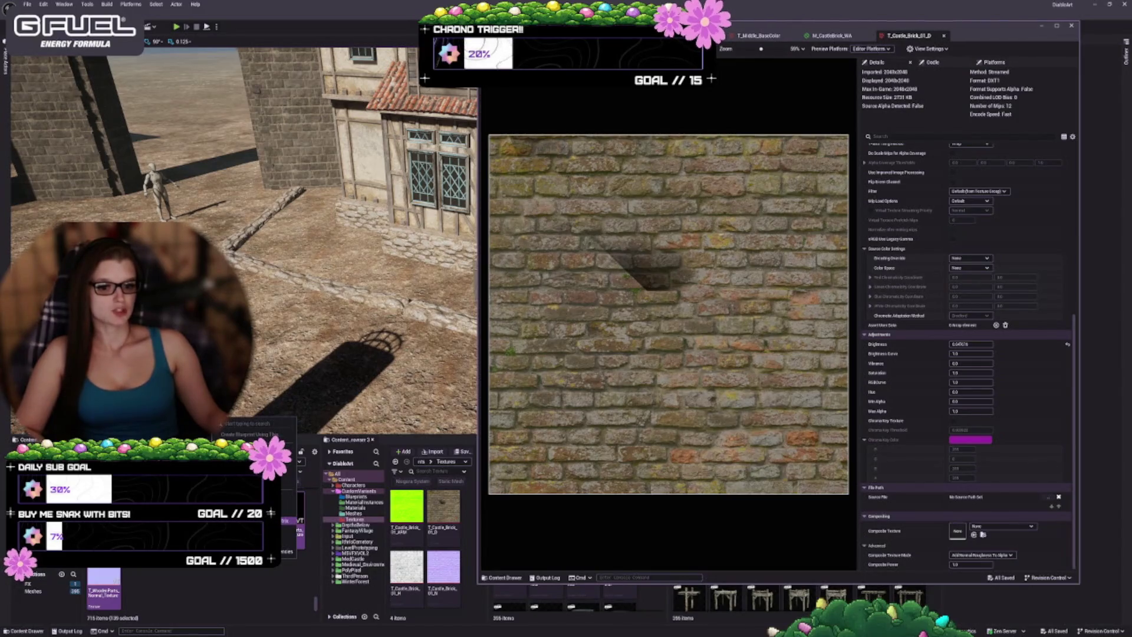
key("Return")
- Confirm loading the 131 textures, then save all 139 edited textures
left_click(596, 333)
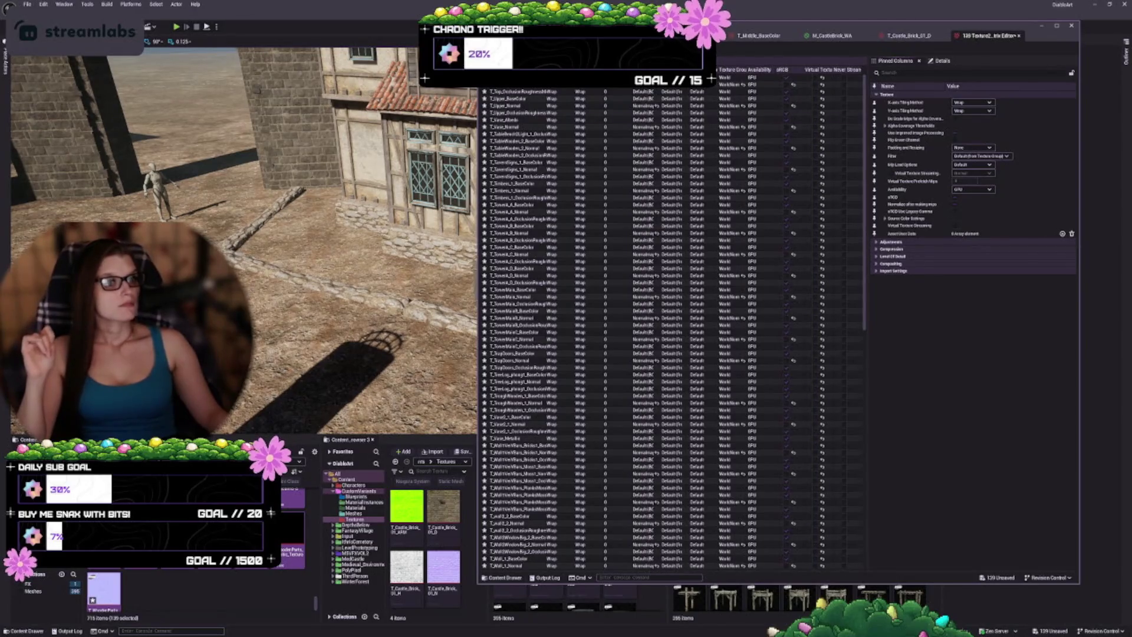
key("ctrl+s")
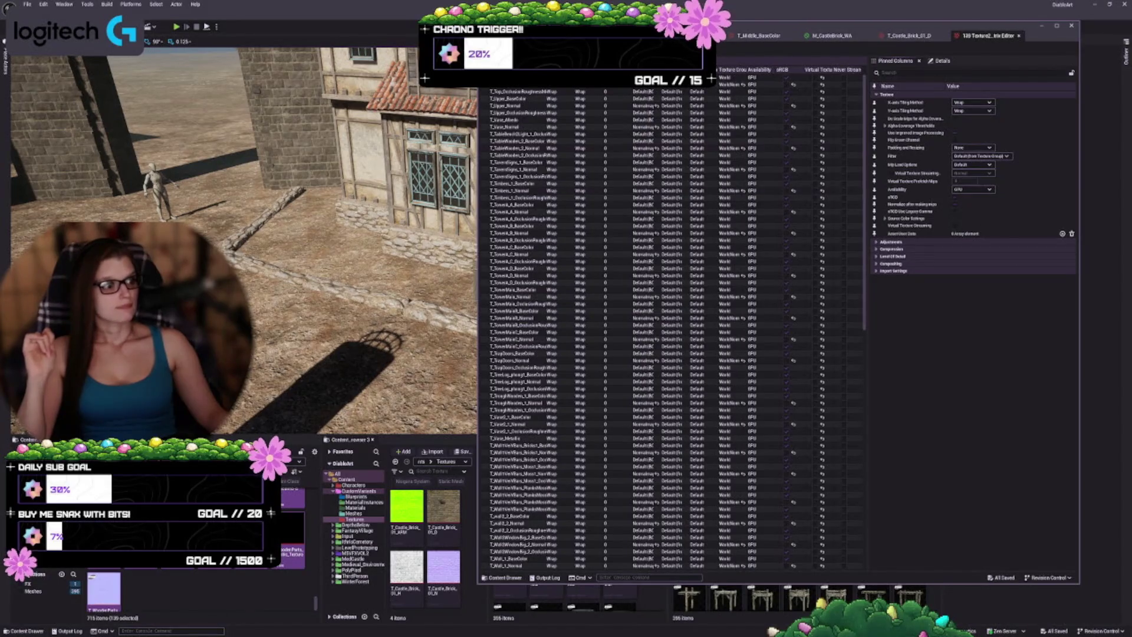
- Close the bulk texture table and the floating T_Castle_Brick_01_D texture window
left_click(1019, 36)
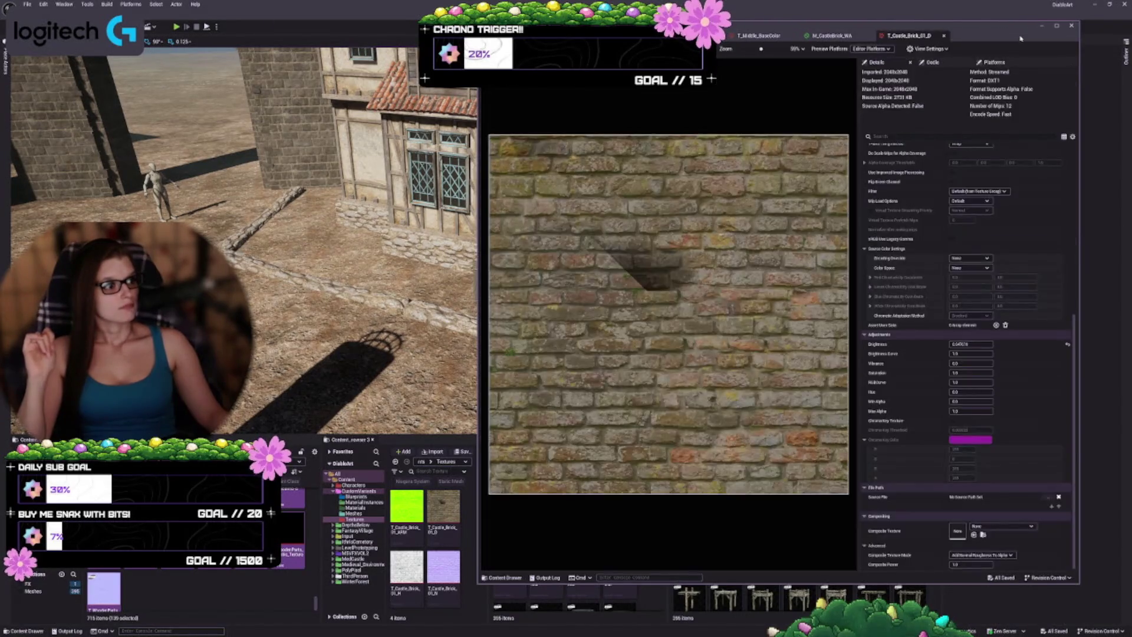
scroll(639, 262, "up", 2)
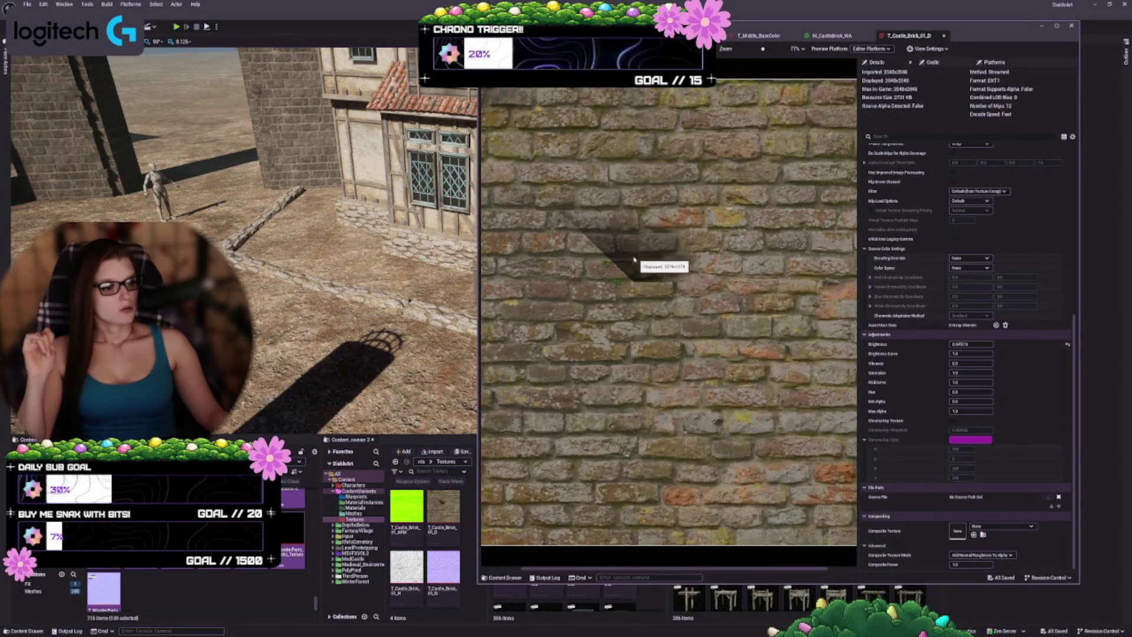
scroll(622, 250, "down", 2)
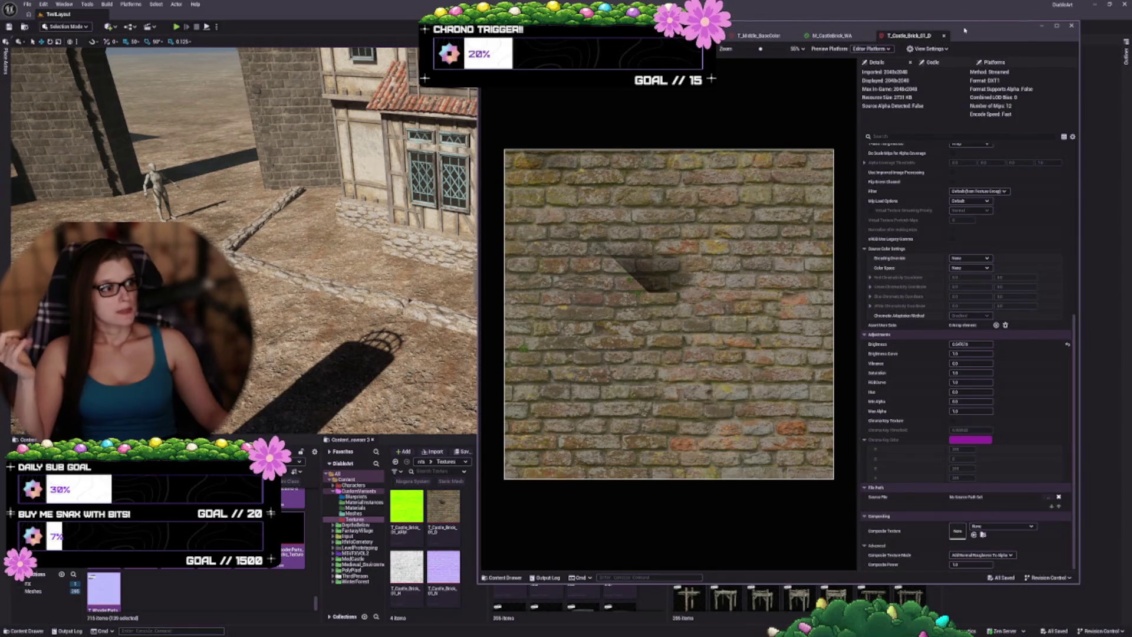
left_click_drag(965, 28, 937, 20)
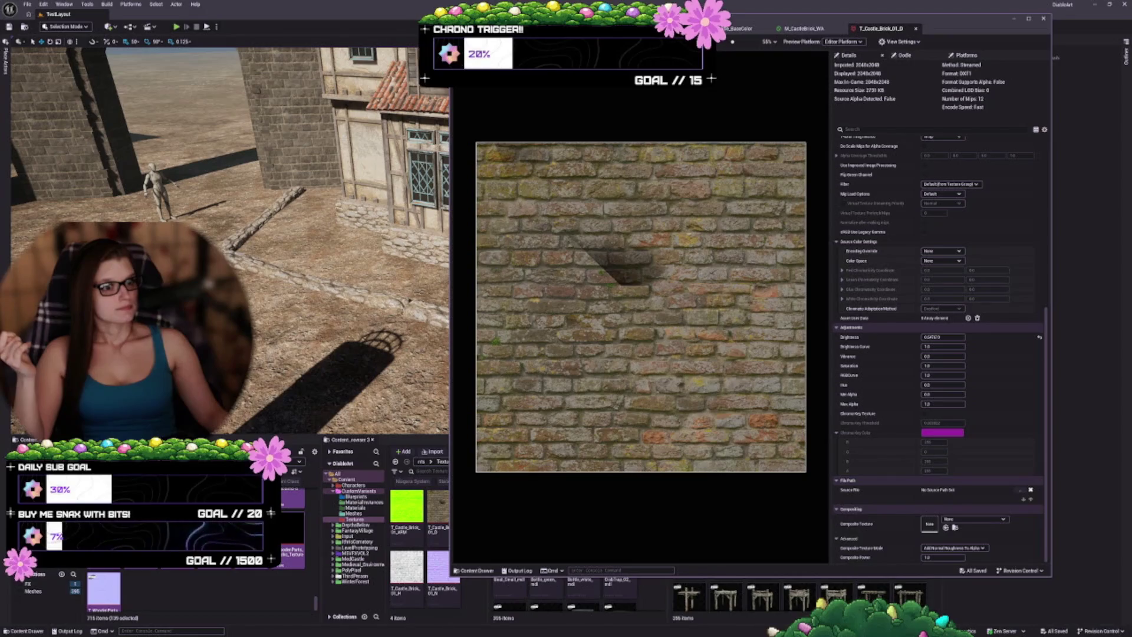
left_click(916, 28)
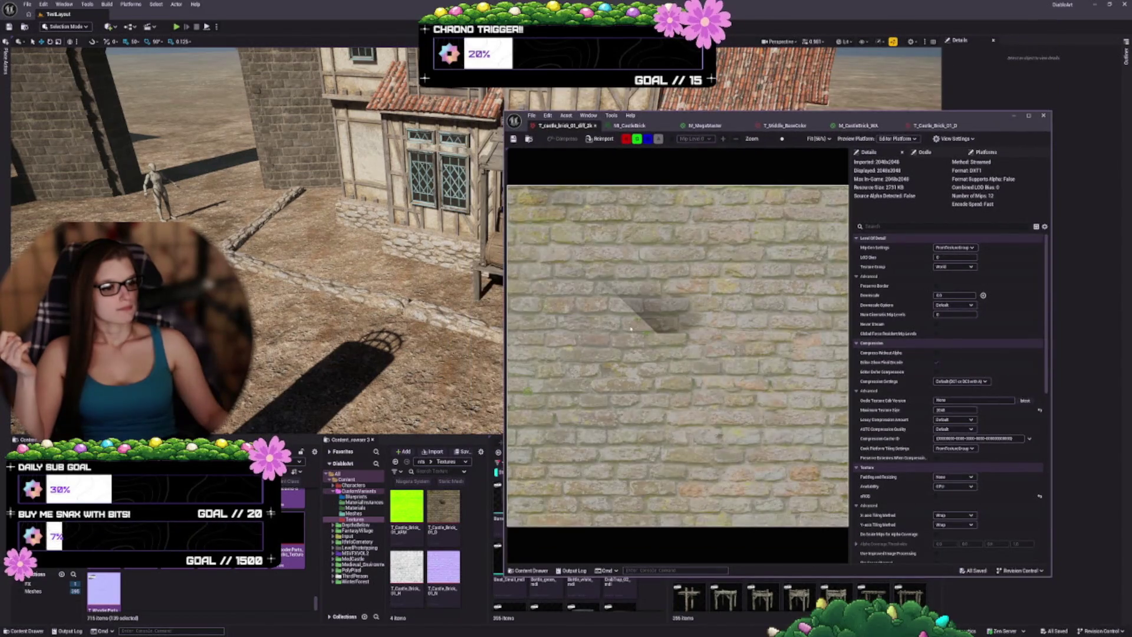
- Scroll through the other castle brick diffuse texture's Details settings
scroll(636, 308, "down", 2)
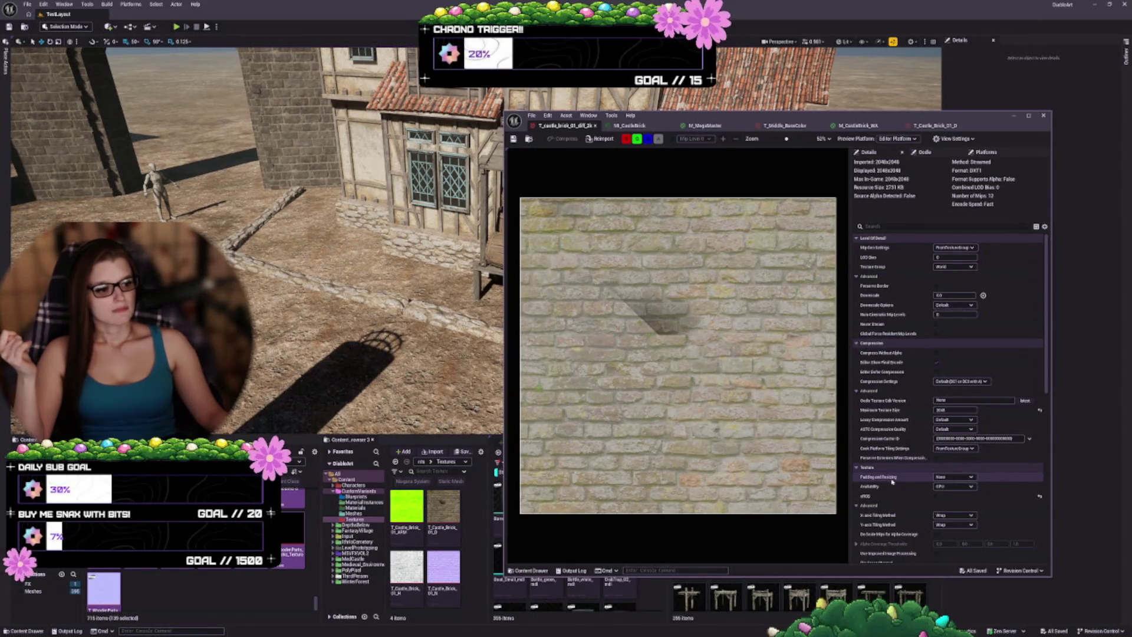
scroll(892, 466, "down", 3)
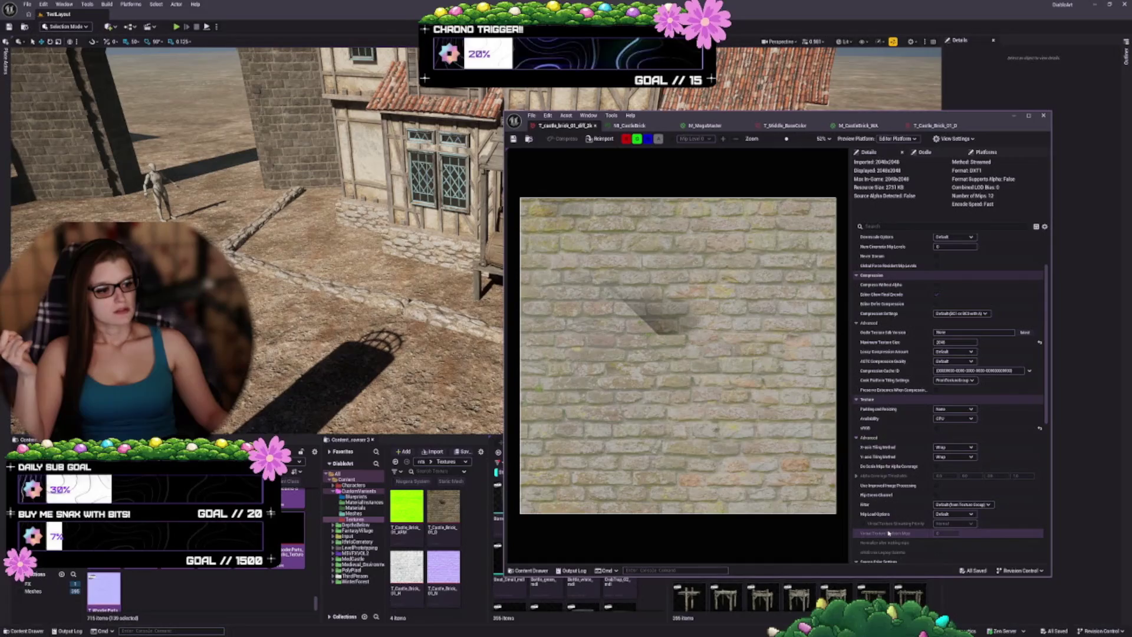
scroll(887, 439, "down", 3)
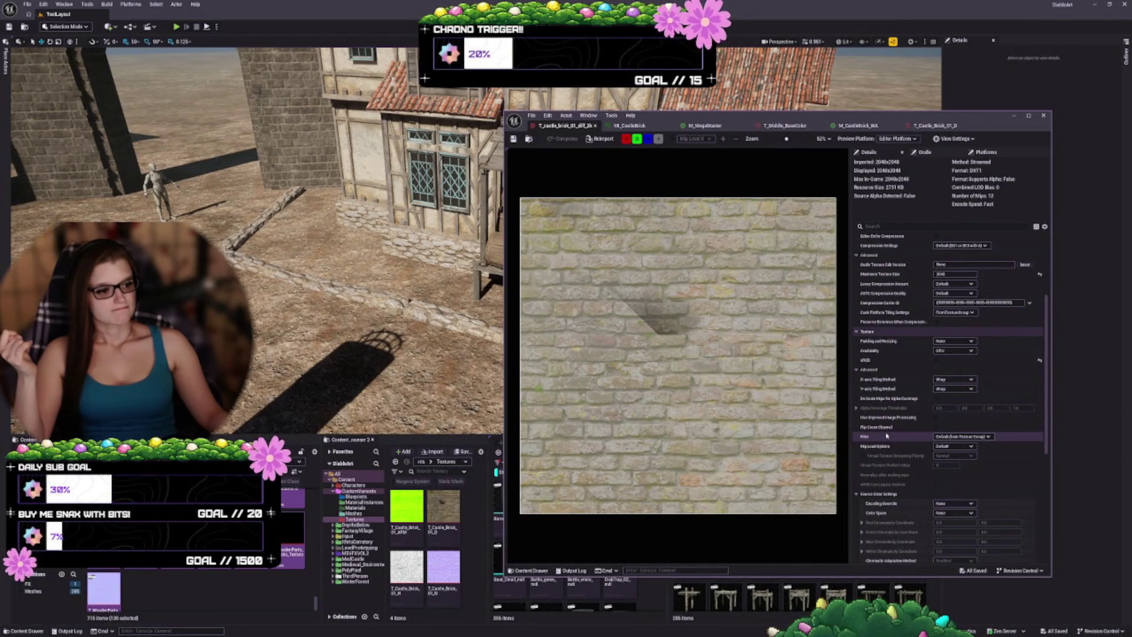
scroll(886, 436, "down", 3)
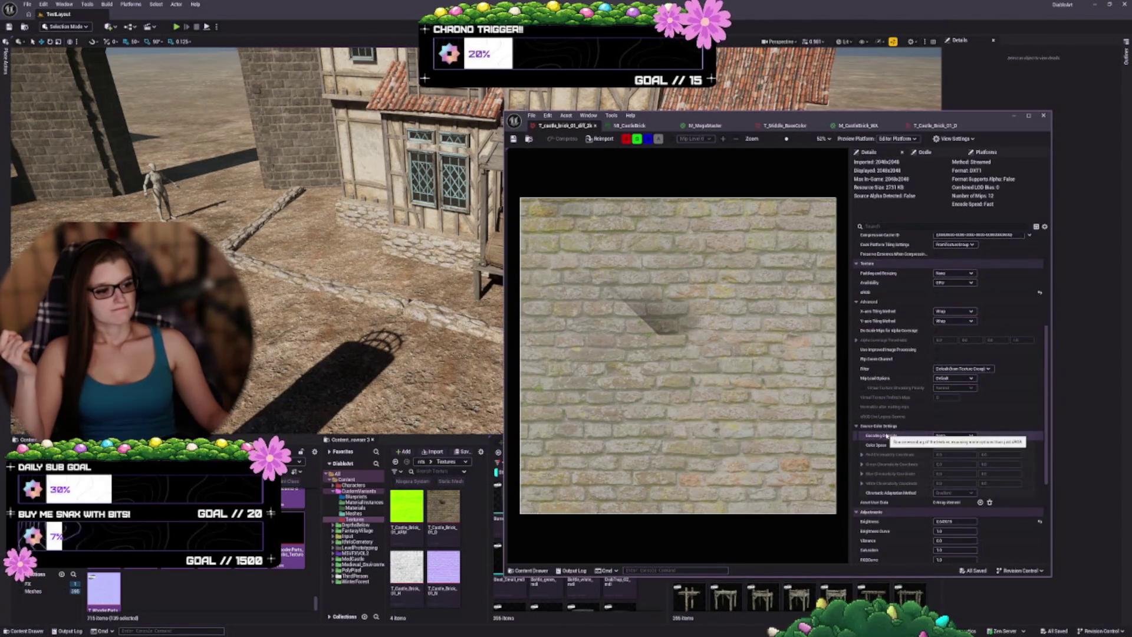
scroll(700, 374, "up", 3)
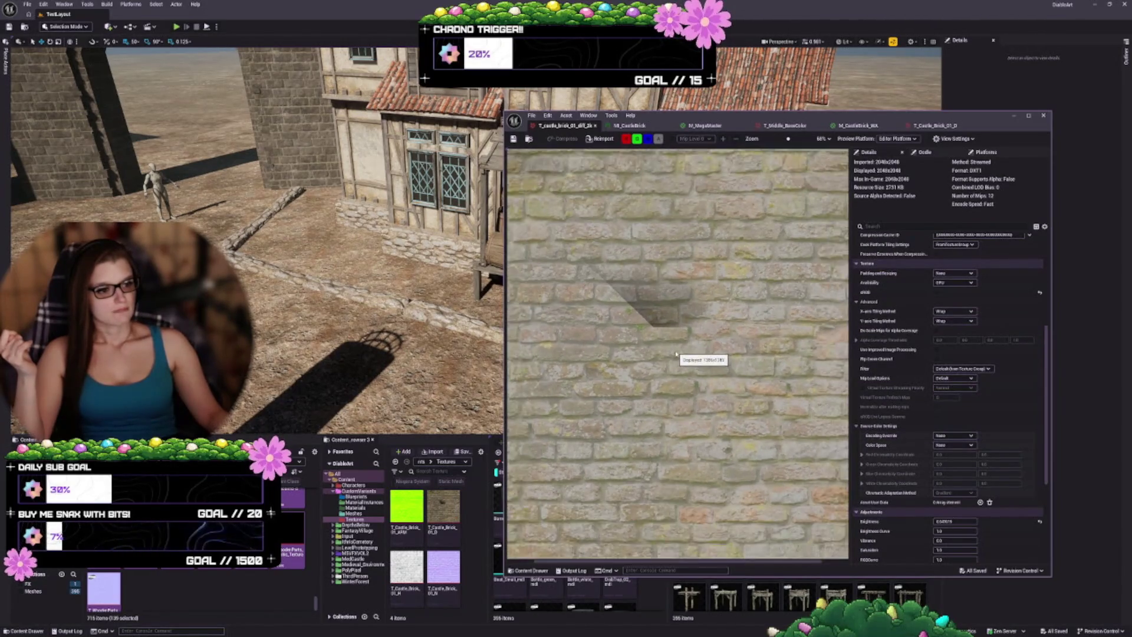
scroll(705, 365, "down", 4)
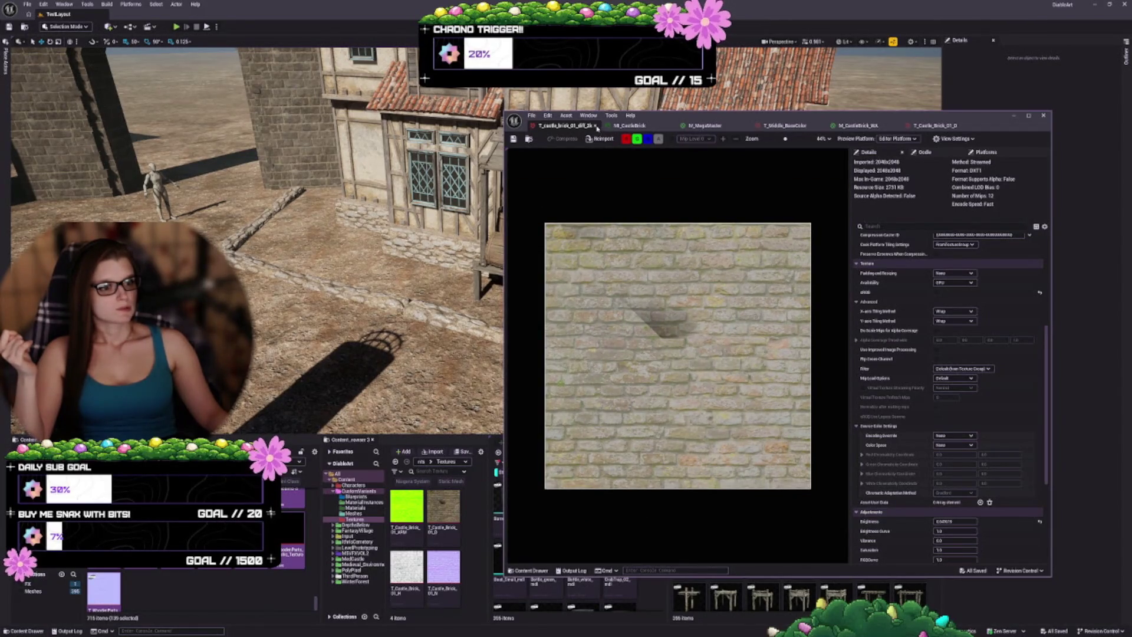
- Close the texture, orbit the M_CastleBrick preview sphere, and check its M_MegaMaster parent
left_click(595, 126)
left_click_drag(600, 309, 550, 255)
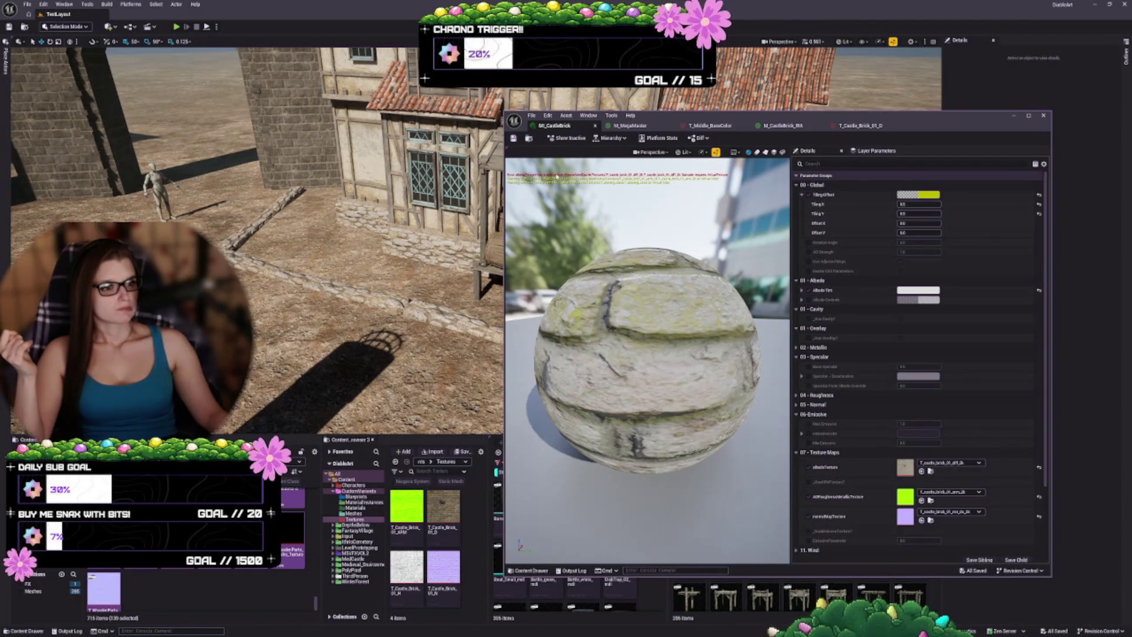
scroll(870, 424, "down", 4)
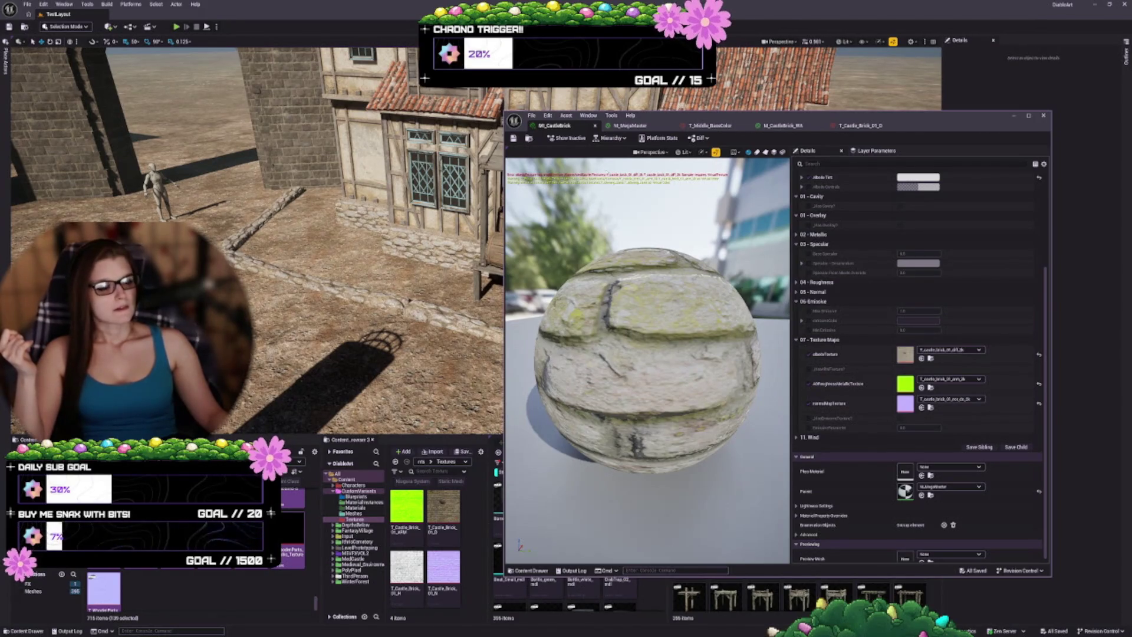
- Bring up M_MegaMaster, enlarge its editor window, hide stats, and frame the top-right comment box
left_click(630, 126)
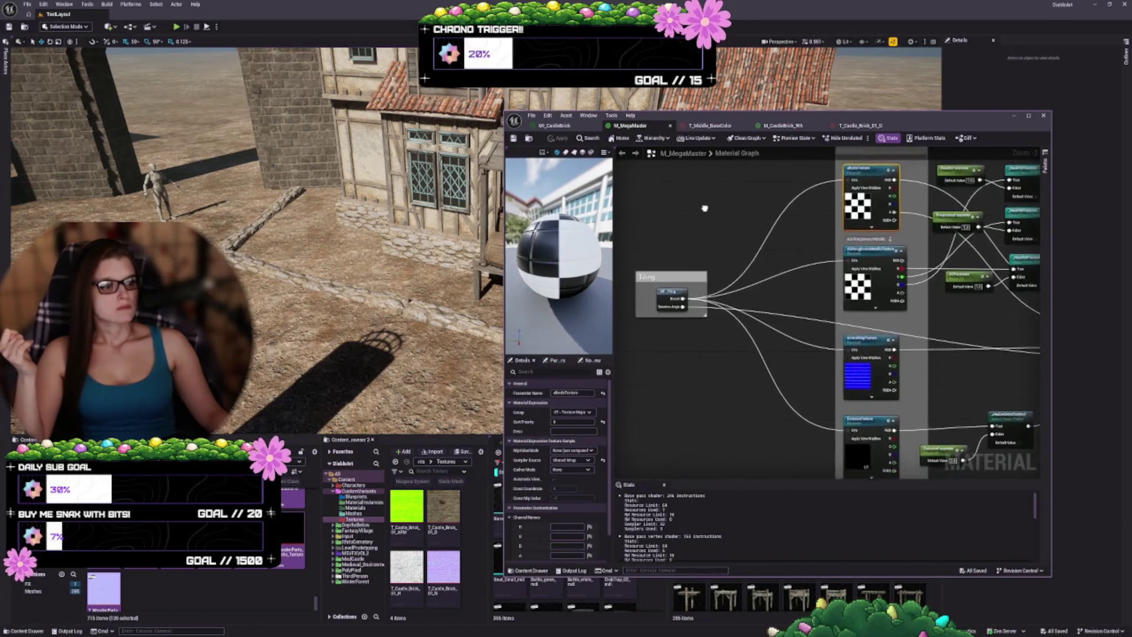
scroll(669, 224, "down", 4)
mouse_move(822, 402)
left_mouse_down()
mouse_move(905, 288)
mouse_move(998, 267)
left_mouse_up()
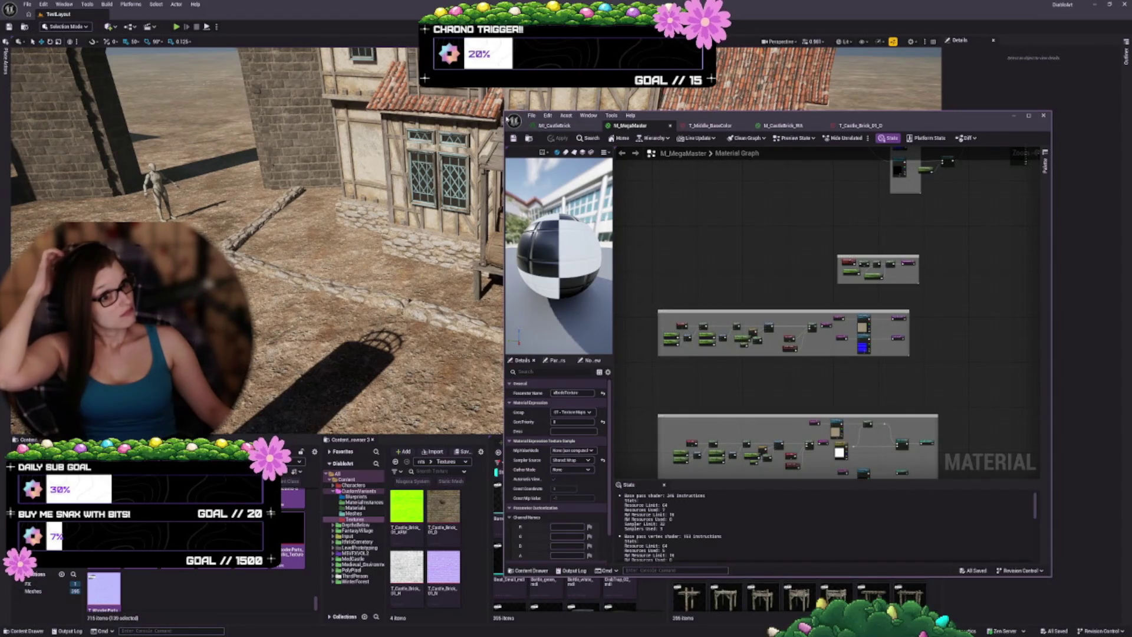
mouse_move(506, 113)
left_mouse_down()
mouse_move(114, 43)
mouse_move(106, 28)
left_mouse_up()
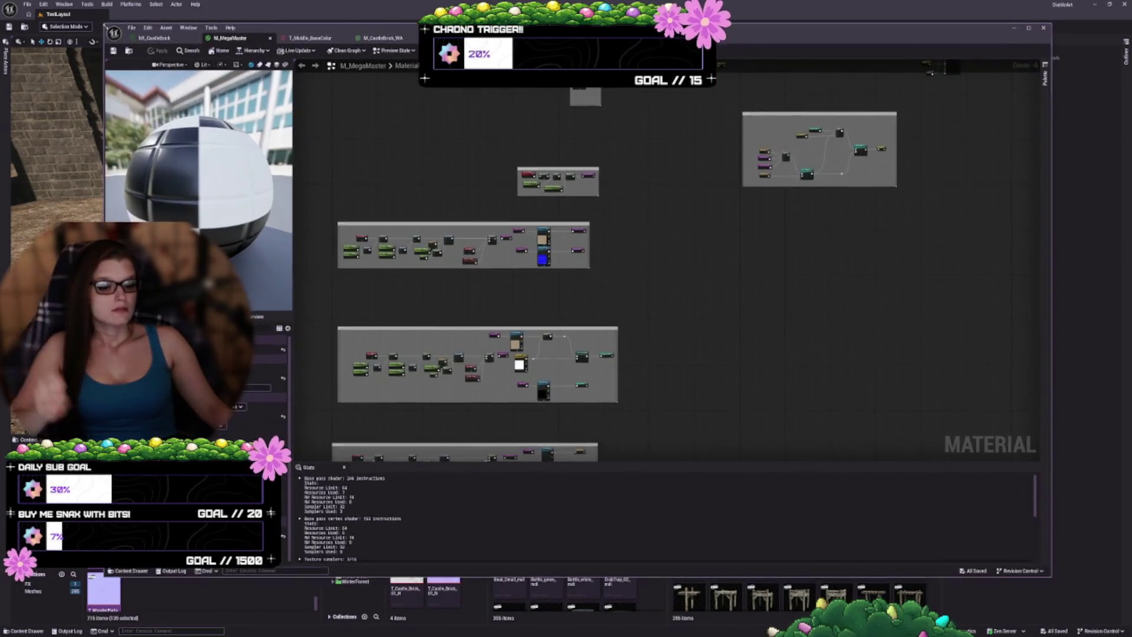
left_click_drag(345, 469, 345, 563)
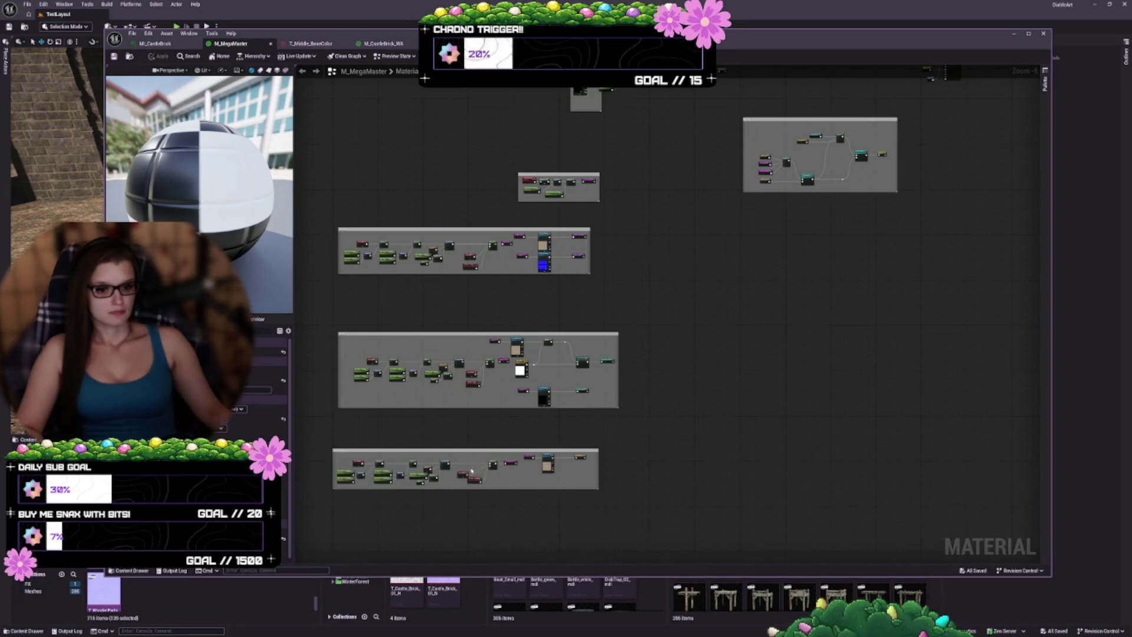
mouse_move(760, 309)
left_mouse_down()
mouse_move(771, 500)
mouse_move(695, 432)
left_mouse_up()
scroll(788, 319, "up", 5)
scroll(789, 319, "up", 1)
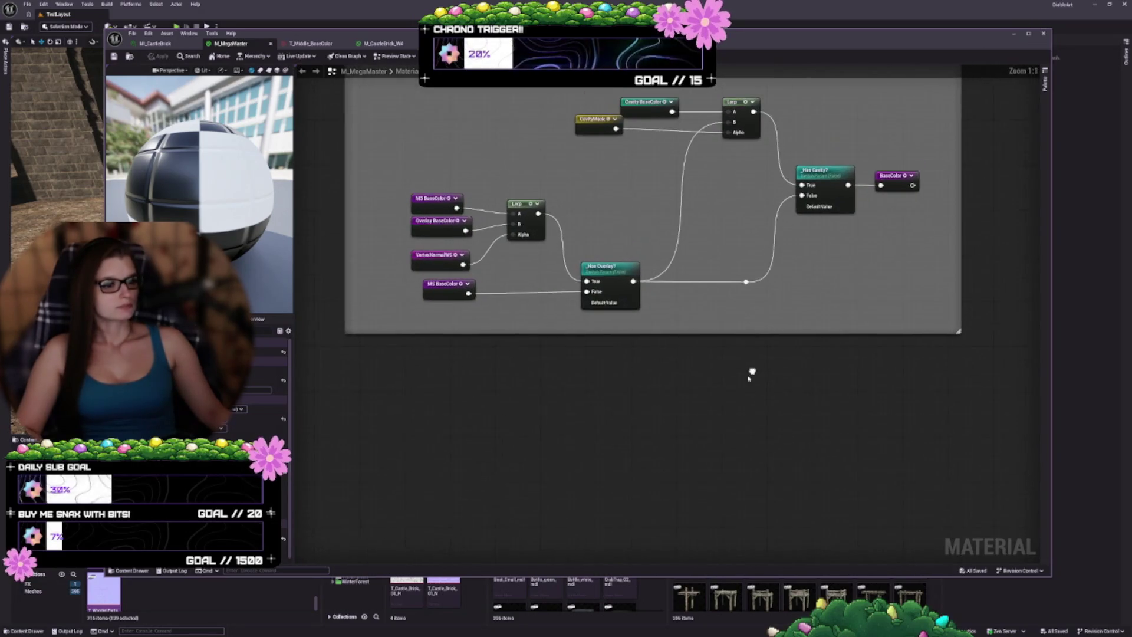
- Reposition the CavityMask and _Has Overlay? nodes
left_click_drag(569, 210, 622, 210)
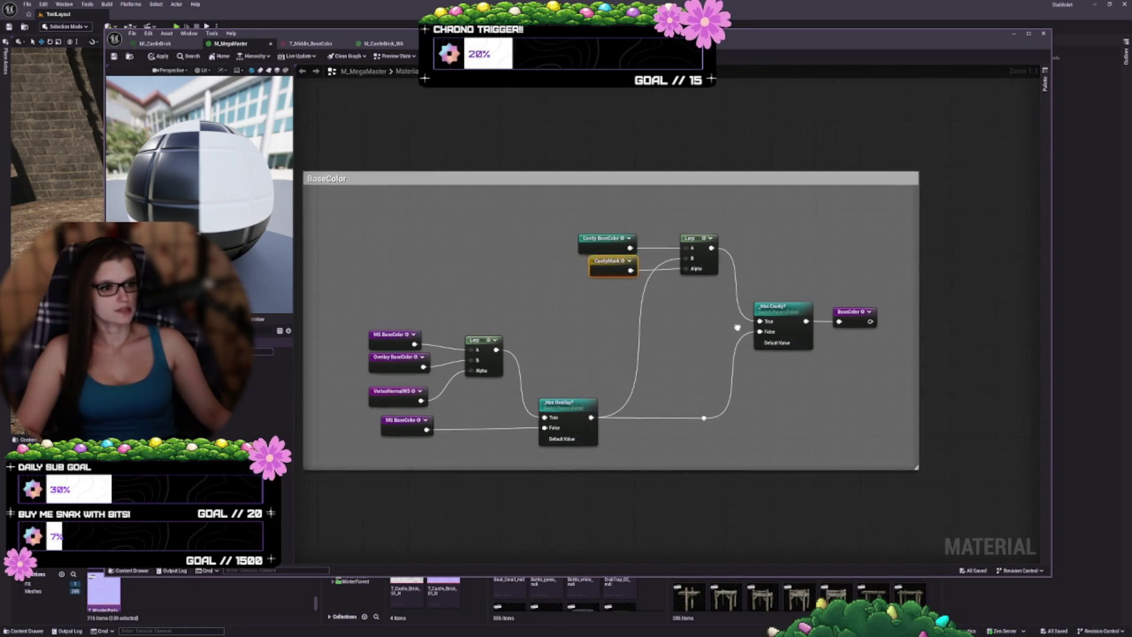
left_click(695, 306)
left_click_drag(591, 354, 579, 315)
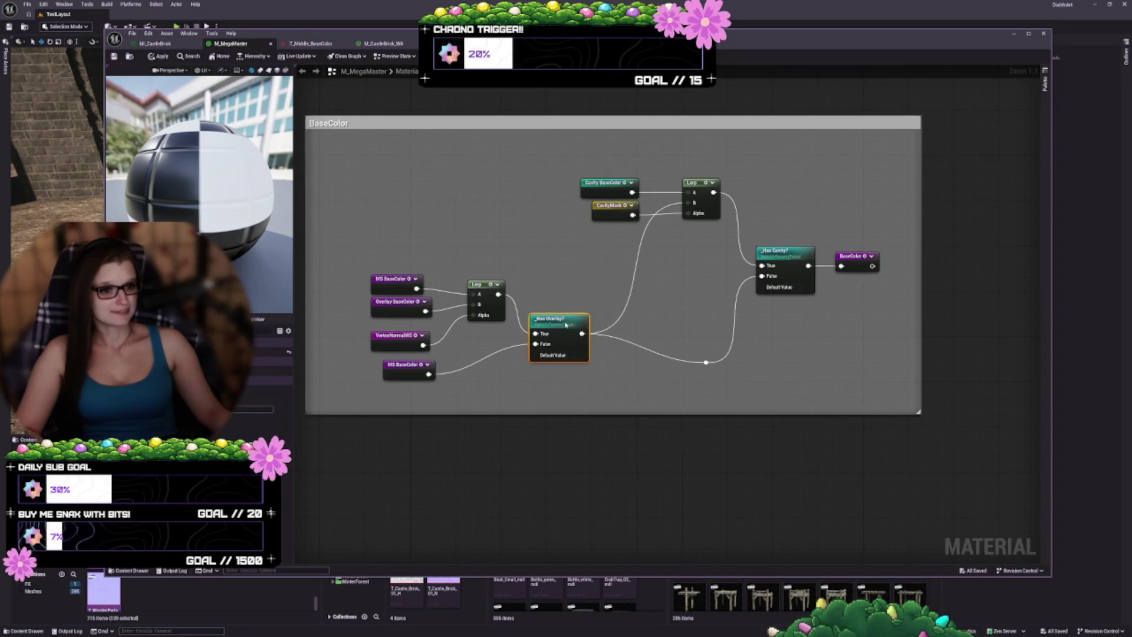
left_click(665, 313)
mouse_move(718, 377)
left_mouse_down()
mouse_move(640, 387)
mouse_move(624, 338)
left_mouse_up()
mouse_move(646, 256)
left_mouse_down()
mouse_move(500, 188)
mouse_move(713, 277)
mouse_move(596, 185)
mouse_move(609, 239)
left_mouse_up()
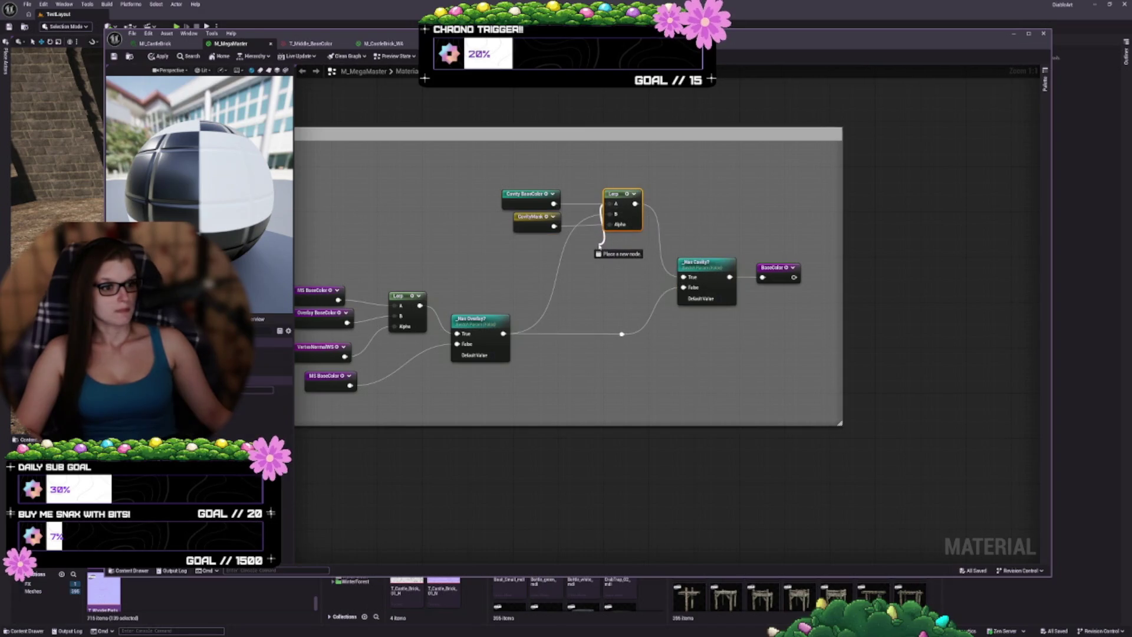
- Group the cavity nodes, Has Cavity? switch and BaseColor output compactly, aligning VertexNormalWS and Has Overlay?
left_click_drag(467, 165, 643, 252)
mouse_move(620, 193)
left_mouse_down()
mouse_move(564, 240)
mouse_move(608, 270)
left_mouse_up()
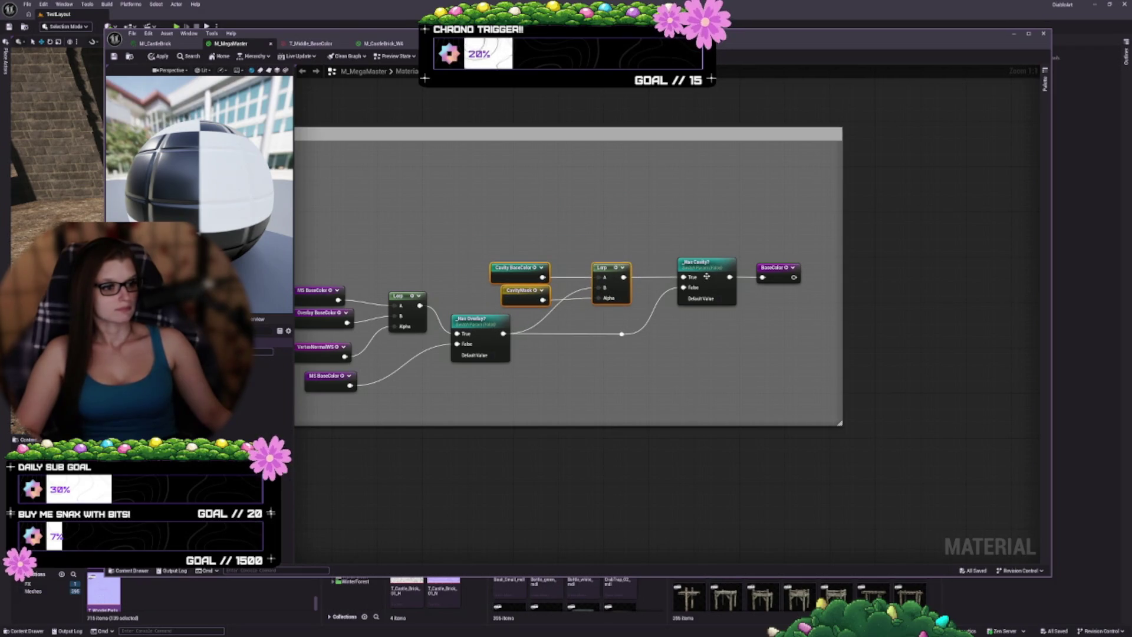
left_click_drag(701, 277, 677, 300)
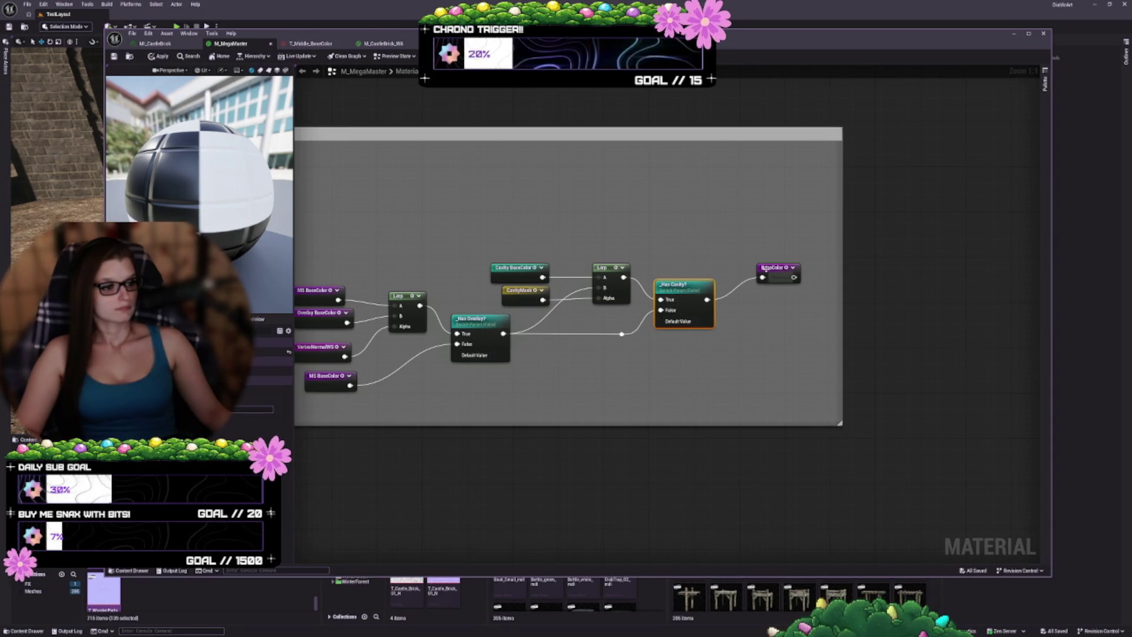
mouse_move(771, 273)
left_mouse_down()
mouse_move(745, 302)
mouse_move(743, 290)
left_mouse_up()
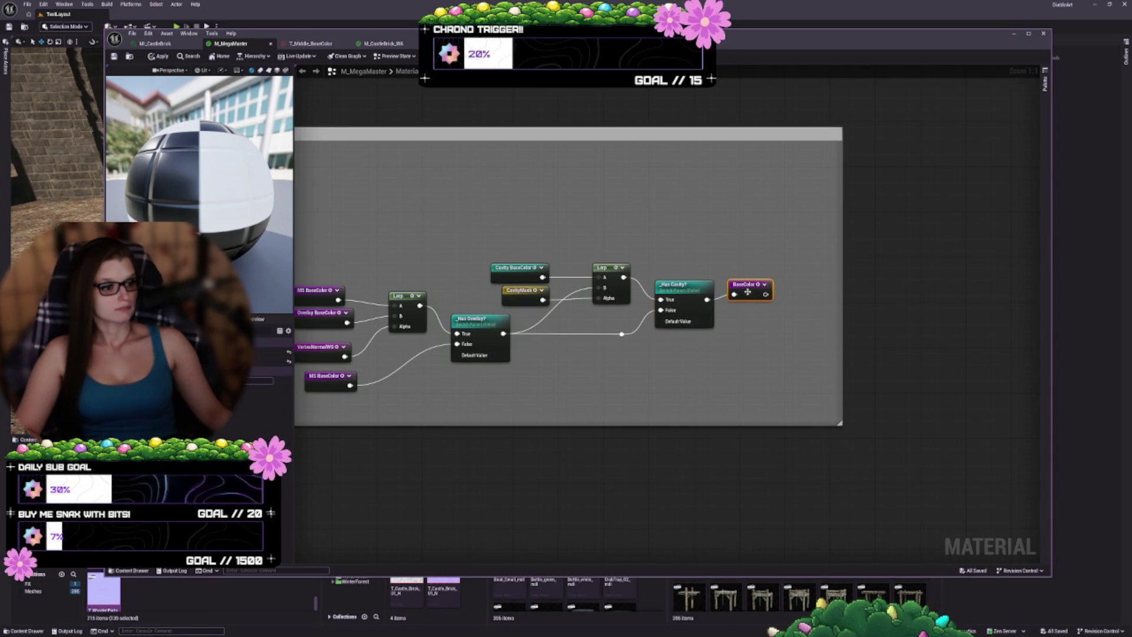
left_click_drag(720, 354, 834, 307)
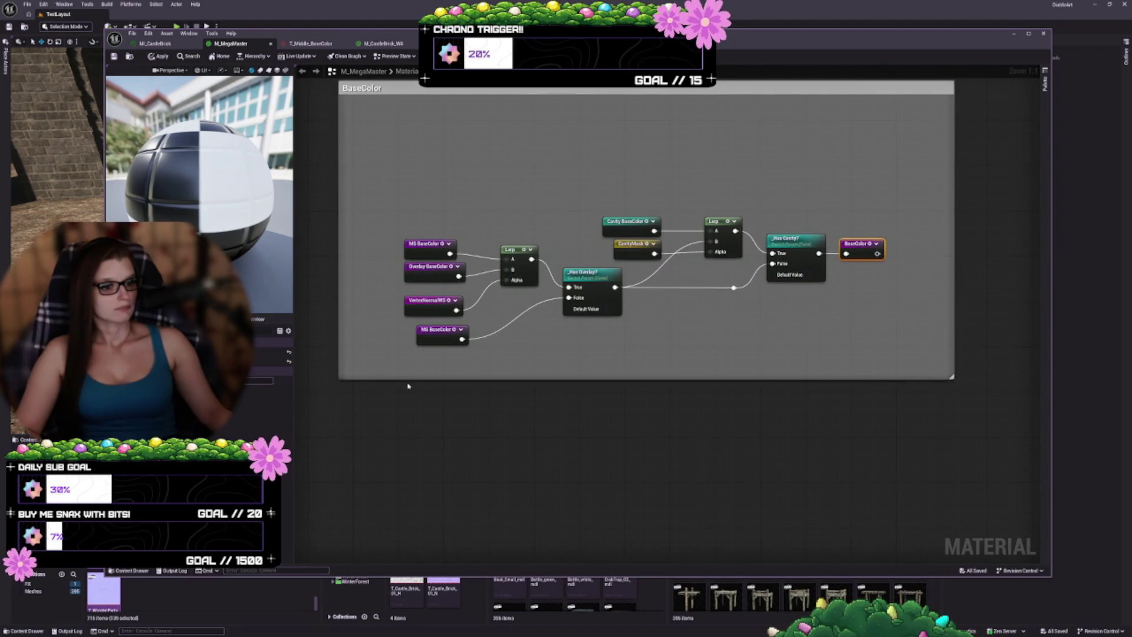
mouse_move(431, 309)
left_mouse_down()
mouse_move(434, 299)
mouse_move(518, 294)
left_mouse_up()
left_click(595, 273)
left_click_drag(596, 273, 596, 262)
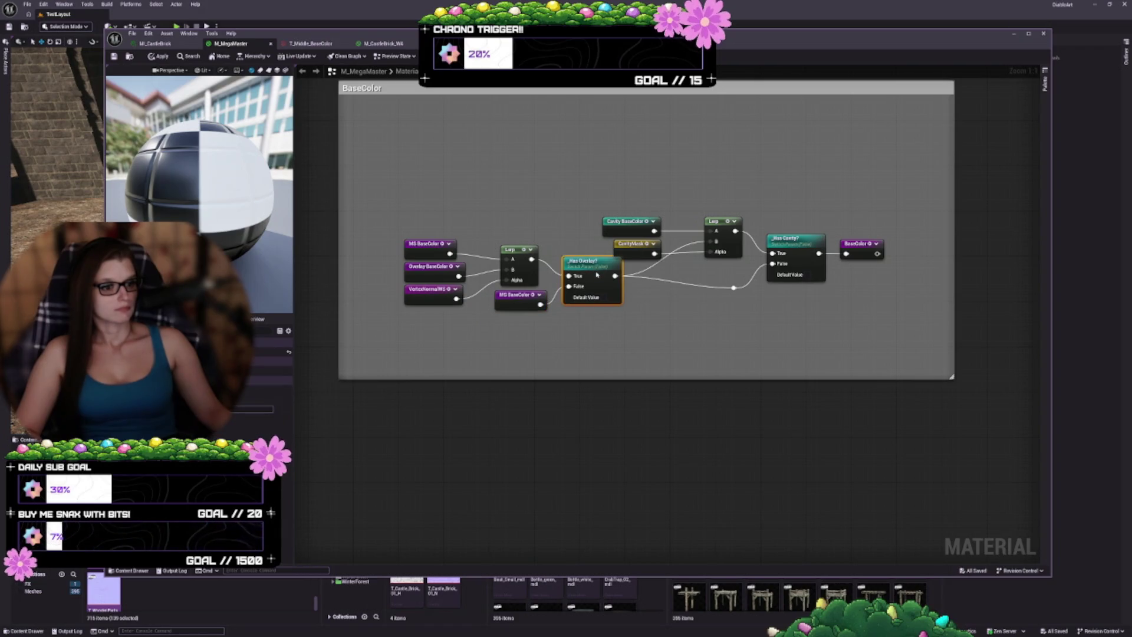
mouse_move(622, 178)
left_mouse_down()
mouse_move(758, 248)
mouse_move(733, 238)
left_mouse_up()
left_click(728, 293)
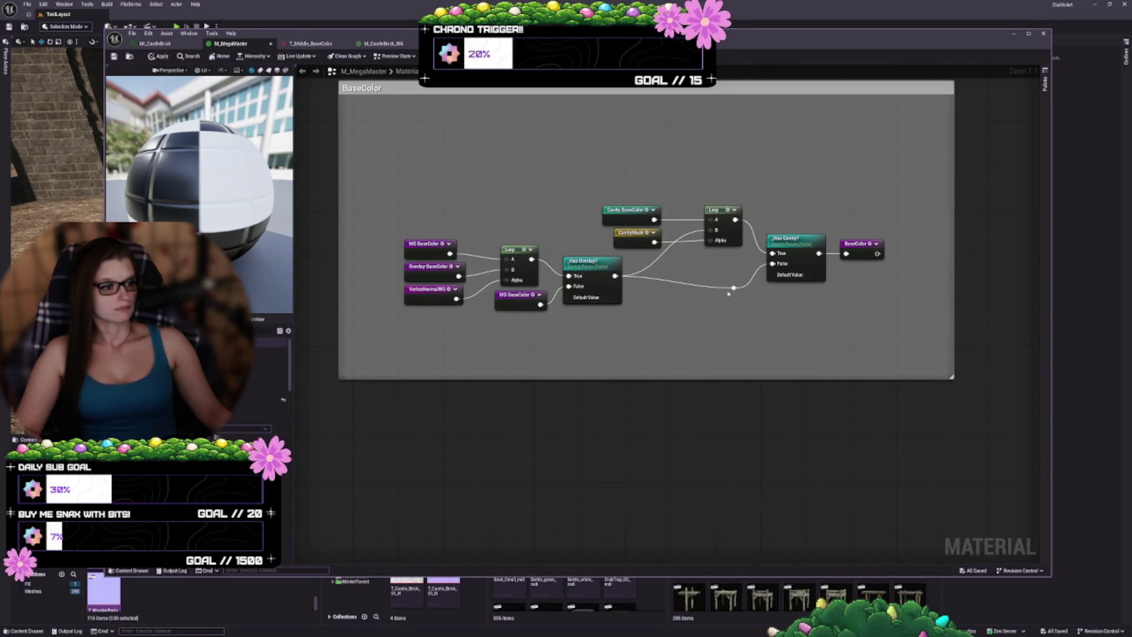
- Resize the BaseColor comment box to fit its nodes and apply the changes
left_click_drag(953, 378, 970, 388)
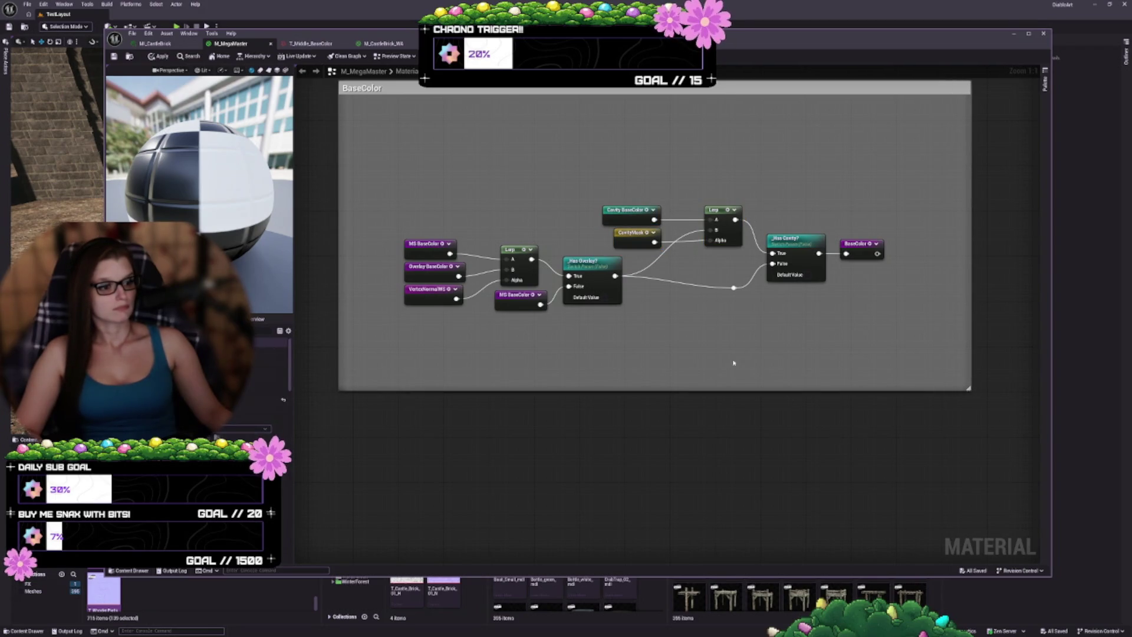
key("Home")
left_click_drag(337, 117, 368, 198)
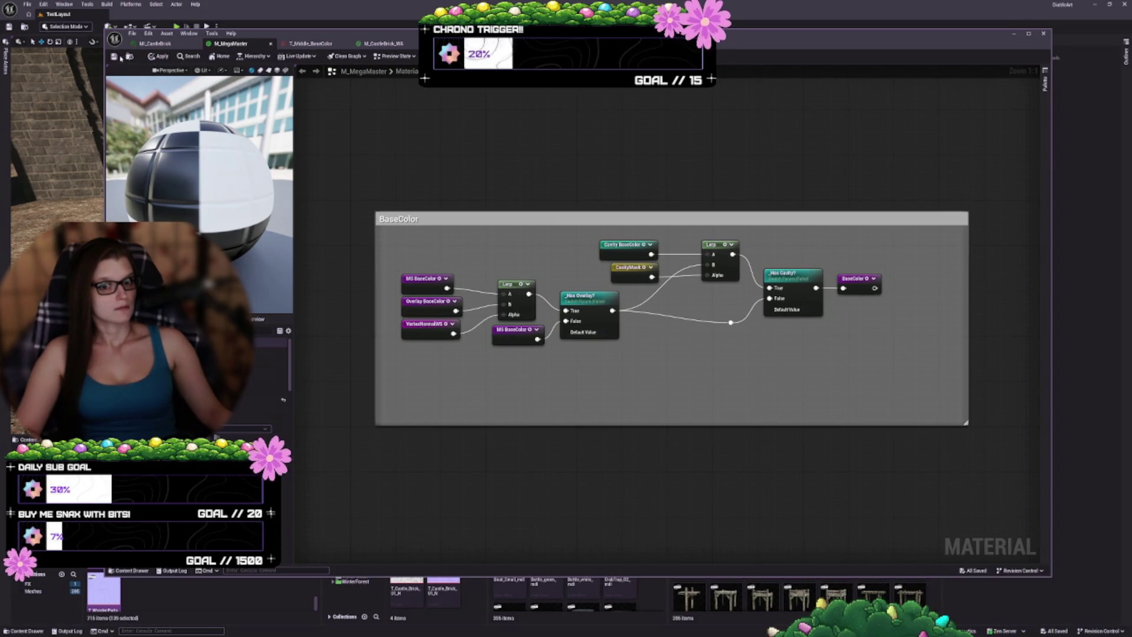
key("ctrl+s")
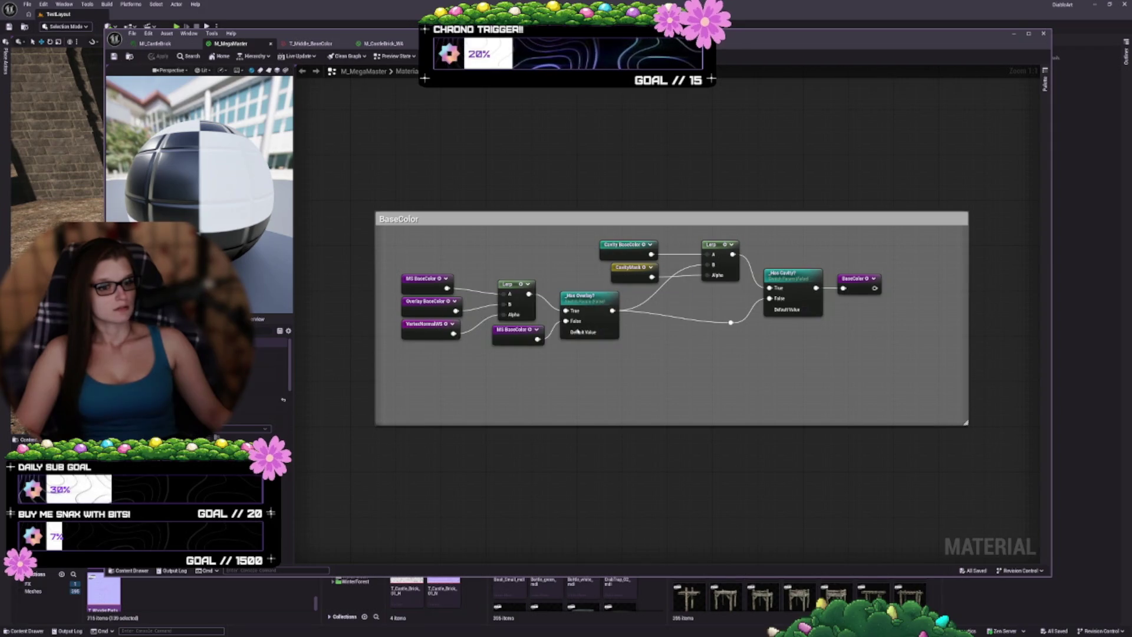
left_click_drag(601, 441, 568, 253)
scroll(588, 263, "down", 6)
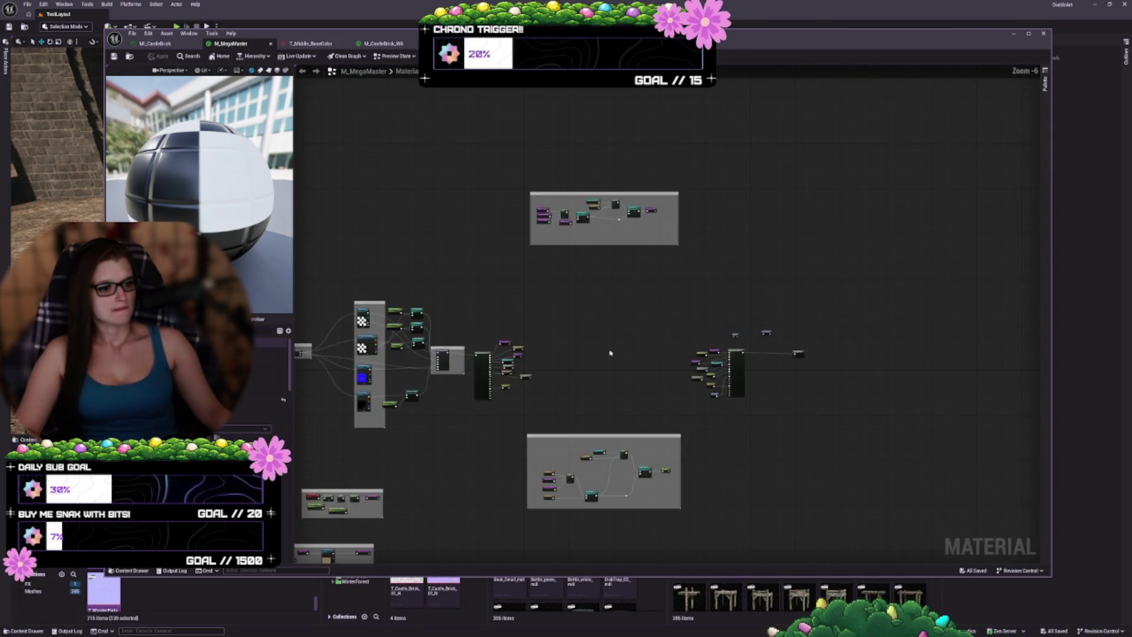
left_click_drag(442, 389, 590, 365)
scroll(589, 365, "up", 4)
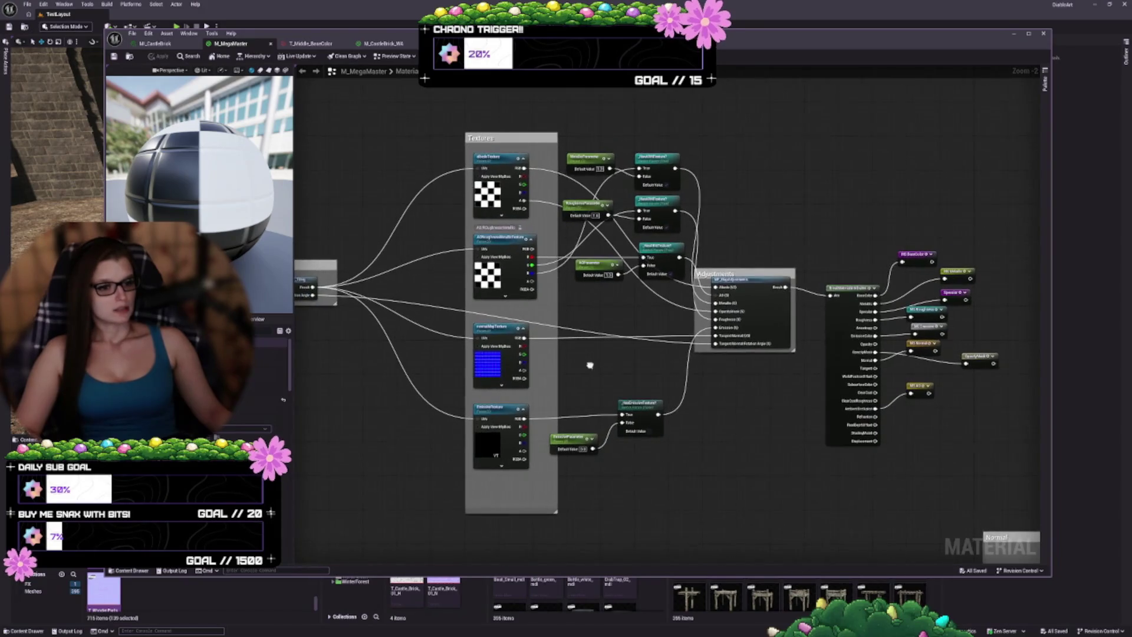
- Check the installed Editor plugins in the Plugins list
left_click(45, 5)
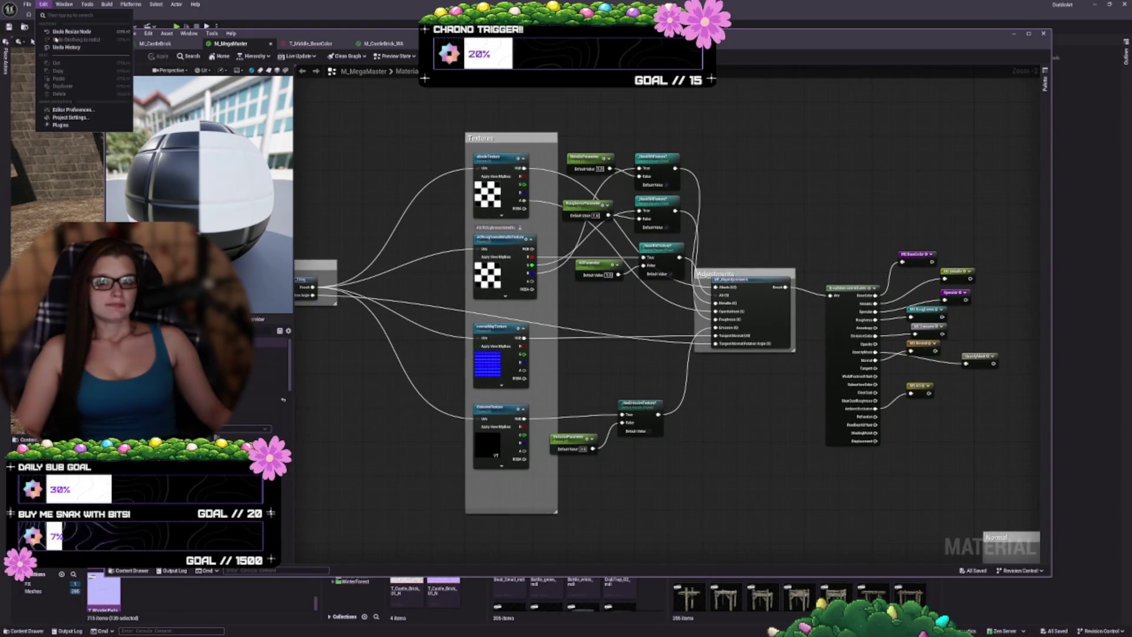
left_click(70, 122)
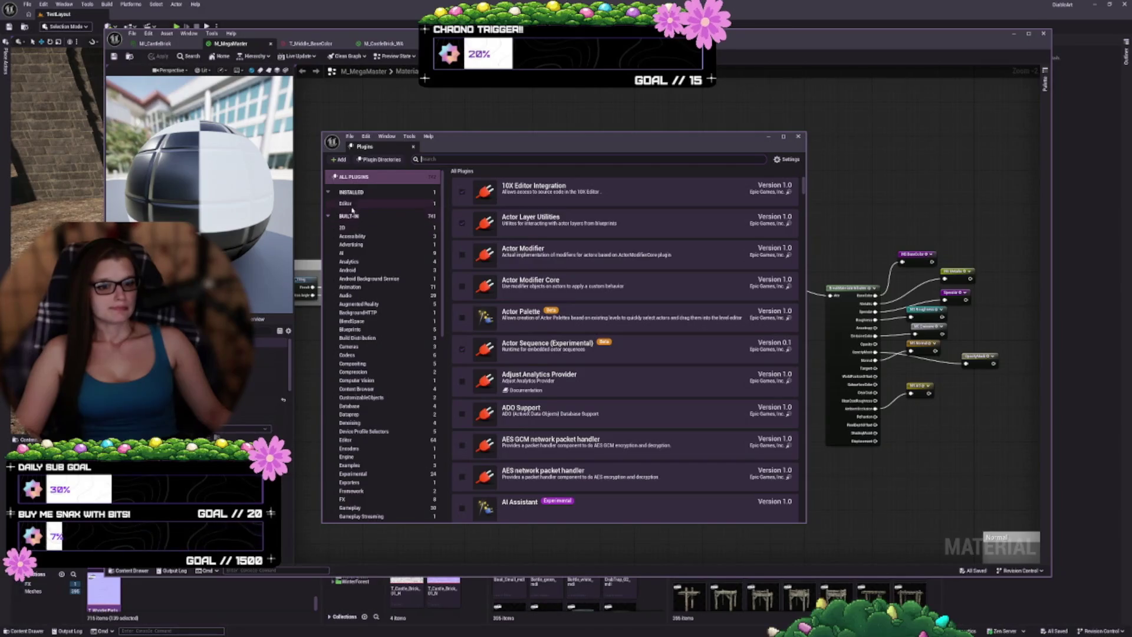
left_click(345, 203)
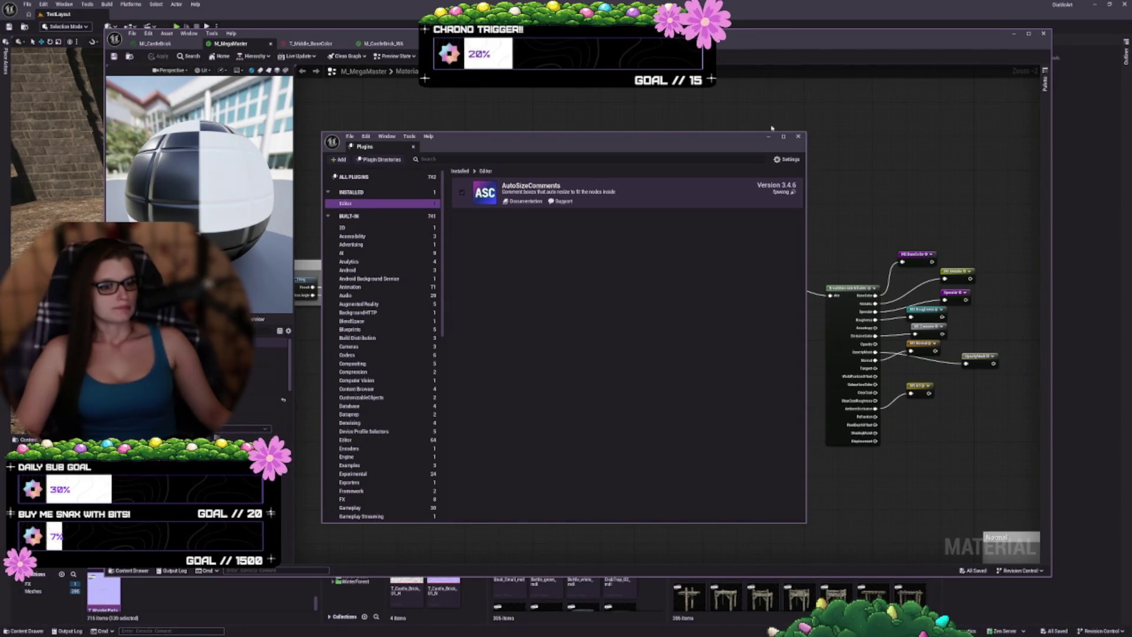
left_click(797, 136)
- Enable Save Comment Data on Exit in the Auto Size Comments editor preferences
left_click(44, 6)
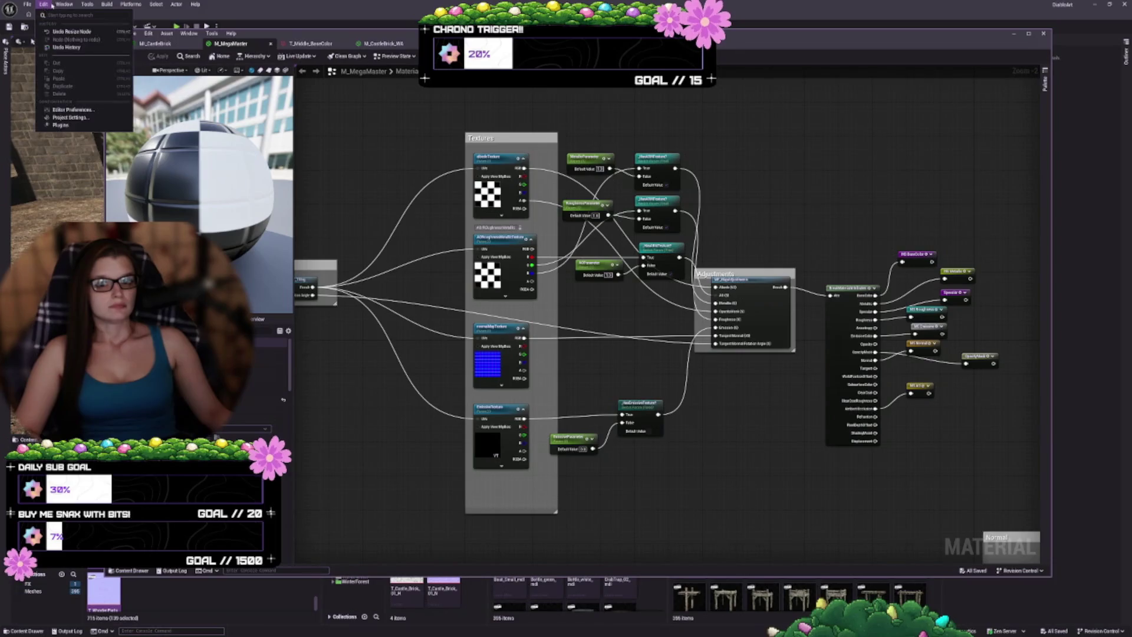
key("Right")
mouse_move(43, 7)
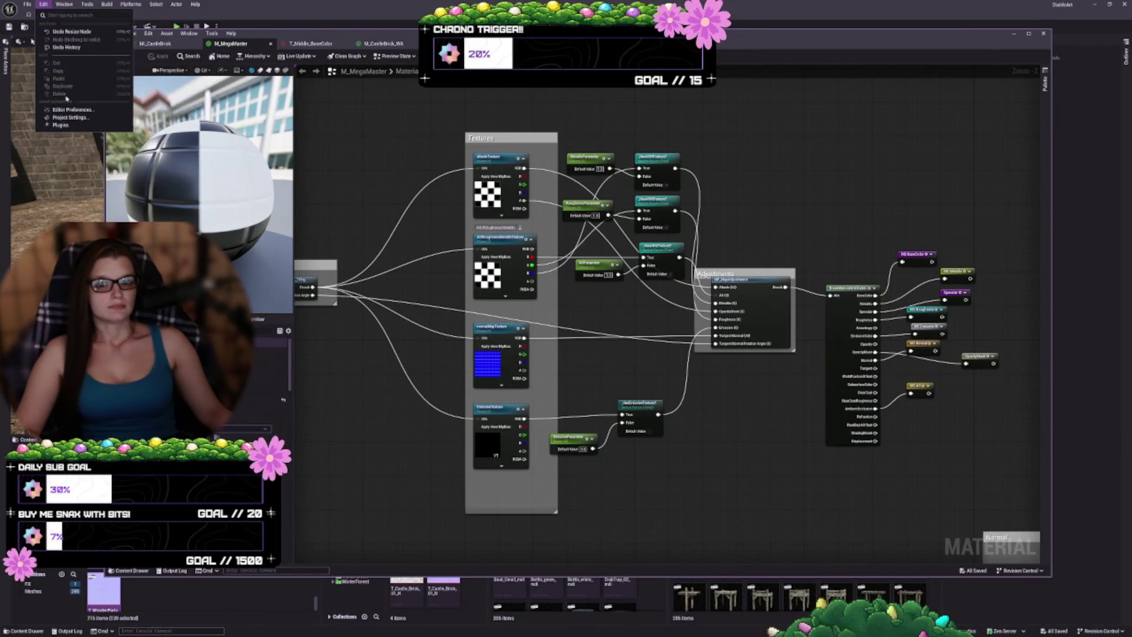
left_click(55, 111)
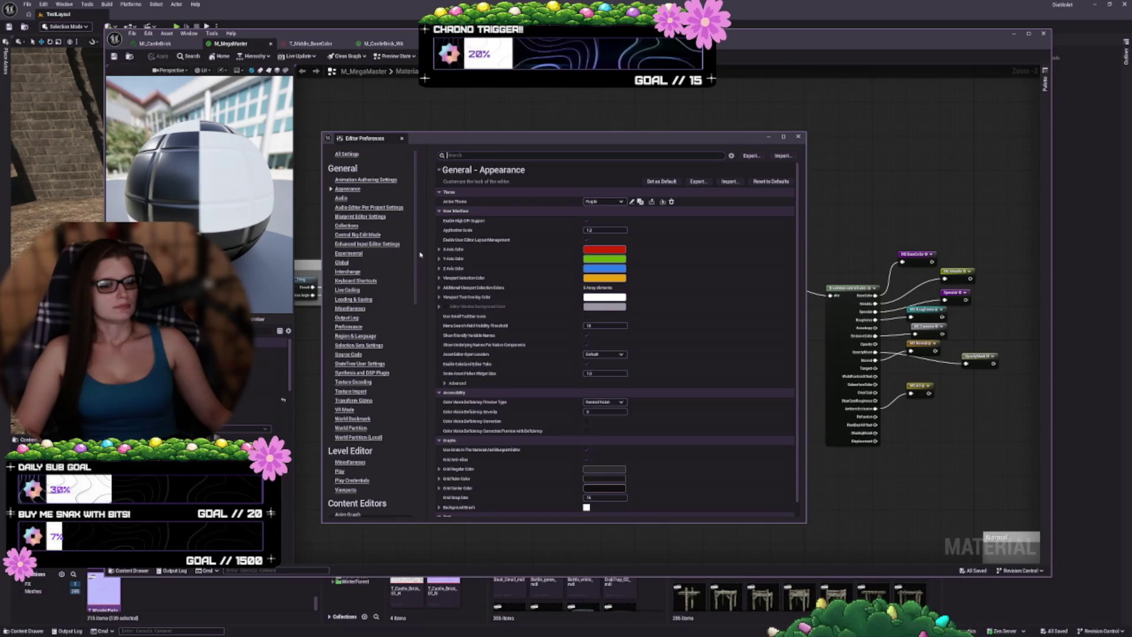
scroll(412, 481, "down", 10)
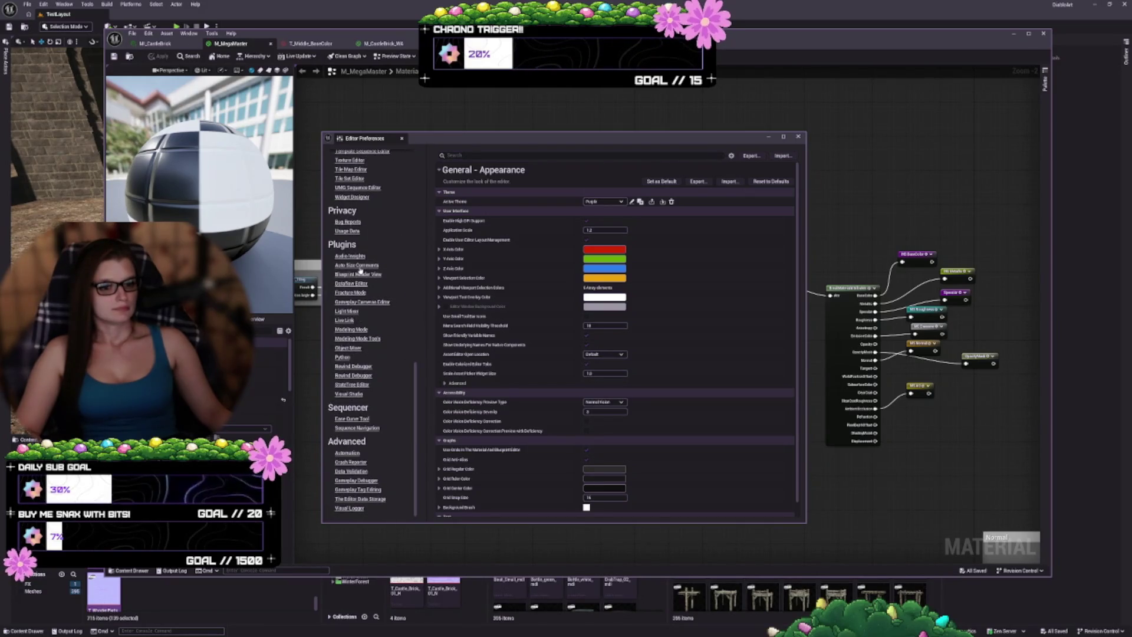
left_click(354, 265)
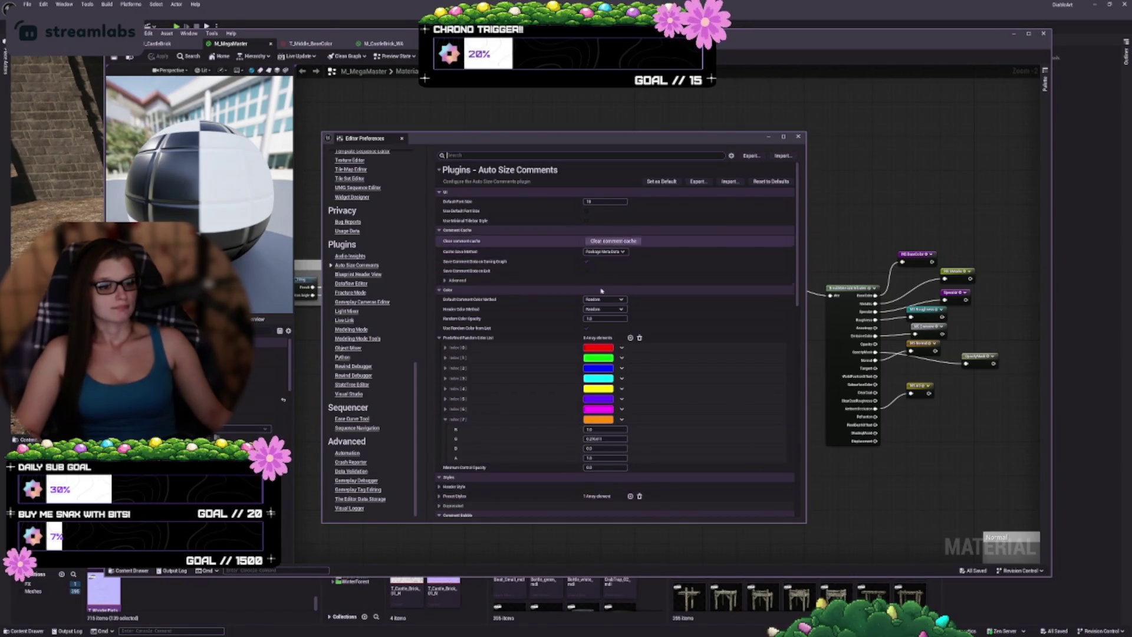
left_click(586, 271)
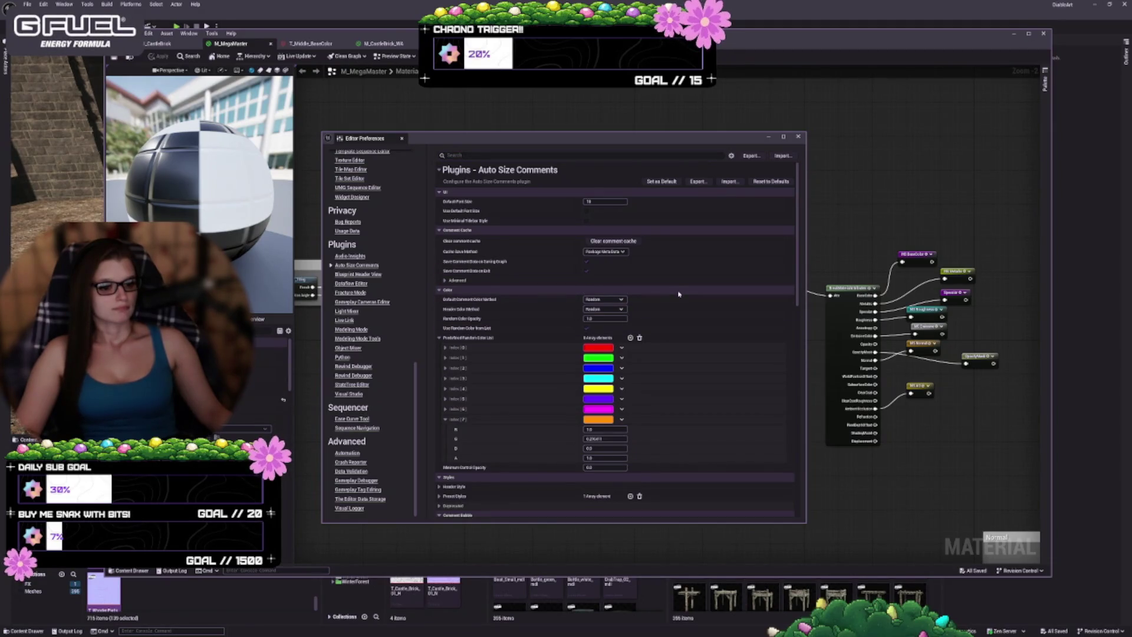
- Review the remaining Auto Size Comments settings and close Editor Preferences
scroll(679, 294, "down", 5)
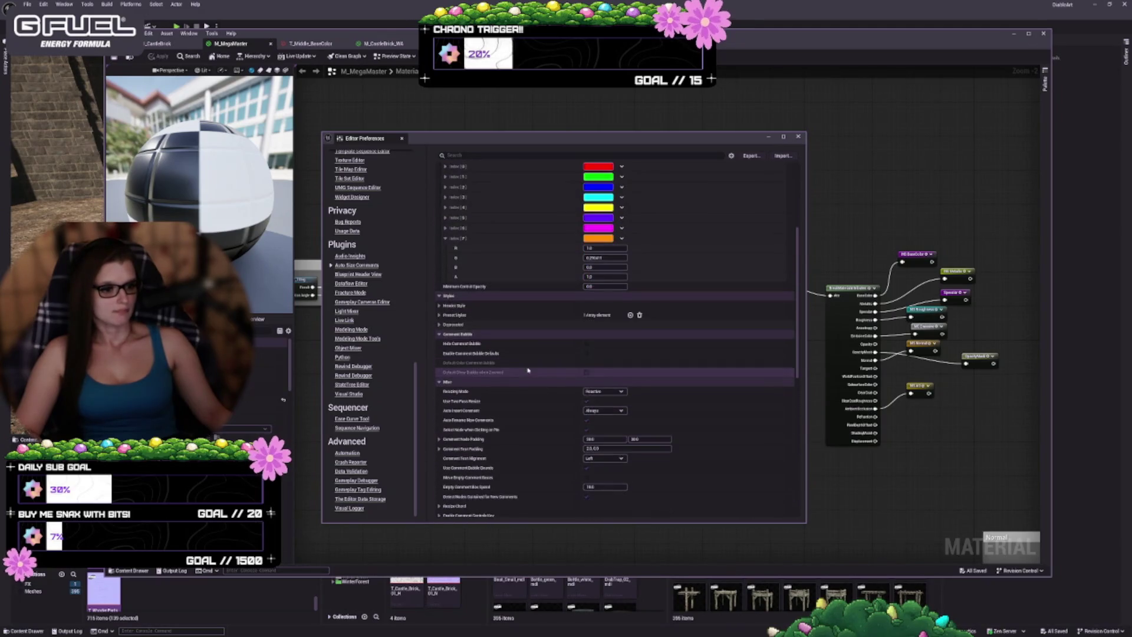
scroll(519, 378, "down", 2)
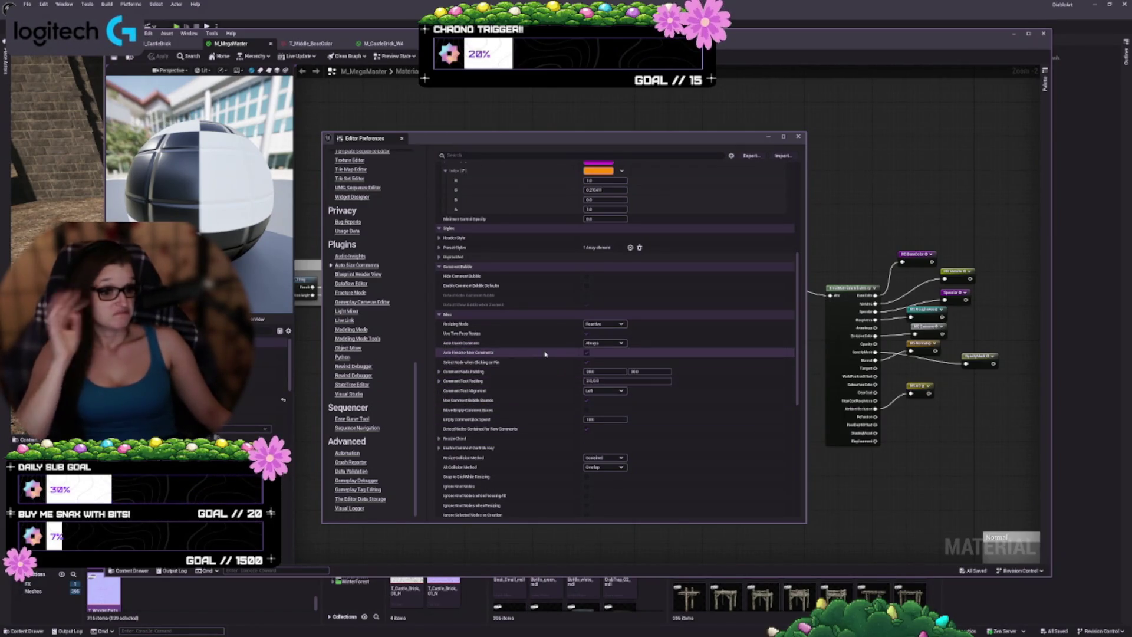
scroll(542, 366, "down", 2)
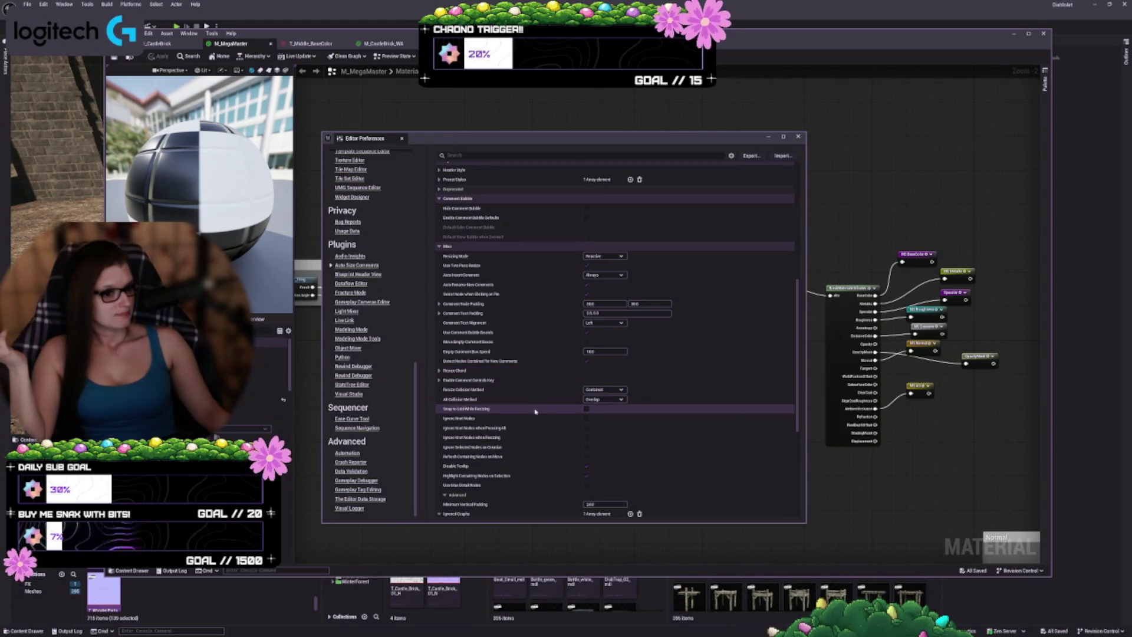
scroll(525, 411, "down", 2)
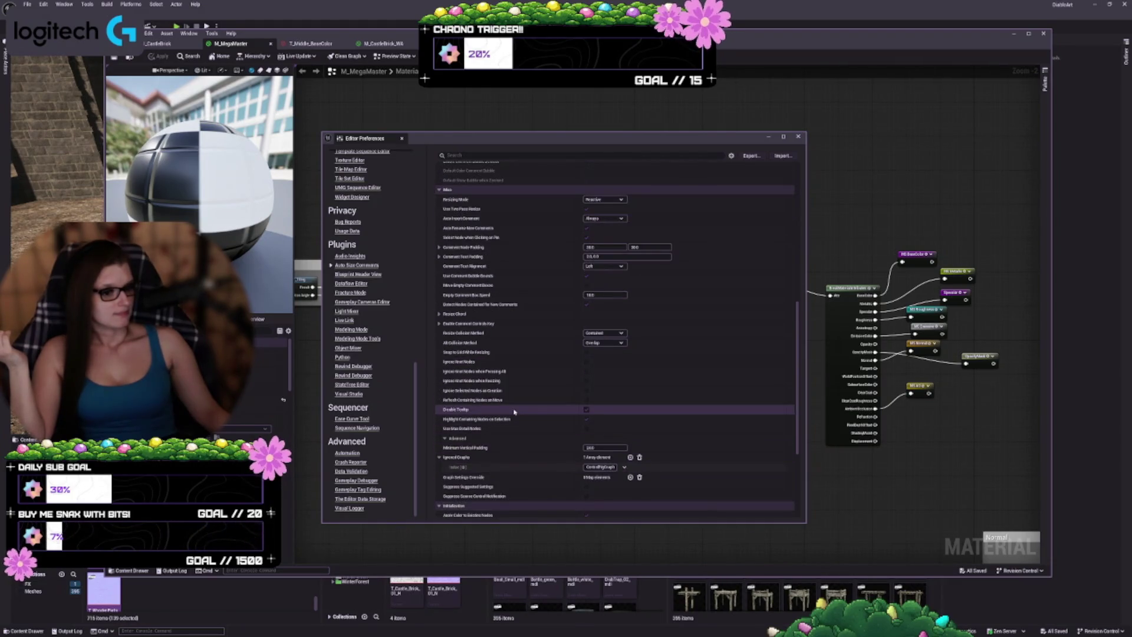
scroll(514, 411, "down", 2)
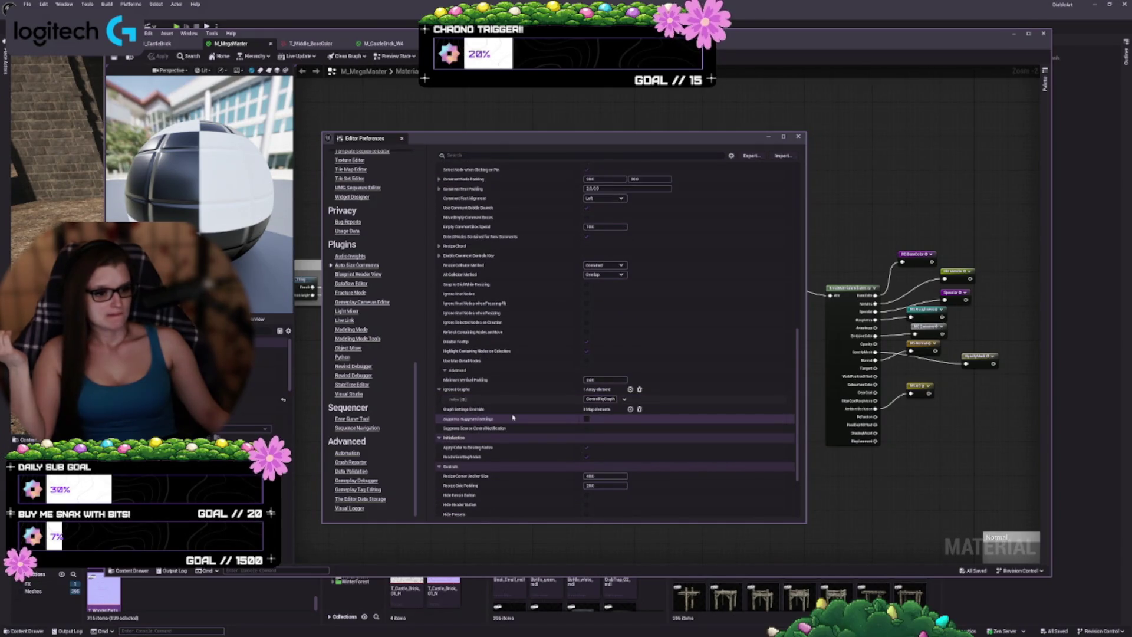
scroll(512, 416, "down", 3)
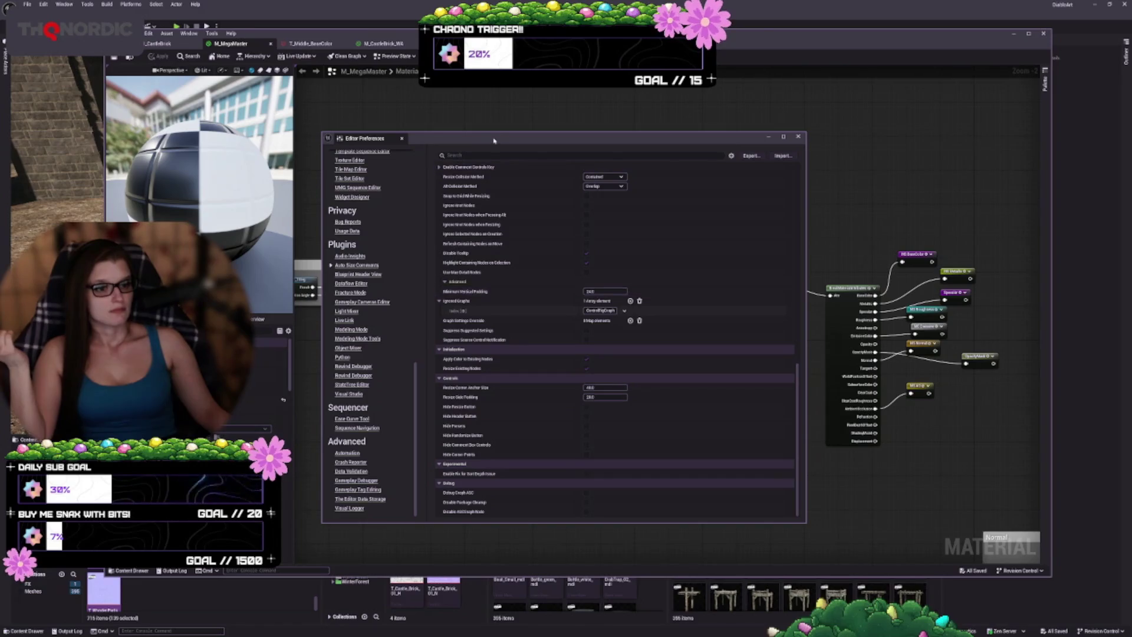
left_click_drag(692, 135, 694, 114)
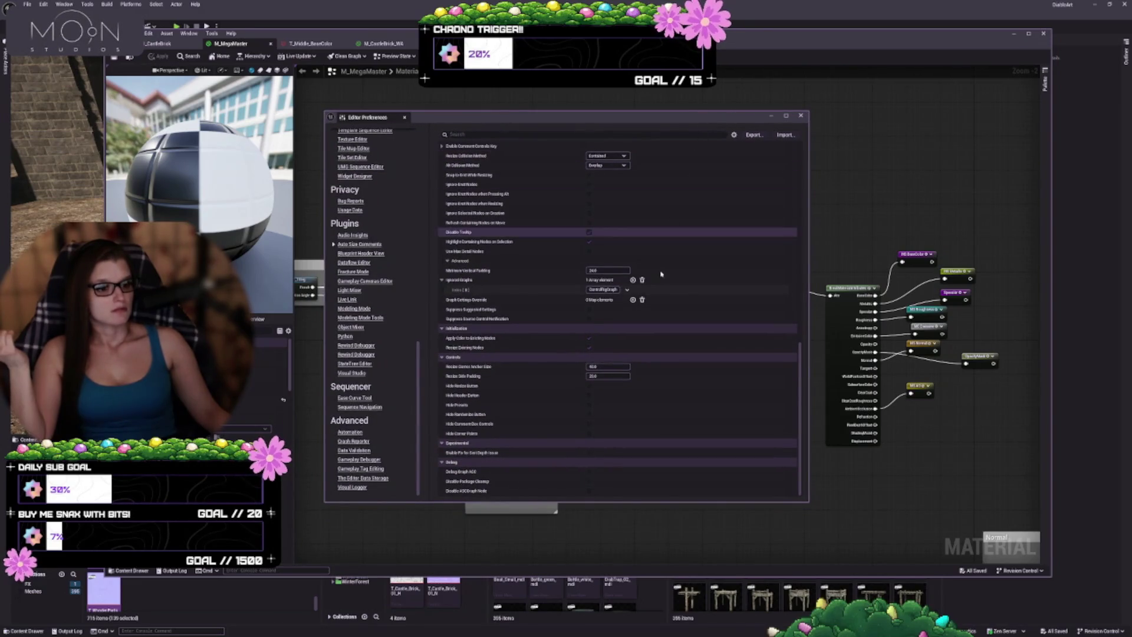
left_click(800, 116)
- Nudge the Overlay Normal node slightly lower and review the Overlay group's nodes
left_click_drag(603, 337, 674, 321)
scroll(707, 333, "down", 1)
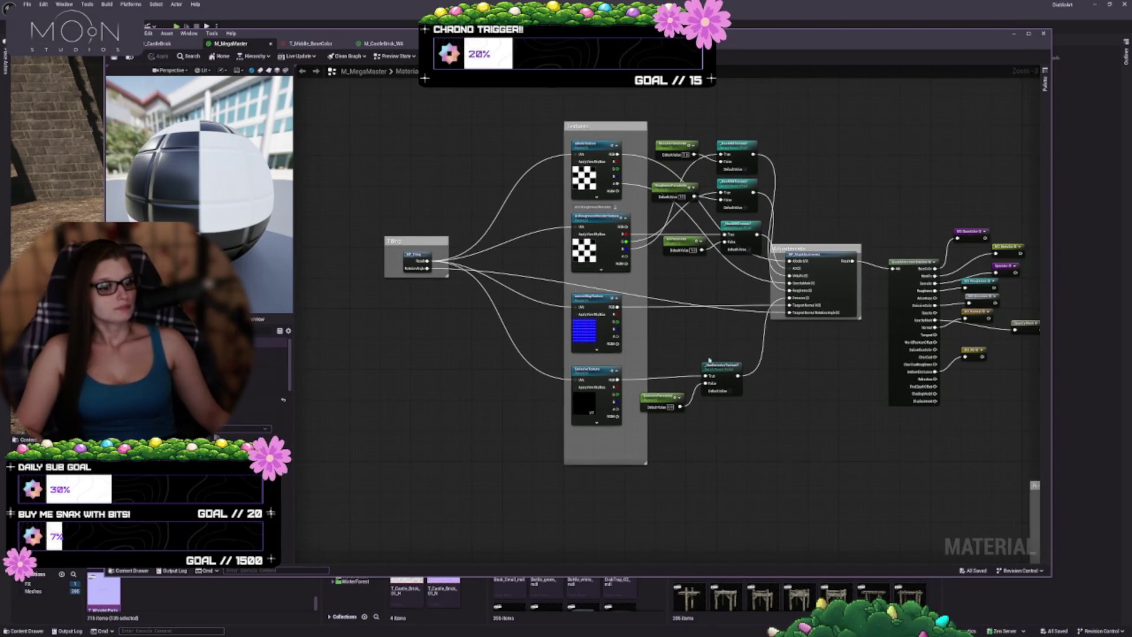
left_click_drag(661, 352, 649, 320)
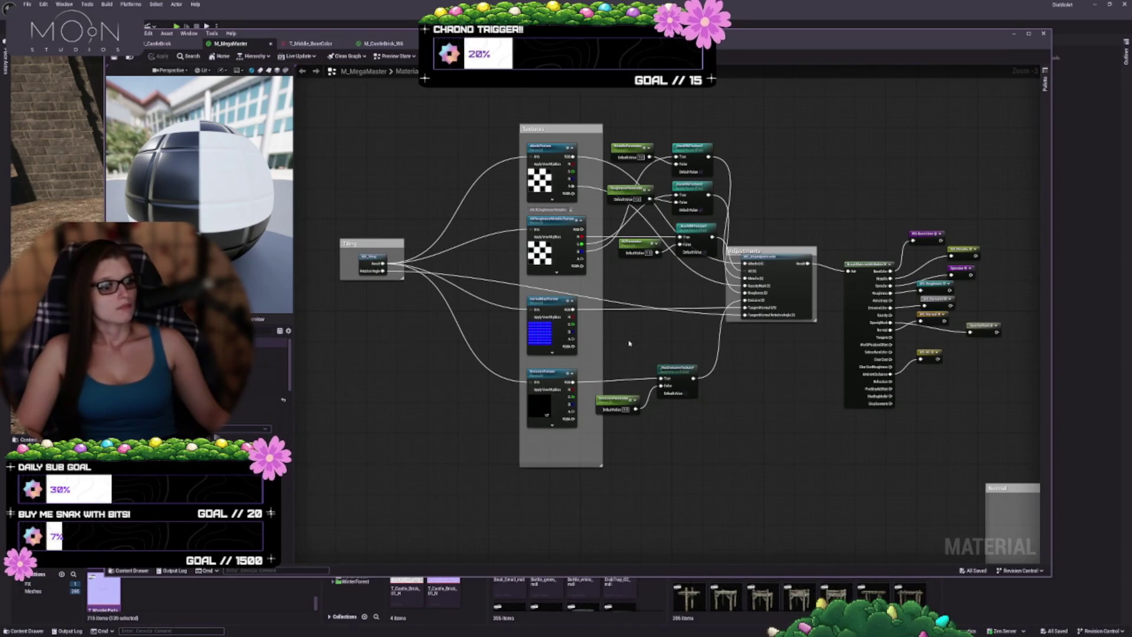
mouse_move(629, 343)
left_mouse_down()
mouse_move(475, 208)
mouse_move(877, 306)
mouse_move(527, 442)
left_mouse_up()
scroll(527, 443, "up", 3)
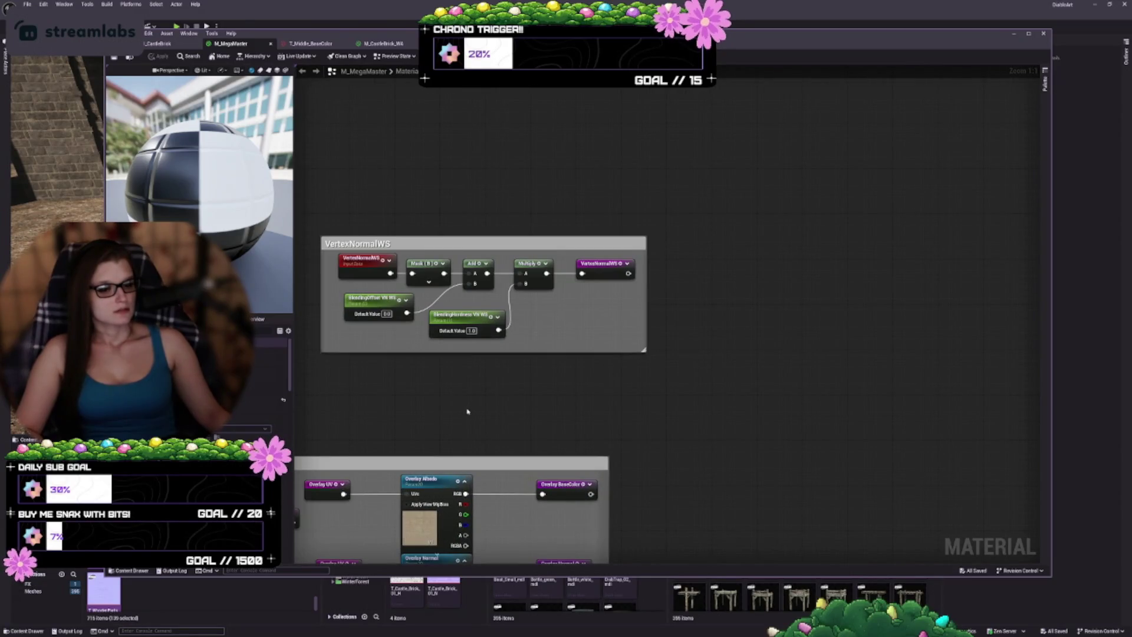
mouse_move(467, 412)
left_mouse_down()
mouse_move(649, 243)
mouse_move(754, 199)
left_mouse_up()
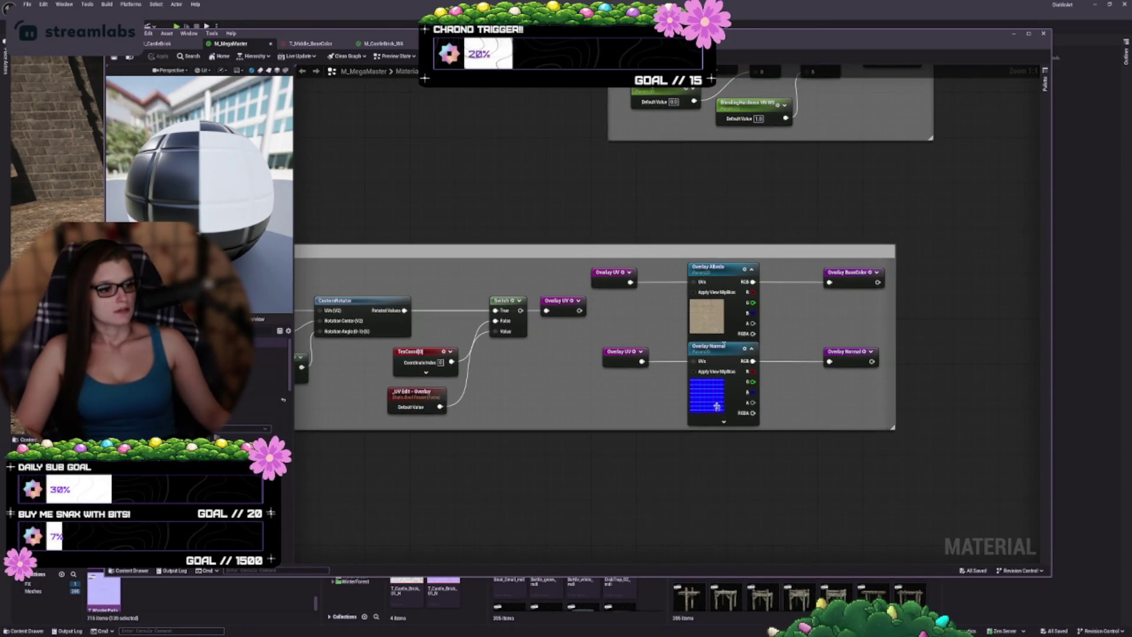
mouse_move(717, 405)
left_mouse_down()
mouse_move(717, 426)
mouse_move(673, 448)
left_mouse_up()
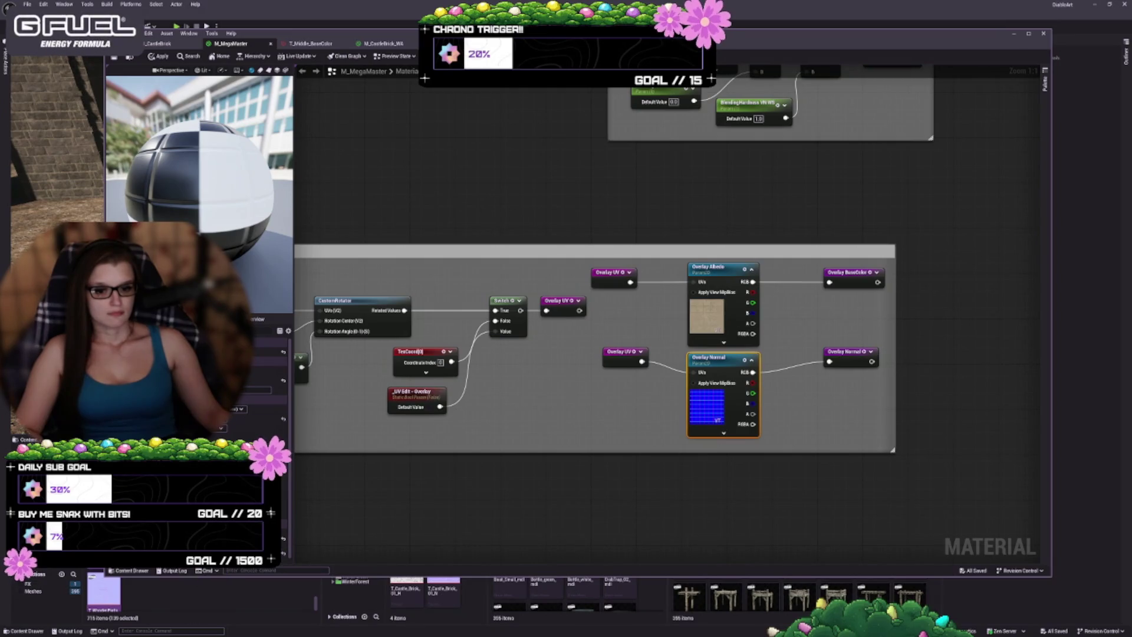
left_click(719, 315)
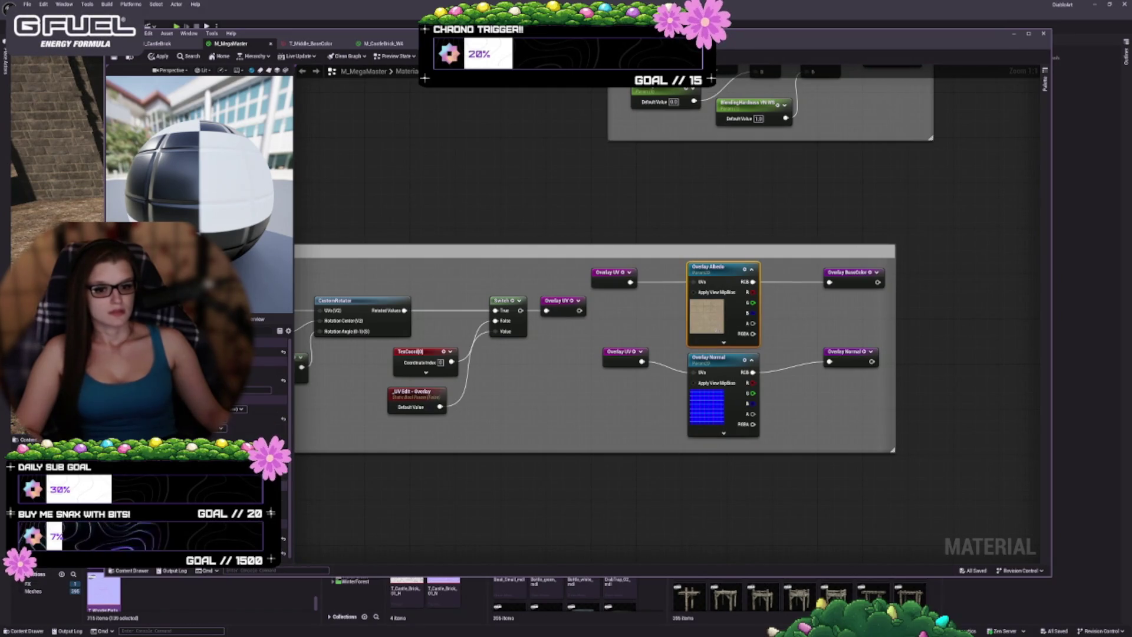
mouse_move(537, 454)
left_mouse_down()
mouse_move(625, 437)
mouse_move(798, 442)
mouse_move(899, 417)
left_mouse_up()
left_click_drag(571, 409, 657, 407)
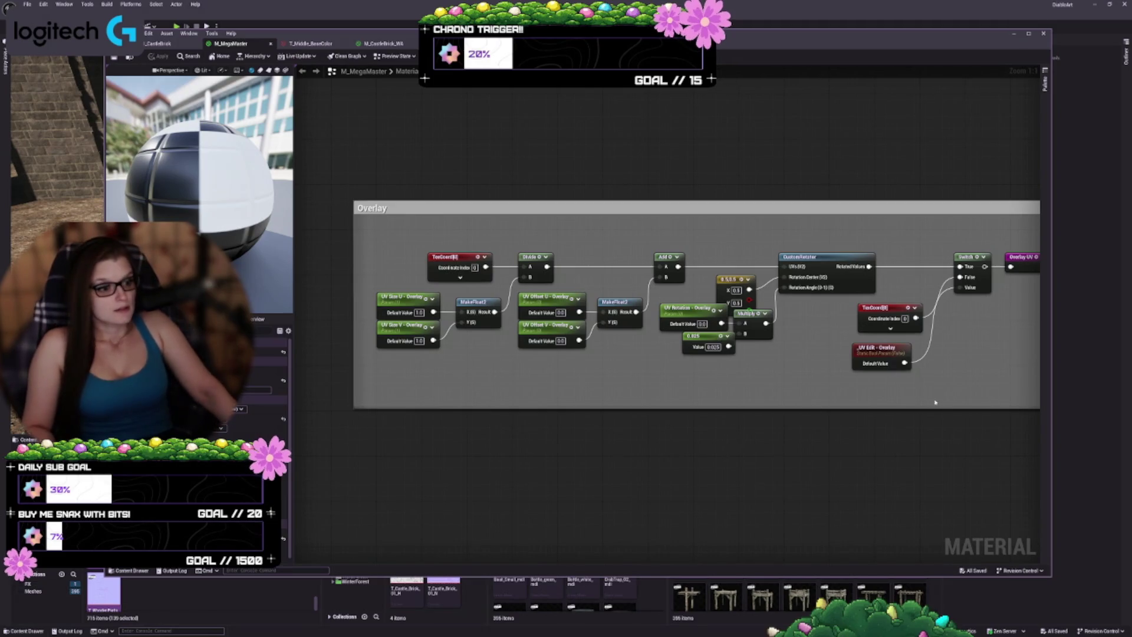
left_click_drag(1038, 348, 691, 375)
scroll(691, 375, "down", 4)
- Inspect the Normal and Textures comment groups, including the Tiling and emissive texture nodes
mouse_move(872, 336)
left_mouse_down()
mouse_move(703, 291)
mouse_move(553, 388)
left_mouse_up()
scroll(746, 371, "up", 4)
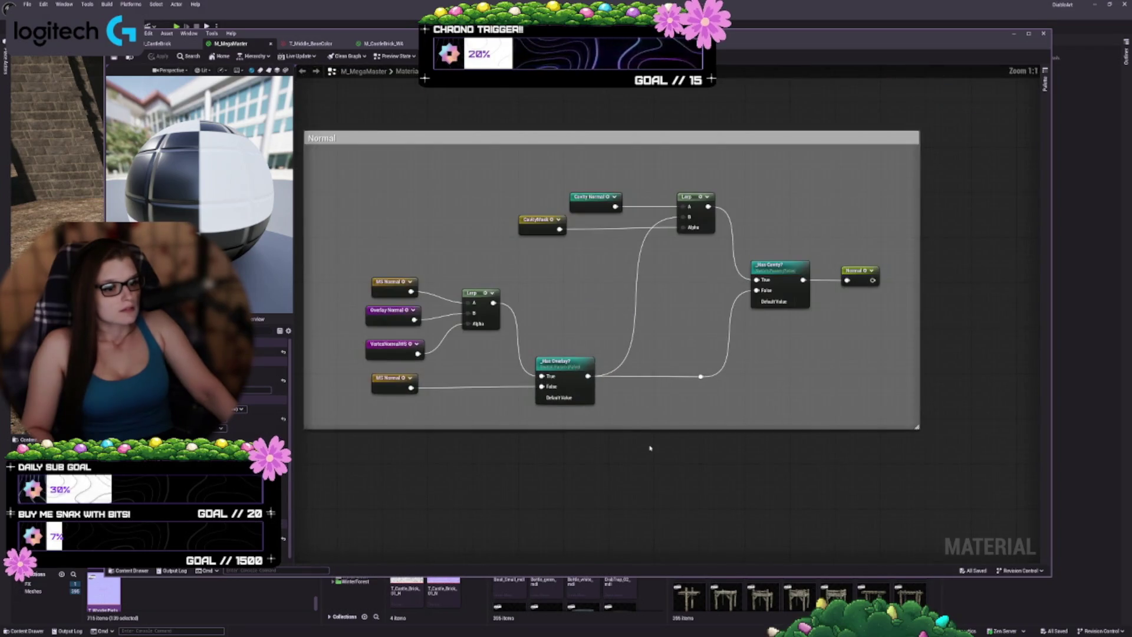
scroll(771, 376, "down", 3)
mouse_move(772, 377)
left_mouse_down()
mouse_move(710, 490)
mouse_move(960, 397)
left_mouse_up()
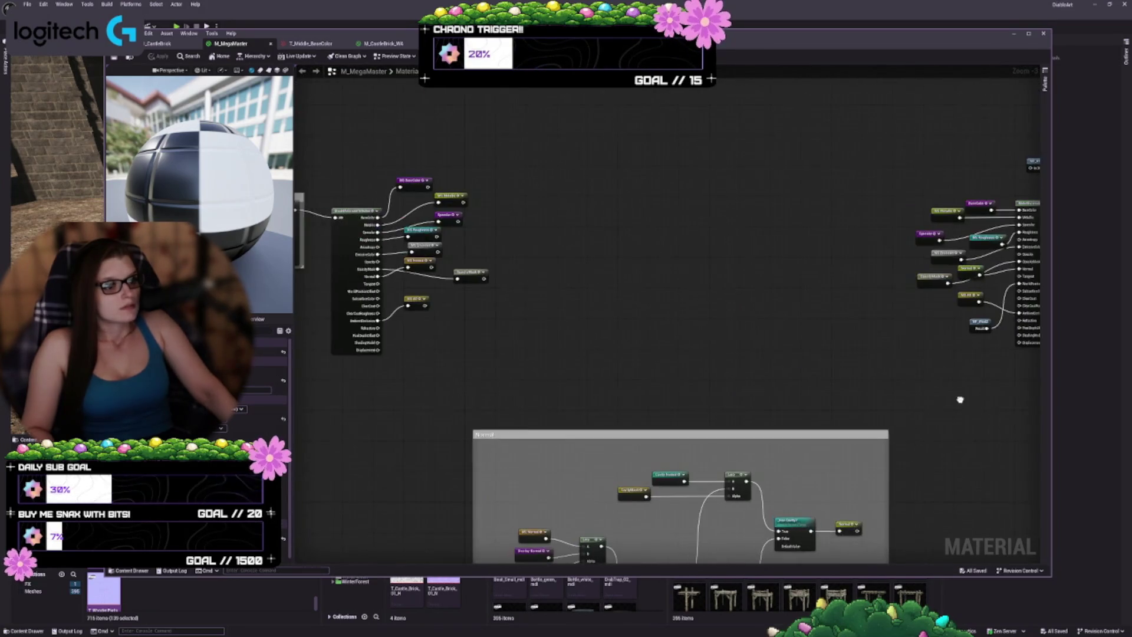
scroll(824, 373, "up", 1)
left_click_drag(824, 373, 911, 512)
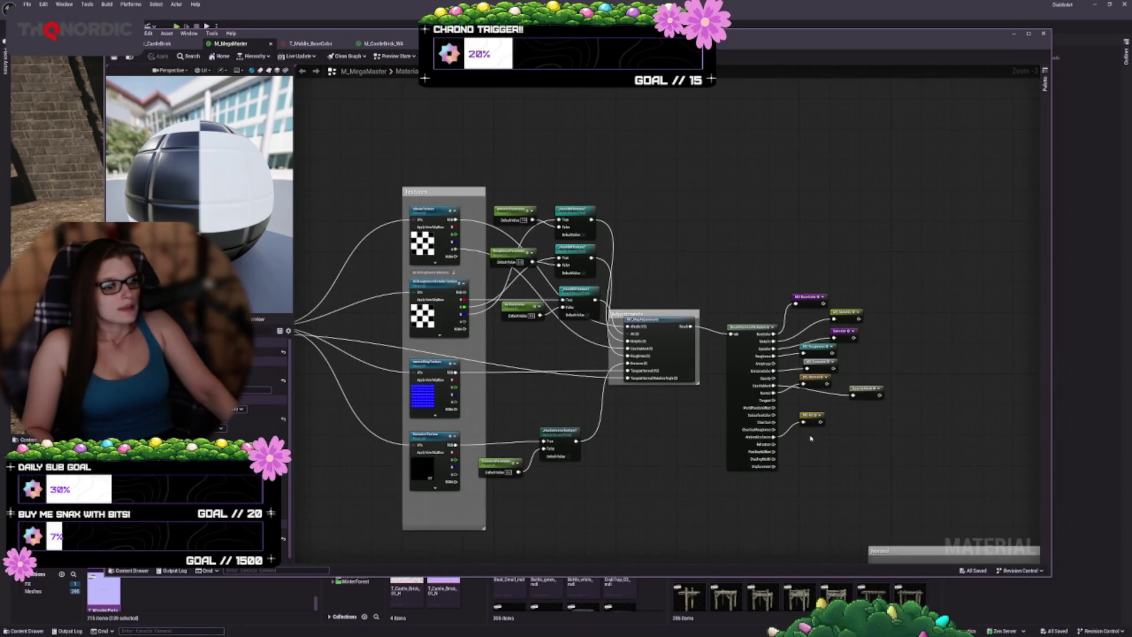
left_click_drag(518, 386, 682, 307)
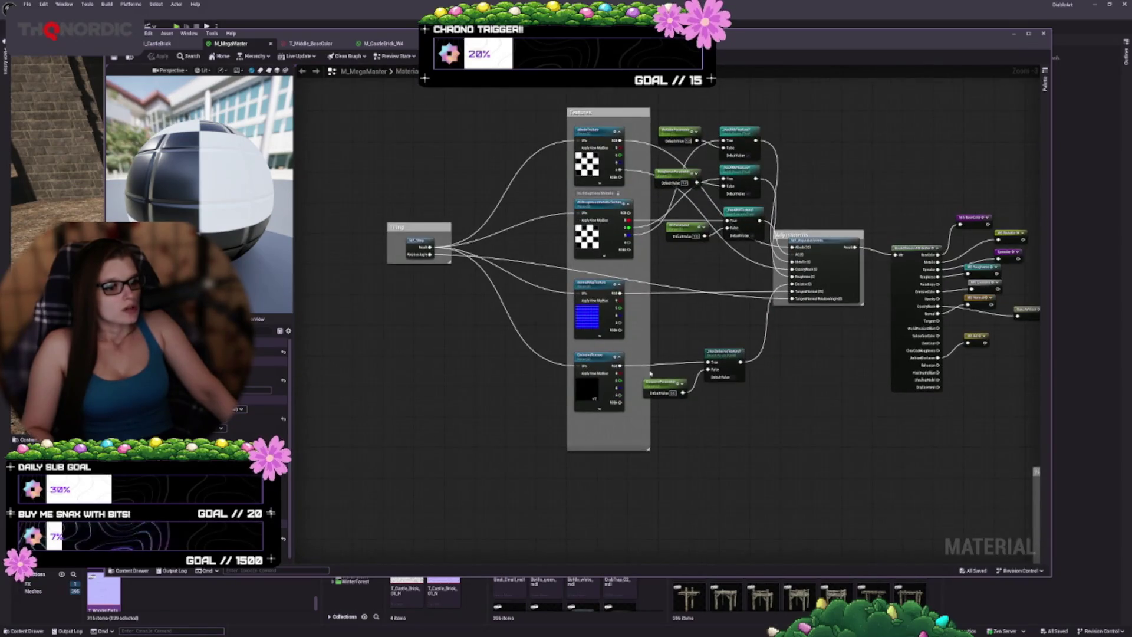
left_click(596, 401)
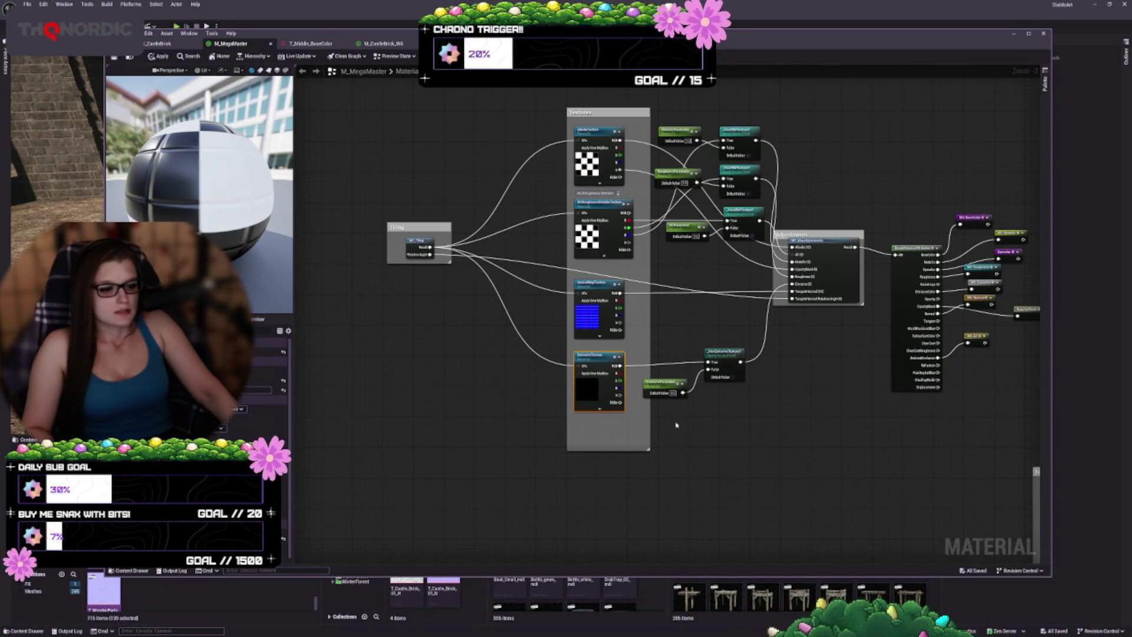
left_click_drag(681, 458, 608, 462)
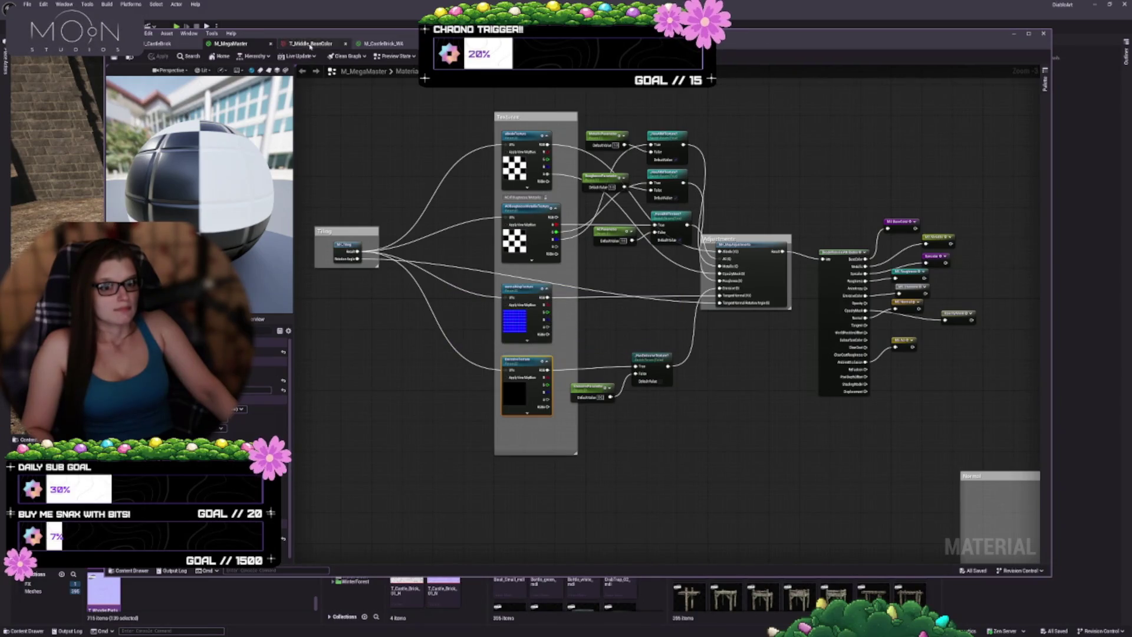
- On M_CastleBrick, expand Roughness, Normal, Wind, Lightmass Settings and Material Property Overrides
left_click(168, 44)
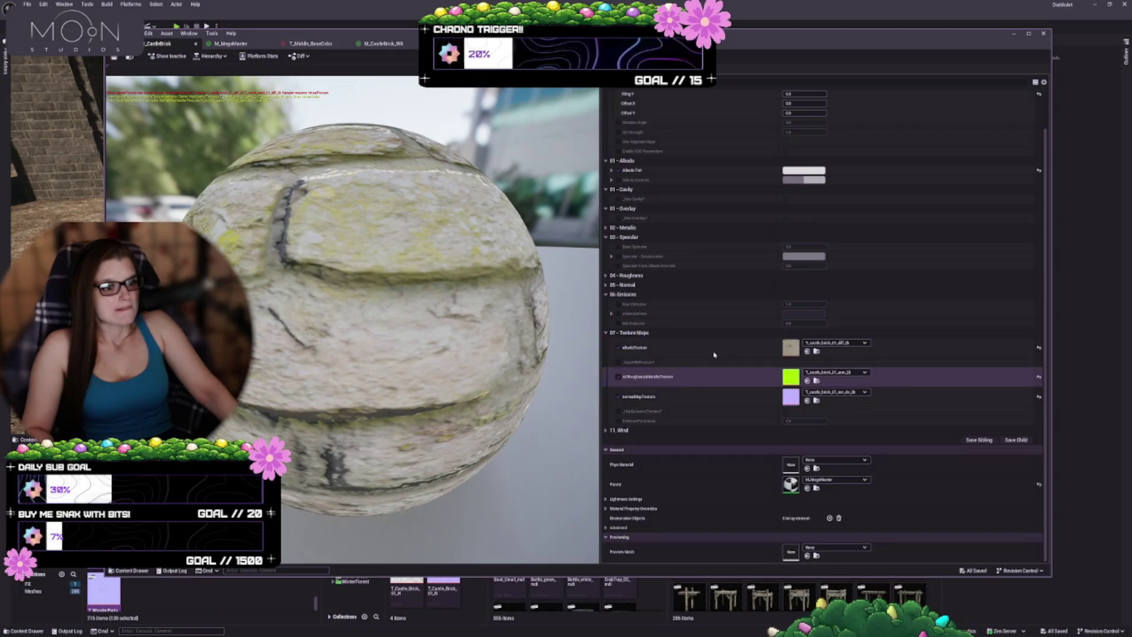
scroll(796, 360, "up", 2)
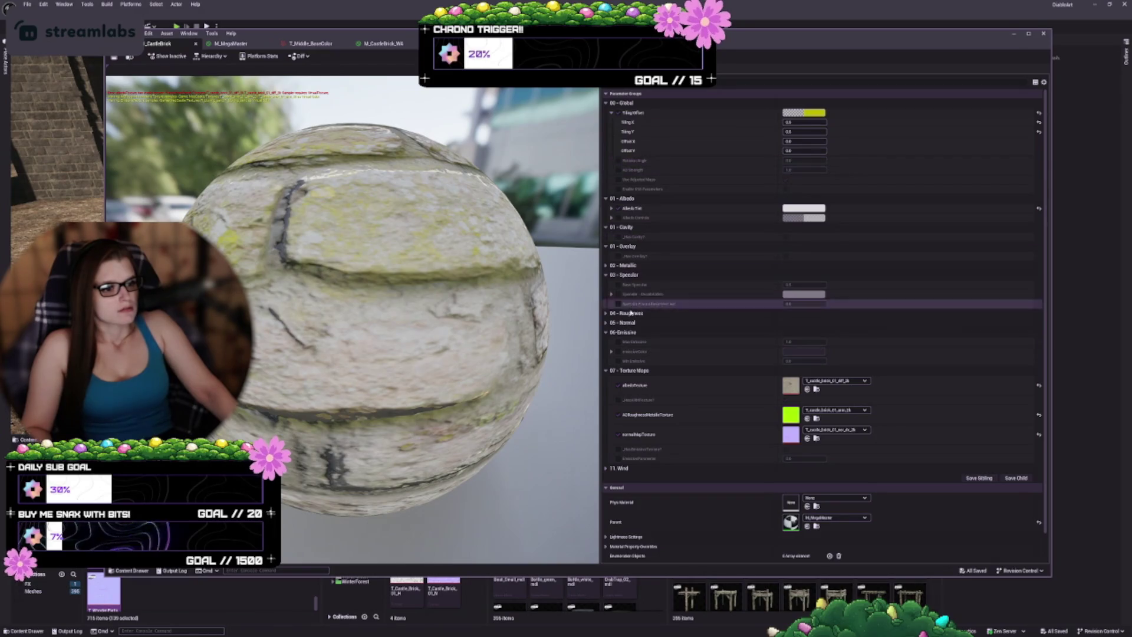
left_click(606, 313)
left_click(606, 342)
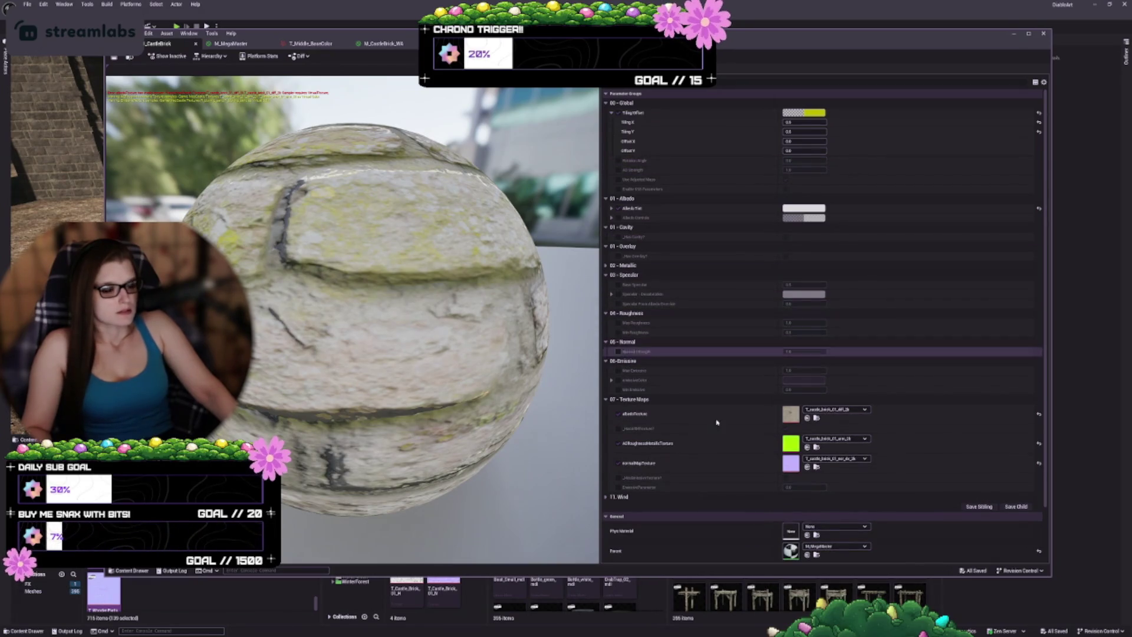
scroll(612, 466, "down", 1)
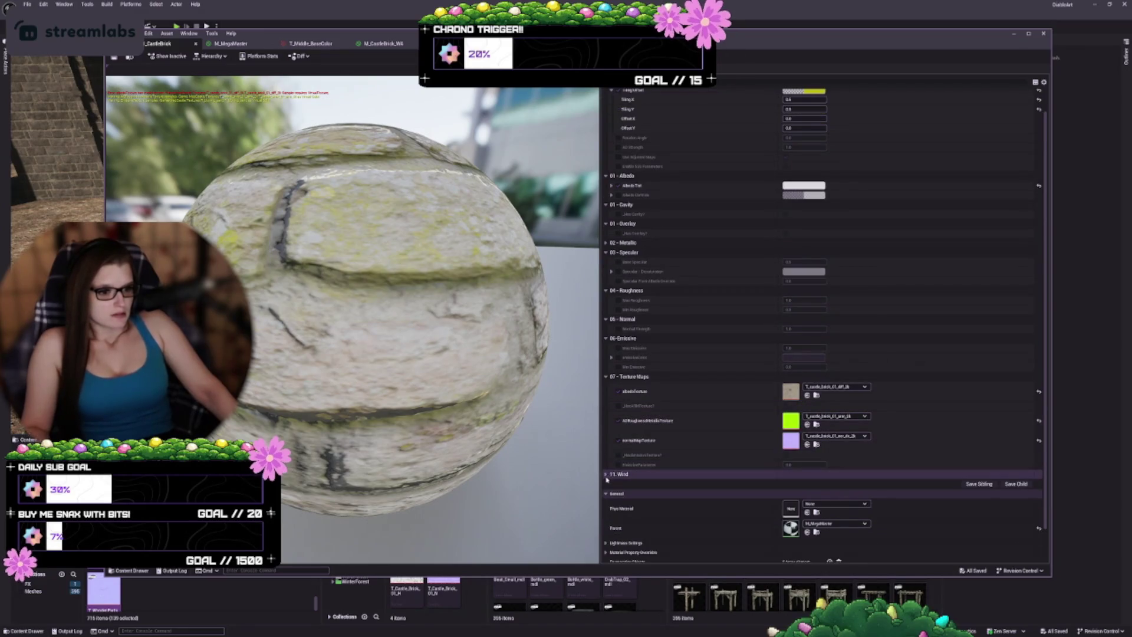
left_click(607, 474)
scroll(610, 471, "down", 2)
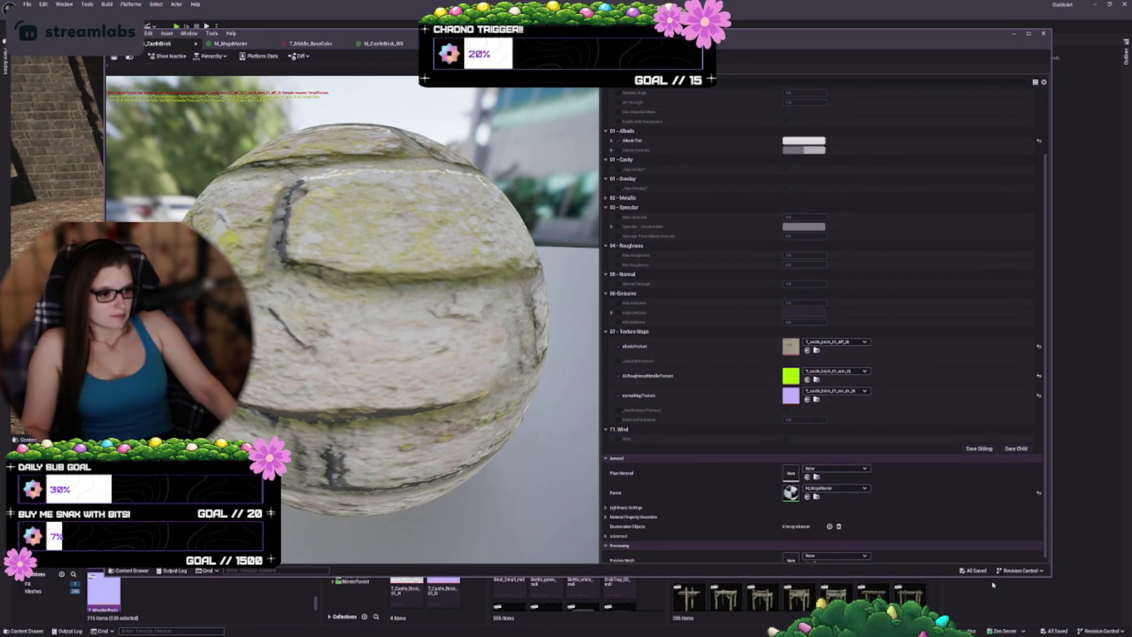
left_click(625, 507)
scroll(636, 492, "down", 2)
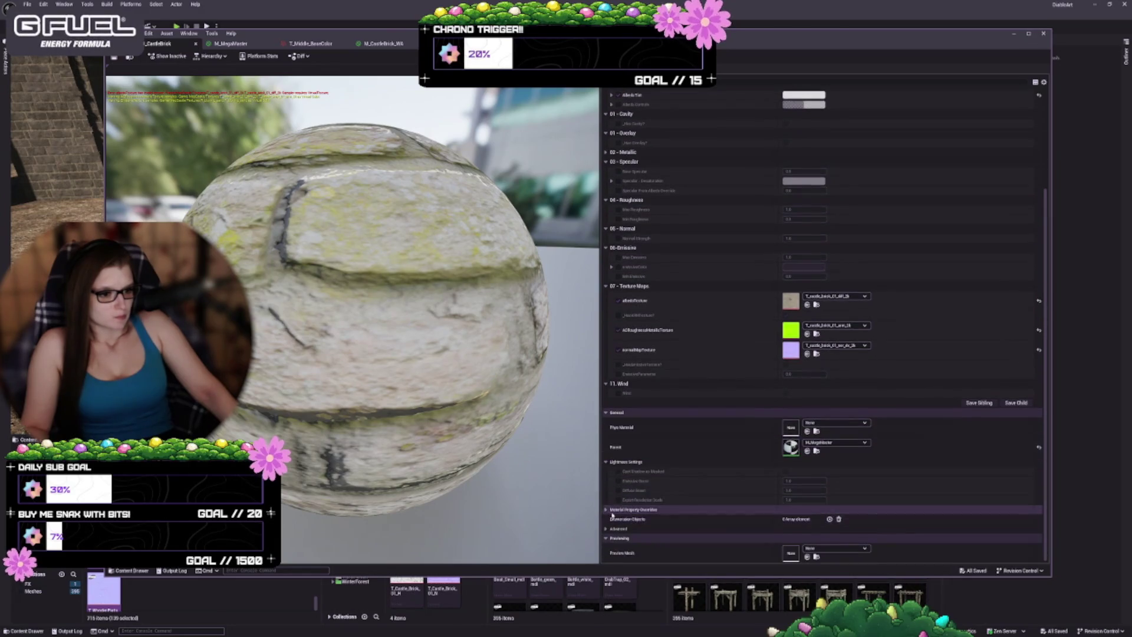
left_click(625, 504)
- Scroll through the expanded parameters and orbit the preview sphere to other angles
scroll(649, 487, "down", 4)
scroll(653, 482, "down", 3)
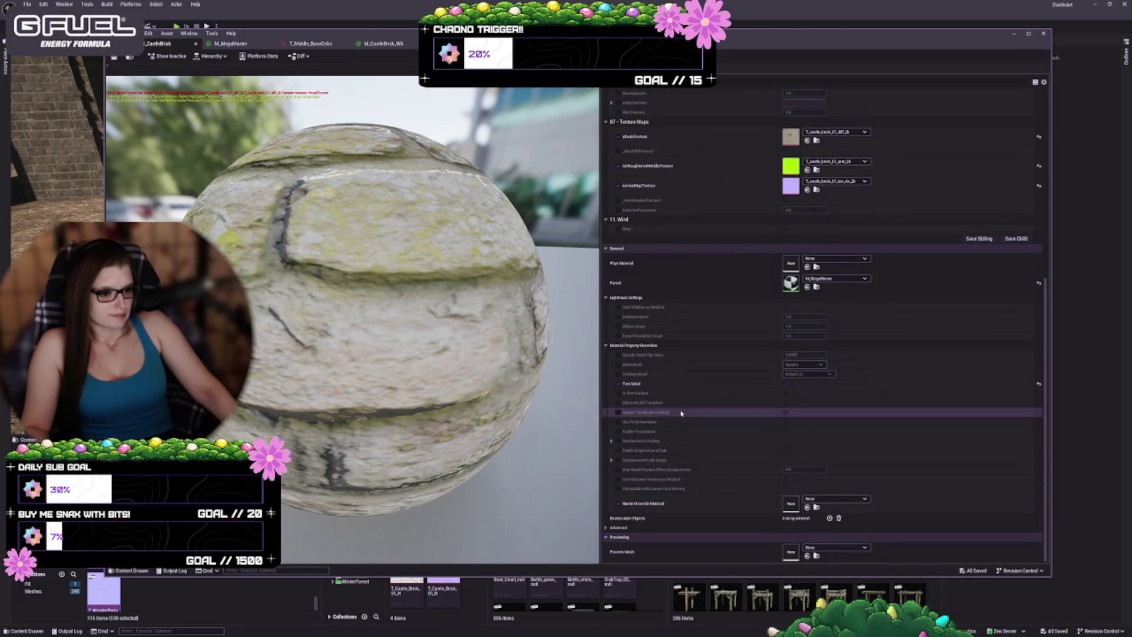
scroll(672, 476, "down", 1)
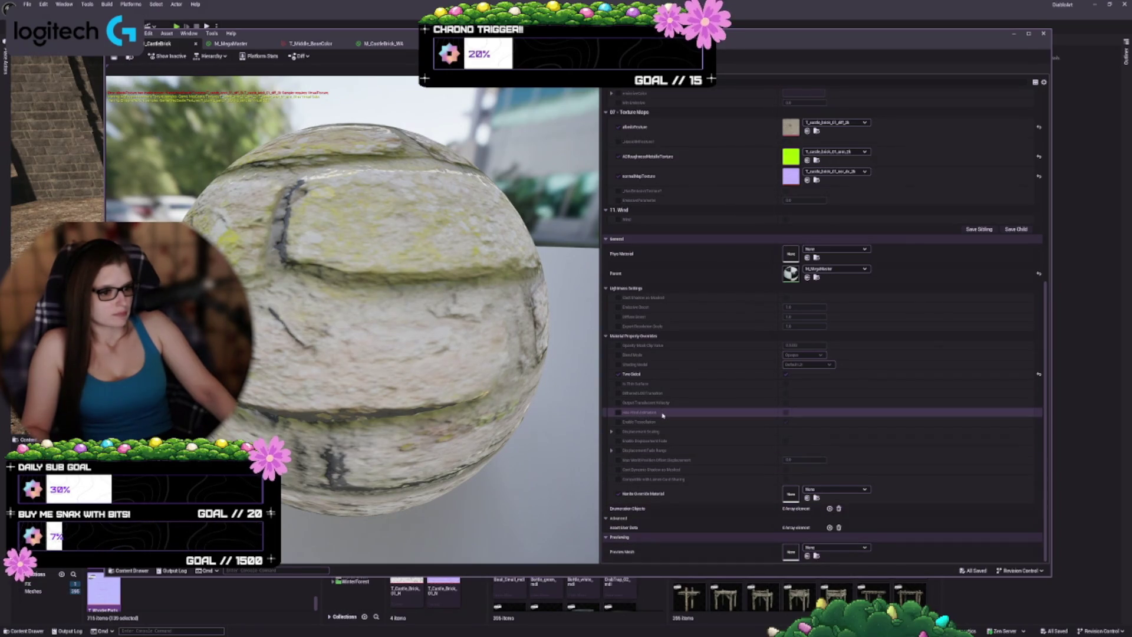
scroll(708, 436, "up", 3)
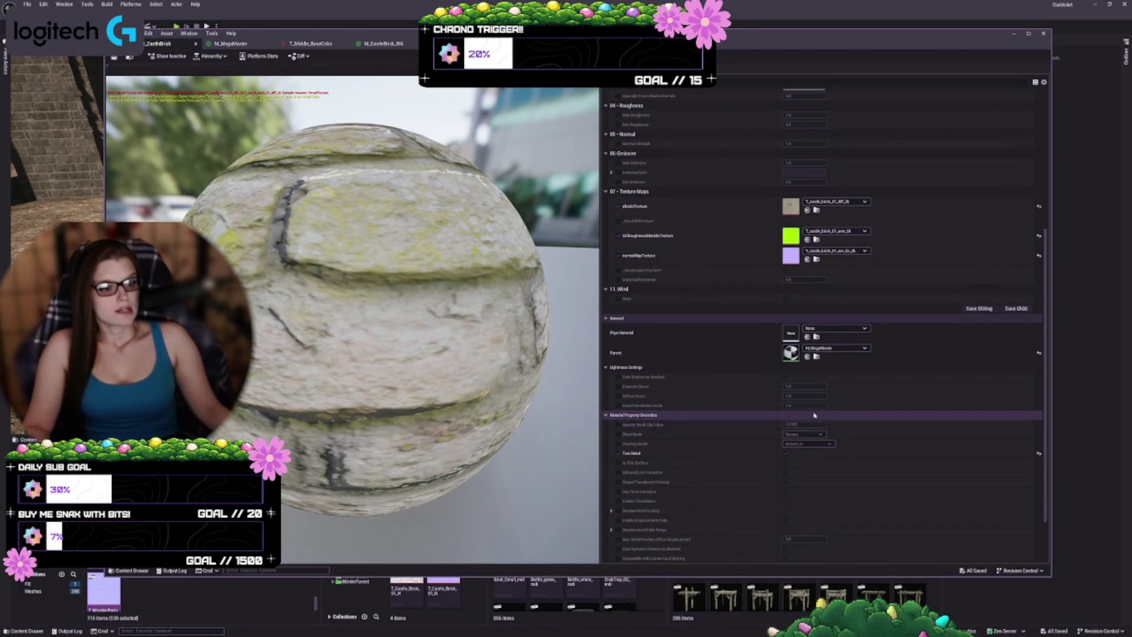
scroll(738, 406, "up", 2)
scroll(739, 405, "up", 1)
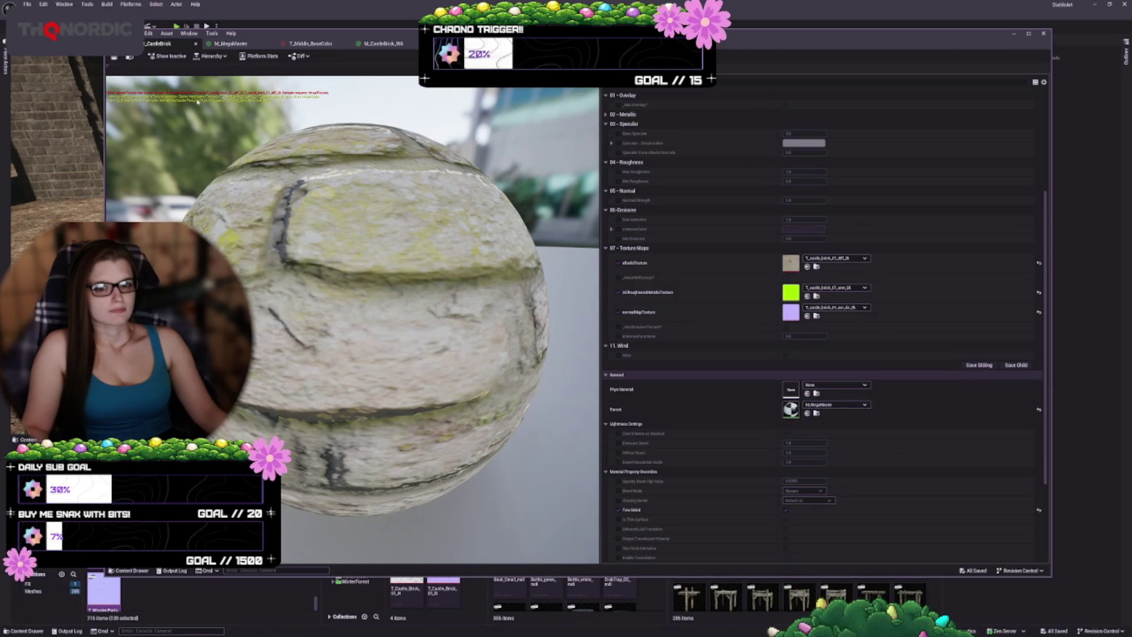
mouse_move(158, 94)
left_mouse_down()
mouse_move(253, 99)
mouse_move(257, 165)
mouse_move(255, 97)
left_mouse_up()
left_click_drag(530, 138, 530, 105)
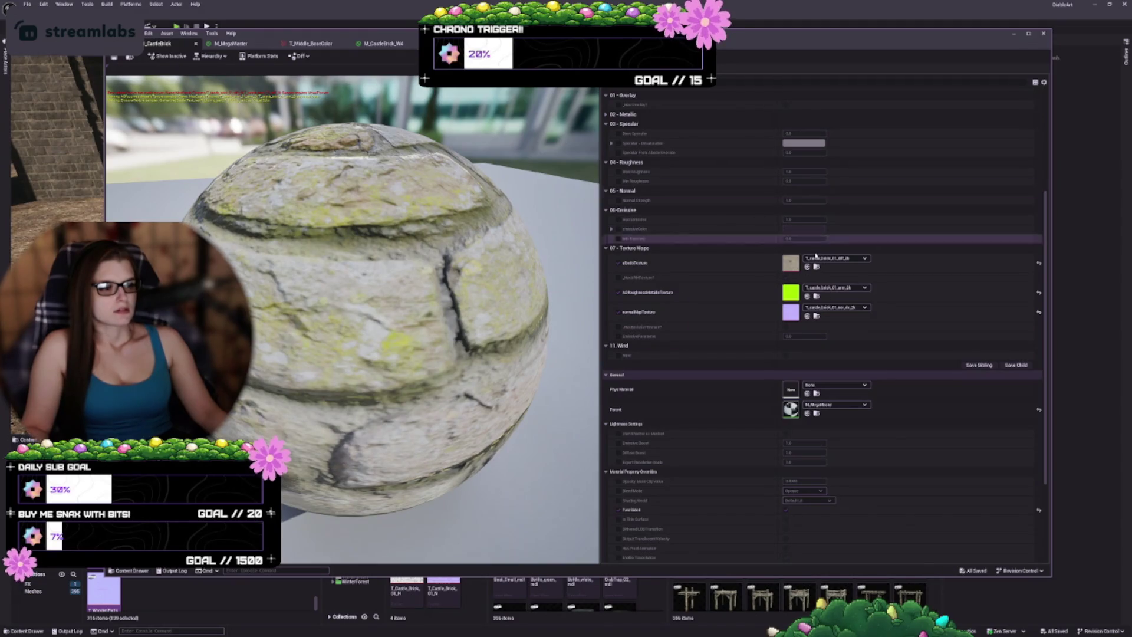
- Try the disp texture as albedo, revert to the diff texture, and save the instance
left_click(837, 258)
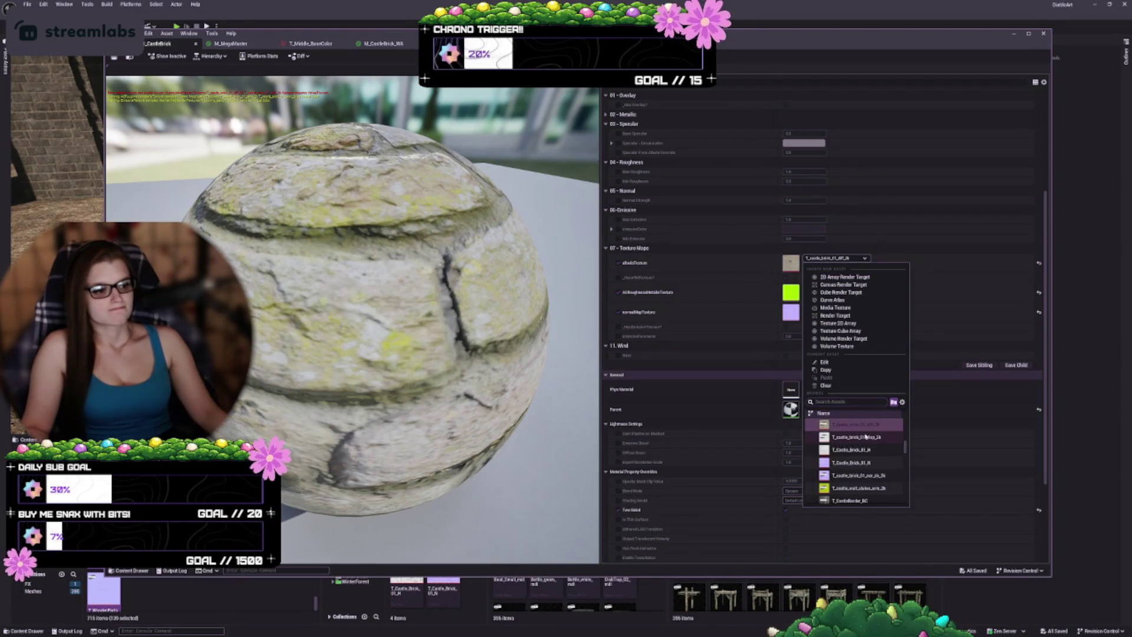
left_click(865, 436)
left_click(837, 257)
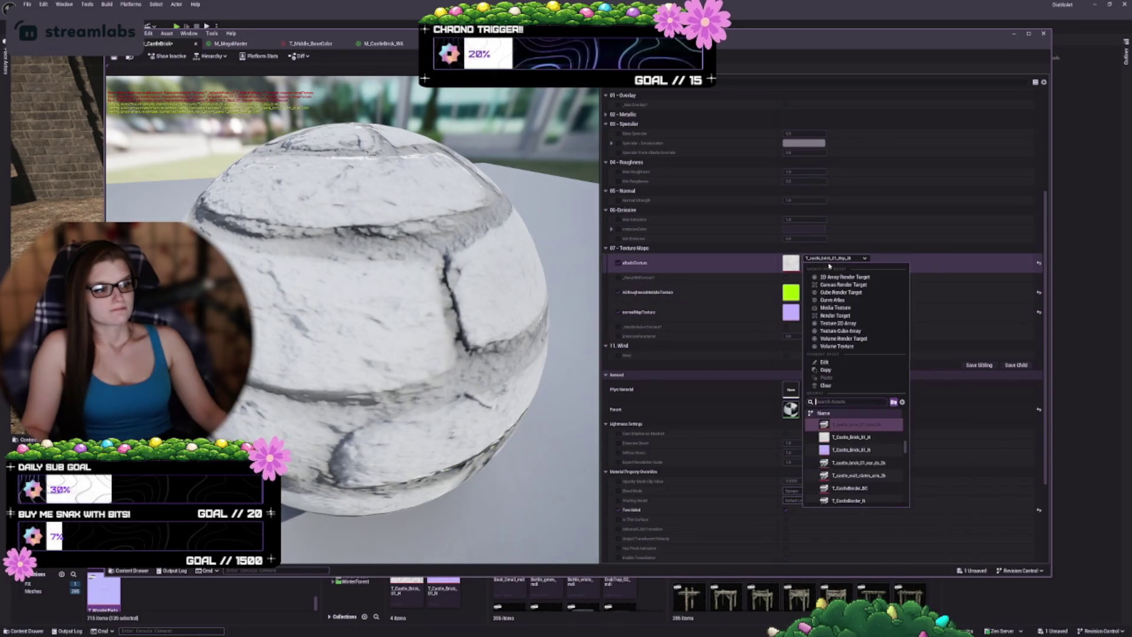
scroll(862, 436, "up", 1)
left_click(855, 424)
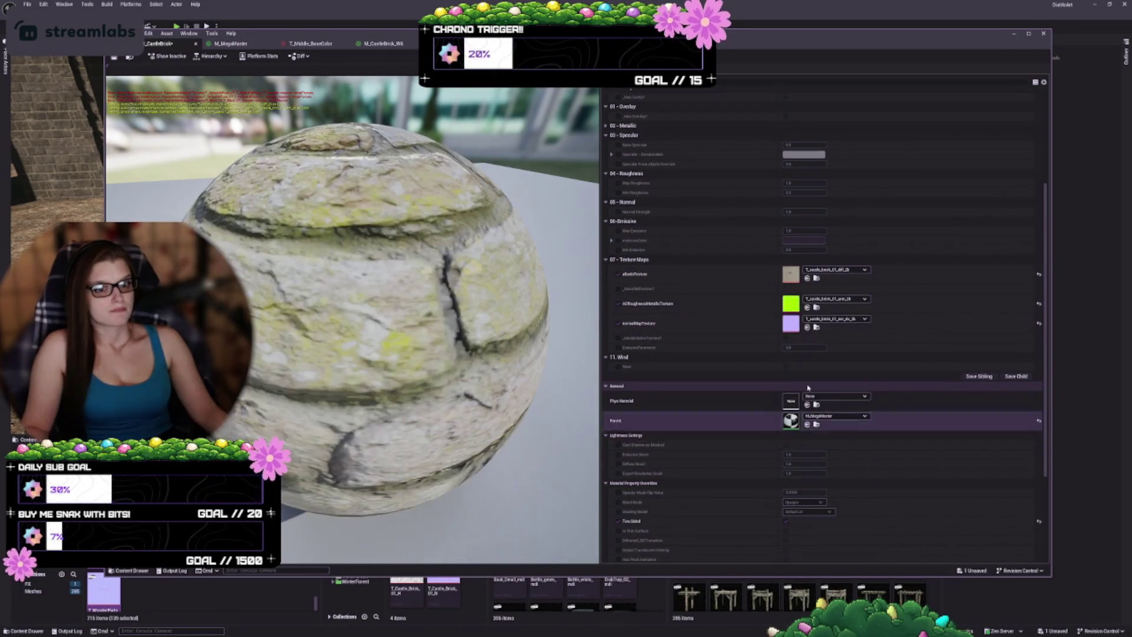
key("ctrl+s")
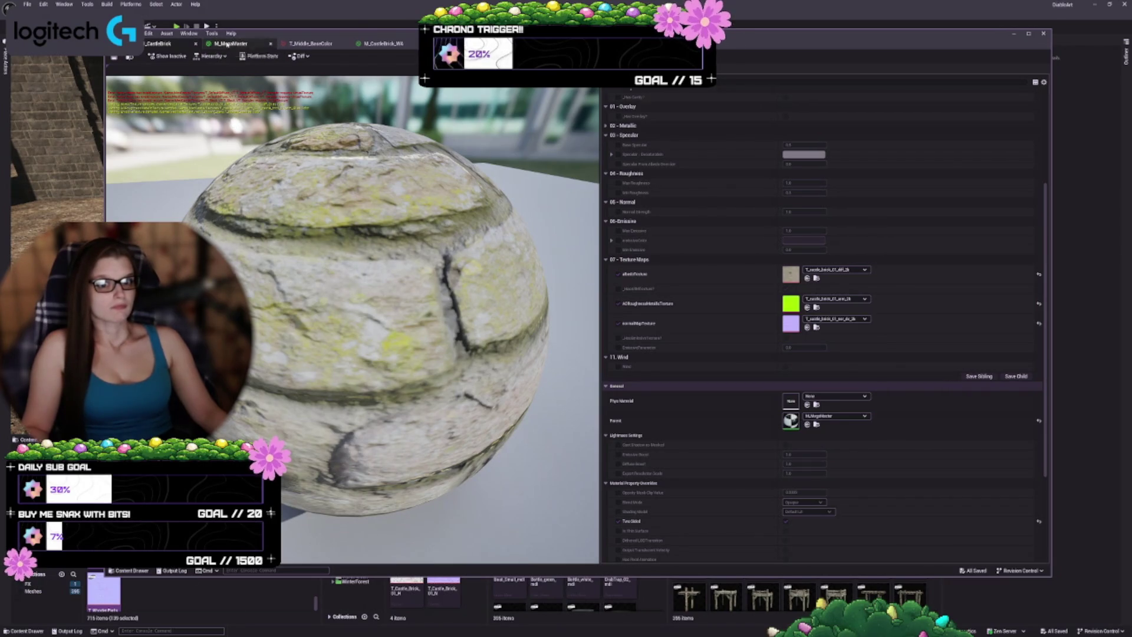
left_click(227, 44)
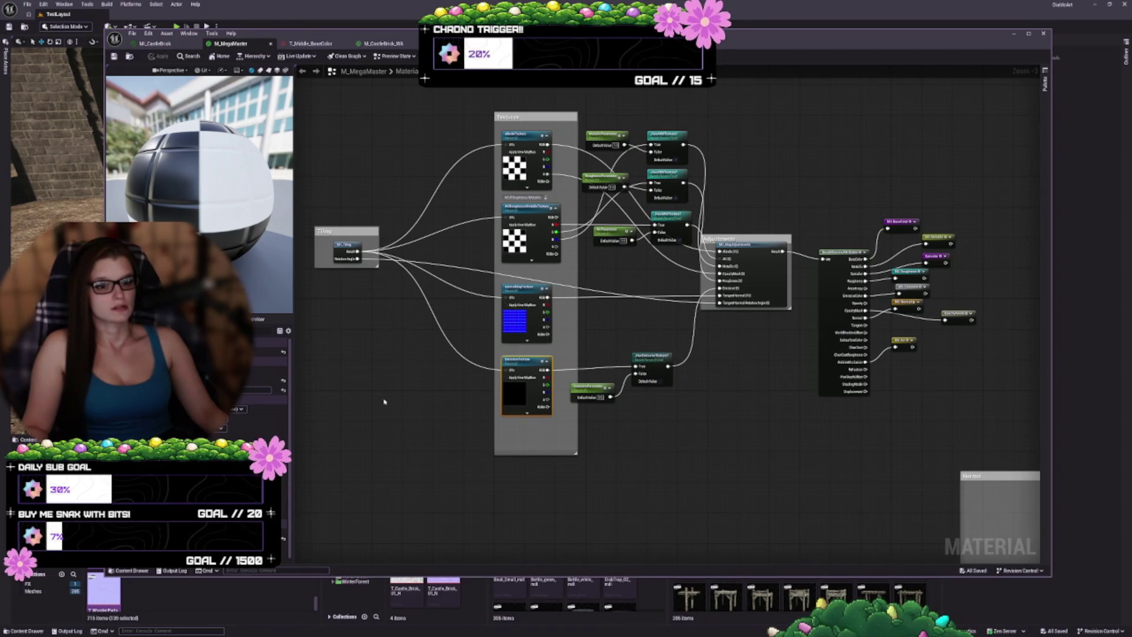
- Open the MF_Tiling function graph and inspect its Tiling/Offset parameter node
scroll(384, 402, "up", 3)
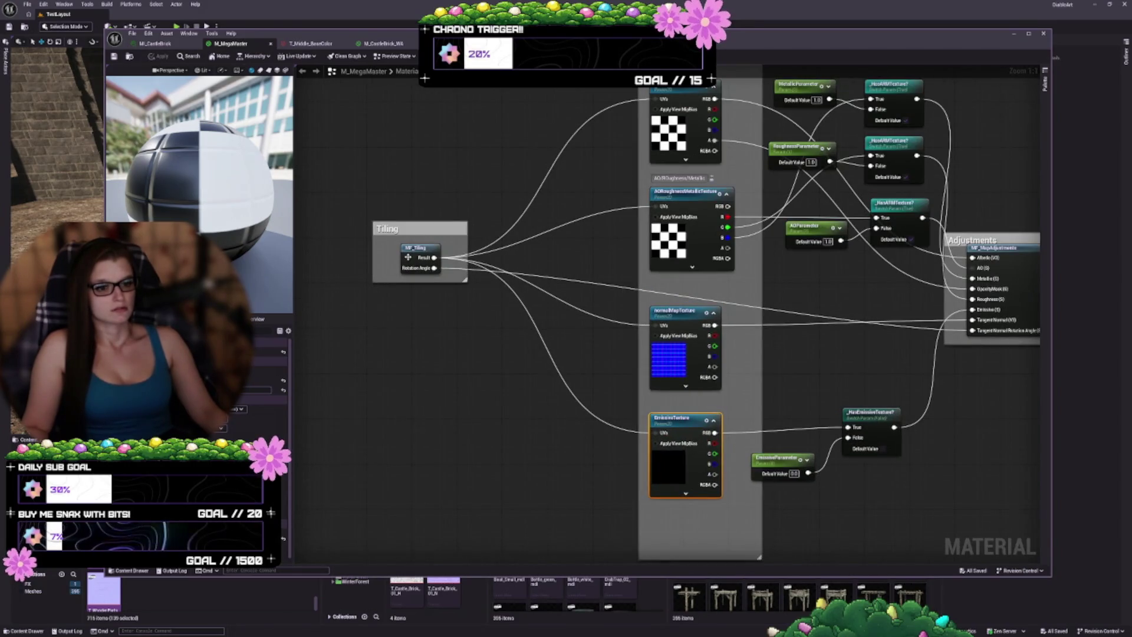
left_click(407, 257)
double_click(407, 257)
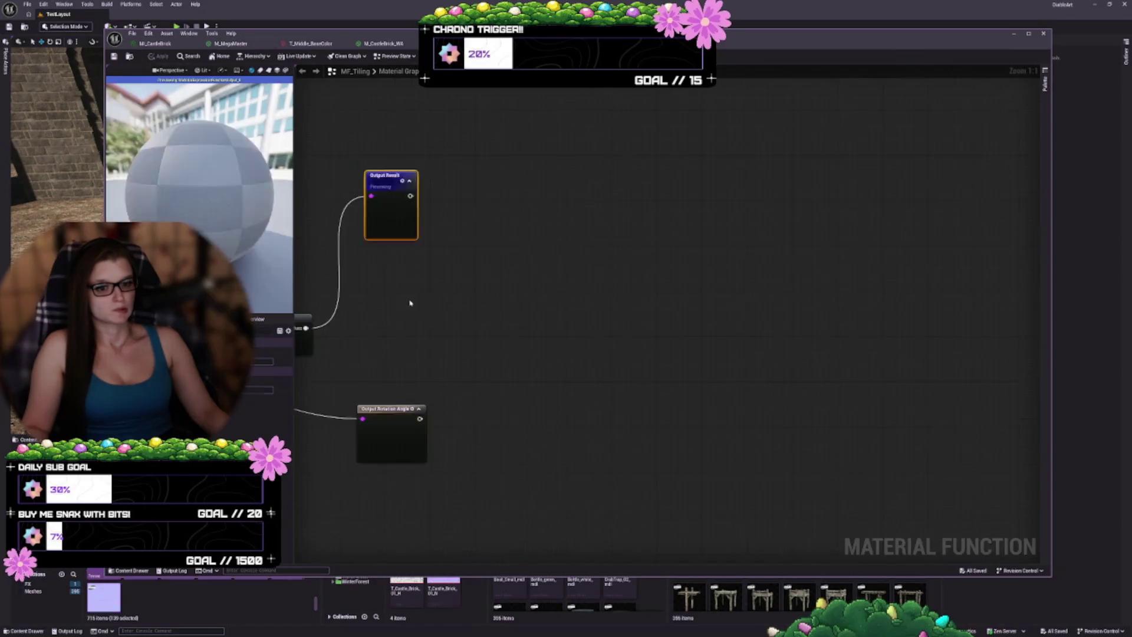
mouse_move(410, 271)
left_mouse_down()
mouse_move(473, 187)
mouse_move(569, 223)
left_mouse_up()
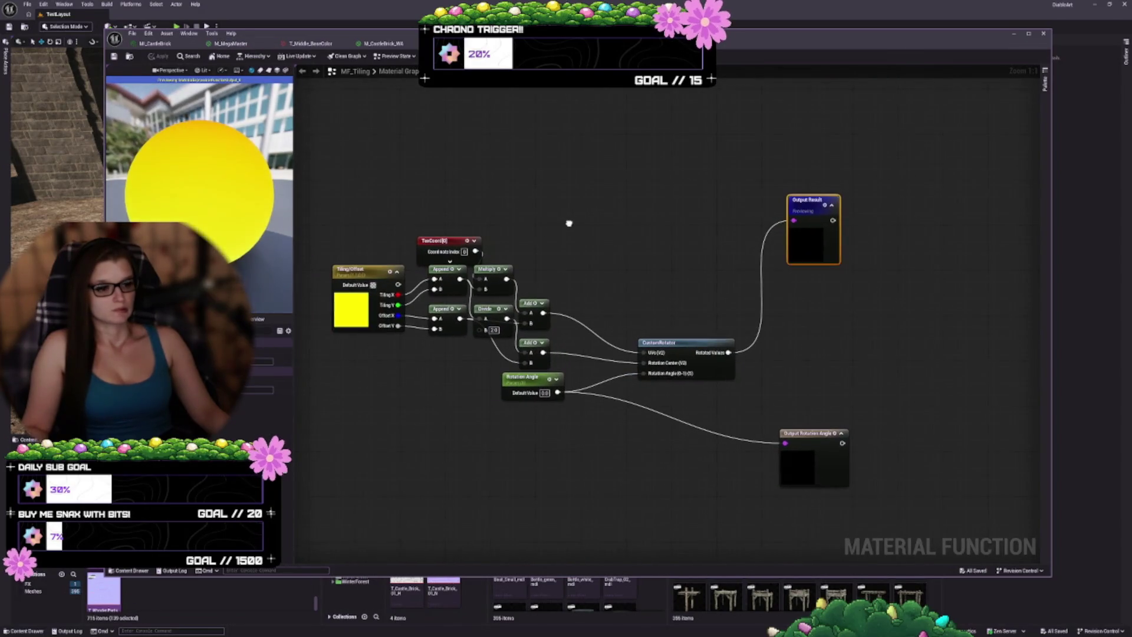
left_click(380, 322)
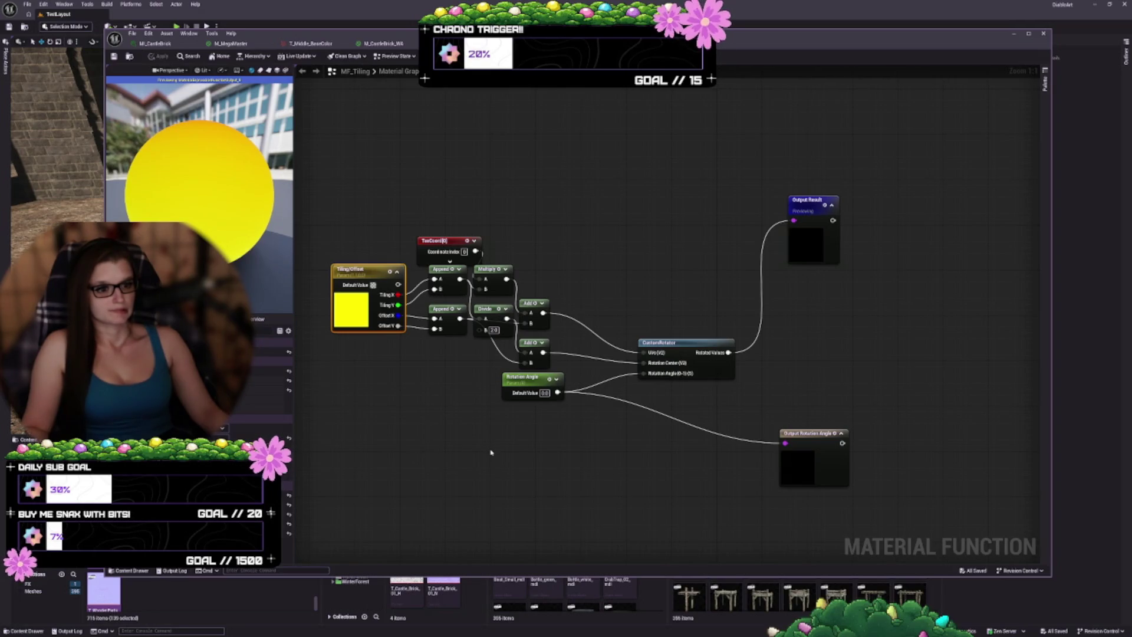
left_click_drag(491, 452, 505, 500)
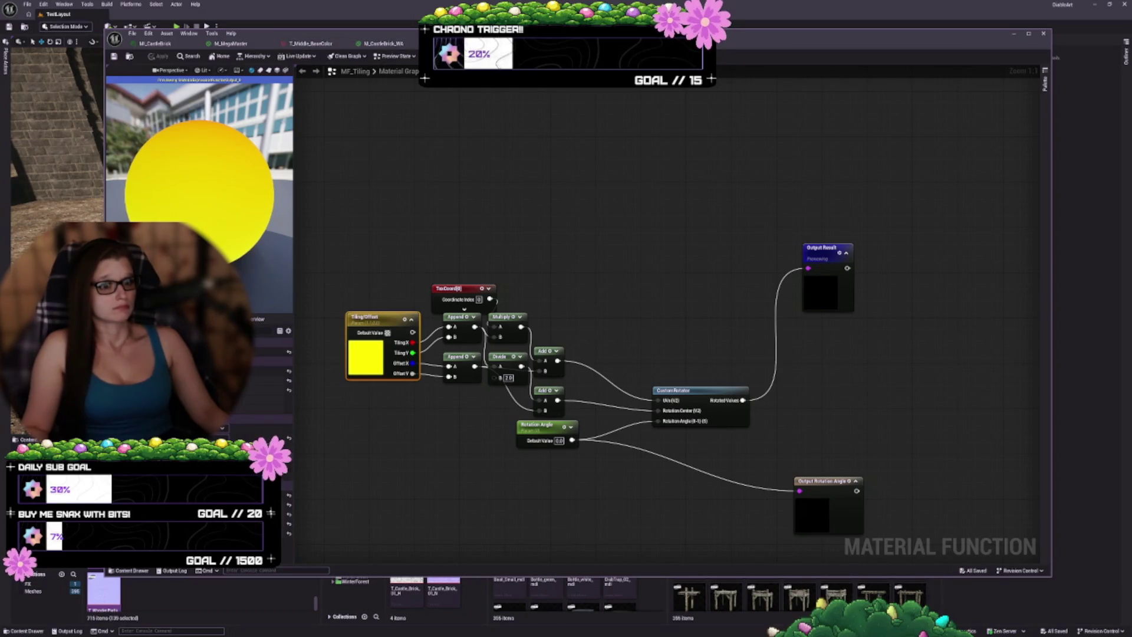
- Go back to M_MegaMaster and bring the texture samplers and MF_MapAdjustments into view
key("ctrl+w")
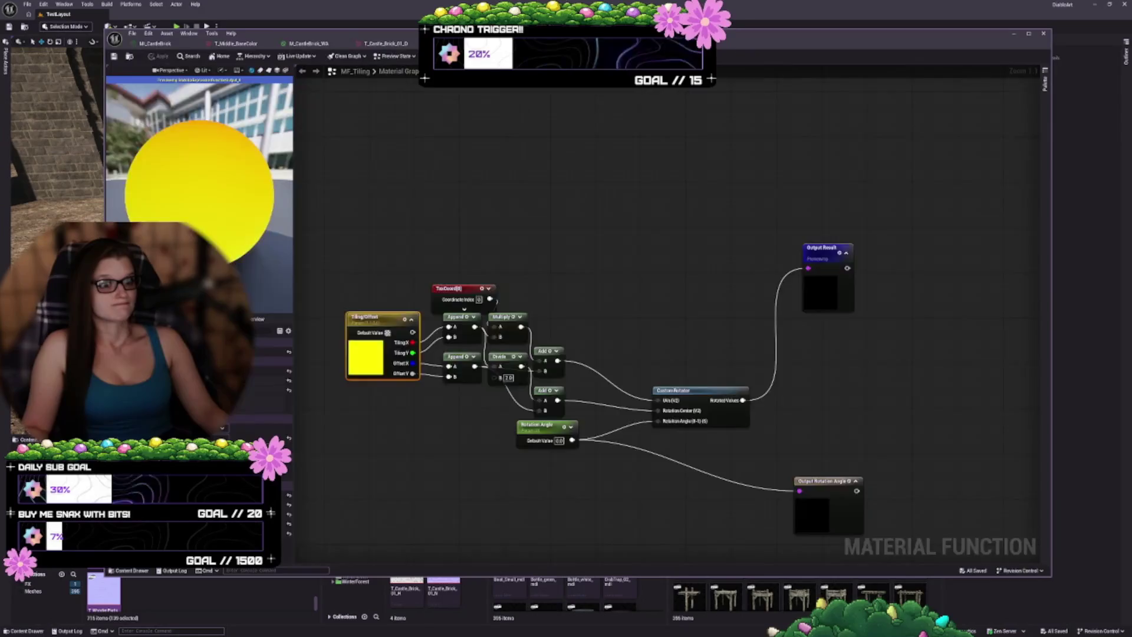
key("alt+Right")
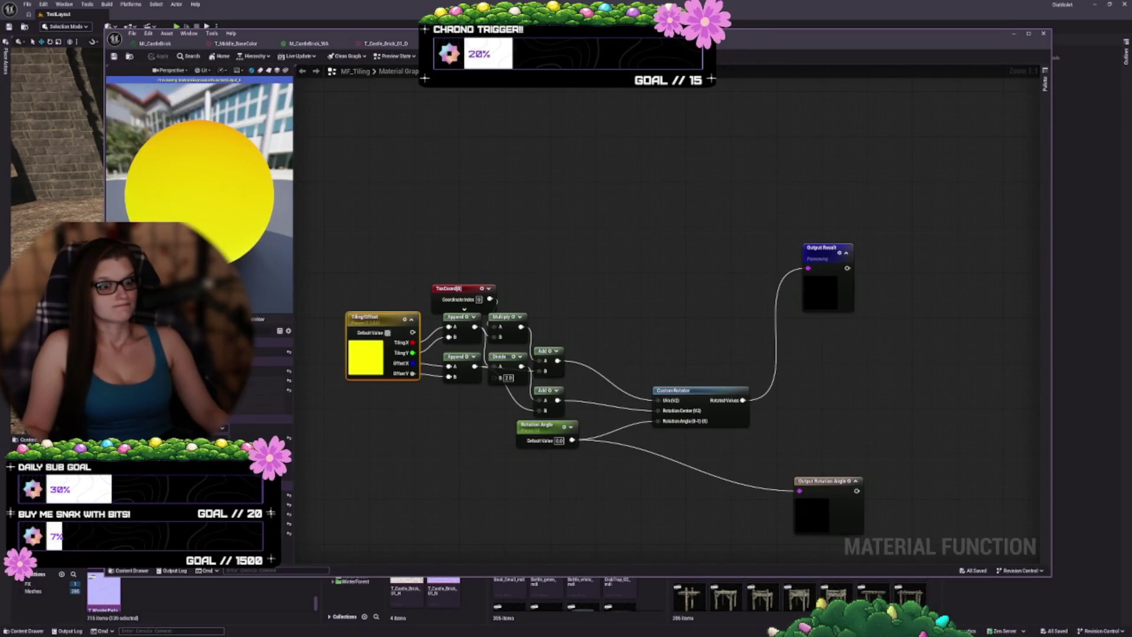
key("alt+Left")
mouse_move(538, 195)
left_mouse_down()
mouse_move(513, 245)
mouse_move(407, 225)
left_mouse_up()
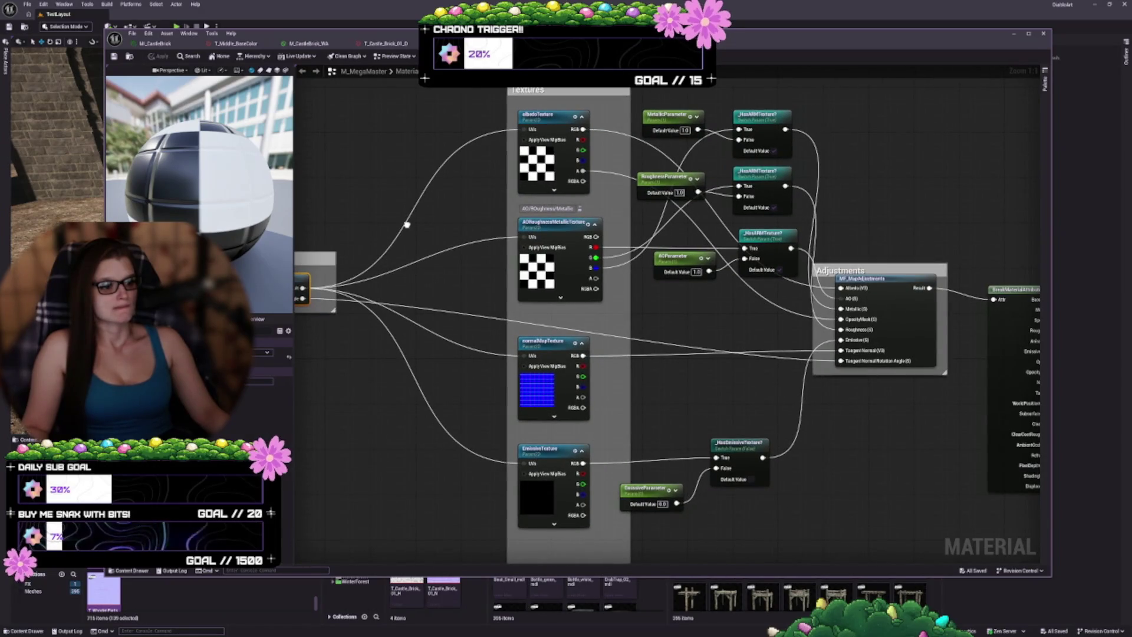
- Open the MF_MapAdjustments function graph and bring its output nodes into view
scroll(508, 330, "down", 6)
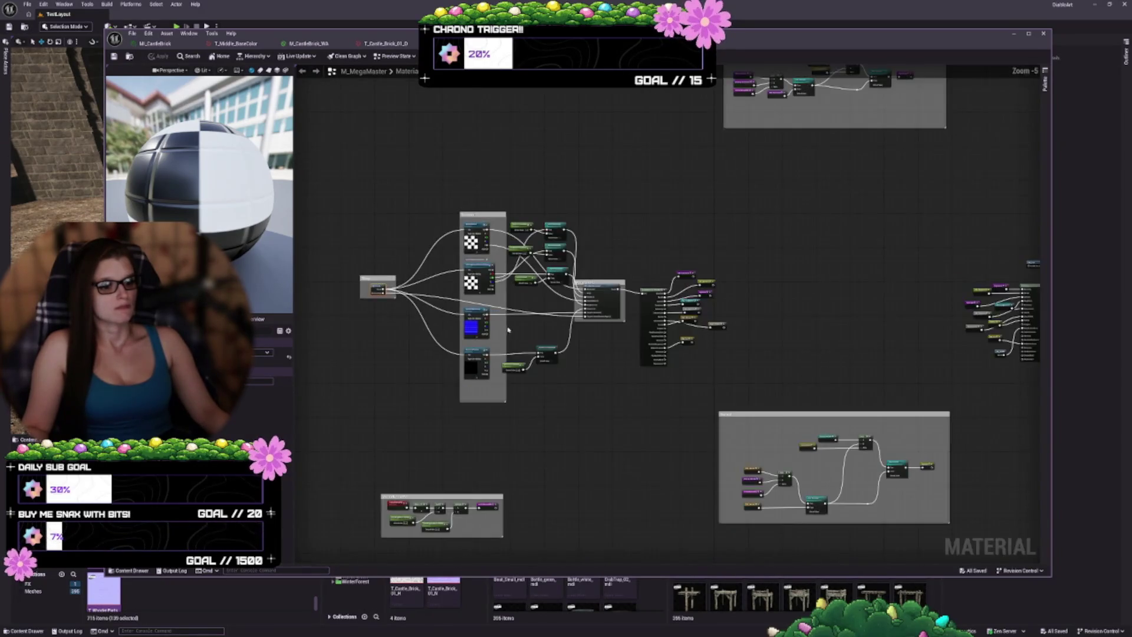
scroll(613, 307, "up", 6)
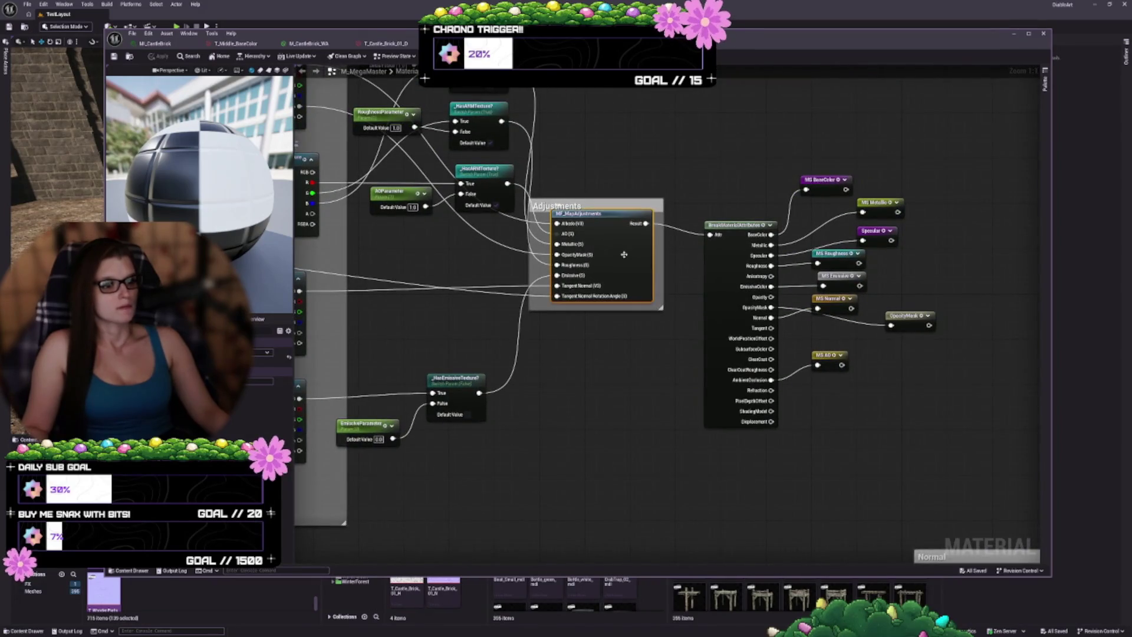
double_click(612, 296)
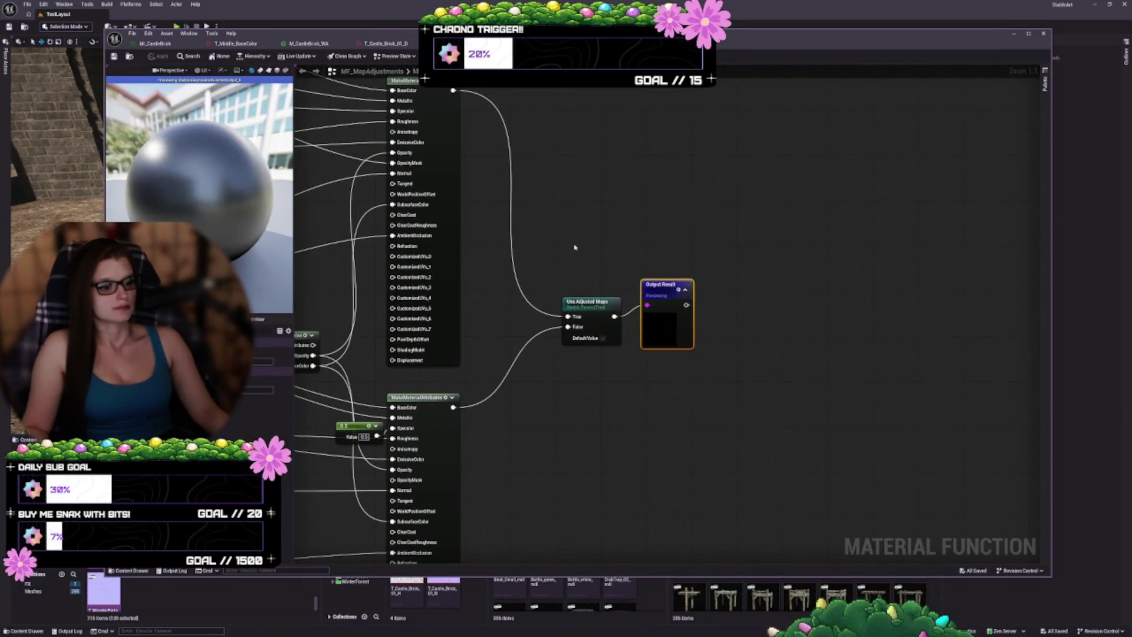
left_click_drag(576, 245, 732, 277)
scroll(497, 377, "down", 8)
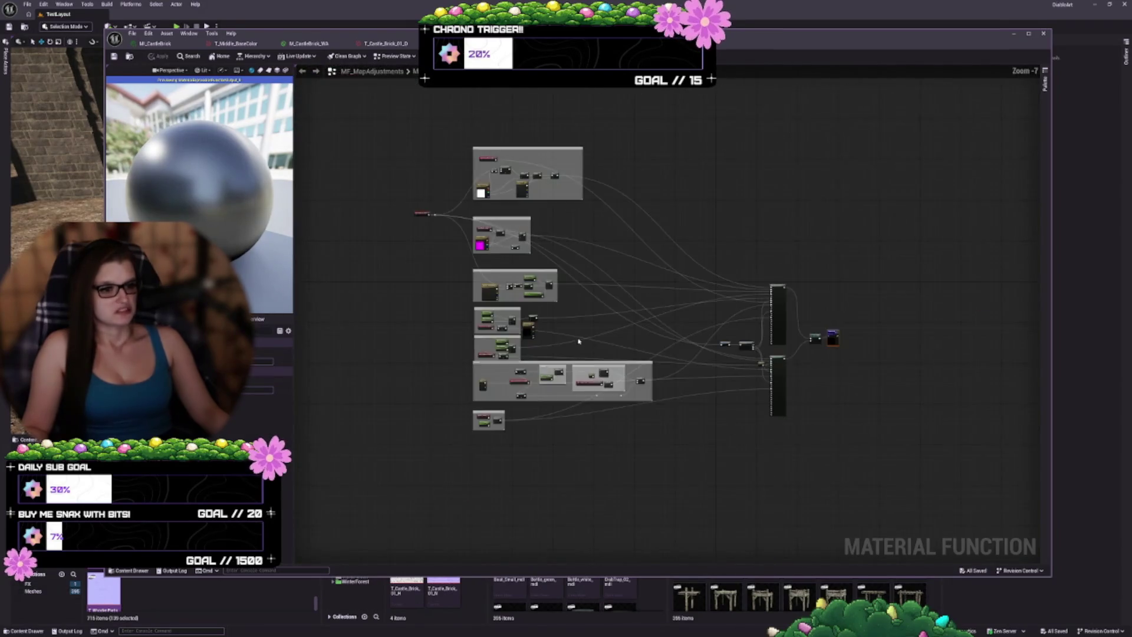
scroll(601, 373, "up", 8)
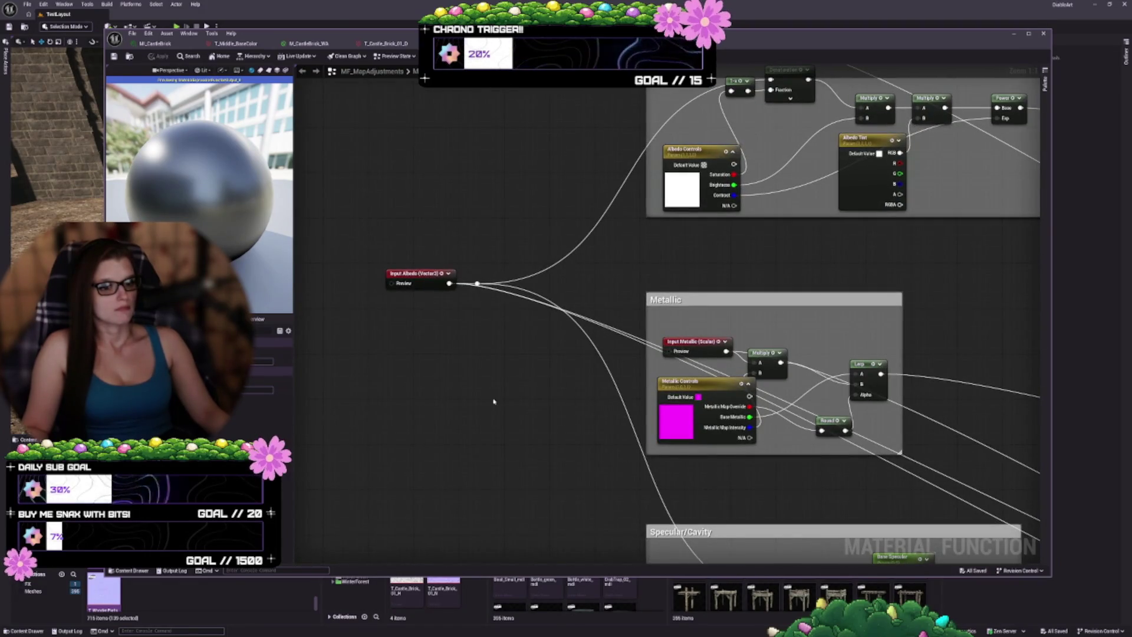
- Pan through the Specular, Emissive, Roughness and Normals groups to the MakeMaterialAttributes nodes
left_click_drag(452, 267, 413, 218)
mouse_move(923, 457)
left_mouse_down()
mouse_move(882, 351)
mouse_move(870, 258)
left_mouse_up()
mouse_move(833, 456)
left_mouse_down()
mouse_move(816, 222)
mouse_move(594, 164)
mouse_move(741, 93)
left_mouse_up()
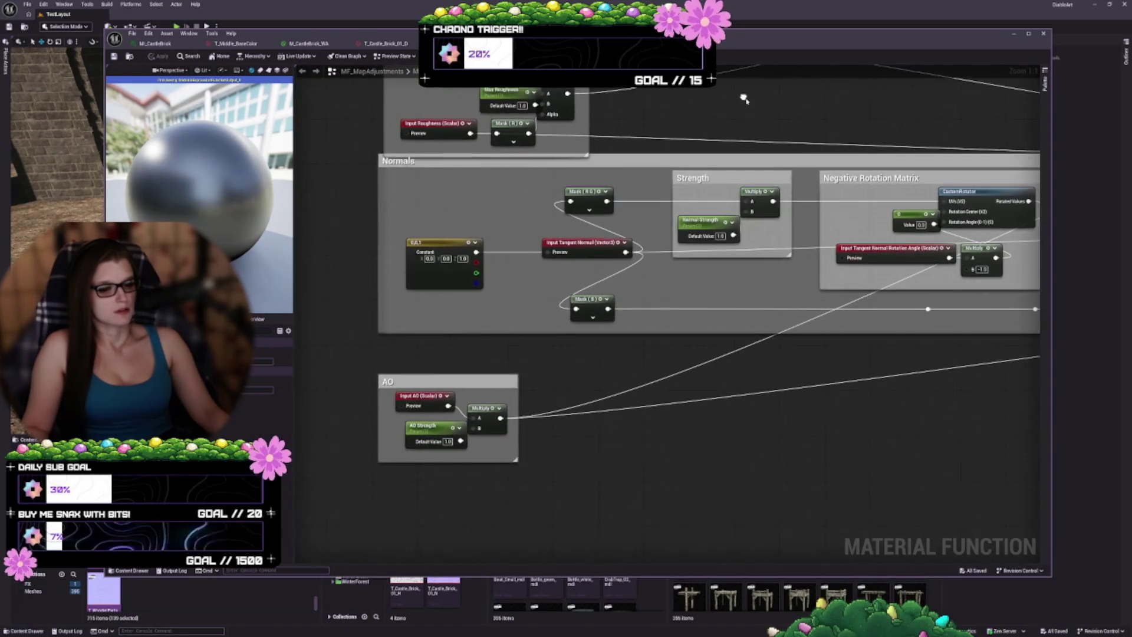
left_click_drag(883, 450, 709, 285)
scroll(709, 285, "down", 3)
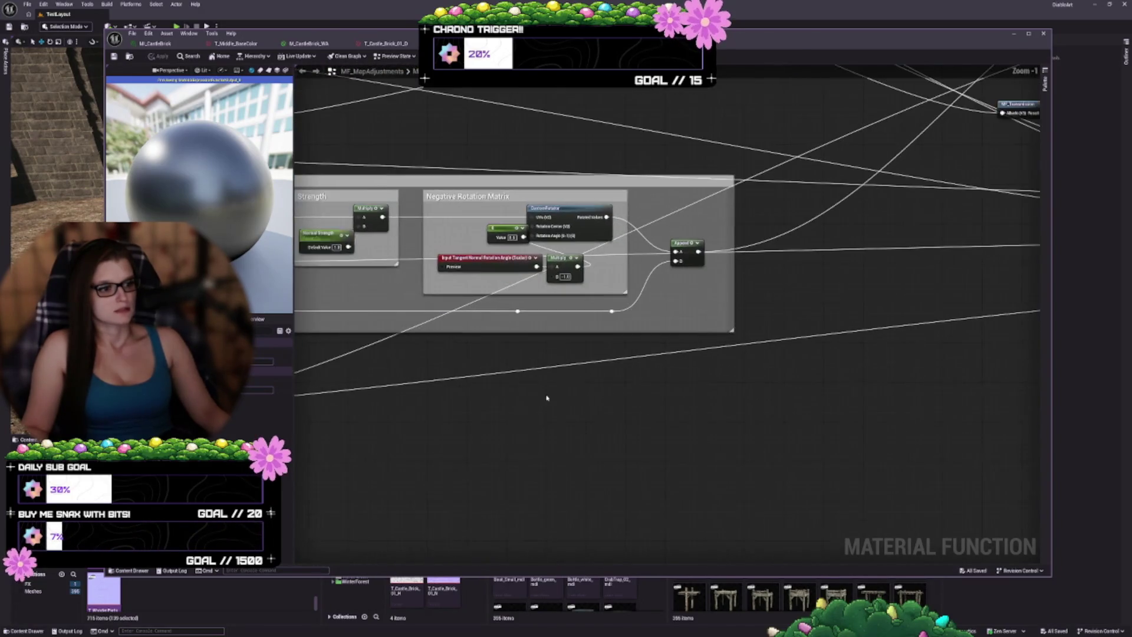
mouse_move(803, 400)
left_mouse_down()
mouse_move(565, 406)
mouse_move(624, 405)
left_mouse_up()
scroll(565, 406, "down", 3)
scroll(619, 409, "up", 3)
mouse_move(718, 401)
left_mouse_down()
mouse_move(688, 212)
mouse_move(516, 237)
left_mouse_up()
scroll(687, 213, "down", 1)
scroll(761, 341, "up", 4)
scroll(707, 342, "up", 1)
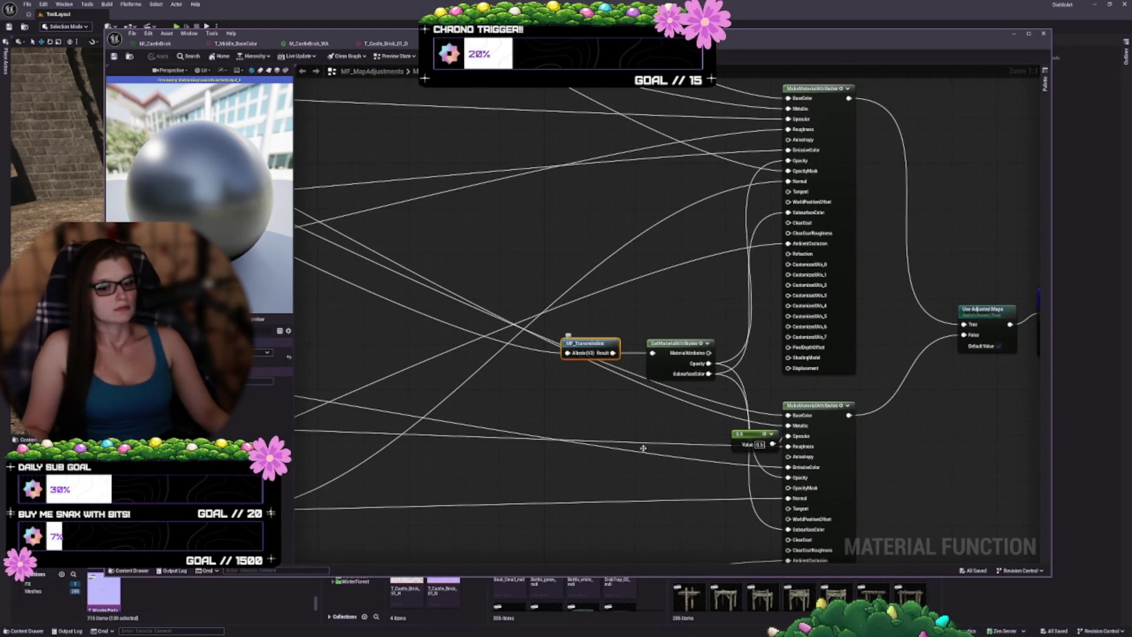
mouse_move(838, 415)
left_mouse_down()
mouse_move(916, 394)
mouse_move(908, 389)
left_mouse_up()
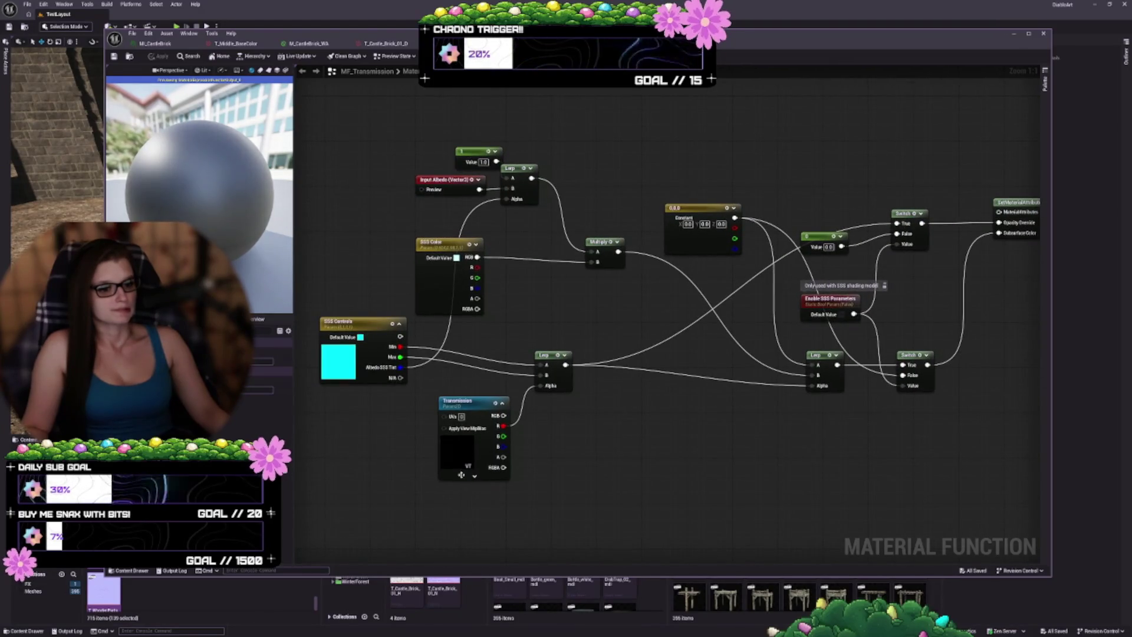
left_click(445, 395)
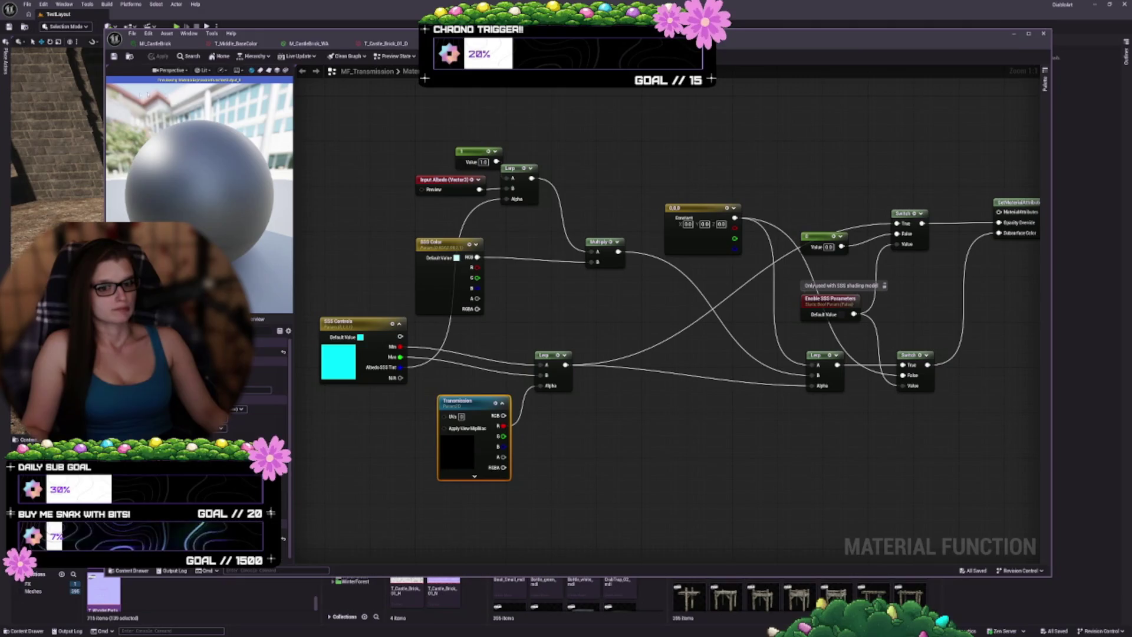
key("alt+Left")
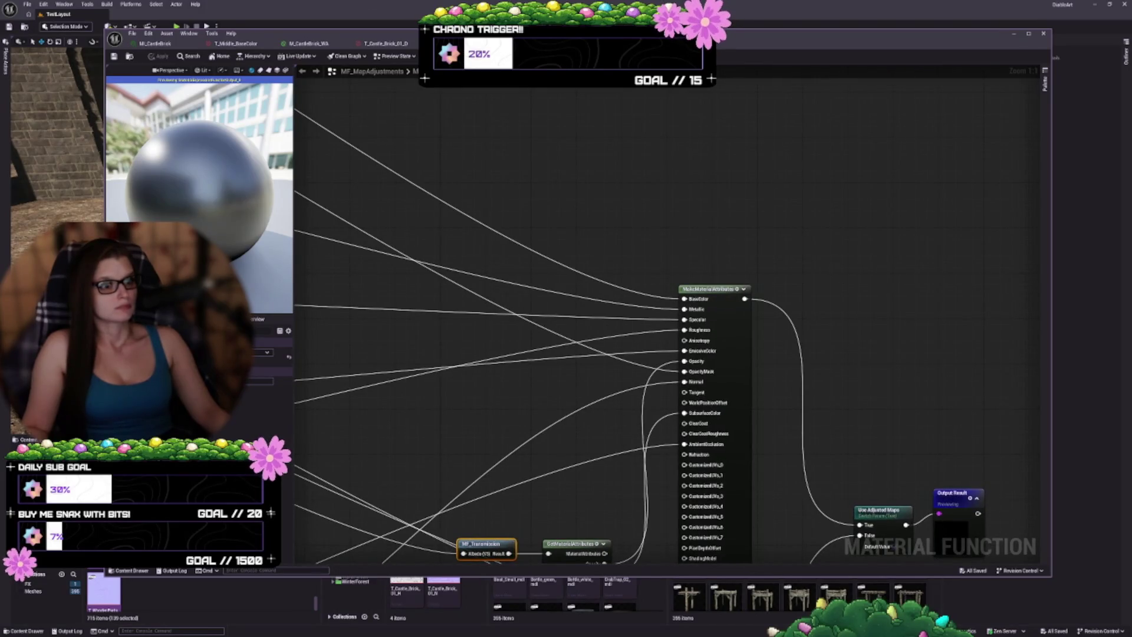
- Return to the M_MegaMaster graph, fit it in view, and save the material
key("alt+Left")
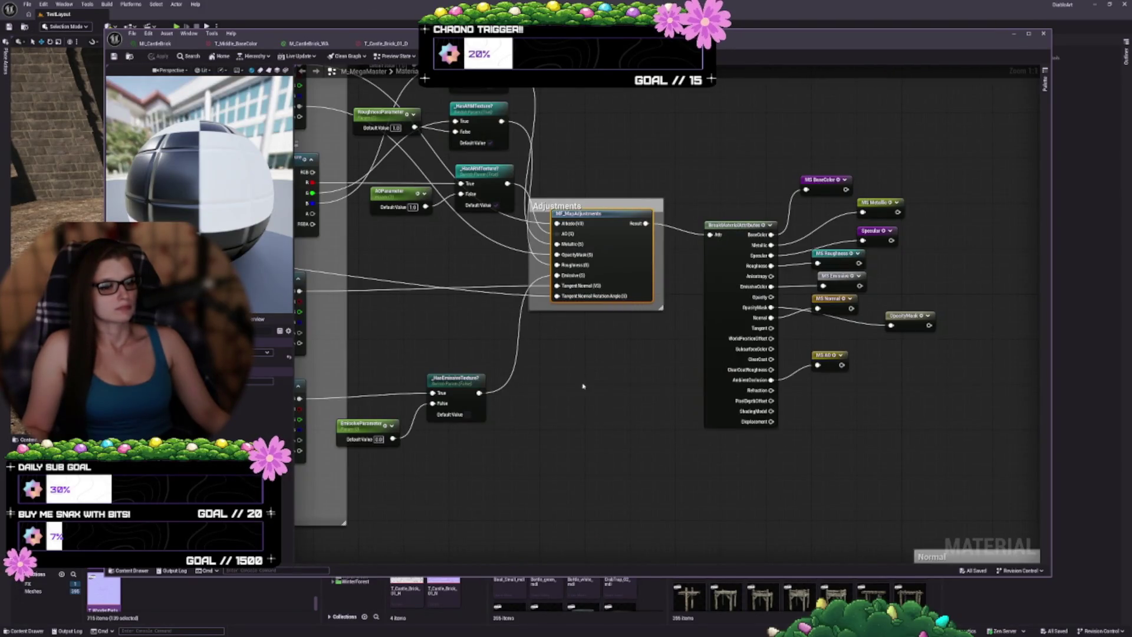
key("Home")
left_click(115, 55)
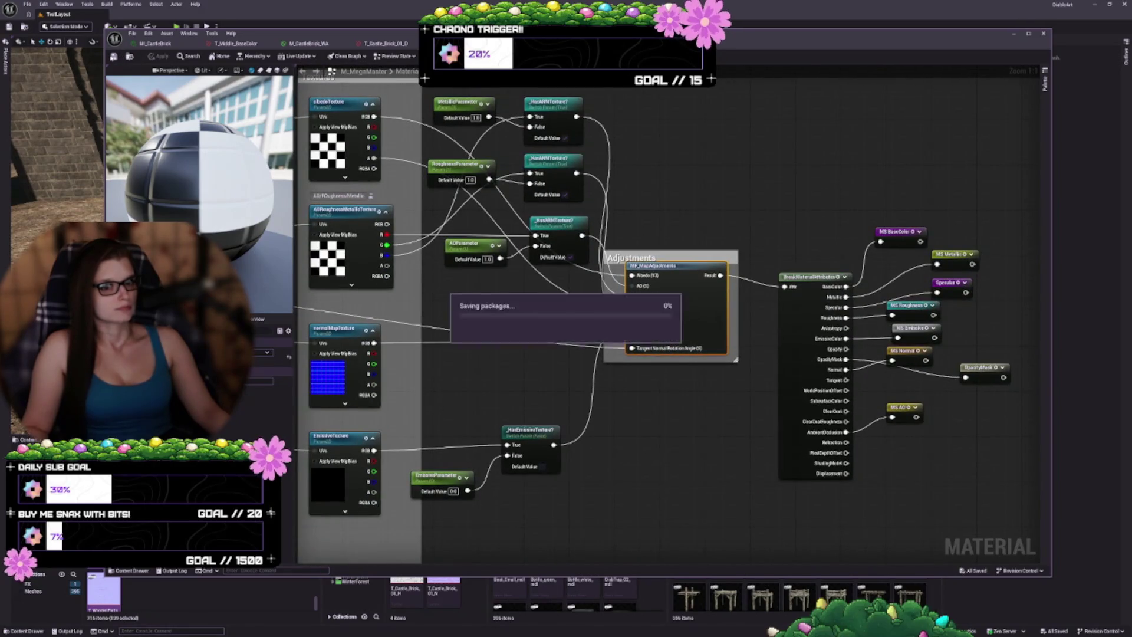
scroll(675, 430, "down", 9)
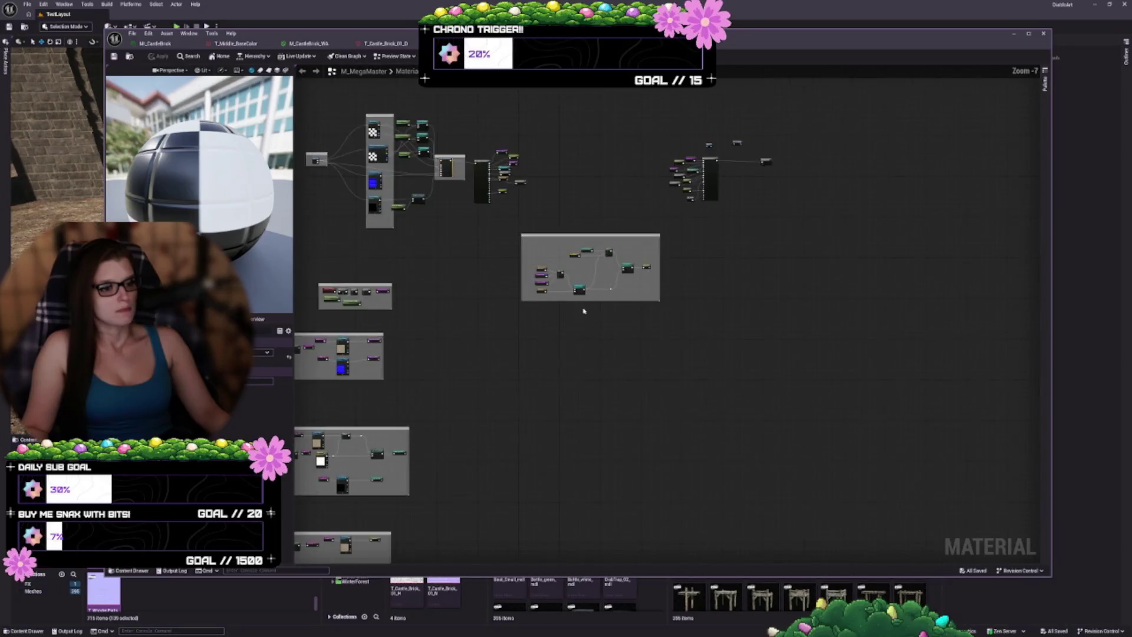
scroll(669, 354, "up", 9)
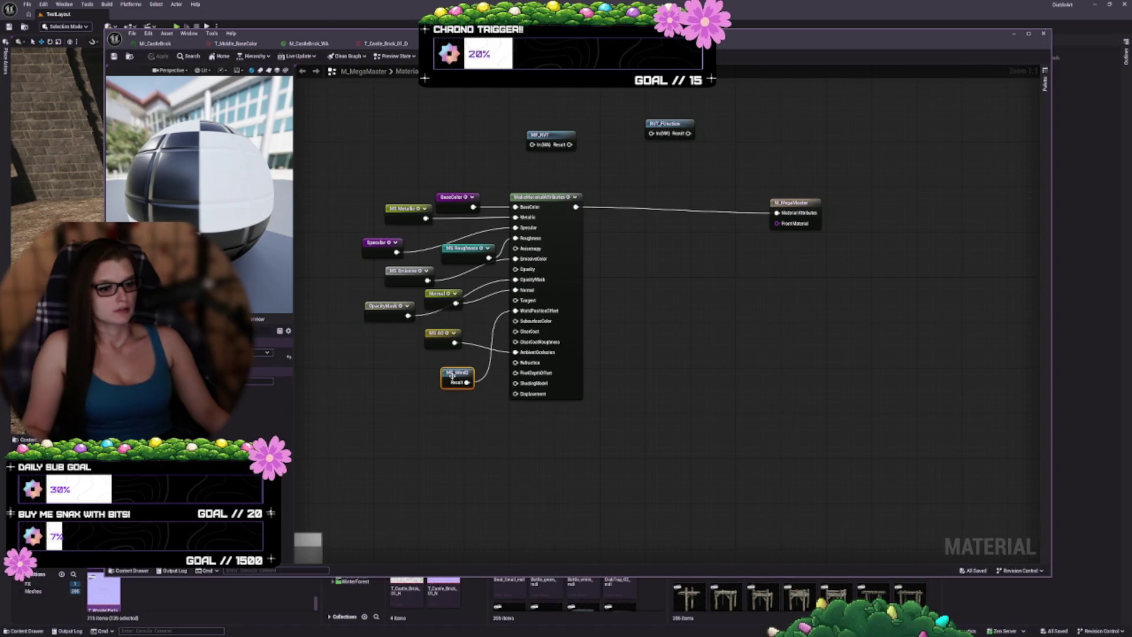
double_click(452, 375)
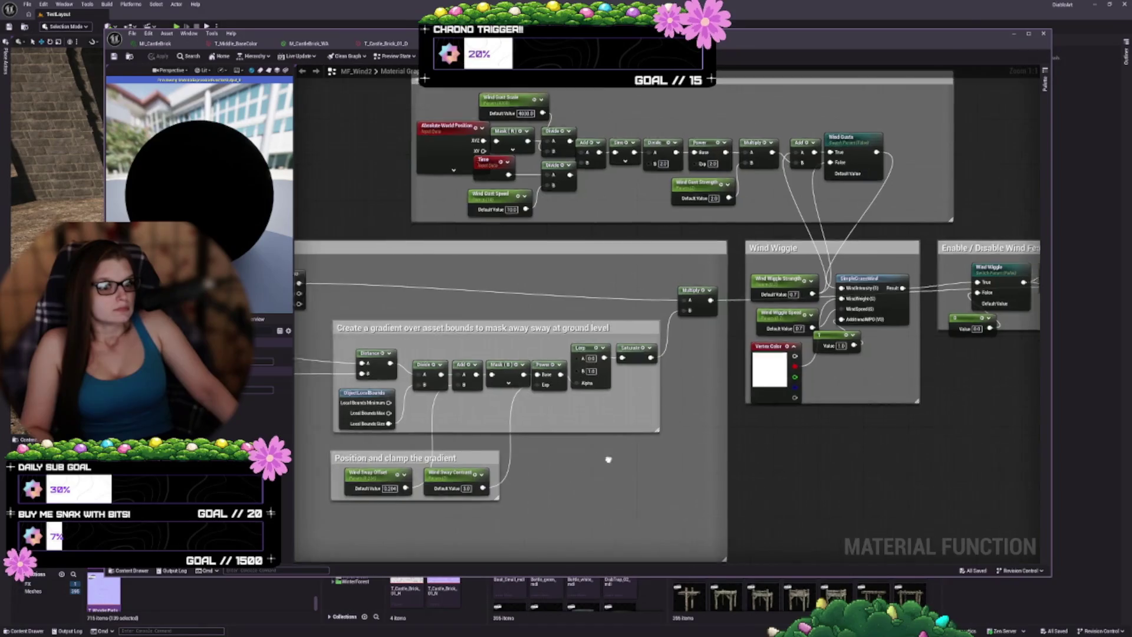
left_click_drag(609, 459, 829, 449)
mouse_move(531, 475)
left_mouse_down()
mouse_move(720, 397)
mouse_move(966, 434)
mouse_move(1024, 422)
left_mouse_up()
left_click_drag(433, 263, 434, 278)
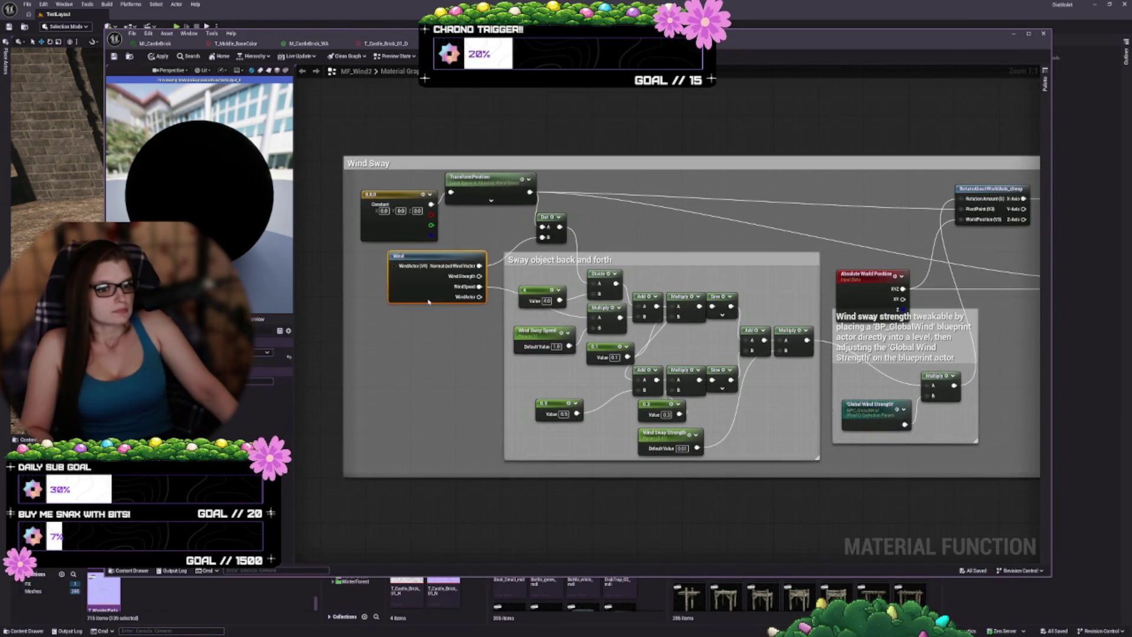
left_click_drag(467, 366, 428, 384)
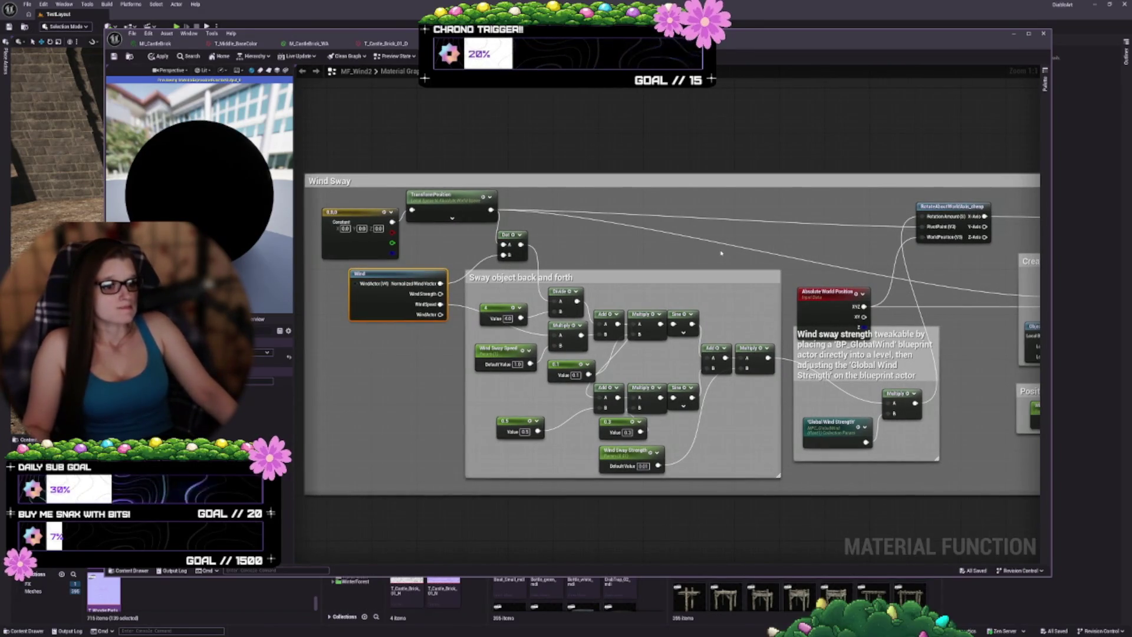
left_click_drag(803, 220, 531, 226)
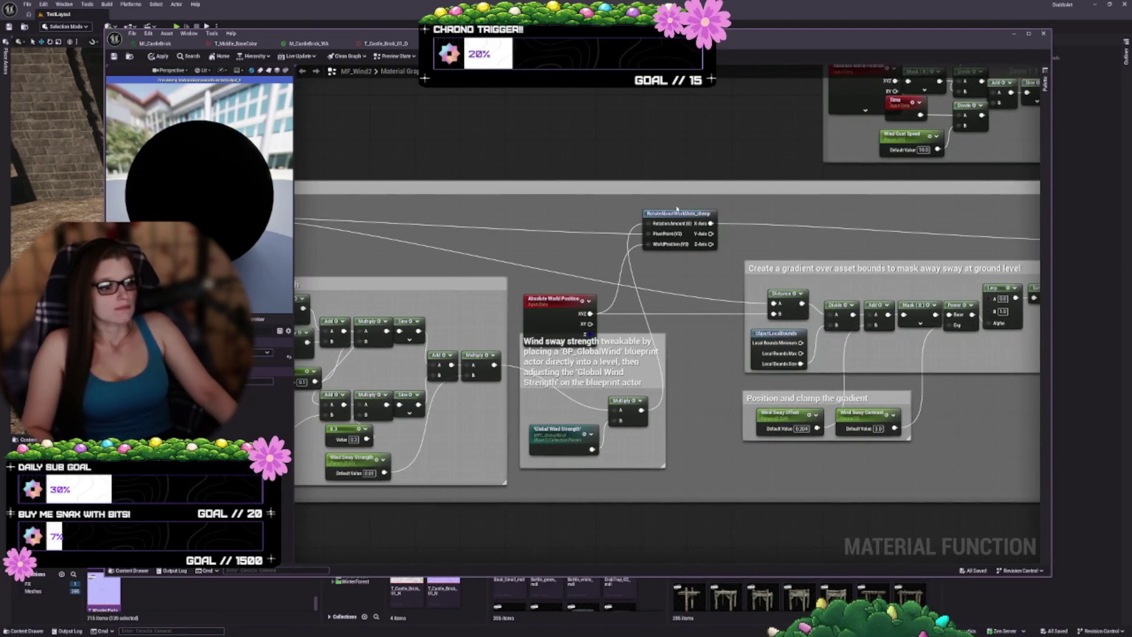
mouse_move(862, 231)
left_mouse_down()
mouse_move(629, 349)
mouse_move(465, 333)
mouse_move(286, 289)
left_mouse_up()
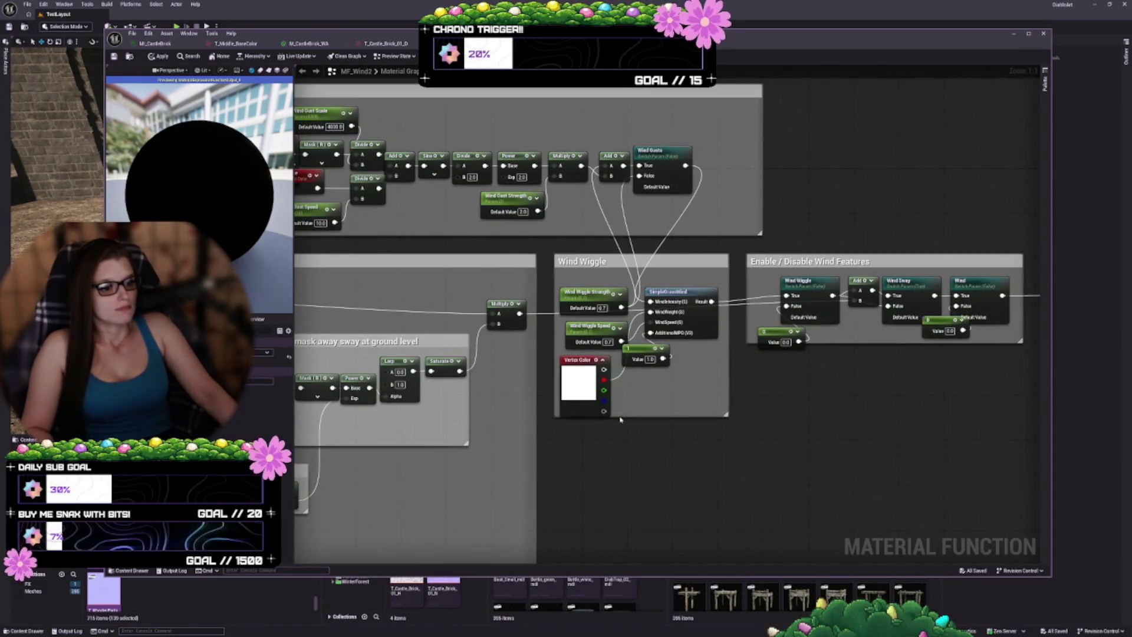
left_click_drag(623, 432, 485, 435)
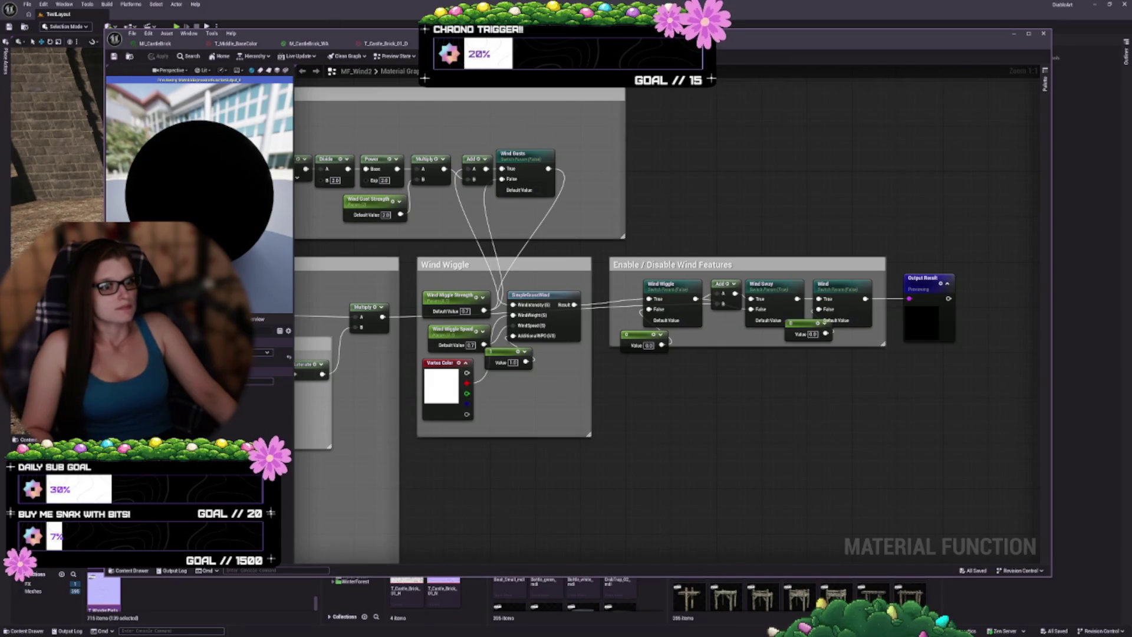
key("alt+Left")
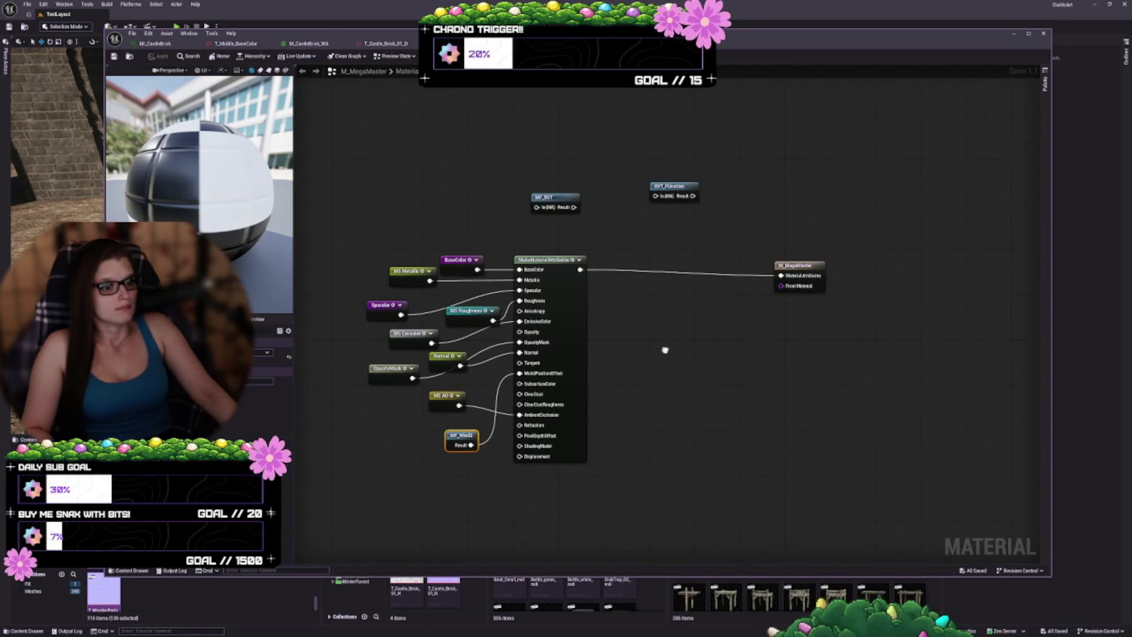
- Open MF_RVT, review its RVT Environment and RVT Alpha comment groups, then return to M_MegaMaster
left_click(547, 200)
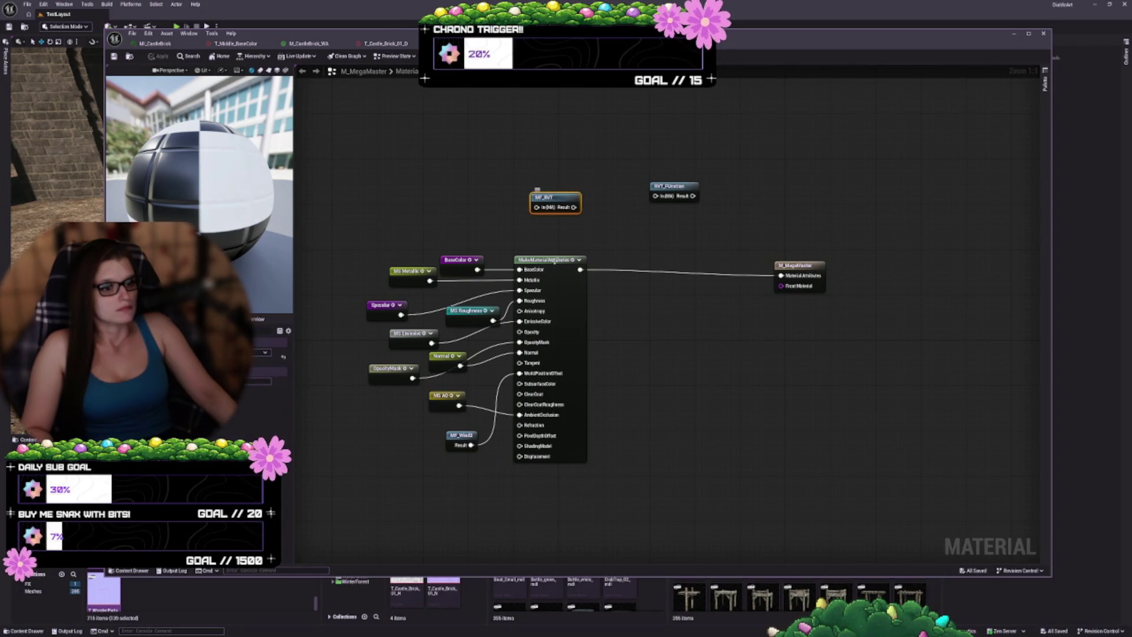
double_click(554, 201)
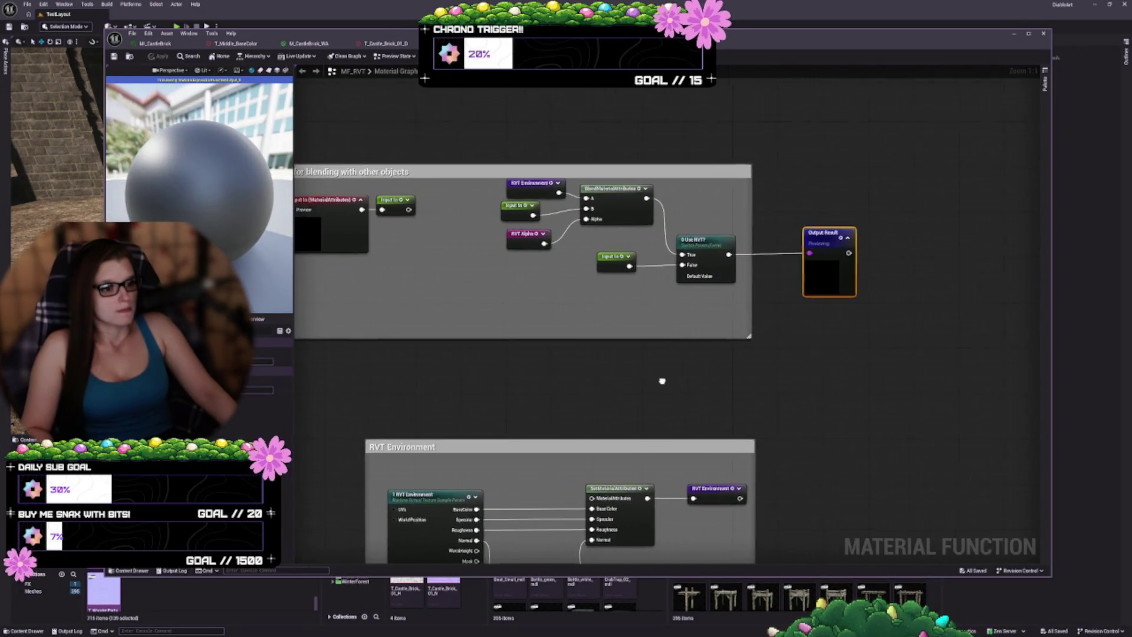
mouse_move(661, 381)
left_mouse_down()
mouse_move(894, 387)
mouse_move(805, 203)
mouse_move(720, 240)
left_mouse_up()
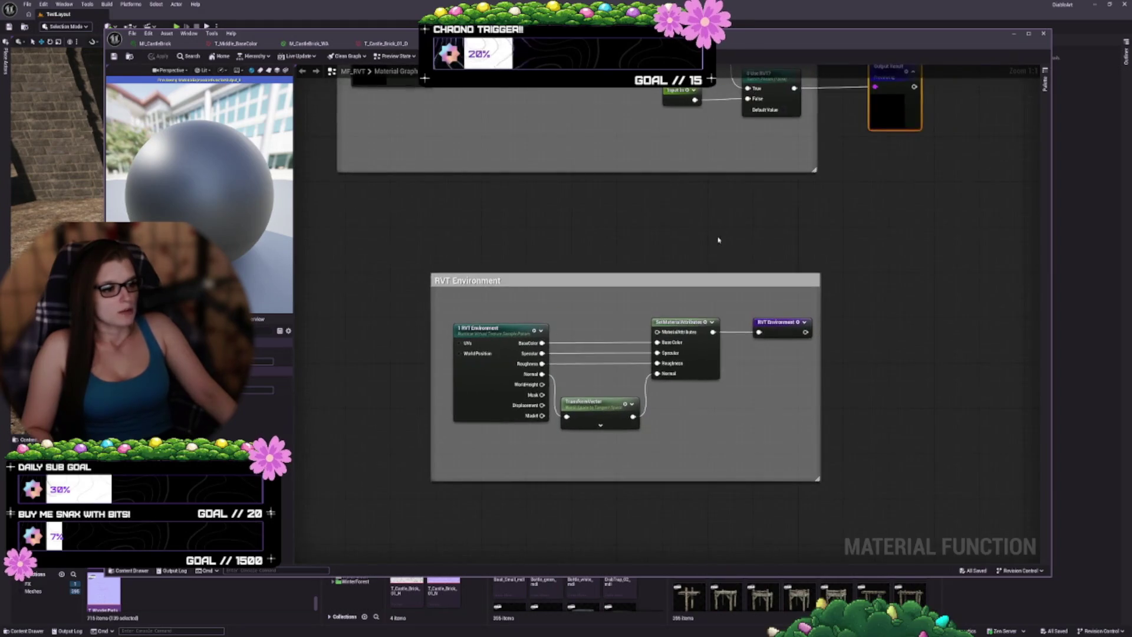
scroll(586, 398, "down", 4)
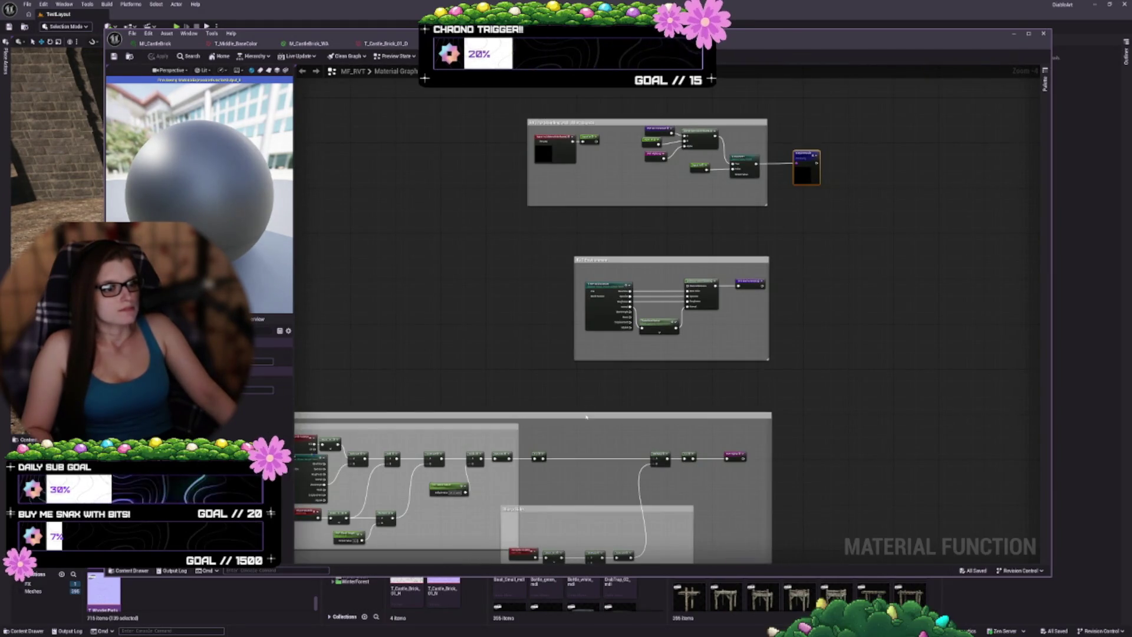
scroll(589, 408, "up", 3)
left_click_drag(558, 273, 533, 380)
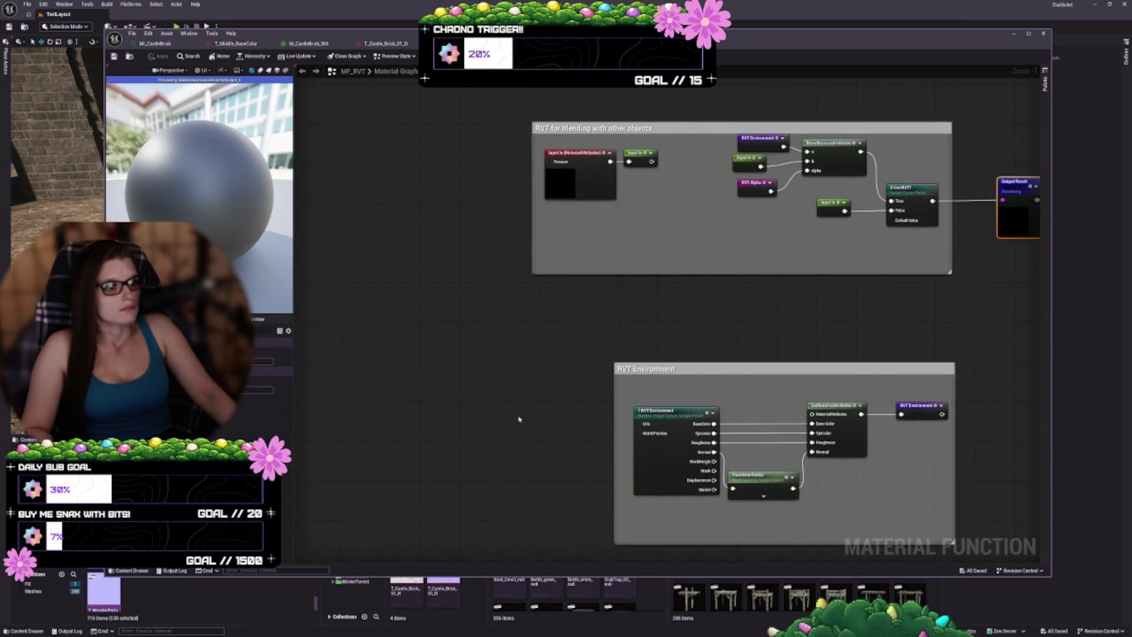
mouse_move(519, 419)
left_mouse_down()
mouse_move(641, 379)
mouse_move(784, 244)
left_mouse_up()
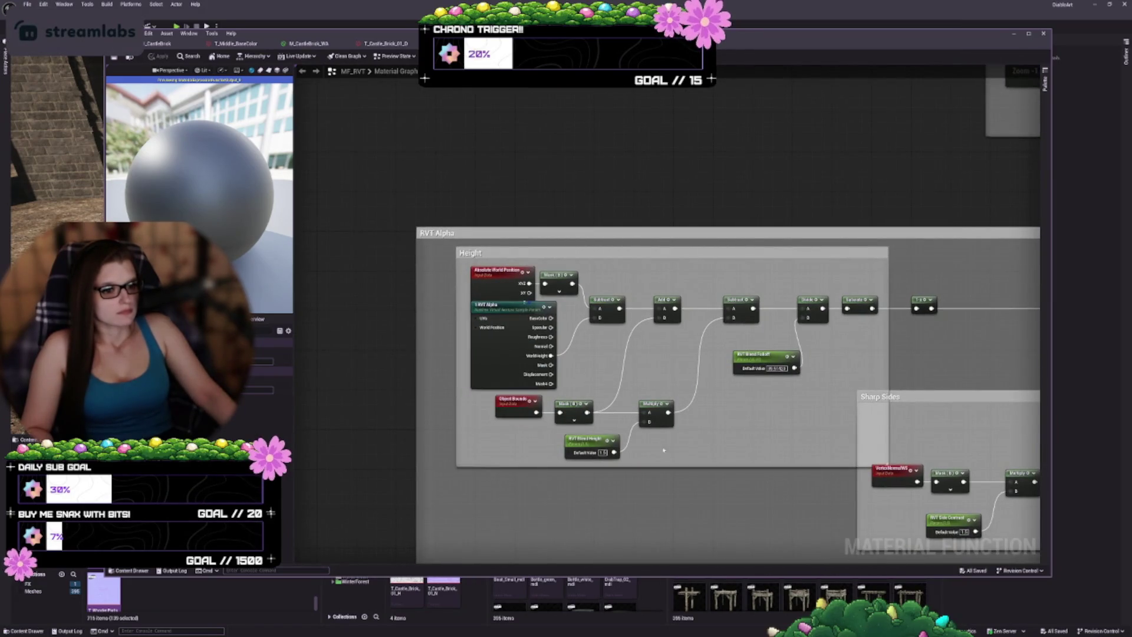
mouse_move(719, 446)
left_mouse_down()
mouse_move(550, 260)
mouse_move(424, 270)
left_mouse_up()
scroll(545, 333, "down", 4)
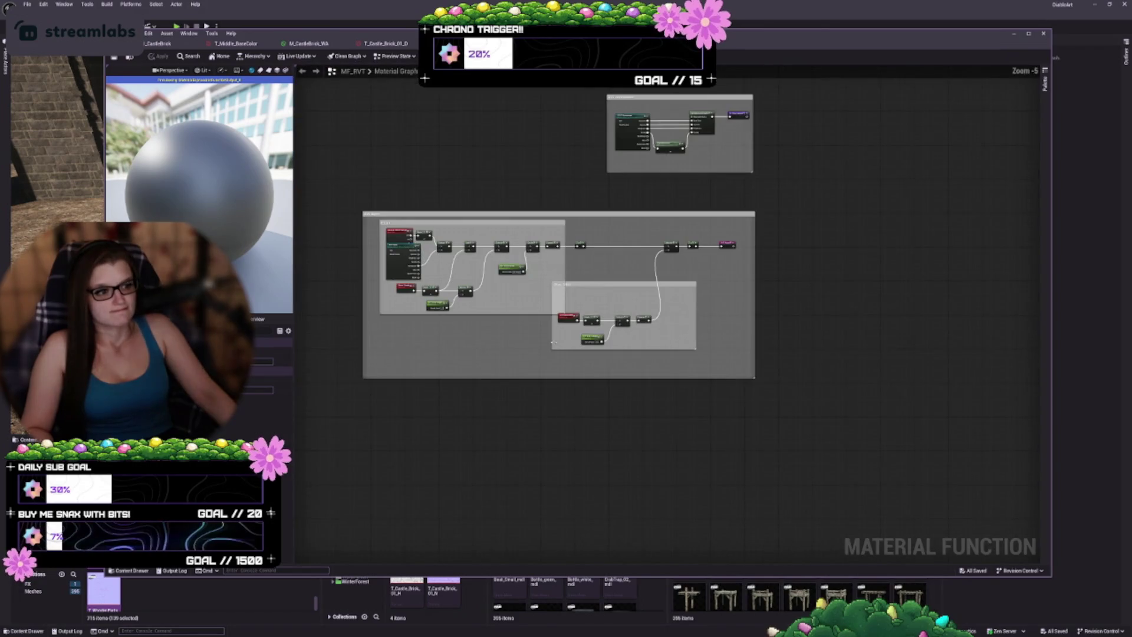
key("ctrl+Tab")
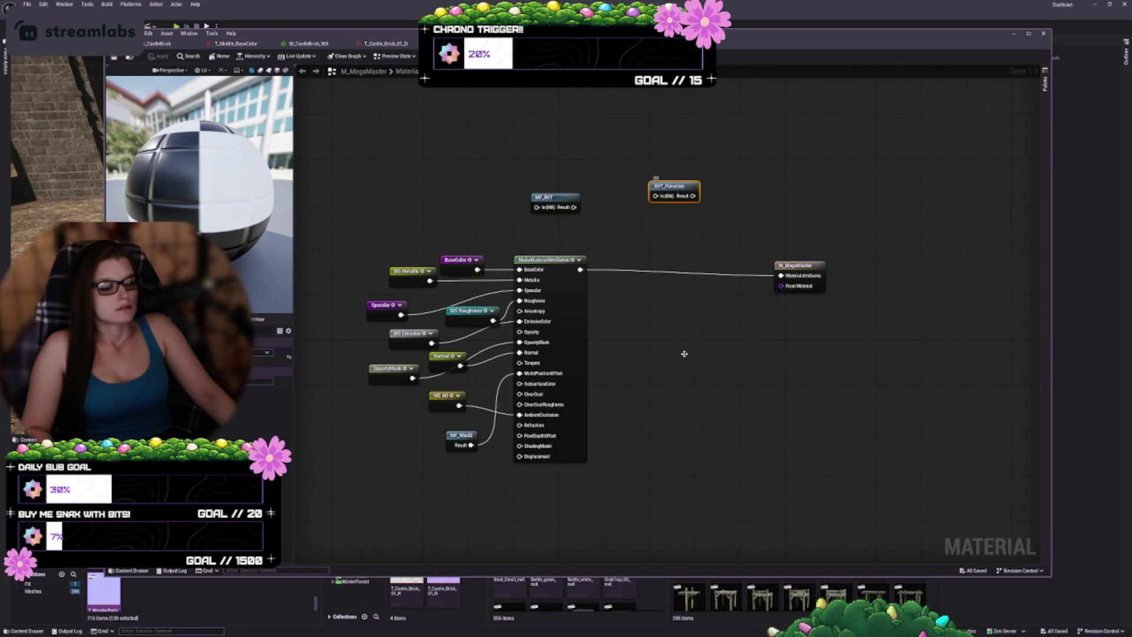
- Look over the RVT_Function graph's Alpha comment group and RVT_Env node
key("ctrl+Tab")
scroll(703, 346, "up", 3)
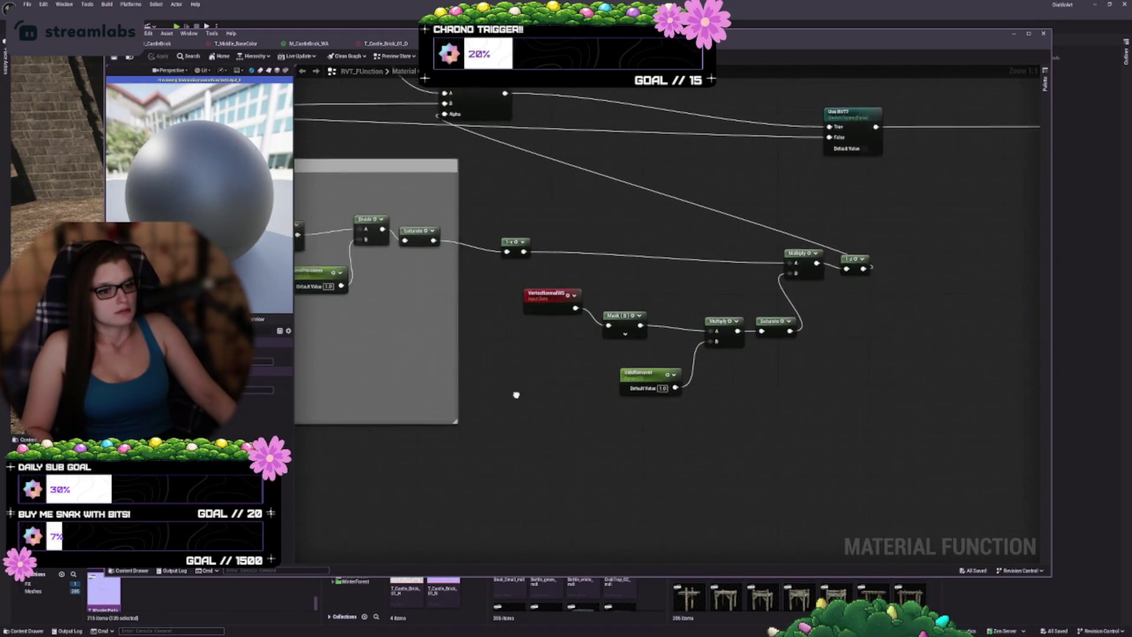
left_click_drag(516, 395, 935, 465)
mouse_move(361, 404)
left_mouse_down()
mouse_move(497, 520)
mouse_move(478, 563)
mouse_move(368, 257)
mouse_move(396, 400)
left_mouse_up()
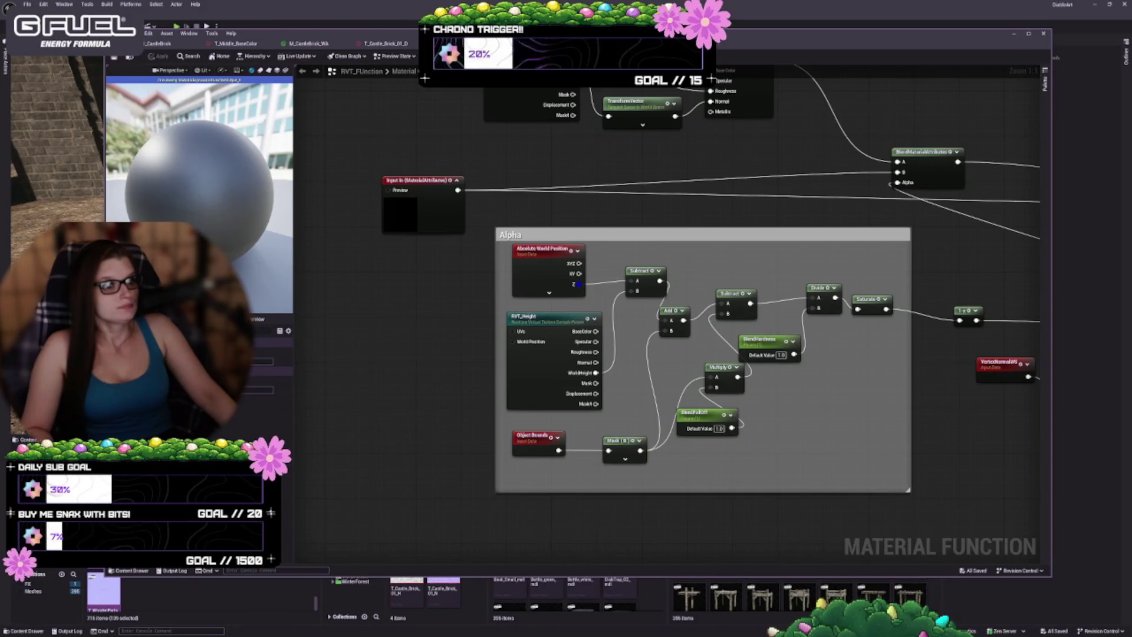
- Check M_MegaMaster's Has Cavity node group, then open the castle brick material instance
left_click(518, 43)
left_click_drag(645, 353, 788, 310)
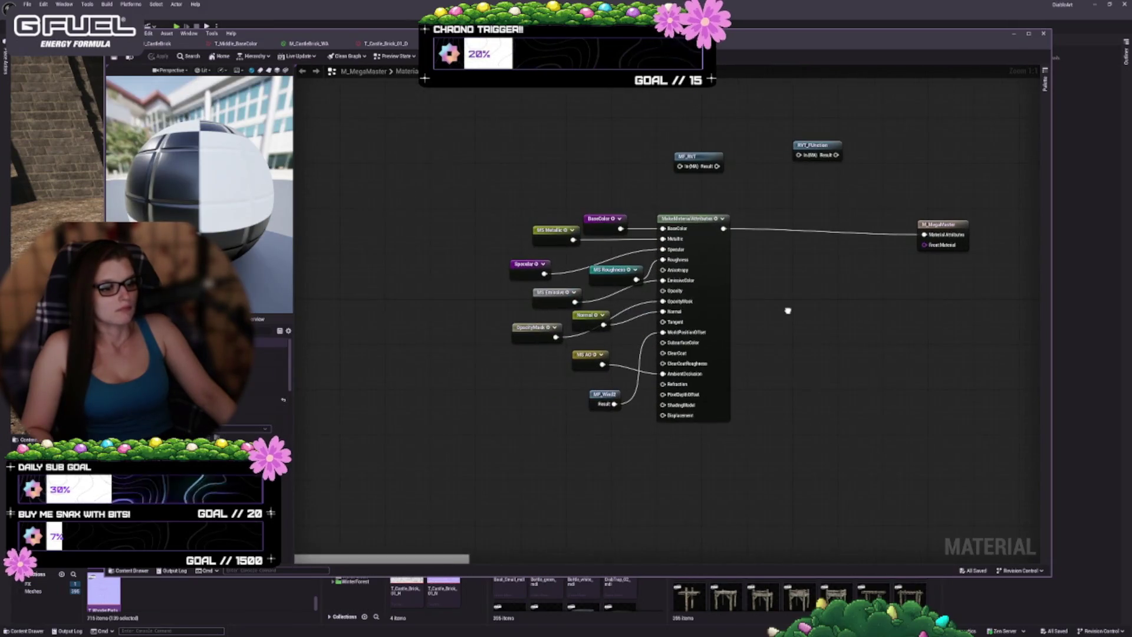
left_click_drag(841, 405, 875, 211)
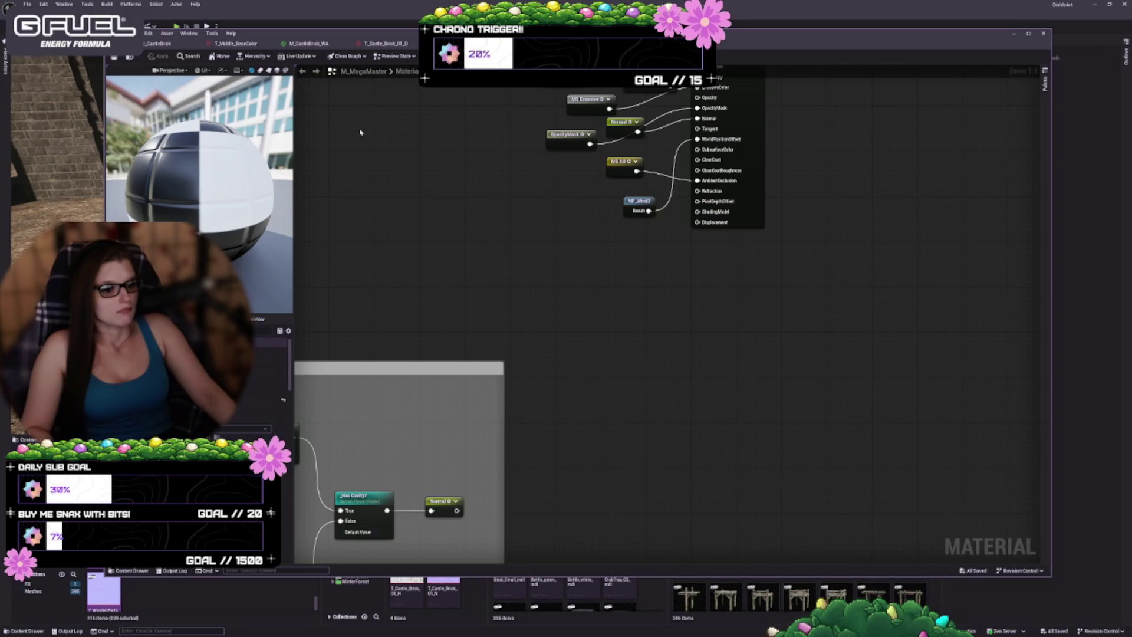
left_click(178, 45)
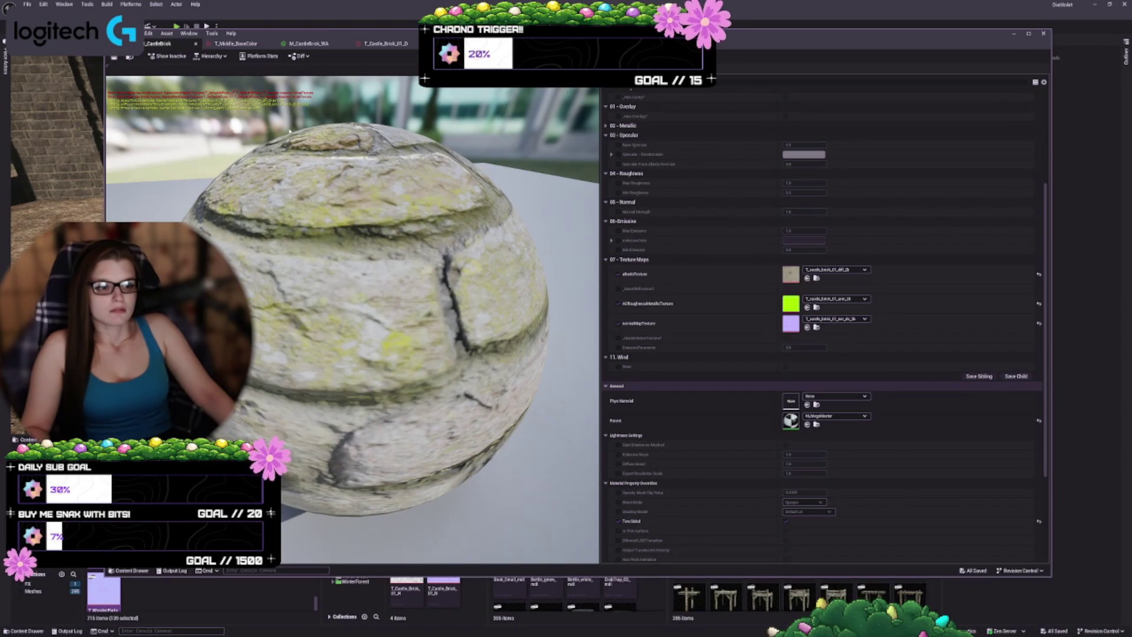
- Scroll through the castle brick instance's parameters in the Details panel
scroll(823, 289, "up", 1)
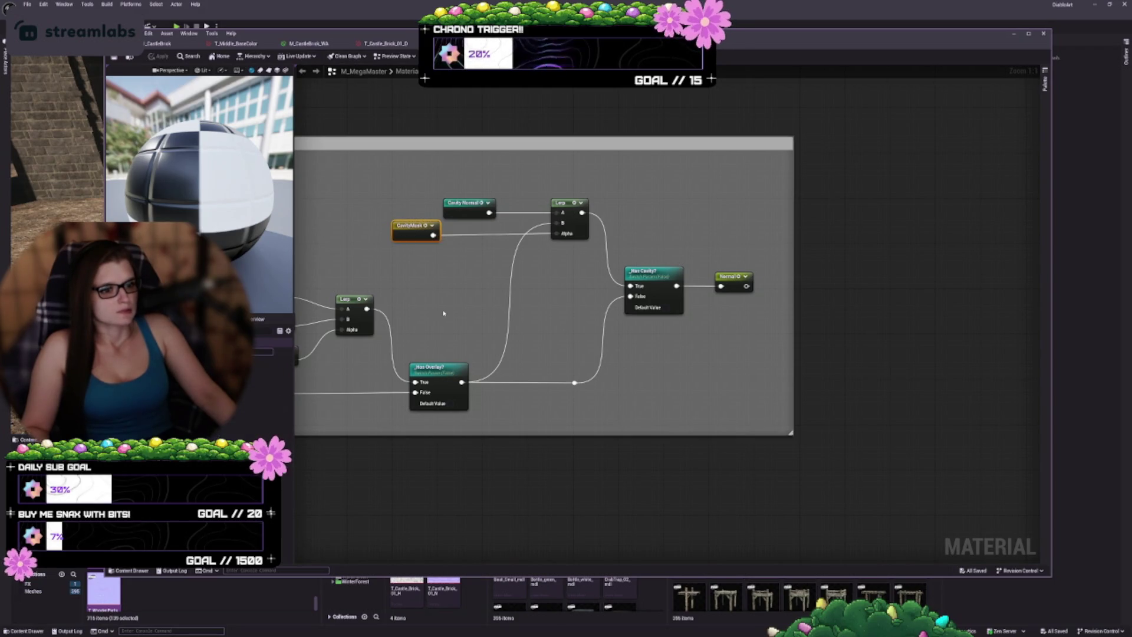
mouse_move(443, 313)
left_mouse_down()
mouse_move(614, 253)
mouse_move(609, 318)
left_mouse_up()
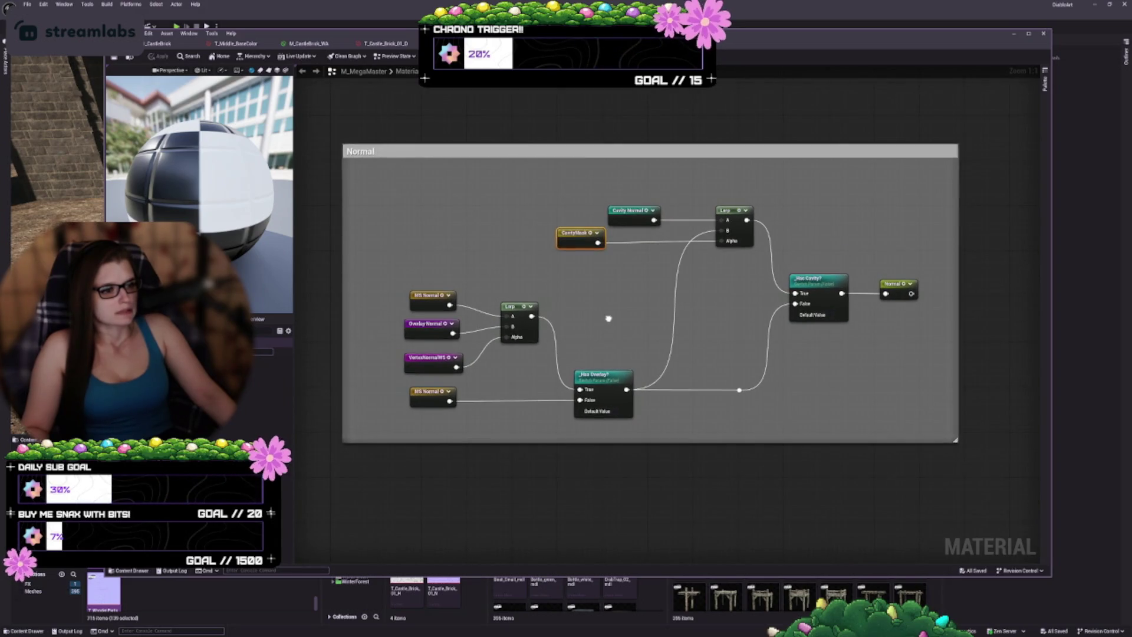
left_click(824, 290)
scroll(666, 503, "down", 3)
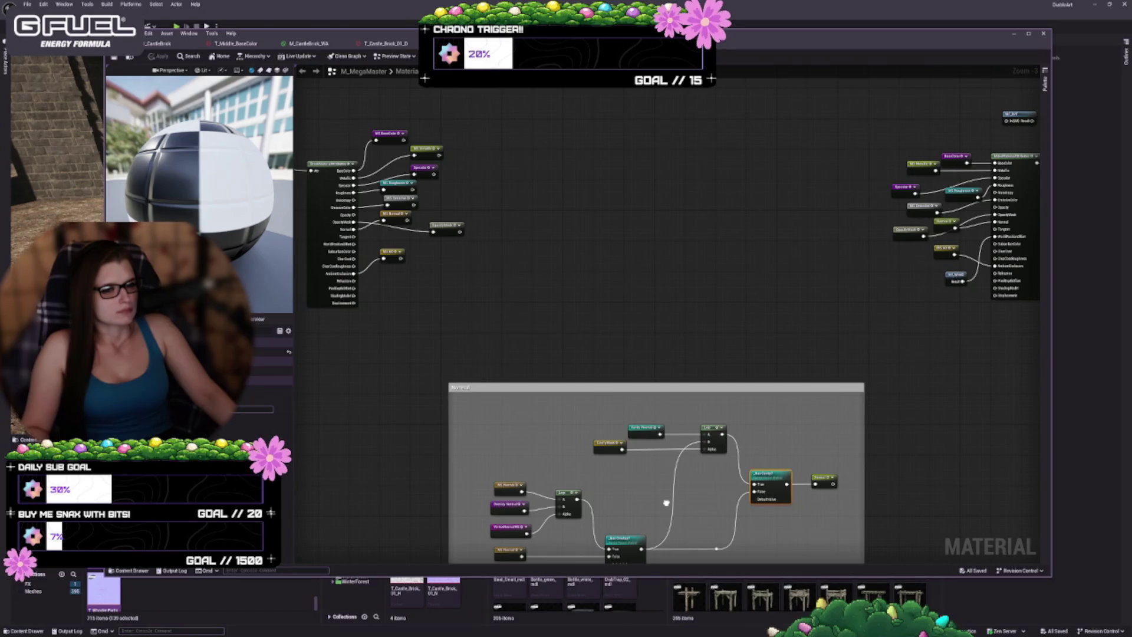
scroll(423, 285, "up", 3)
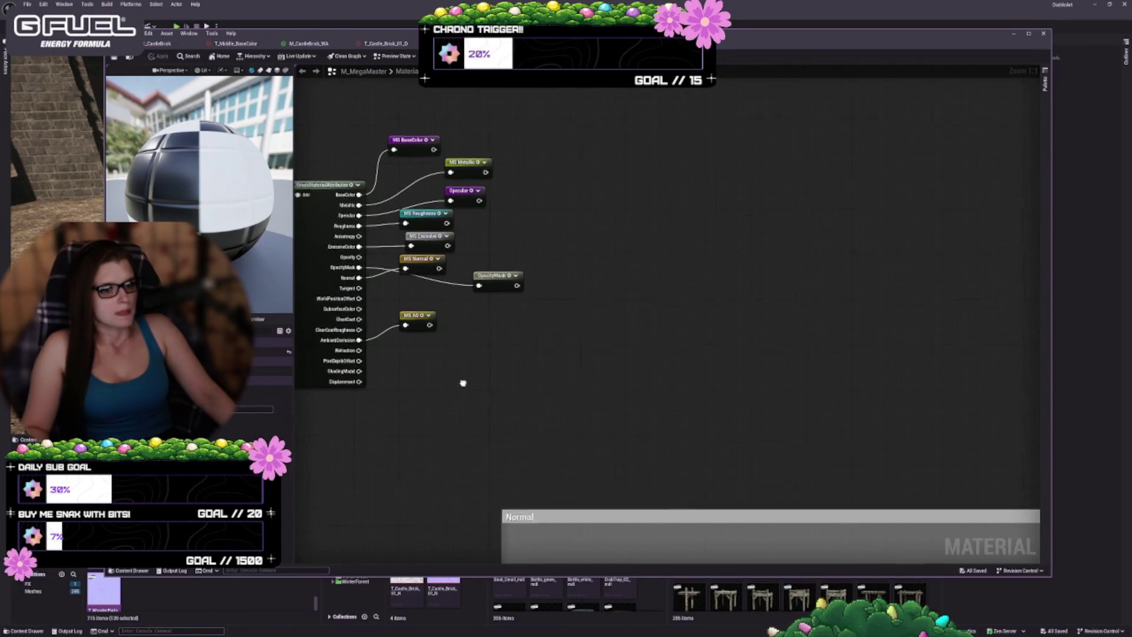
mouse_move(669, 420)
left_mouse_down()
mouse_move(879, 408)
mouse_move(908, 466)
mouse_move(1026, 459)
left_mouse_up()
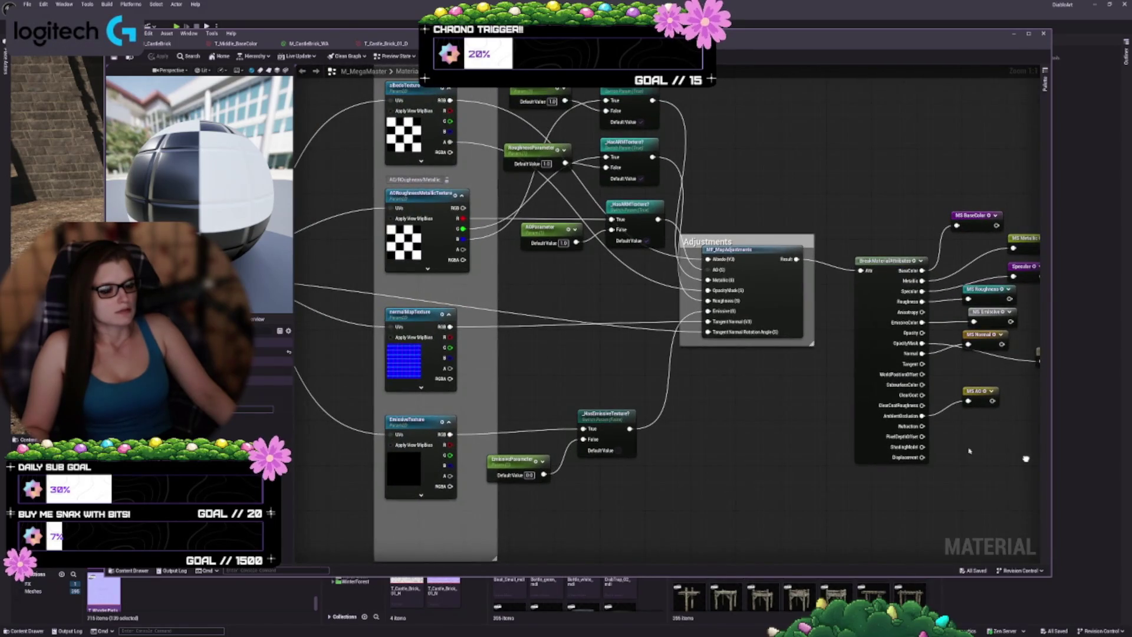
mouse_move(591, 354)
left_mouse_down()
mouse_move(626, 487)
mouse_move(920, 355)
left_mouse_up()
scroll(920, 355, "down", 4)
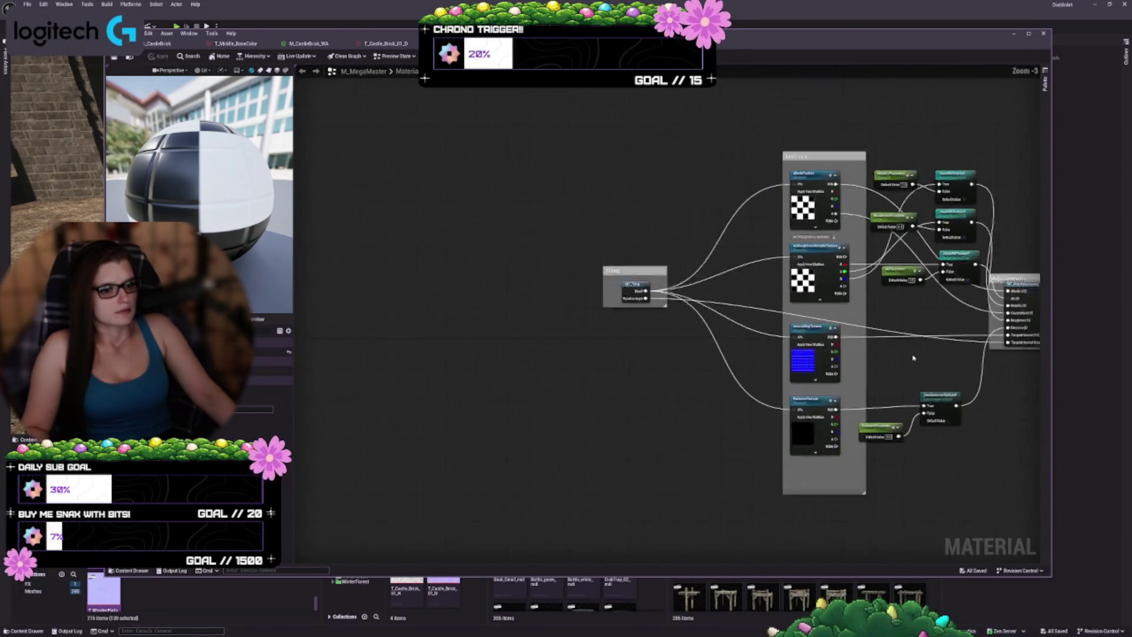
key("shift+1")
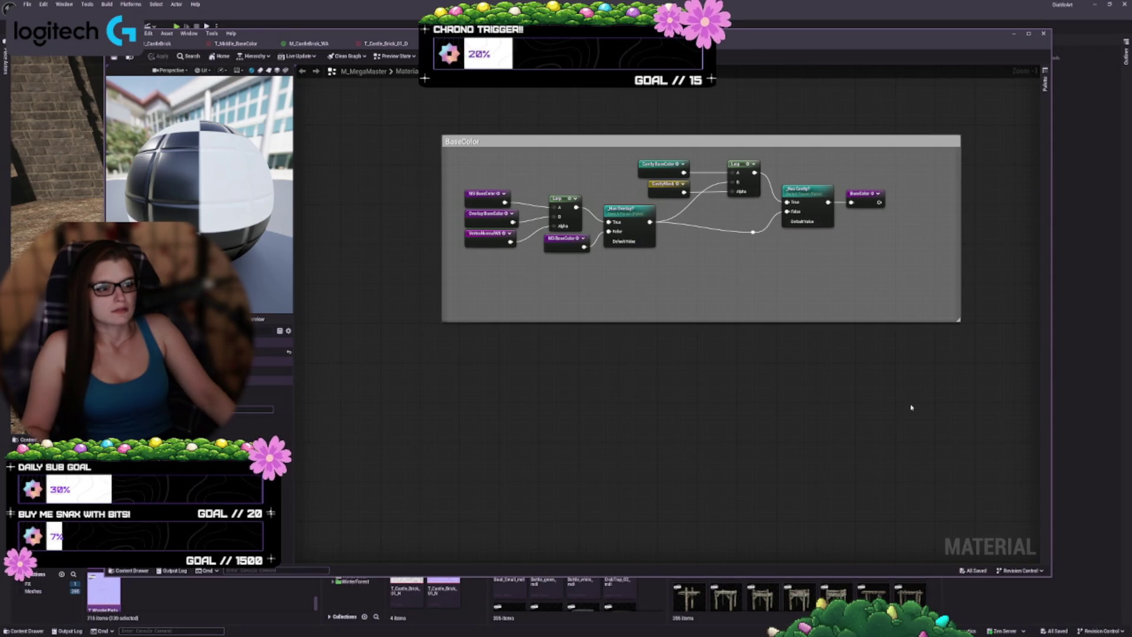
mouse_move(911, 407)
left_mouse_down()
mouse_move(576, 374)
mouse_move(437, 182)
left_mouse_up()
scroll(586, 177, "up", 2)
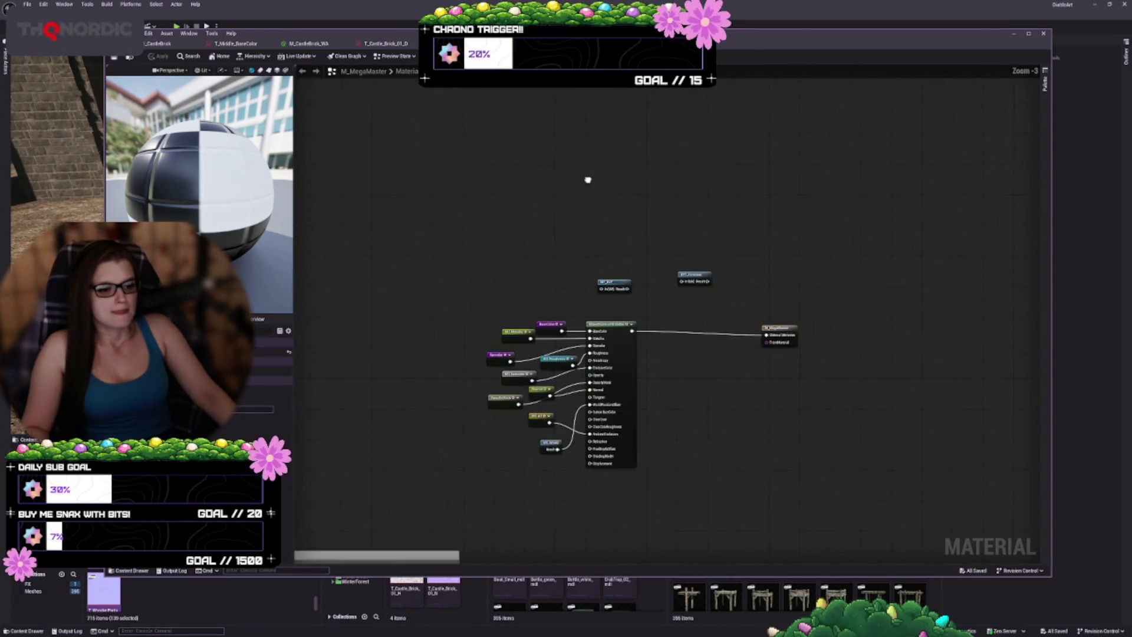
left_click_drag(603, 321, 600, 277)
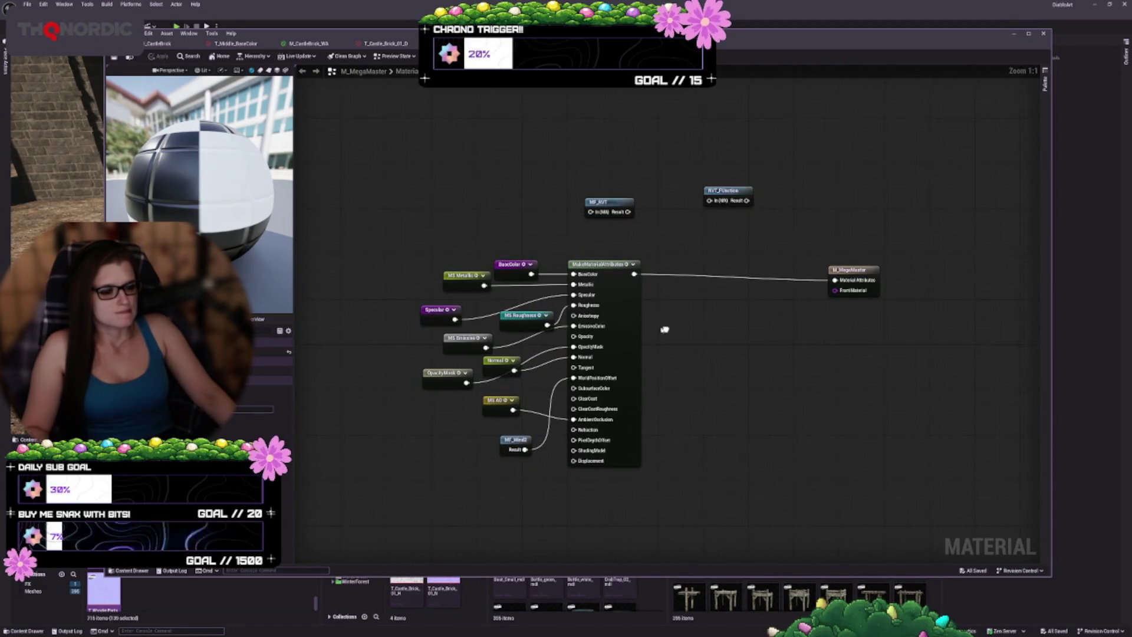
left_click(514, 266)
left_click(622, 299)
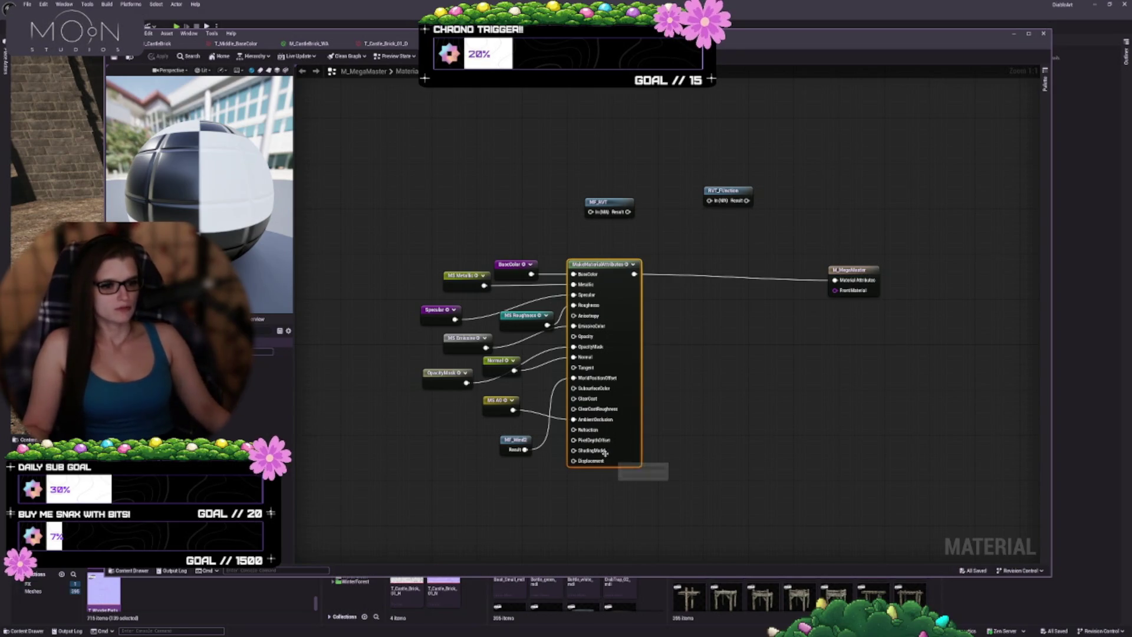
mouse_move(635, 490)
left_mouse_down()
mouse_move(675, 461)
mouse_move(784, 429)
left_mouse_up()
scroll(675, 461, "down", 2)
scroll(688, 433, "up", 3)
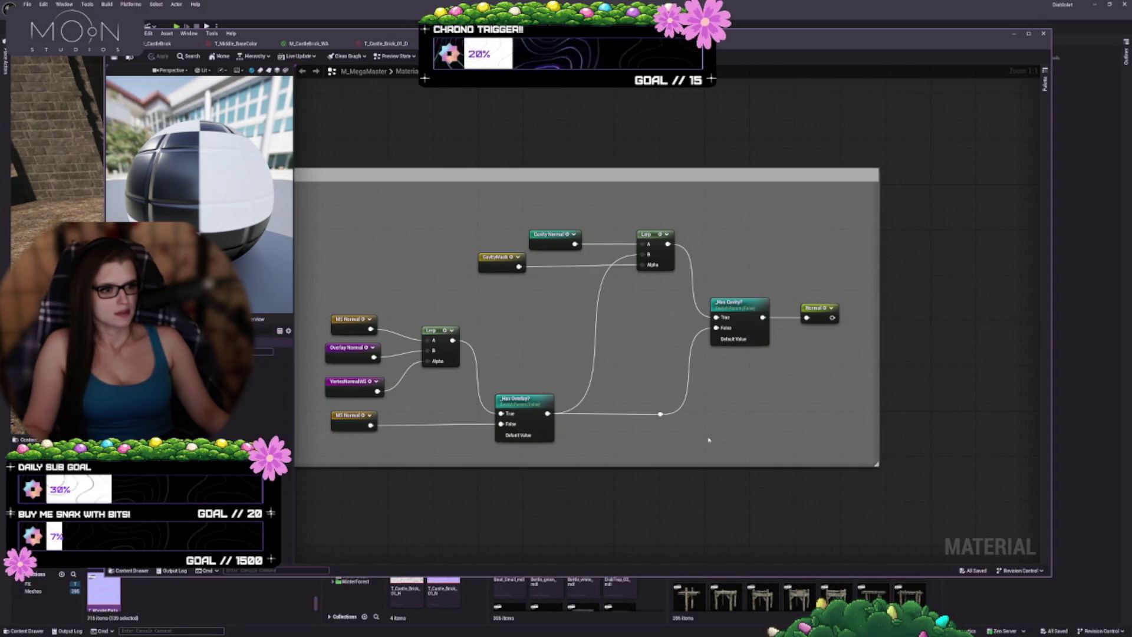
scroll(643, 429, "down", 1)
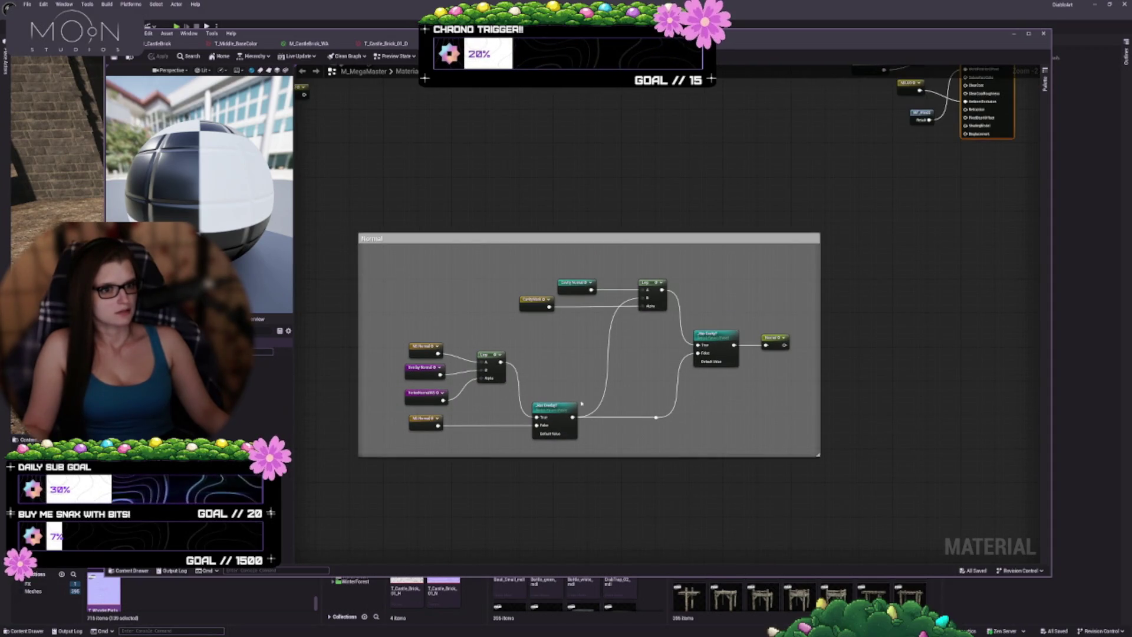
left_click_drag(228, 37, 253, 55)
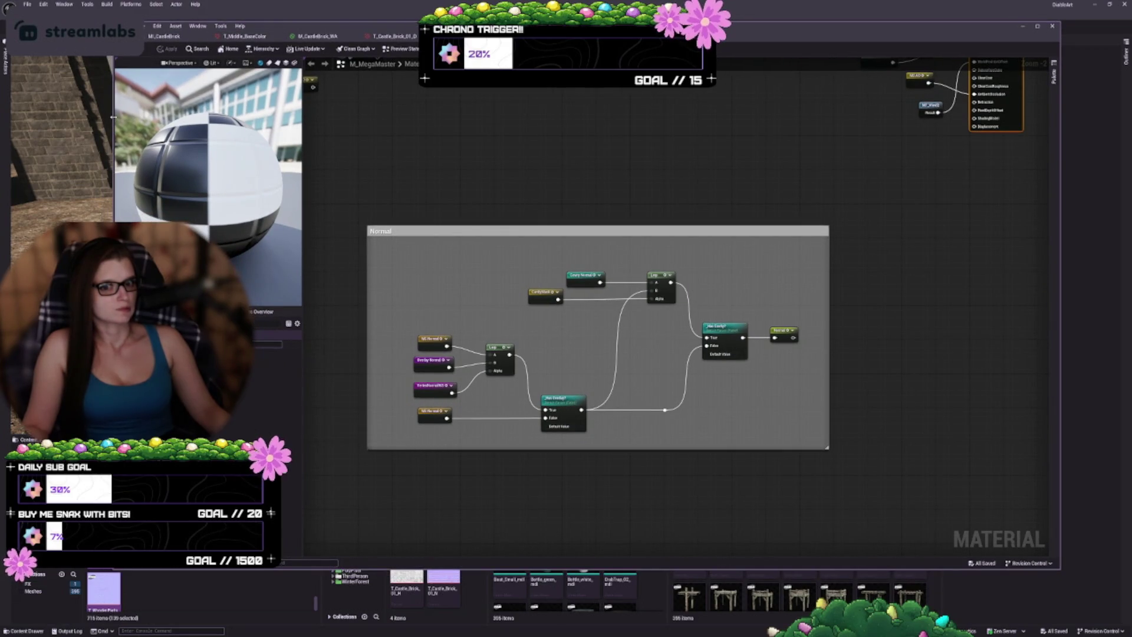
- Narrow the material editor to reveal the level view and clear the Content Browser selection
left_click_drag(113, 116, 631, 116)
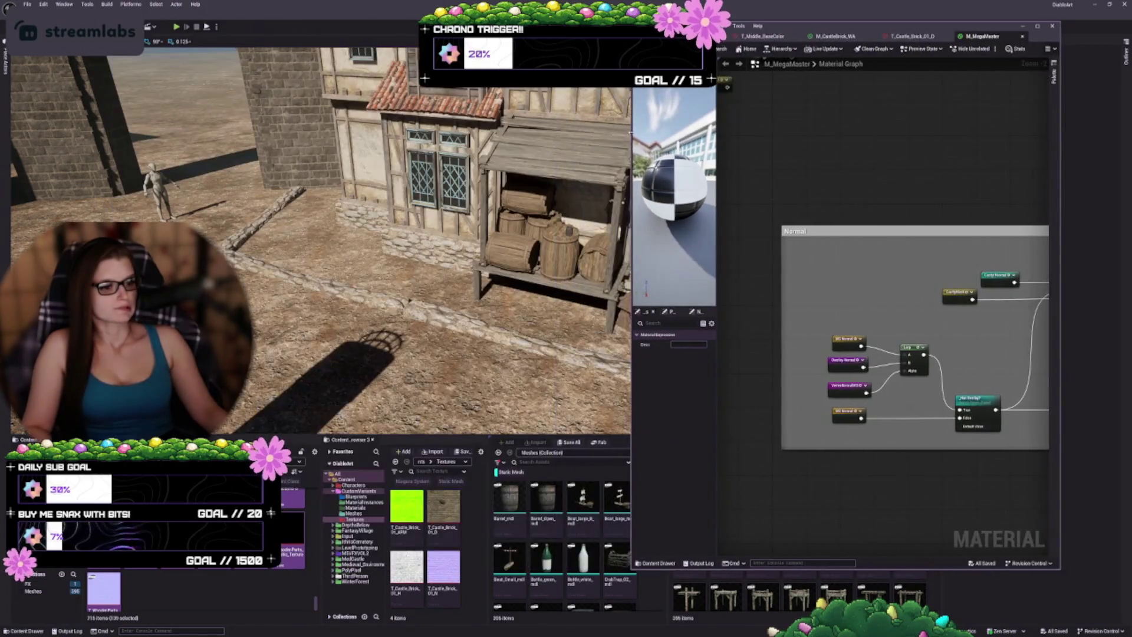
left_click(230, 599)
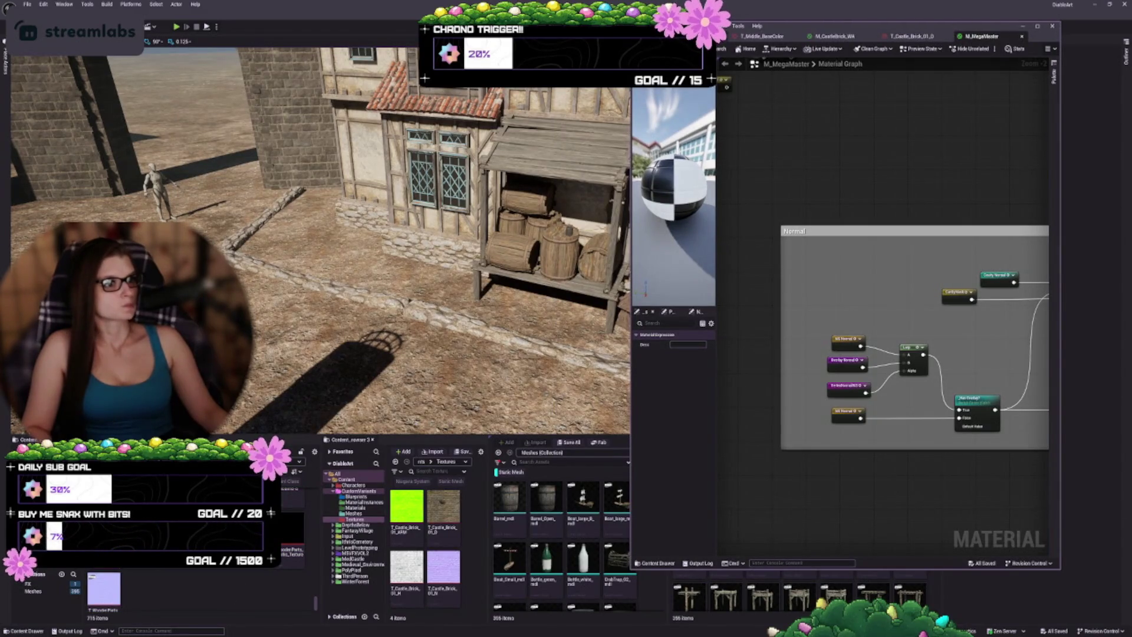
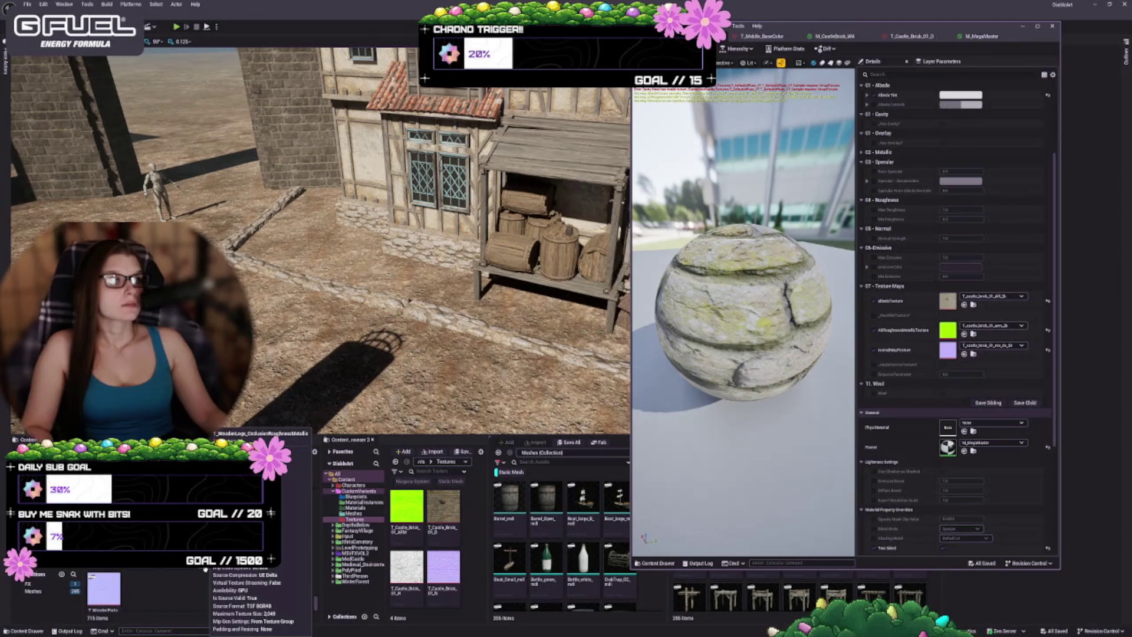
- Scroll the Content Browser texture grid down to the T_castle_brick textures
scroll(315, 483, "up", 10)
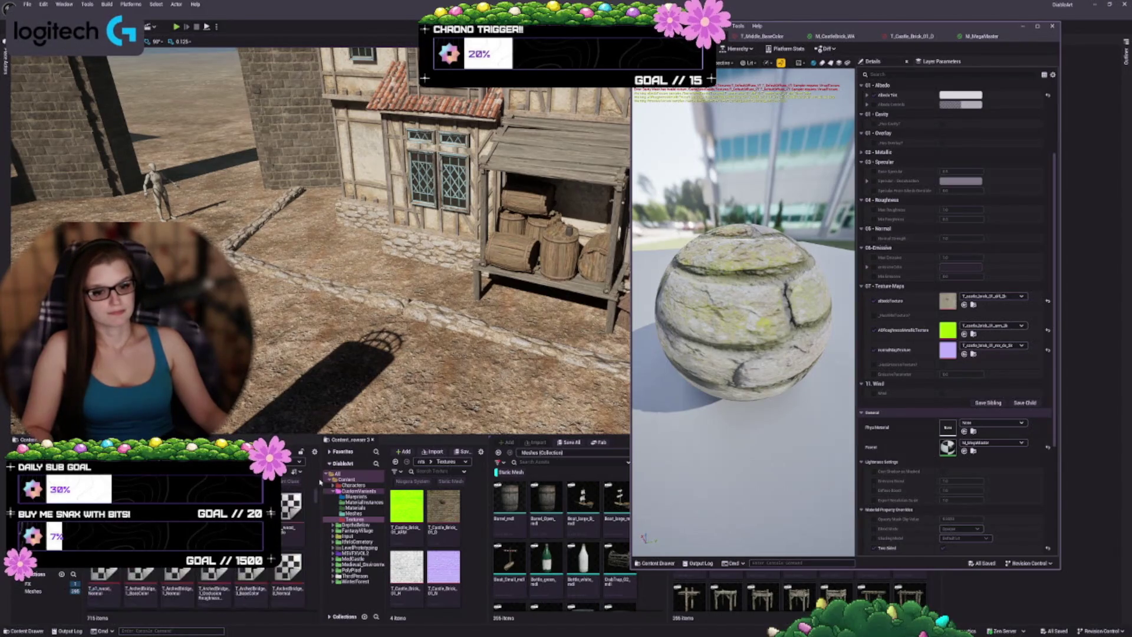
scroll(320, 482, "down", 3)
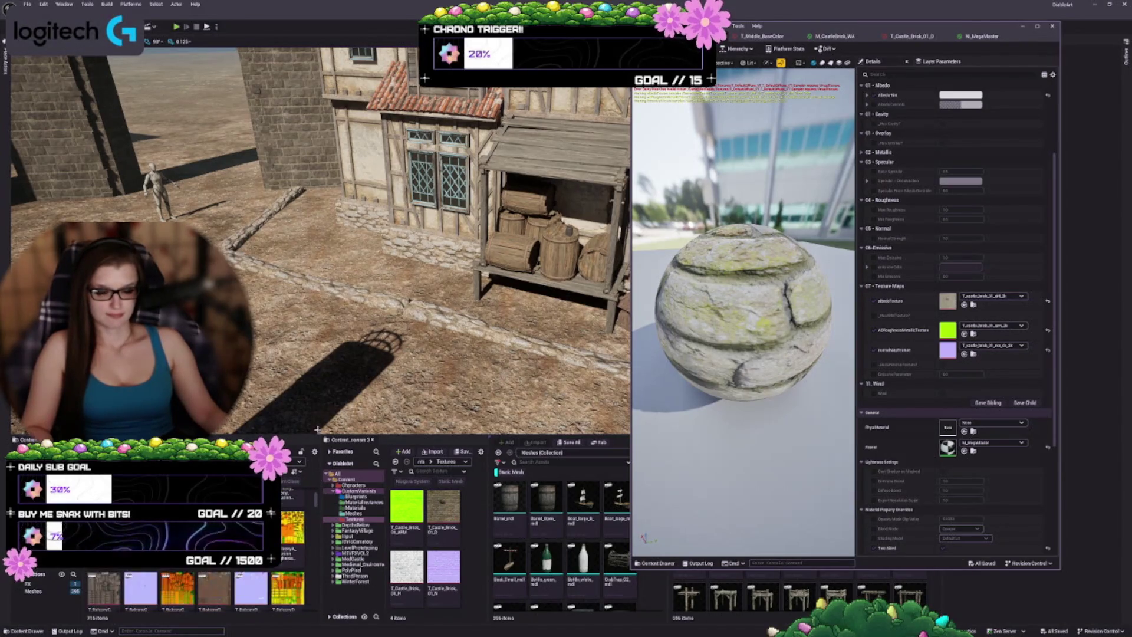
scroll(248, 589, "down", 3)
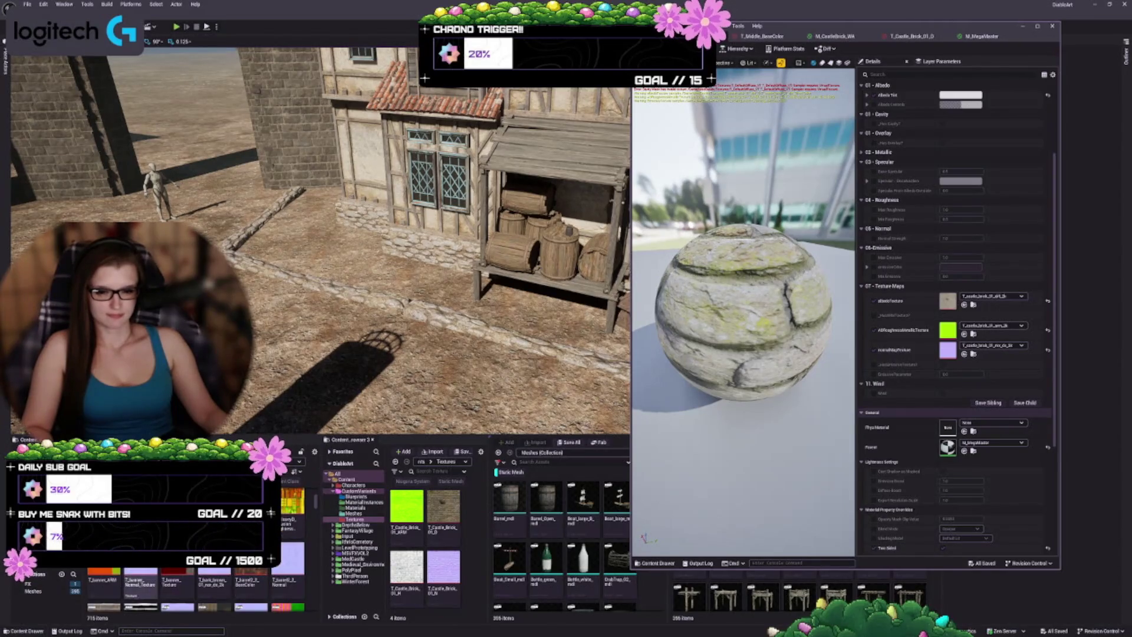
scroll(247, 590, "down", 2)
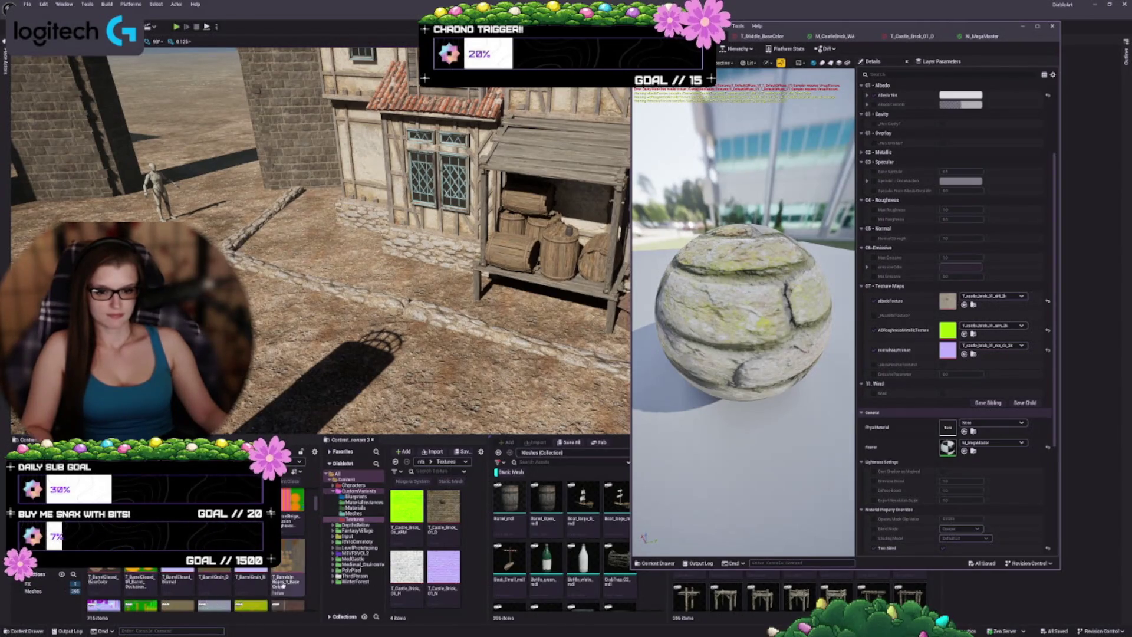
scroll(248, 589, "down", 2)
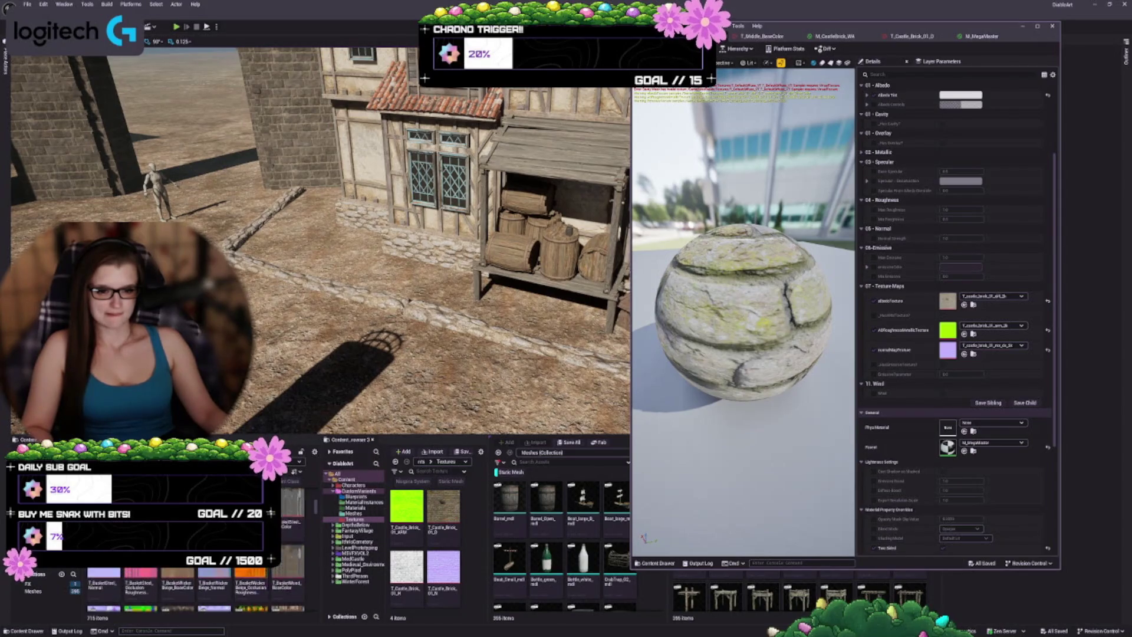
scroll(247, 590, "down", 1)
scroll(195, 589, "down", 1)
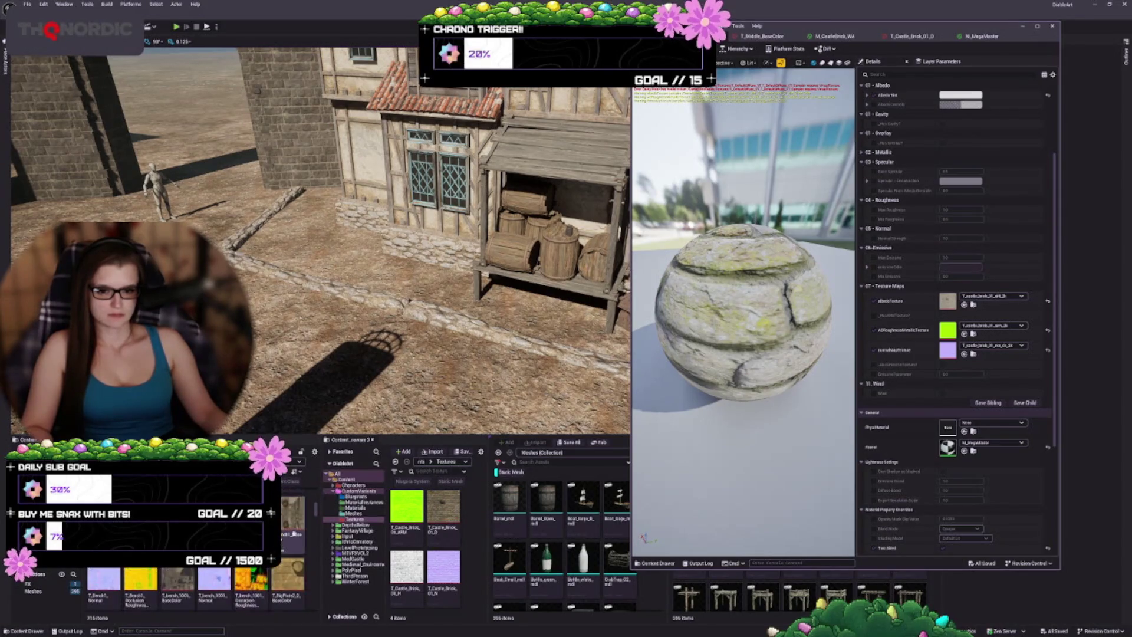
scroll(194, 590, "down", 3)
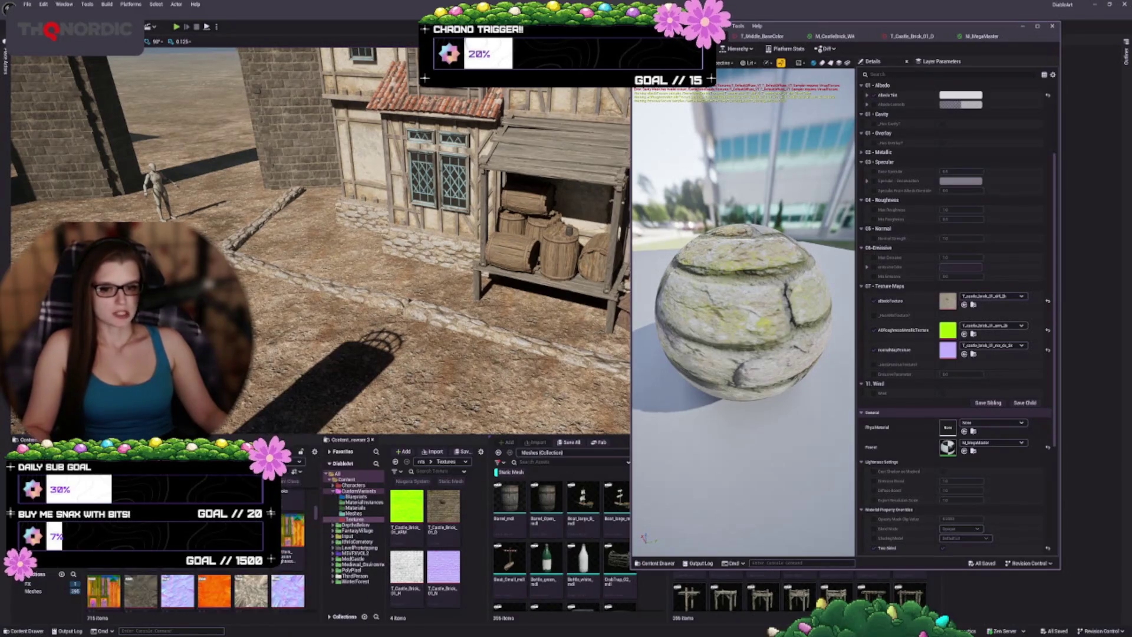
scroll(194, 589, "down", 4)
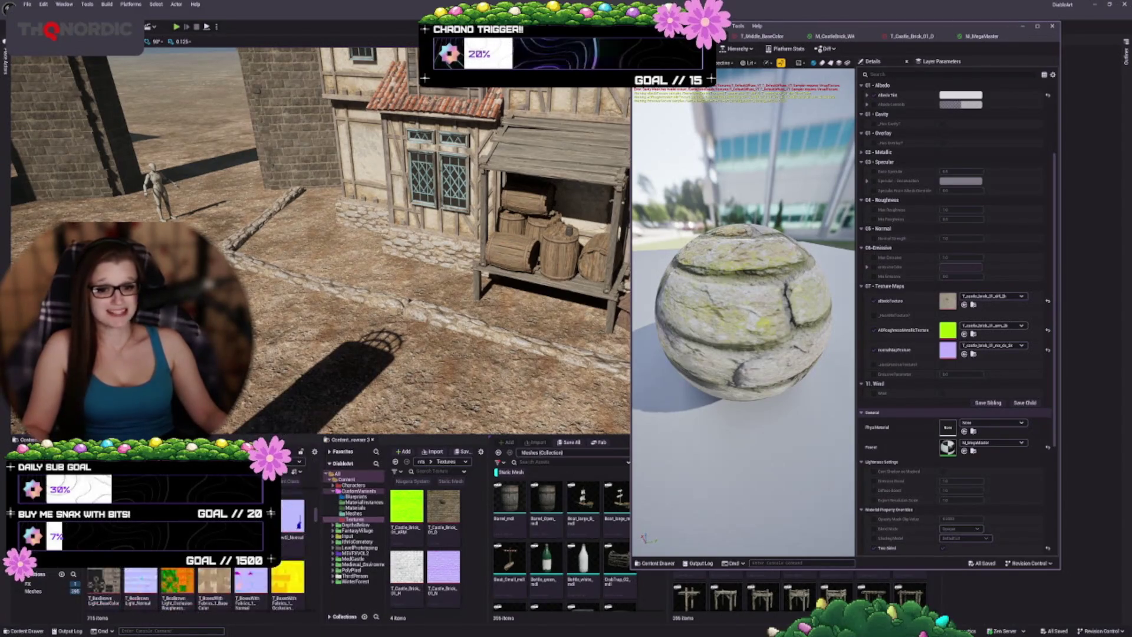
scroll(195, 590, "down", 5)
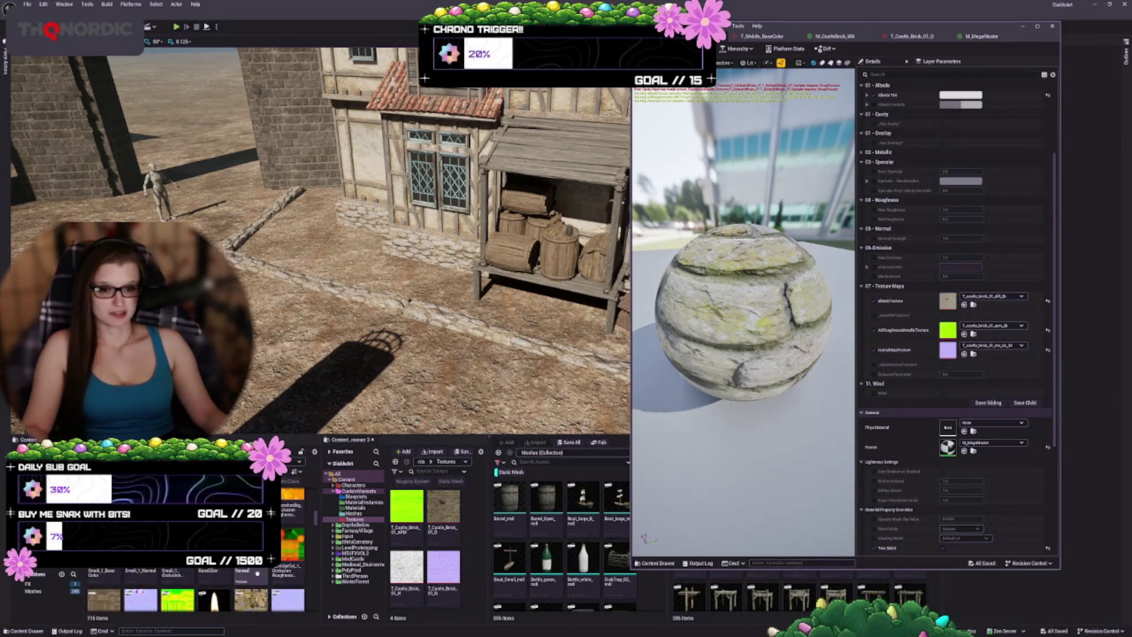
scroll(195, 589, "down", 4)
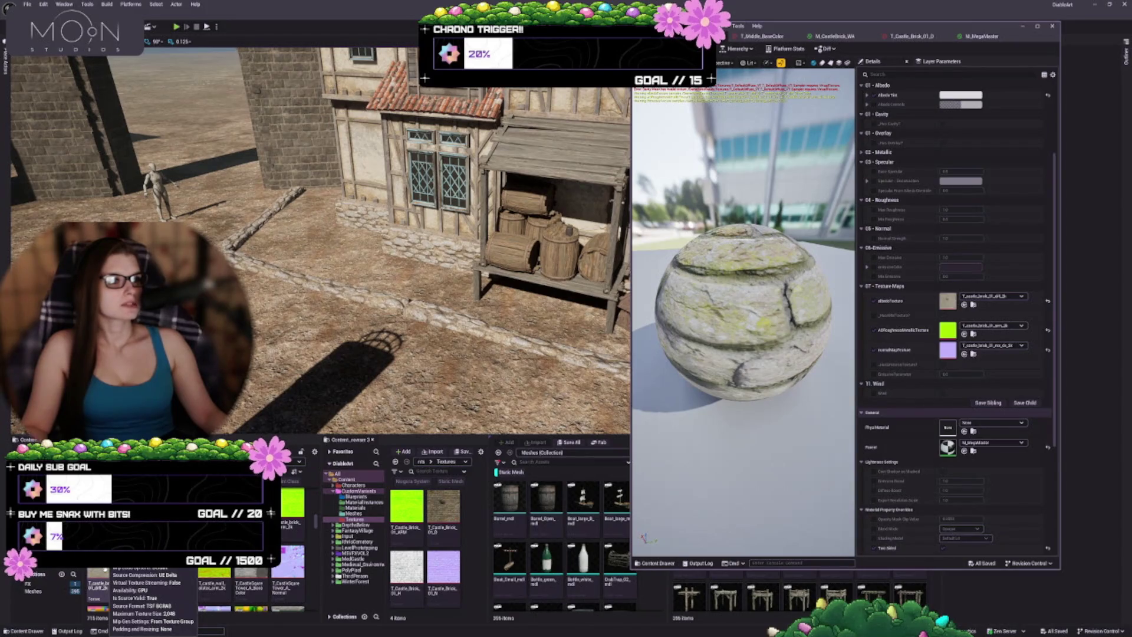
- Open the castle brick diffuse texture and enable sRGB in its Details
double_click(98, 580)
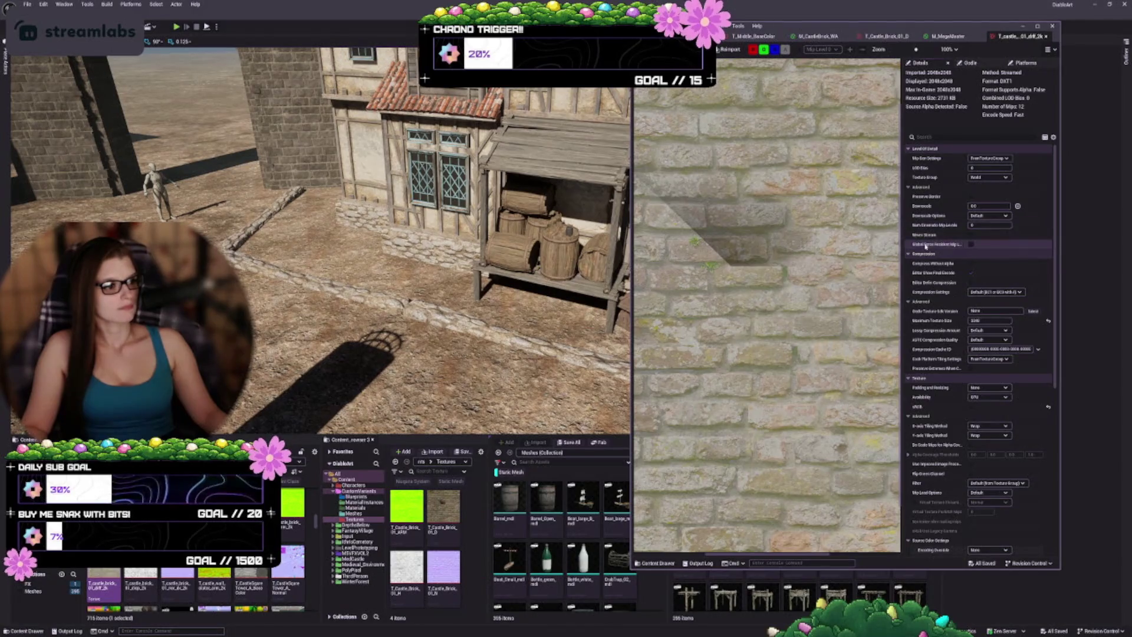
scroll(925, 247, "down", 1)
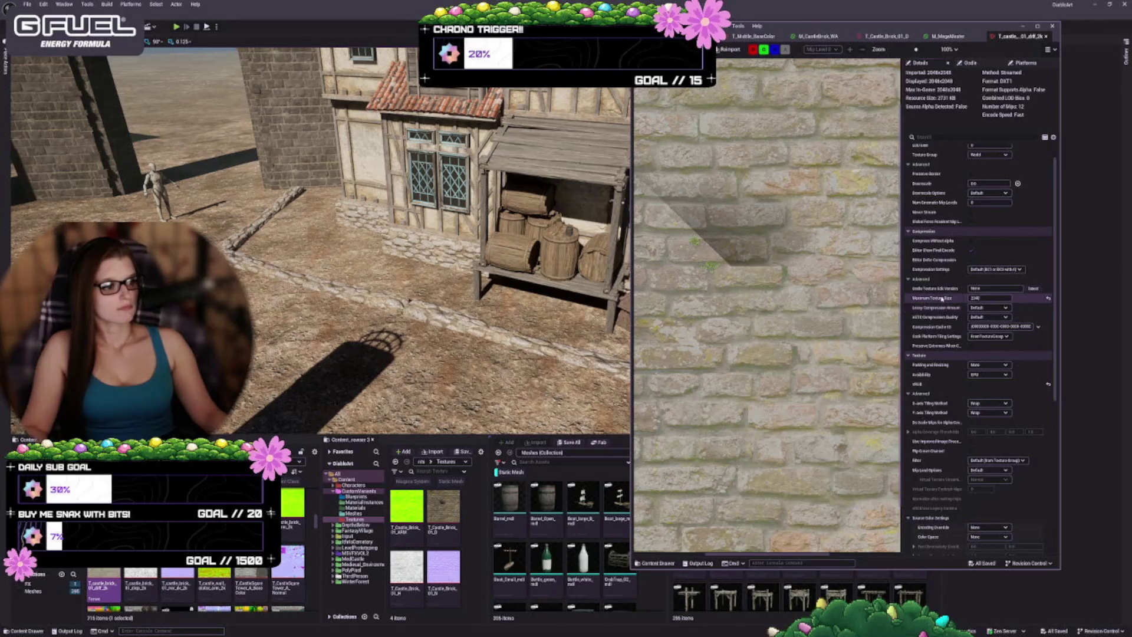
scroll(935, 334, "down", 3)
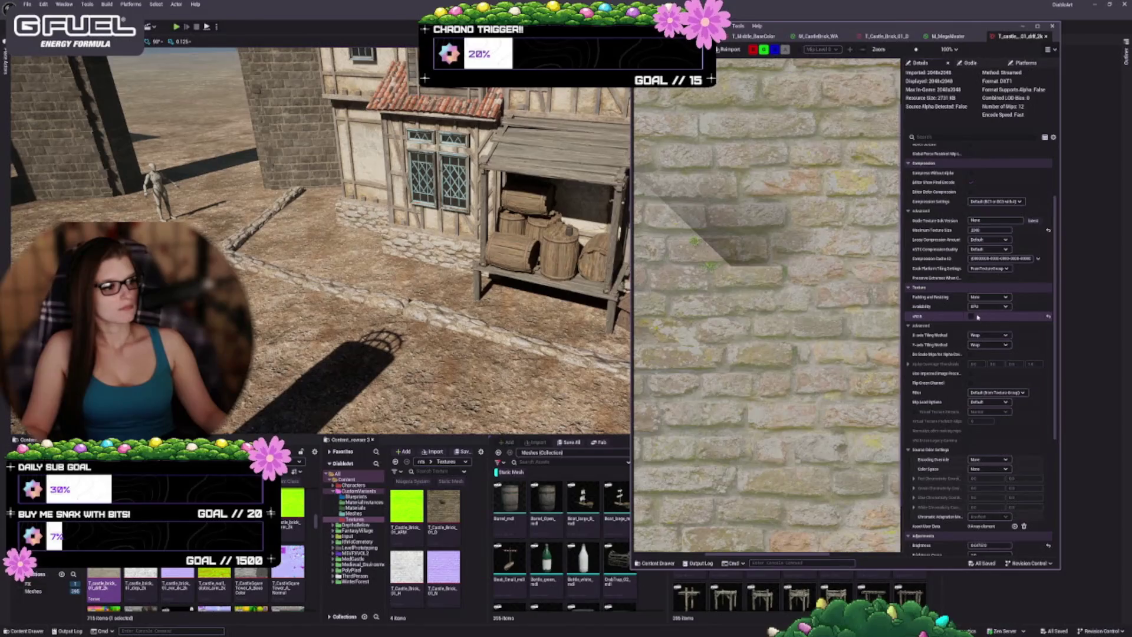
left_click(972, 316)
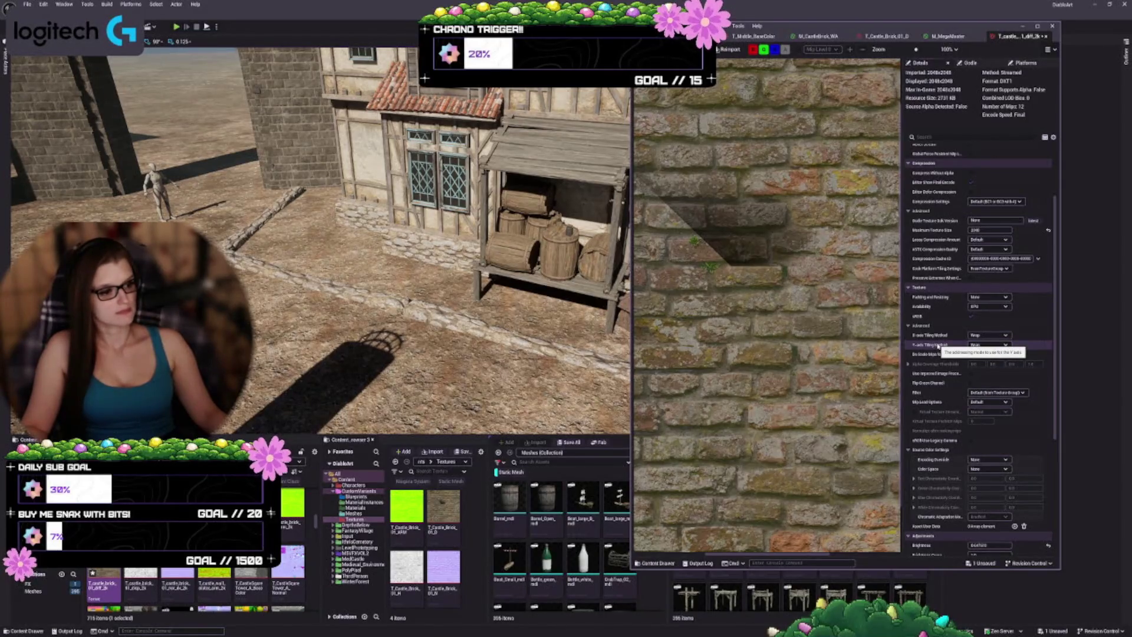
- Review the texture's settings, including its 2048×2048 DXT1 compression
scroll(938, 345, "down", 1)
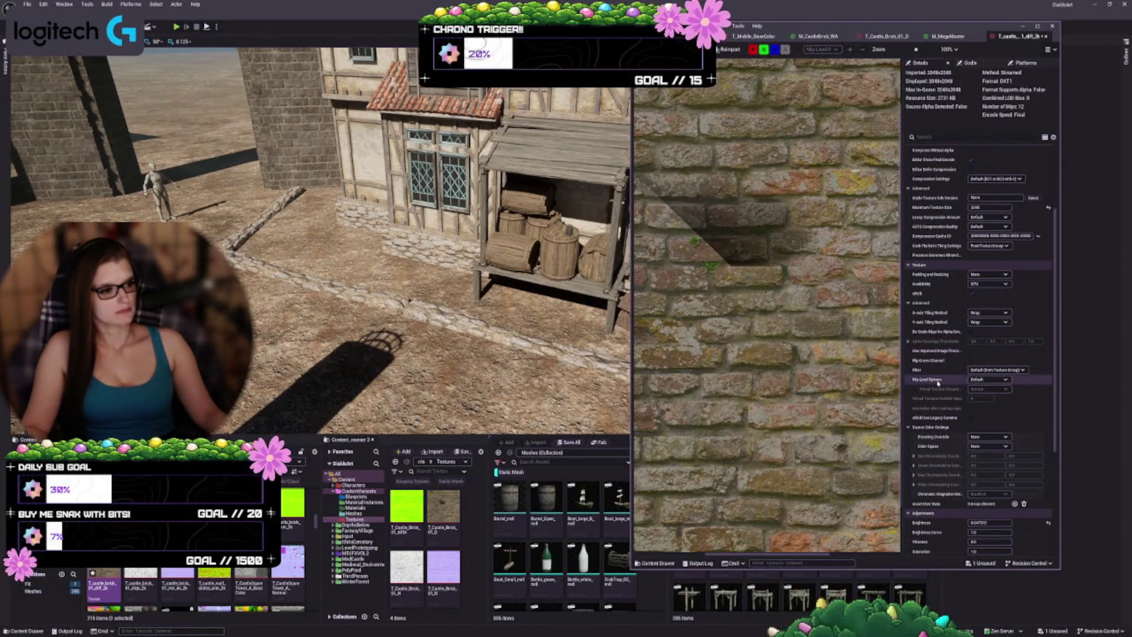
scroll(934, 328, "down", 5)
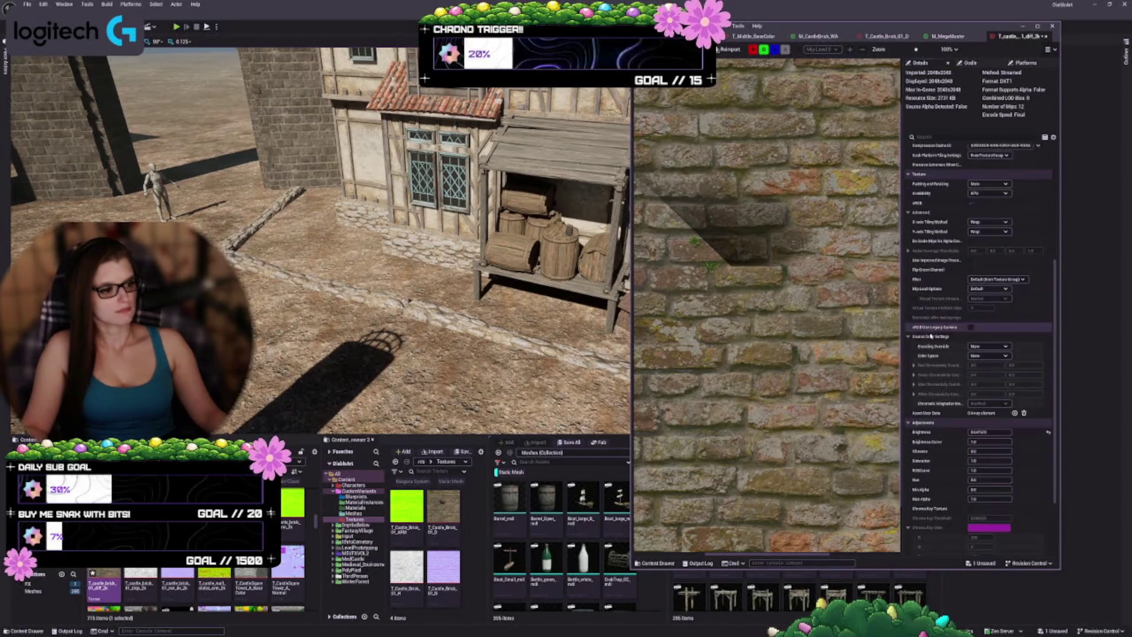
scroll(937, 401, "down", 4)
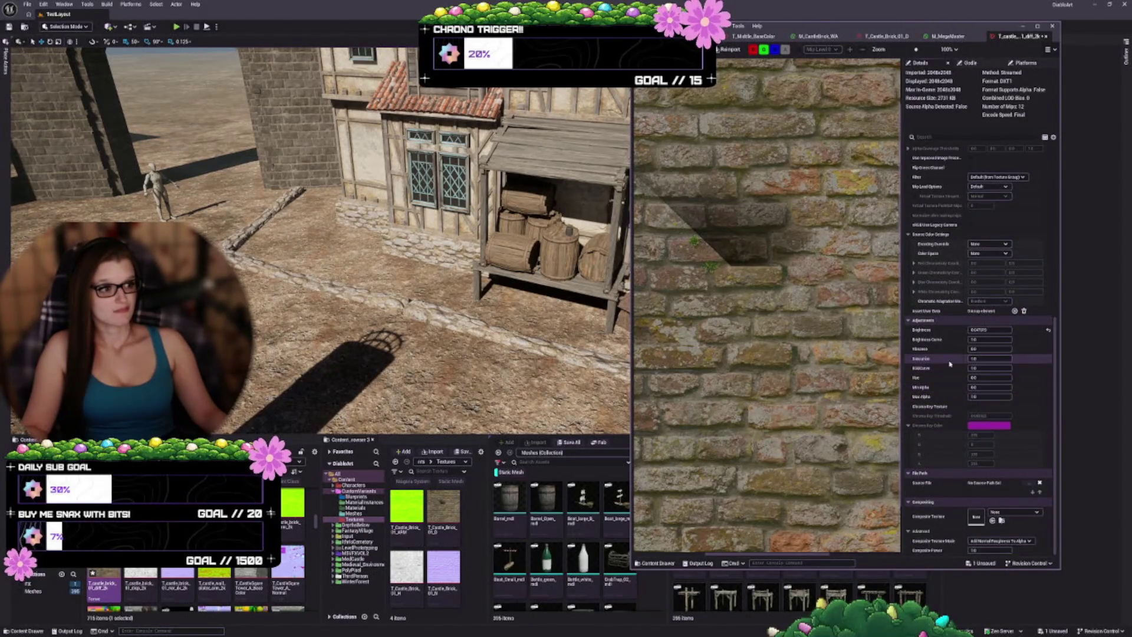
scroll(944, 307, "up", 5)
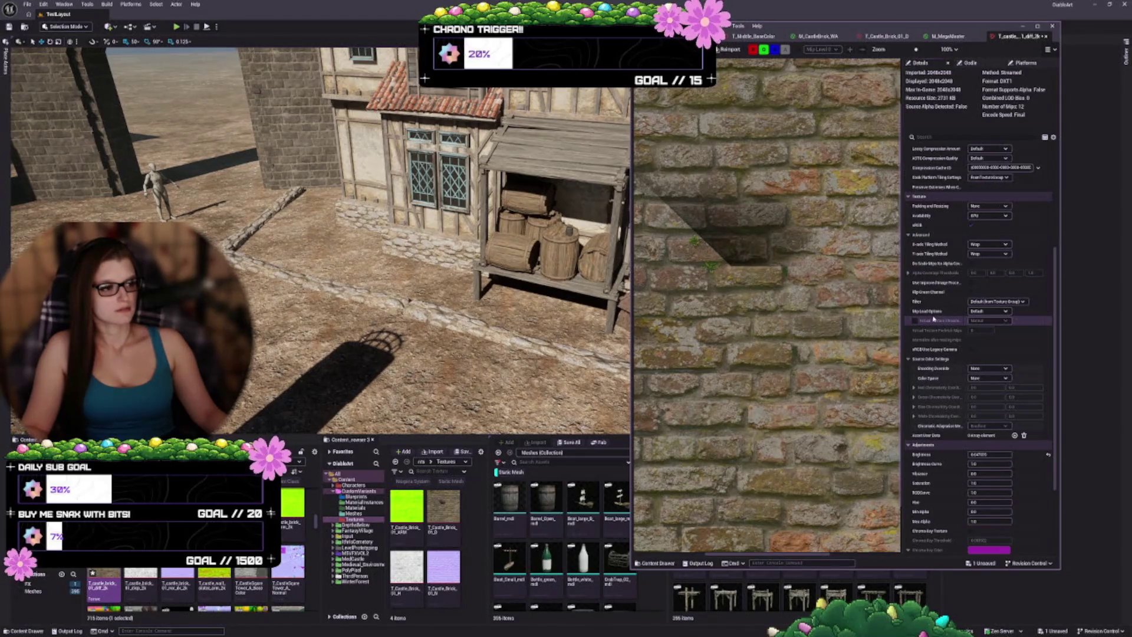
scroll(933, 318, "up", 5)
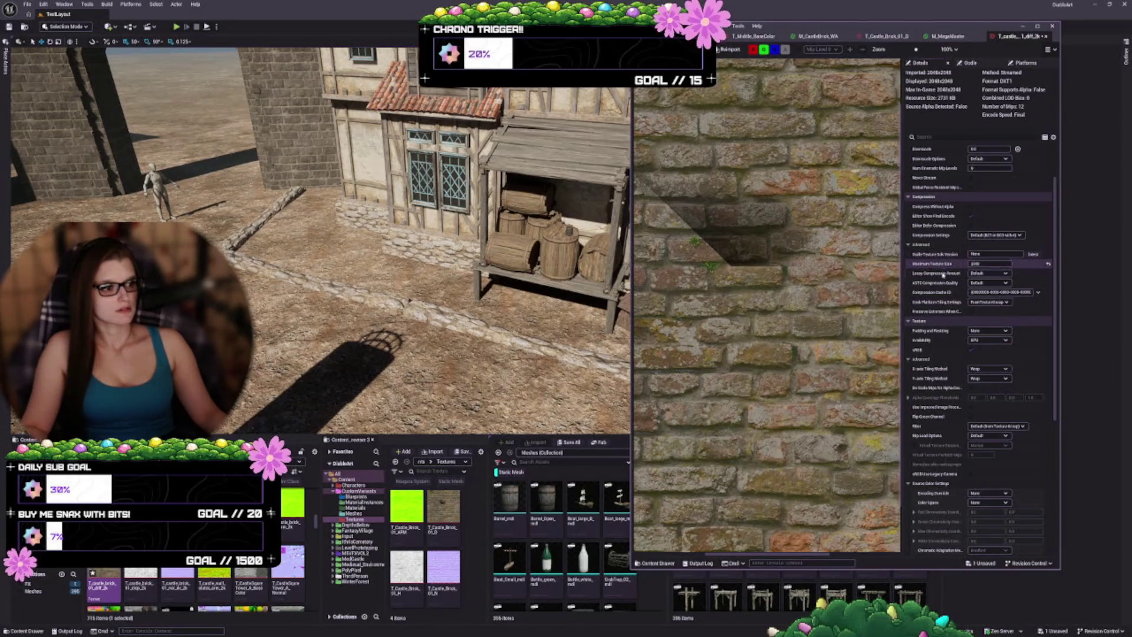
scroll(939, 283, "up", 2)
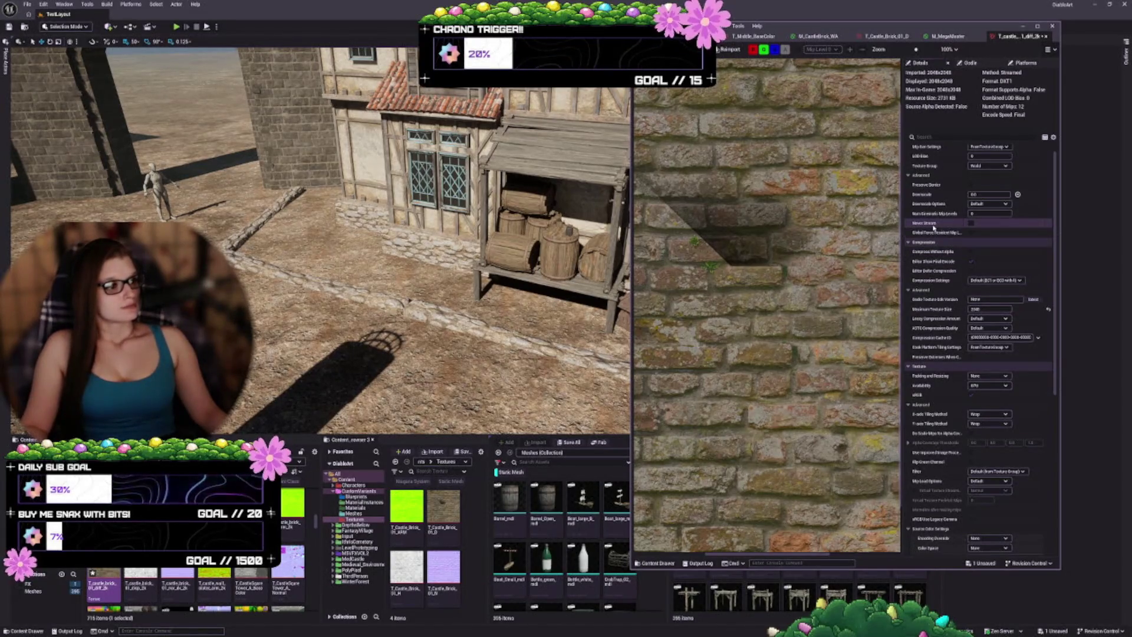
scroll(933, 227, "up", 1)
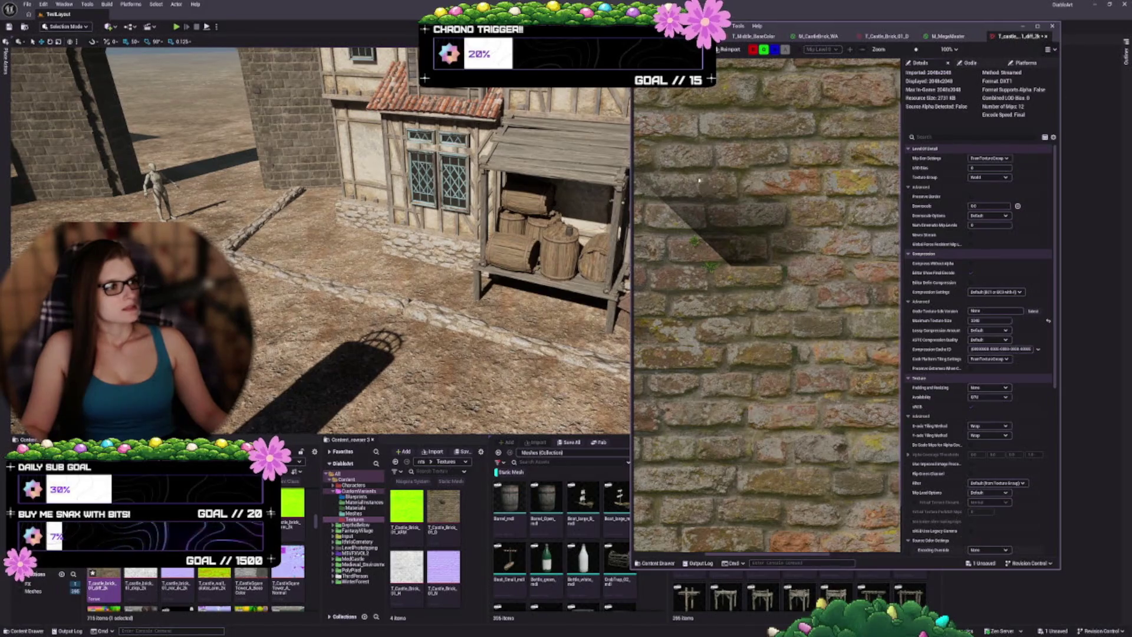
- Widen the texture editor, search its details for 'virtam', then return to T_Castle_Brick_01_D
left_click_drag(630, 151, 501, 149)
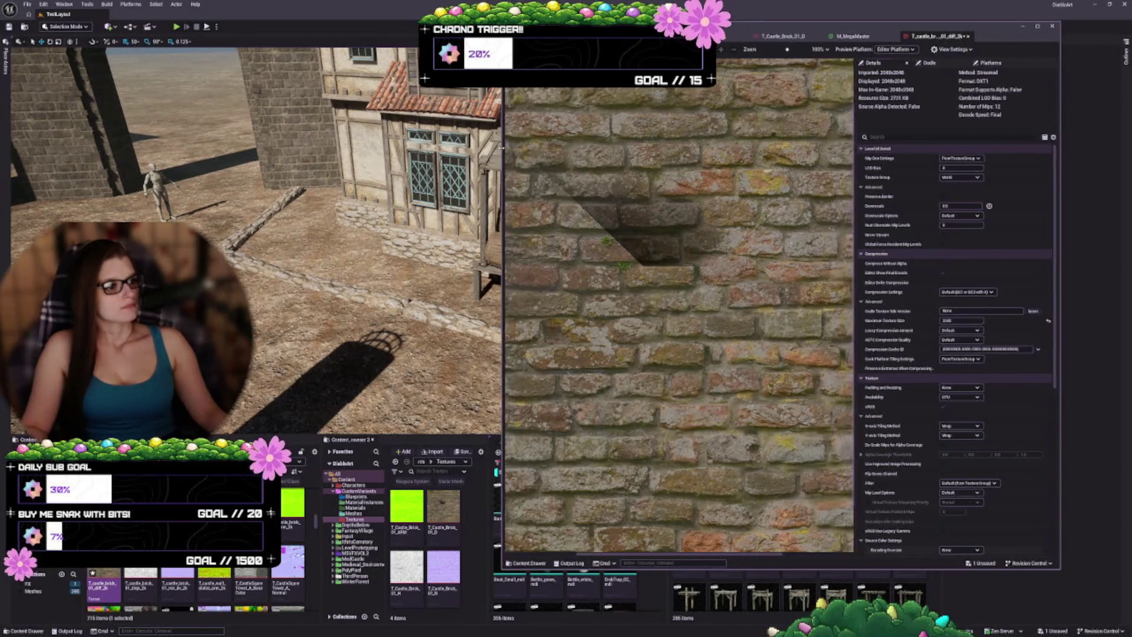
left_click(895, 136)
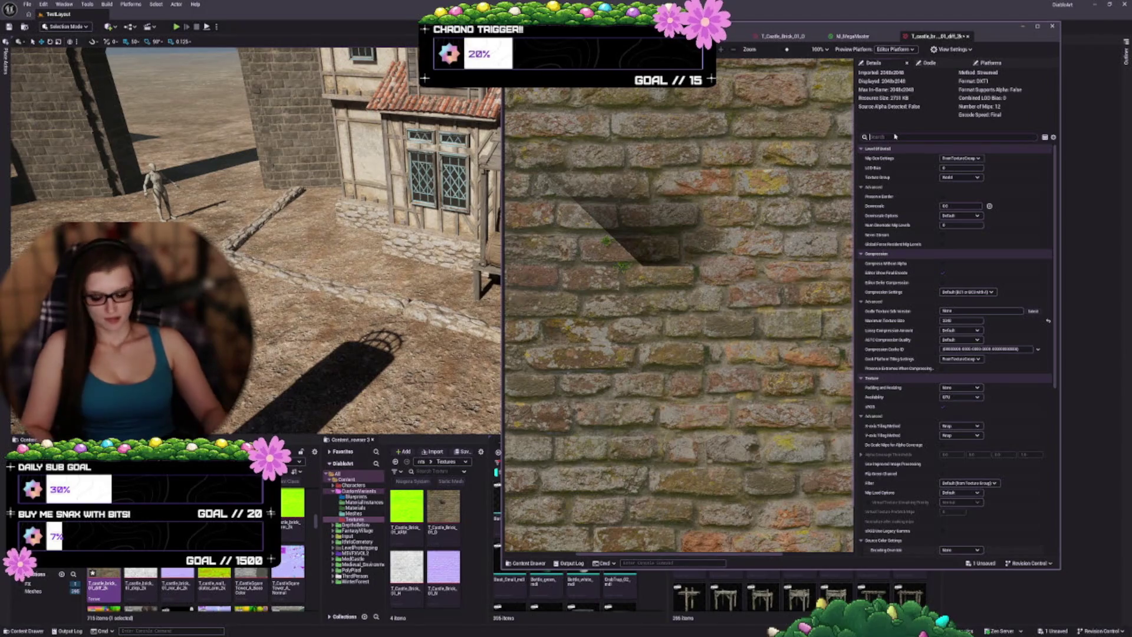
type("virt")
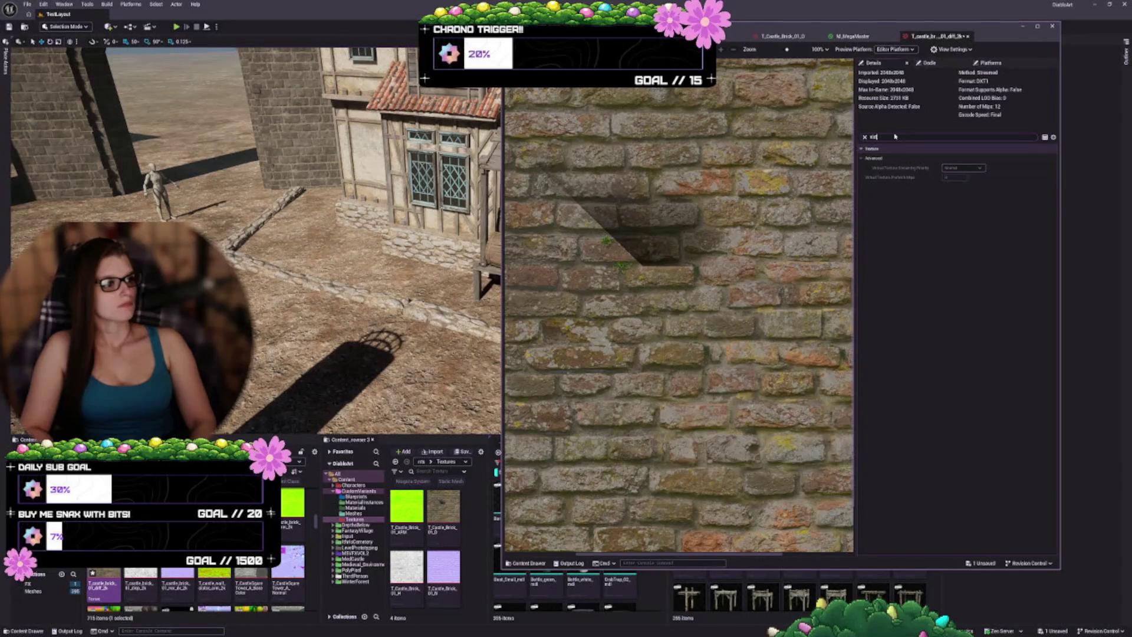
type("stream")
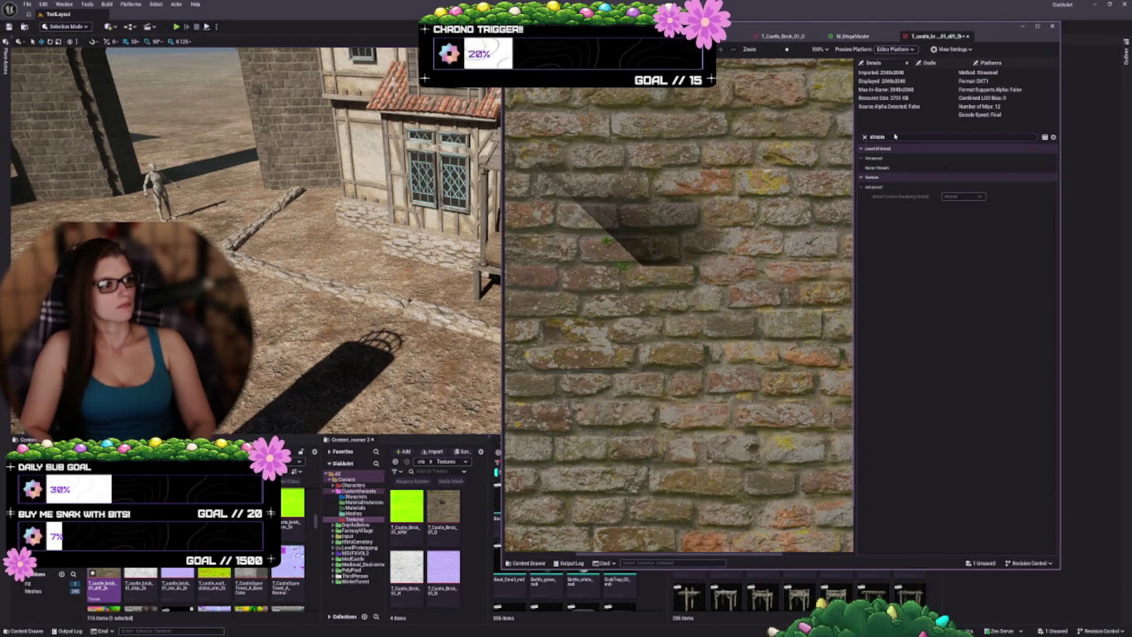
key("BackSpace")
key("BackSpace")
key("BackSpace")
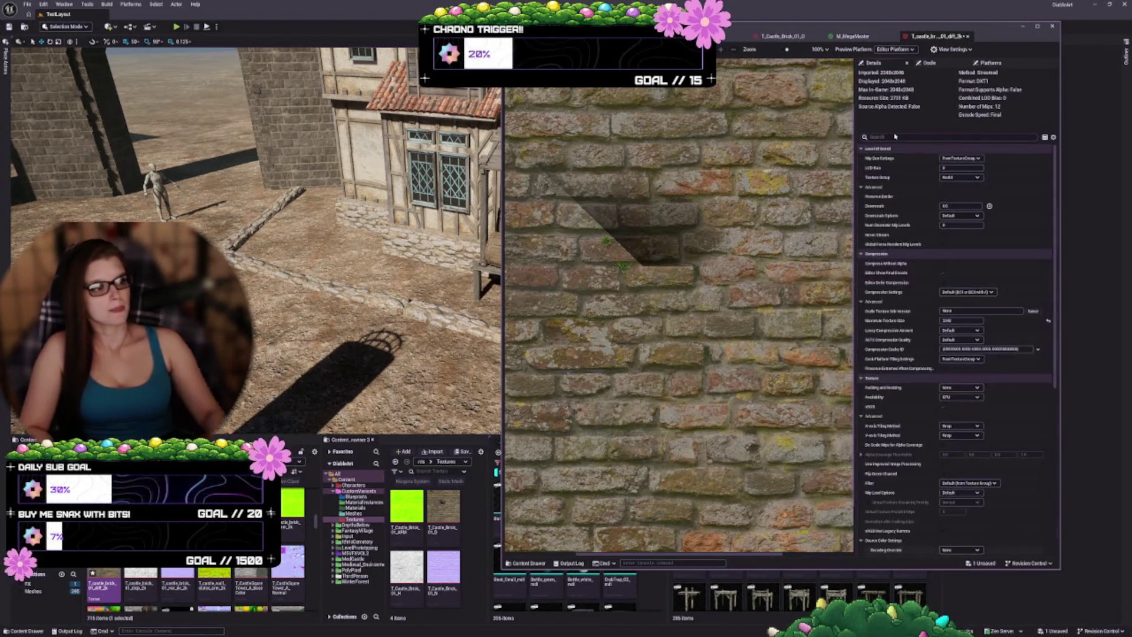
left_click_drag(924, 30, 926, 27)
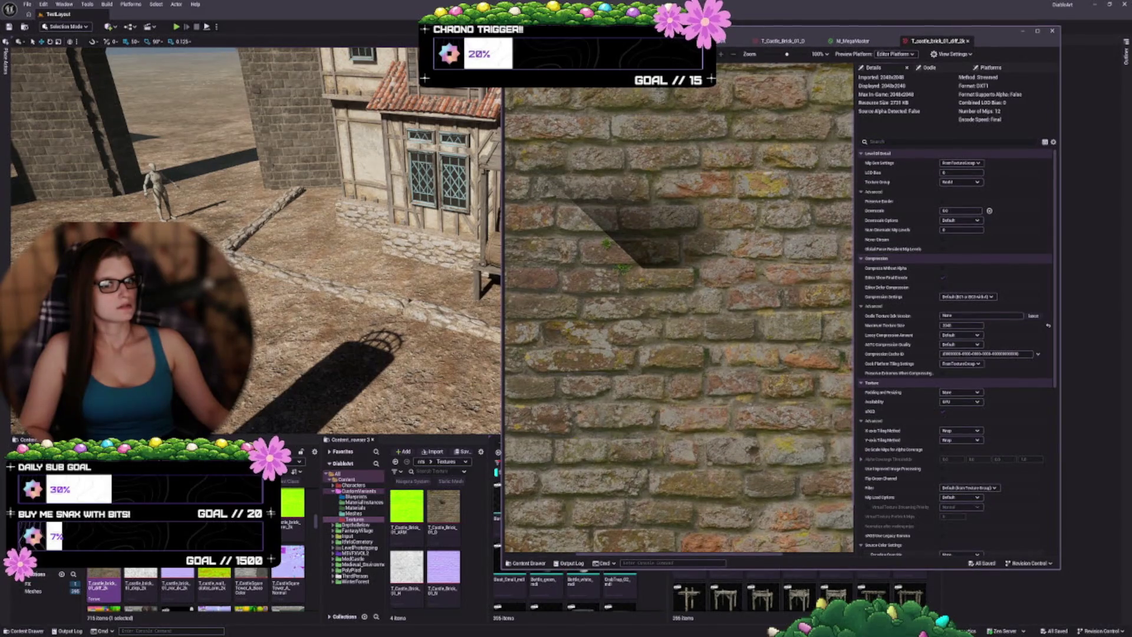
left_click(803, 41)
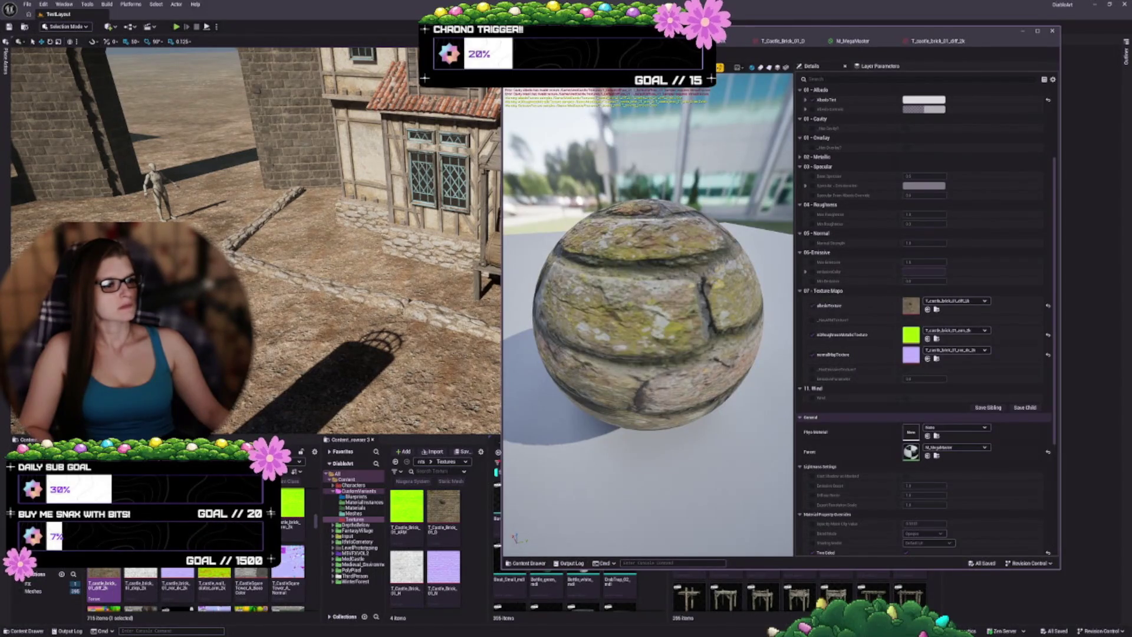
left_click_drag(590, 277, 644, 279)
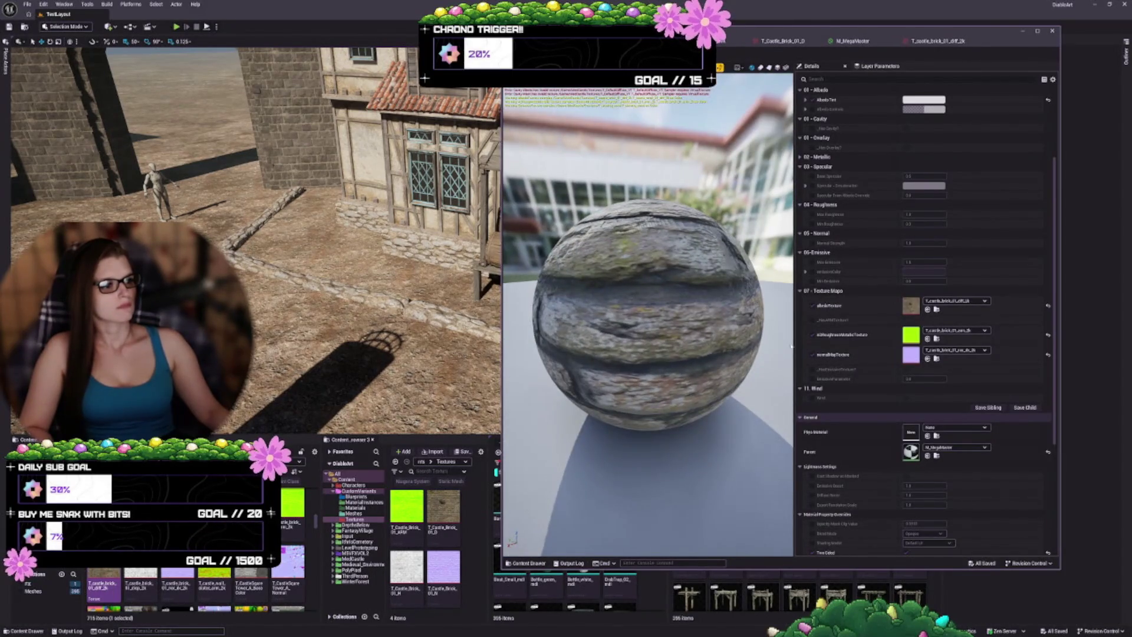
scroll(837, 336, "up", 4)
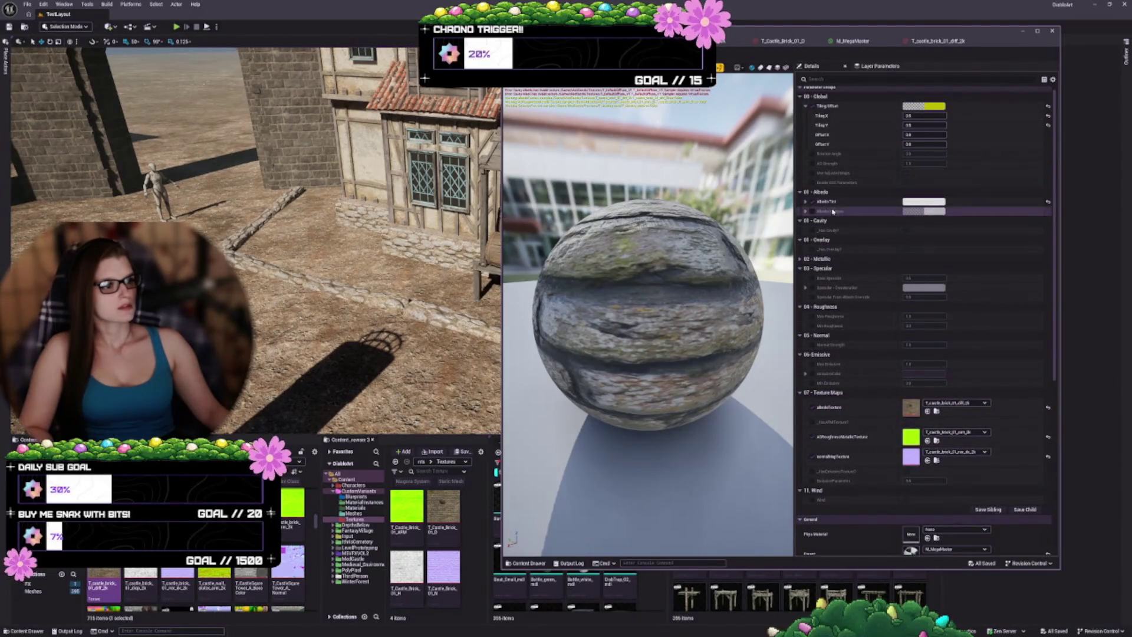
scroll(833, 211, "up", 1)
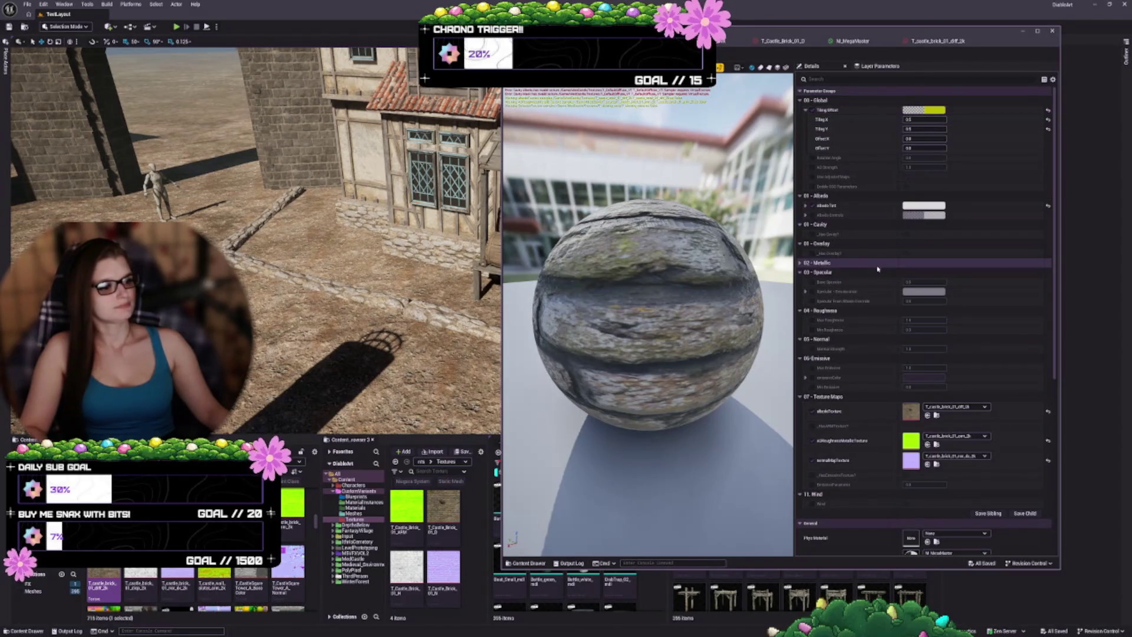
scroll(878, 275, "down", 1)
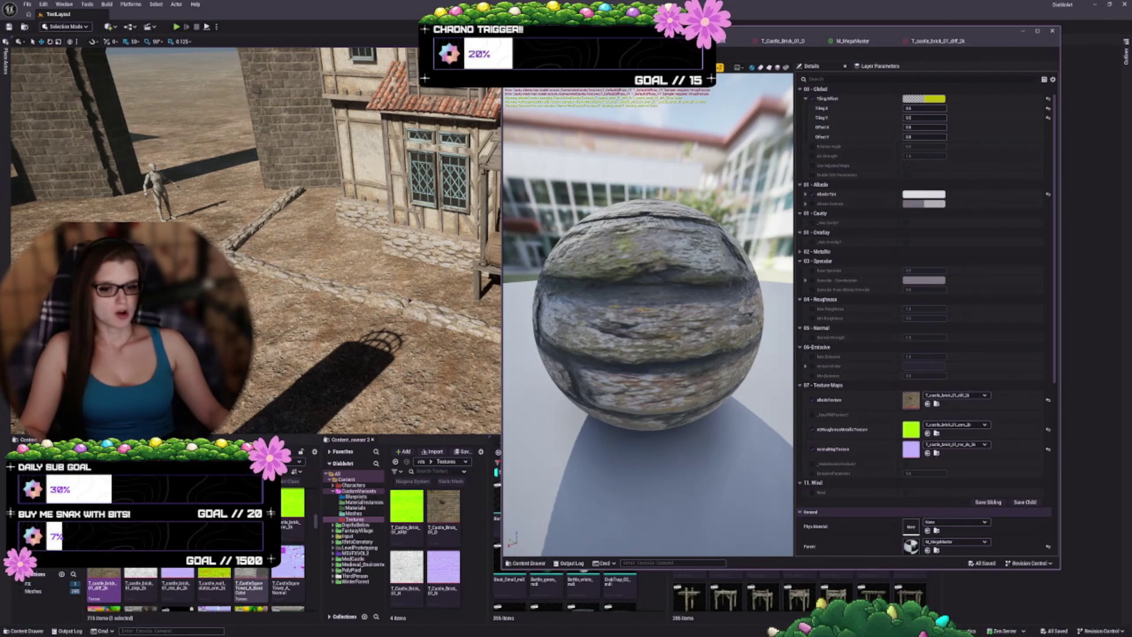
mouse_move(209, 582)
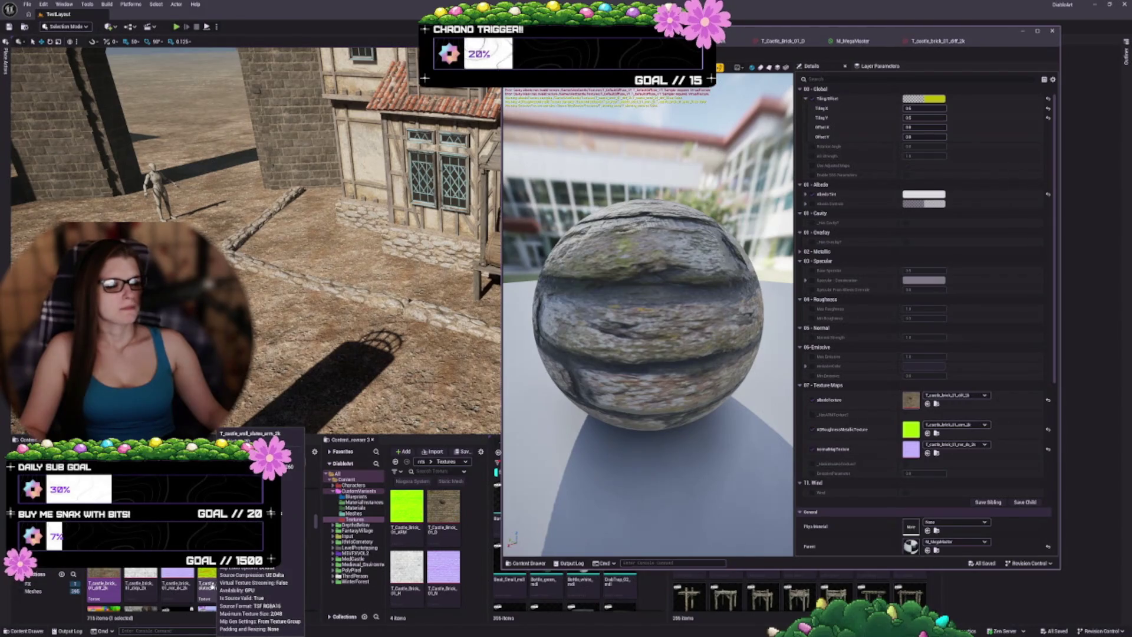
scroll(212, 584, "up", 5)
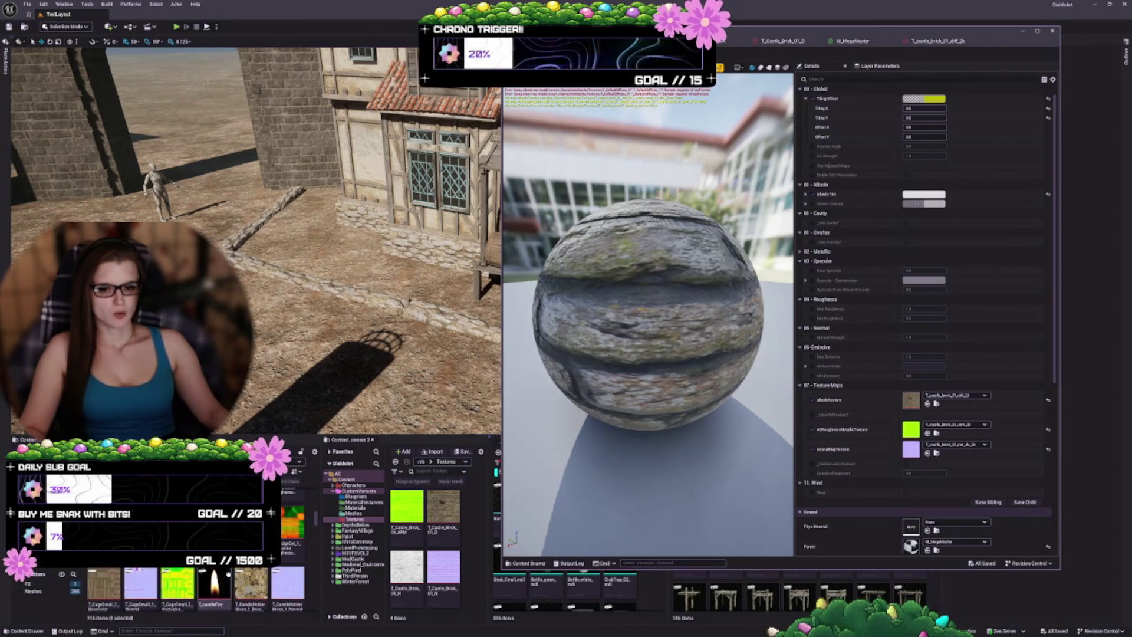
scroll(227, 574, "up", 5)
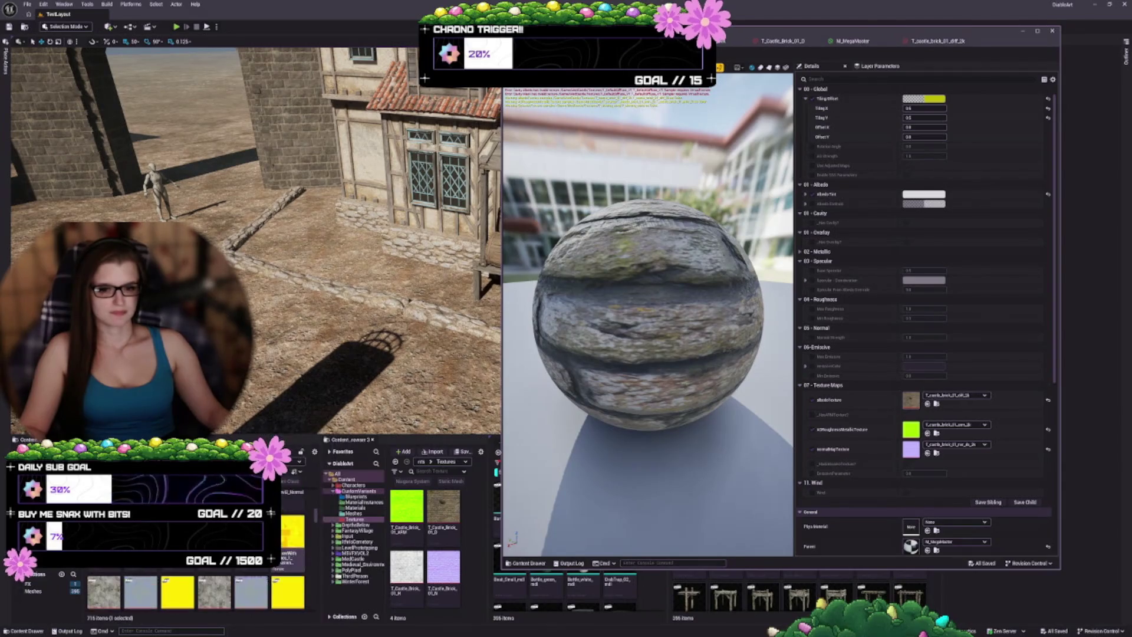
scroll(227, 584, "up", 5)
scroll(227, 584, "up", 5)
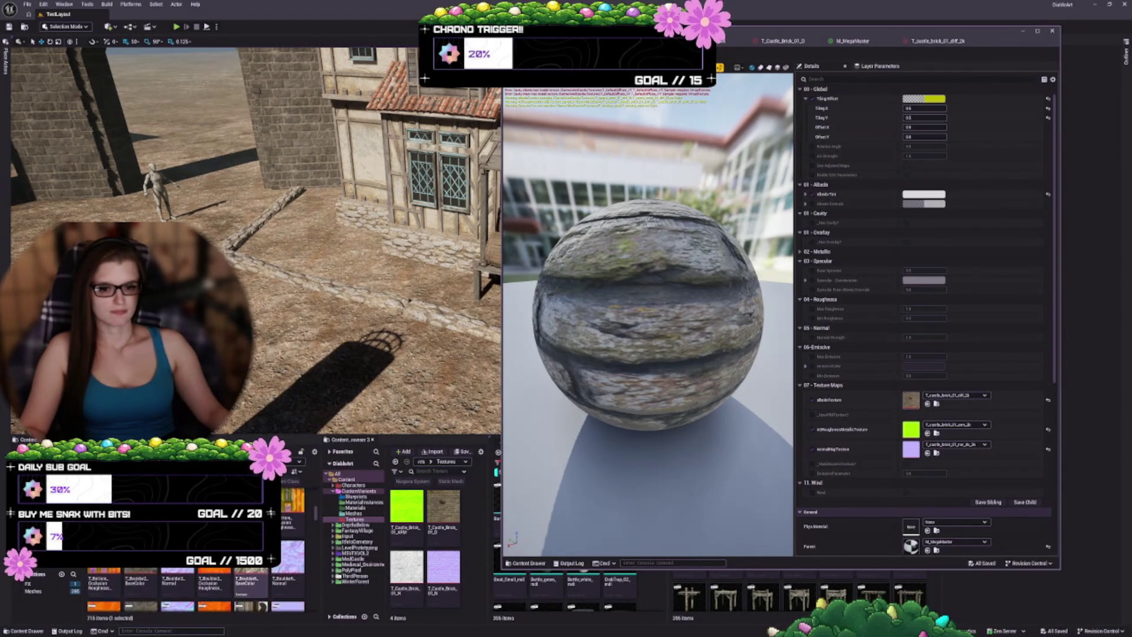
scroll(227, 583, "up", 3)
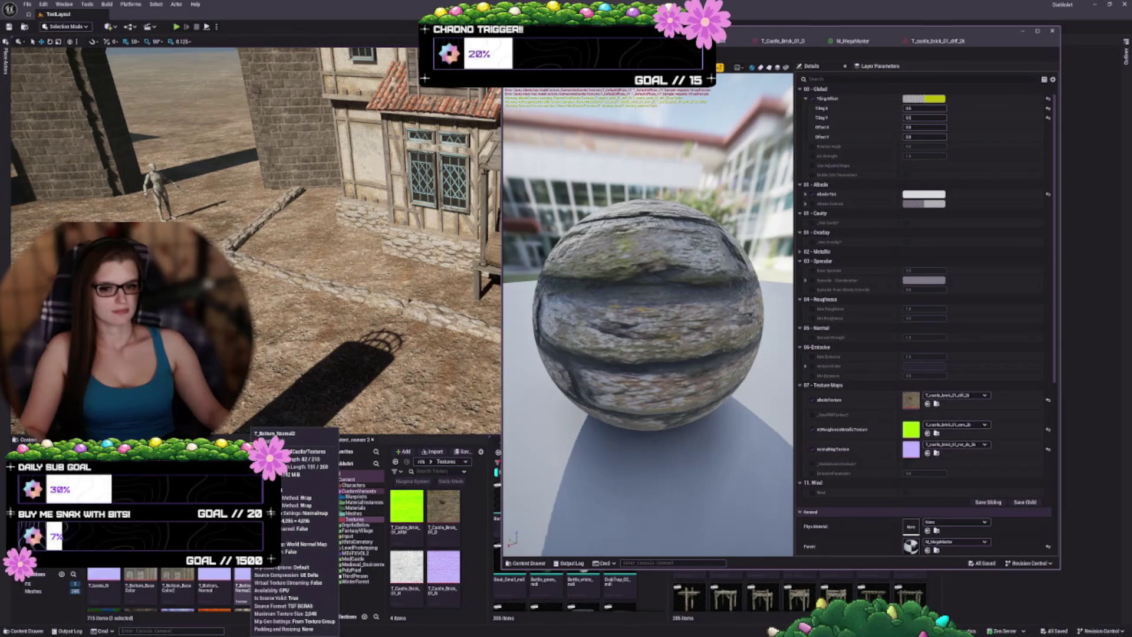
- Open the Reference Viewer for T_blowing_sand and enlarge and reposition its window
right_click(252, 575)
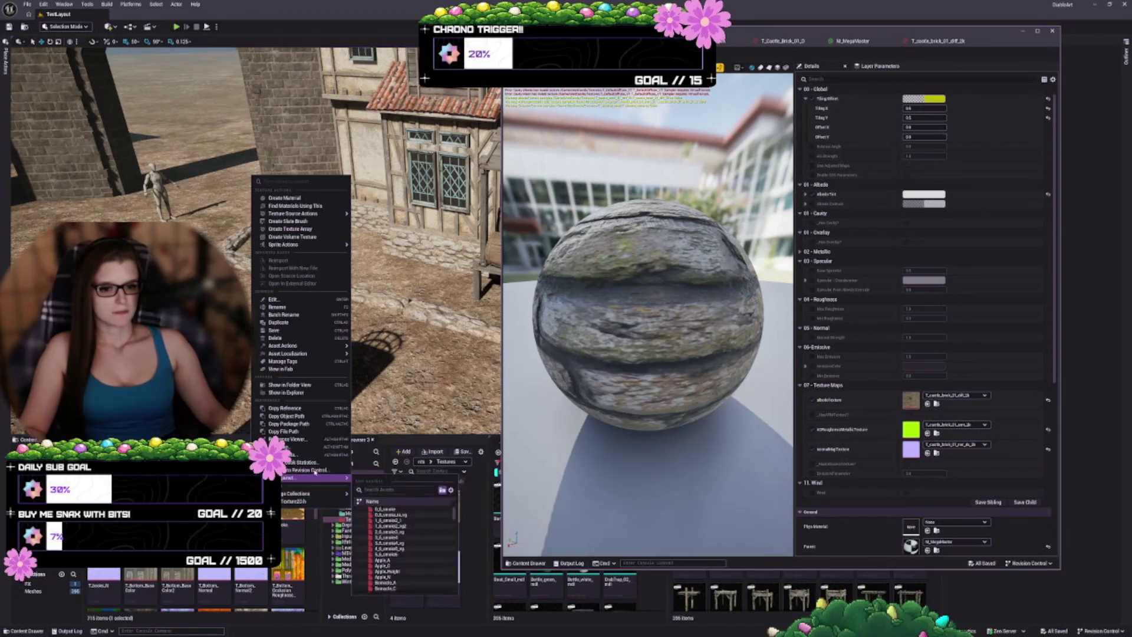
key("Escape")
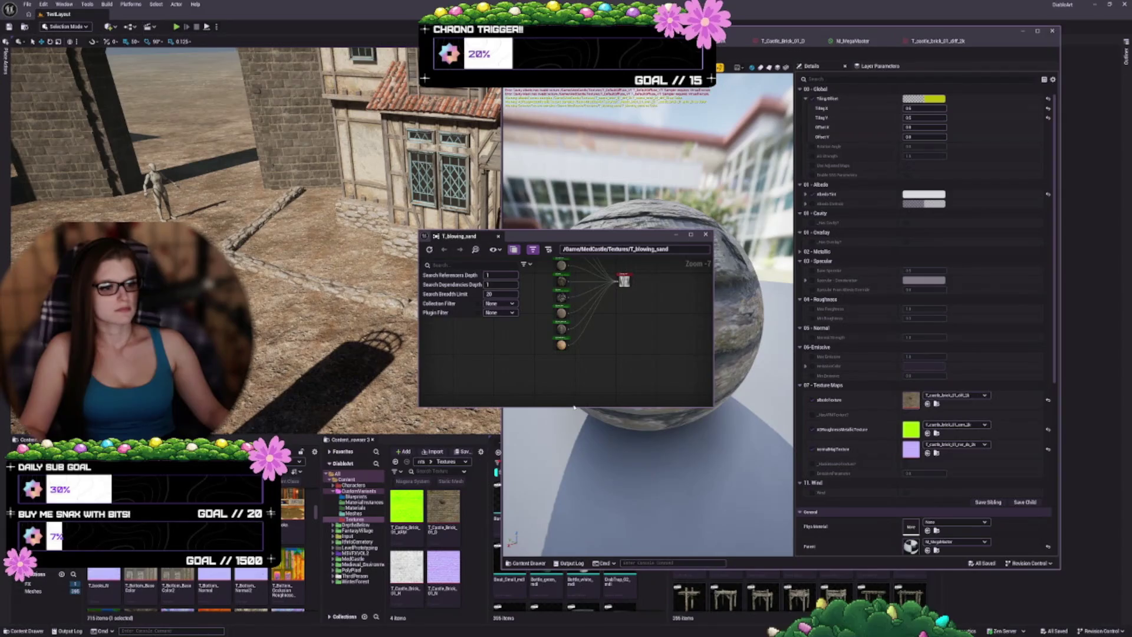
left_click_drag(573, 407, 569, 573)
scroll(551, 466, "up", 4)
scroll(607, 493, "up", 3)
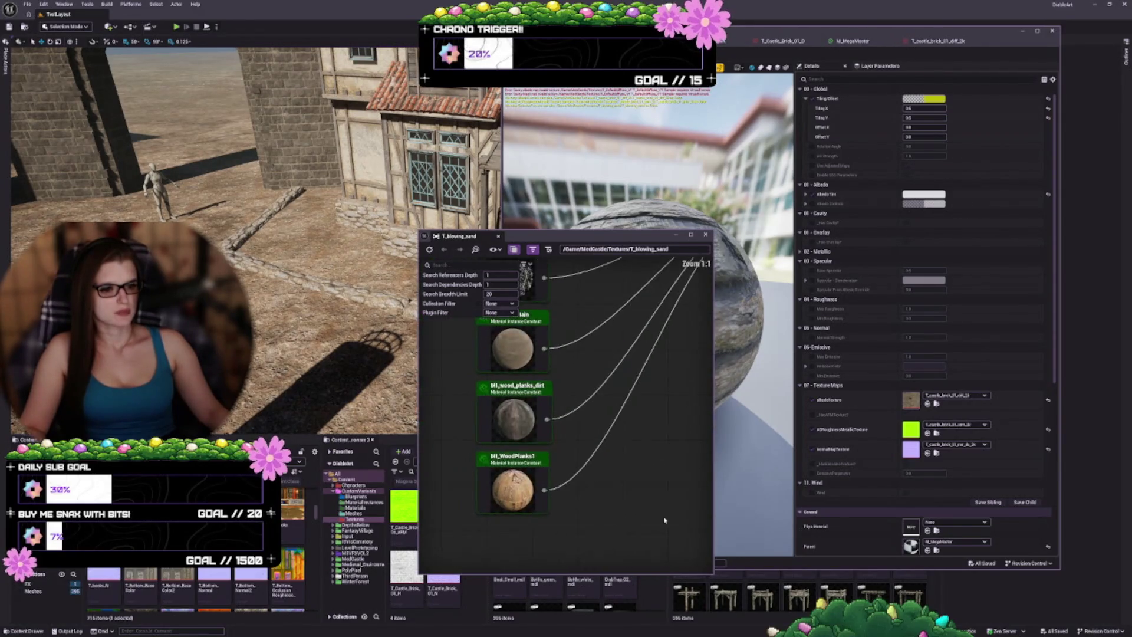
scroll(613, 542, "down", 10)
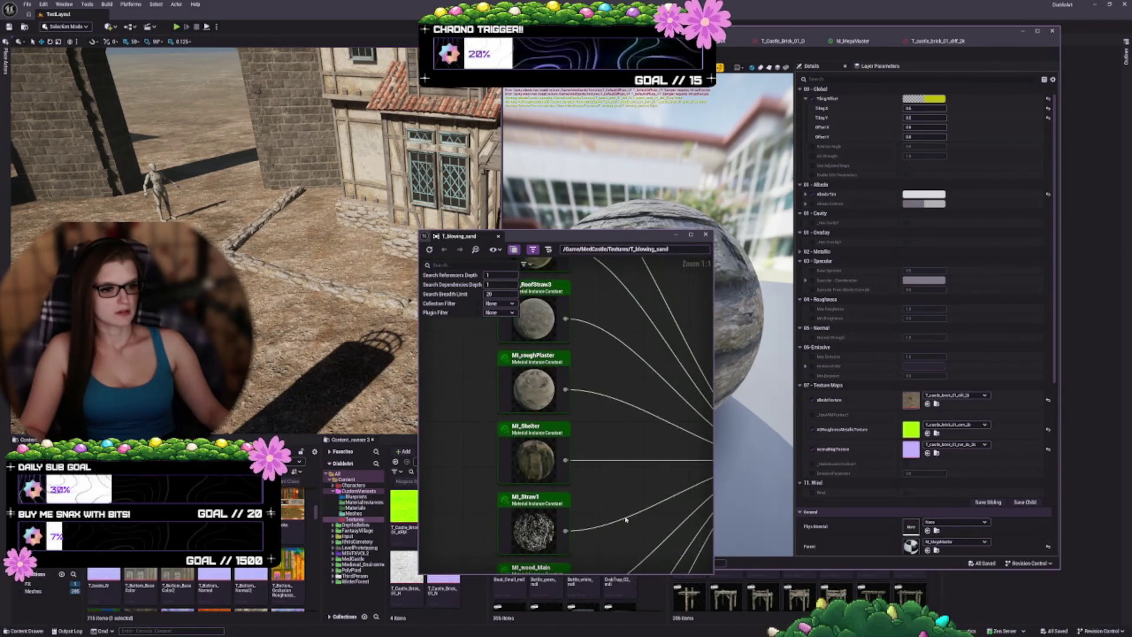
scroll(620, 576, "up", 4)
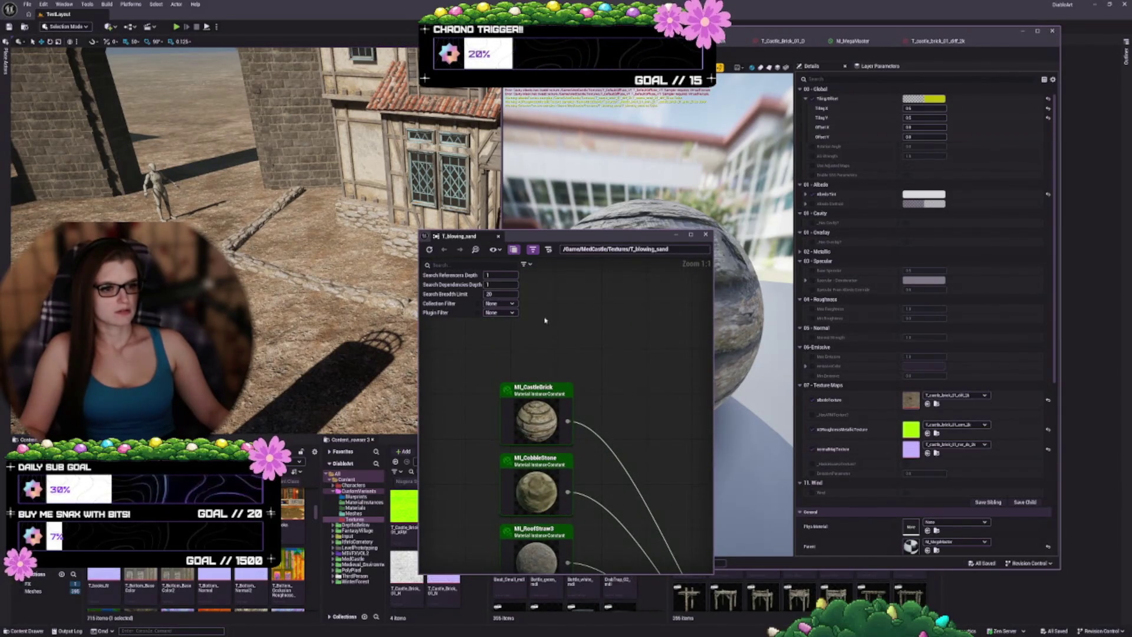
left_click_drag(539, 230, 523, 62)
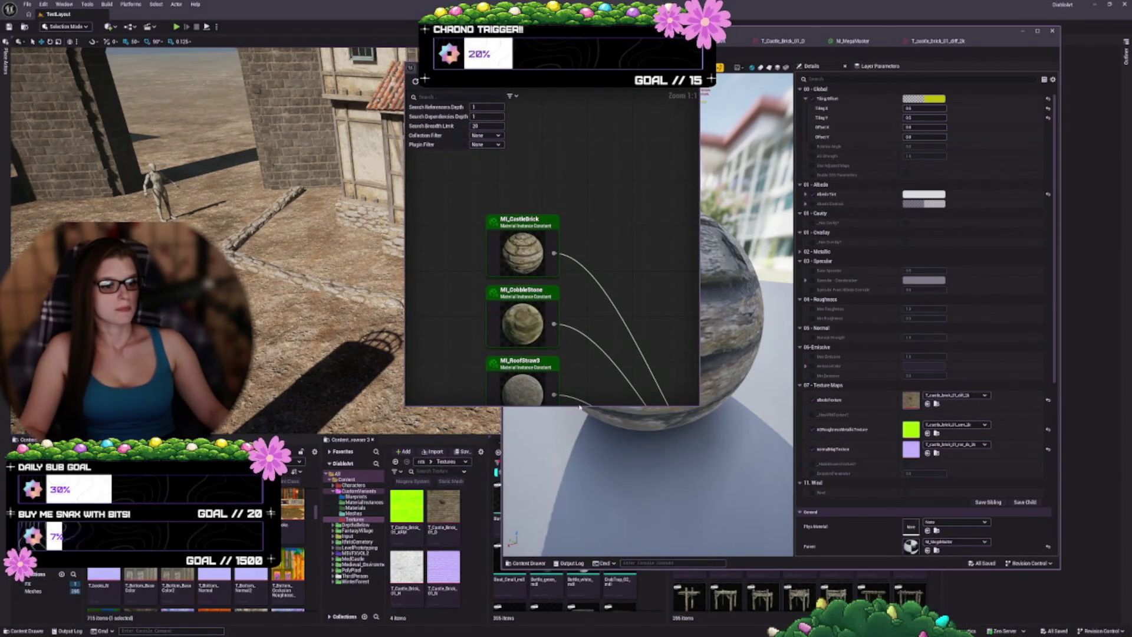
left_click_drag(580, 407, 579, 607)
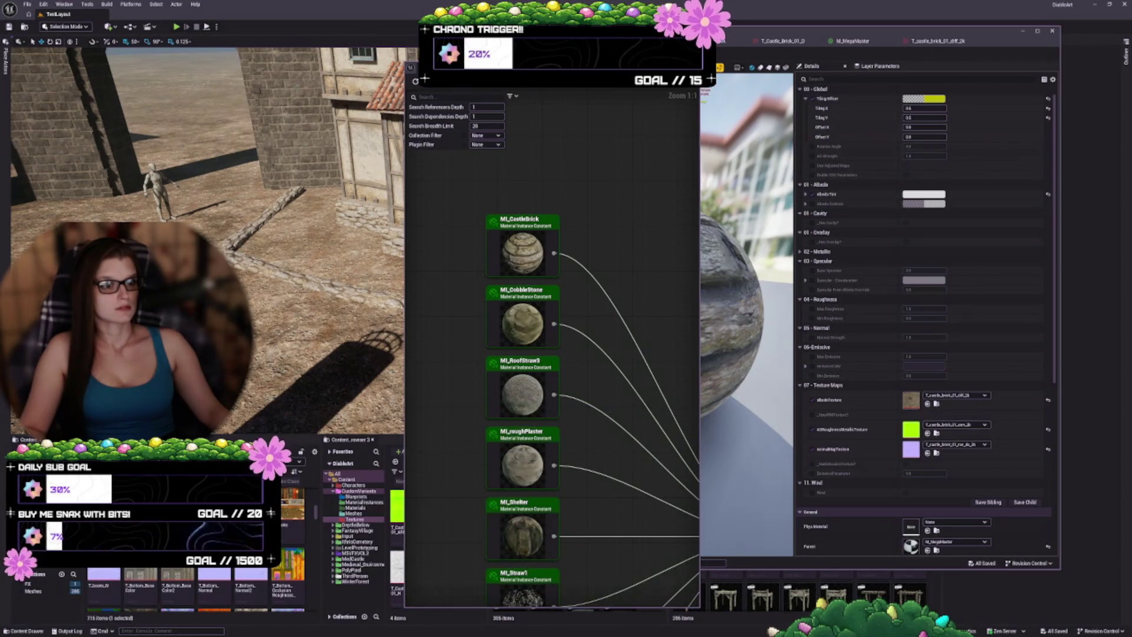
left_click_drag(522, 68, 322, 52)
- Inspect MI_CastleBrick's references and dependencies in the graph
left_click(326, 236)
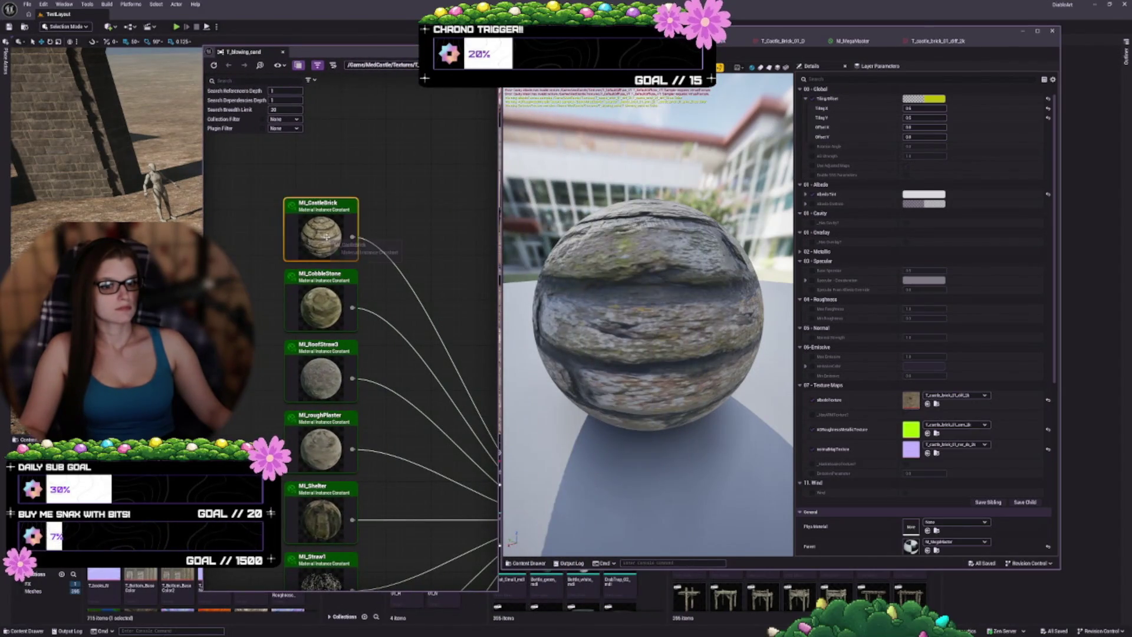
scroll(326, 236, "down", 2)
mouse_move(326, 236)
left_mouse_down()
mouse_move(366, 202)
mouse_move(308, 157)
mouse_move(419, 199)
left_mouse_up()
scroll(376, 178, "down", 1)
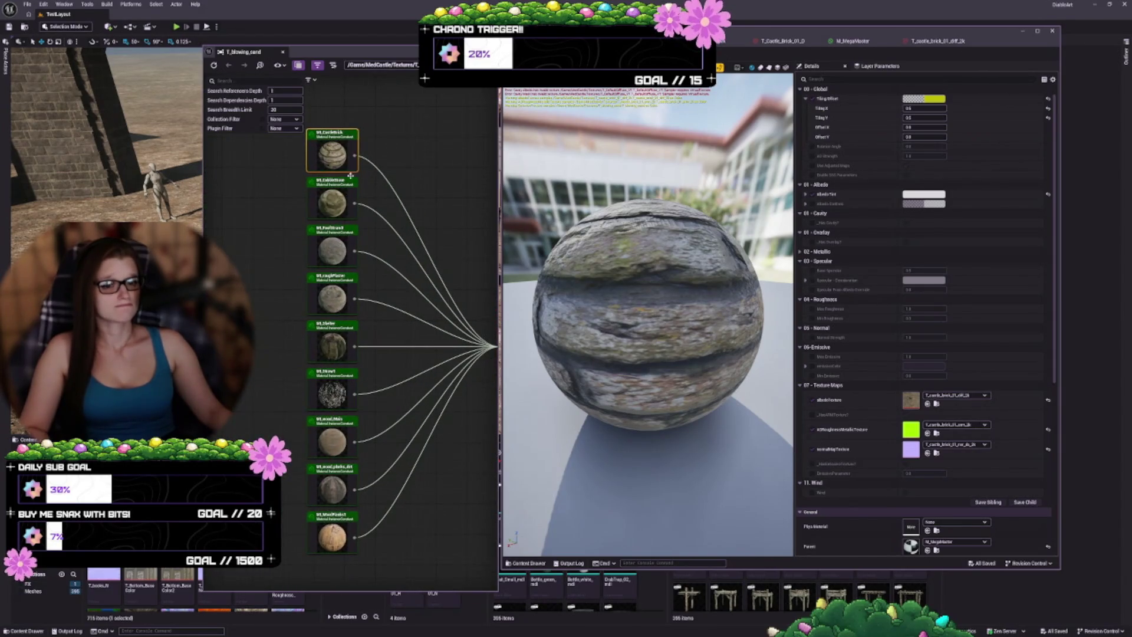
double_click(324, 155)
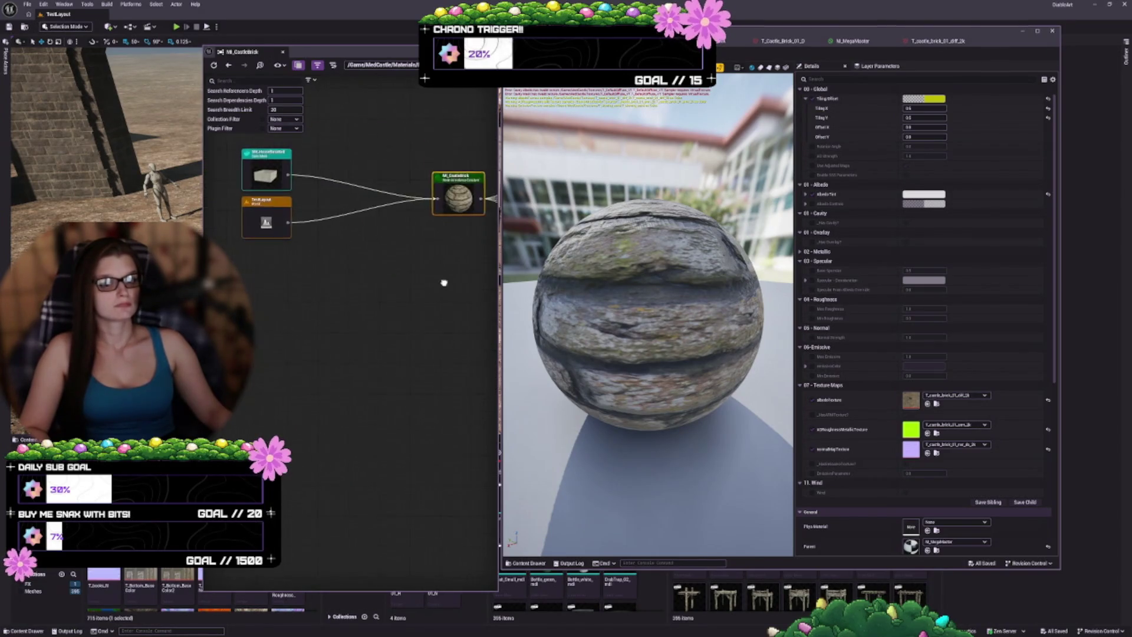
scroll(309, 265, "up", 3)
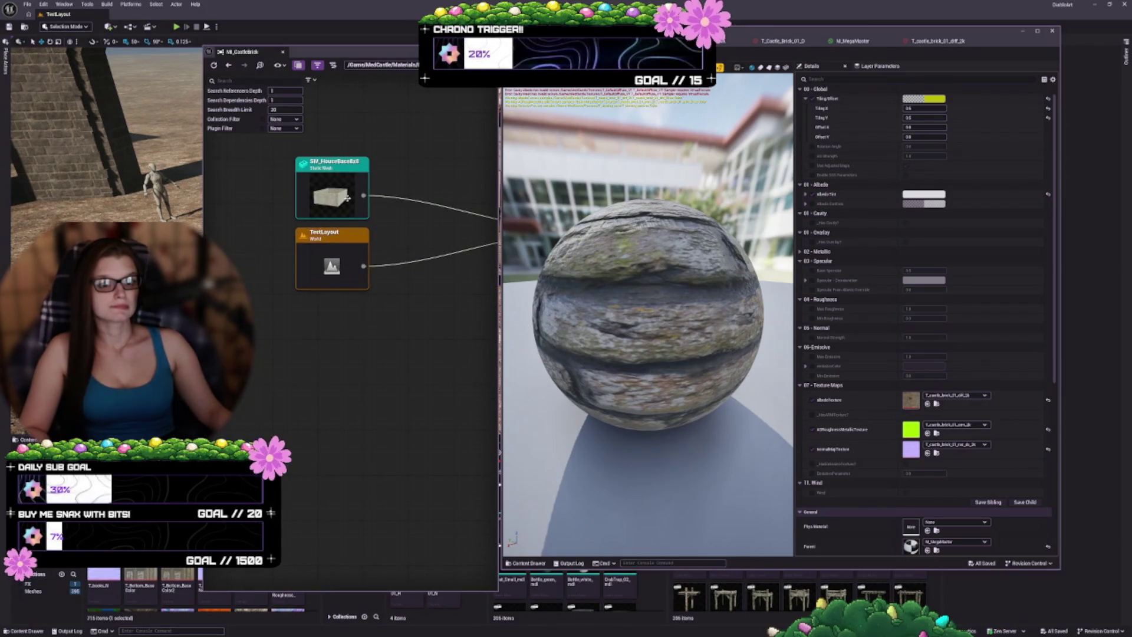
scroll(340, 288, "down", 3)
mouse_move(438, 316)
left_mouse_down()
mouse_move(336, 291)
mouse_move(298, 341)
left_mouse_up()
scroll(435, 288, "up", 2)
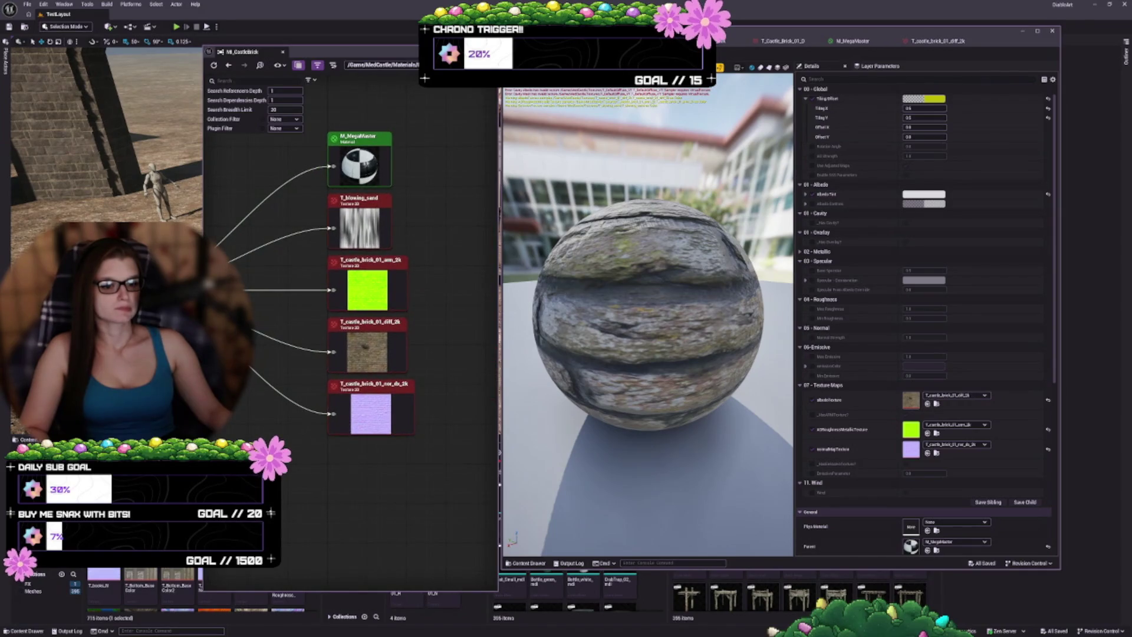
left_click_drag(357, 163, 360, 166)
scroll(255, 141, "down", 2)
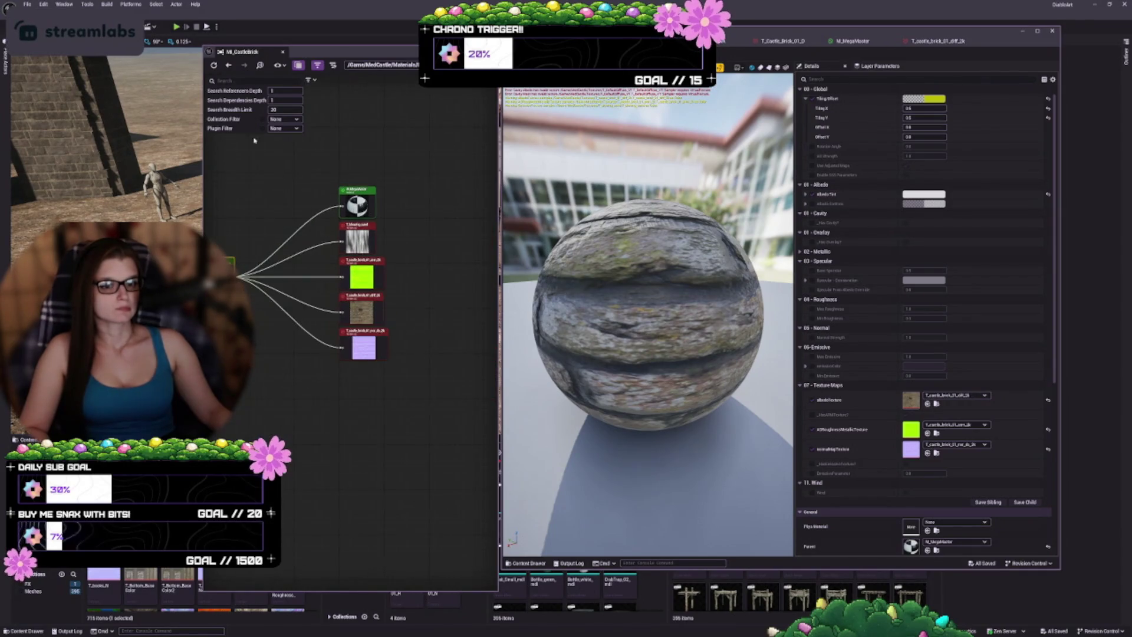
- Check what uses MI_CobbleStone, then return to T_blowing_sand's references
key("alt+shift+r")
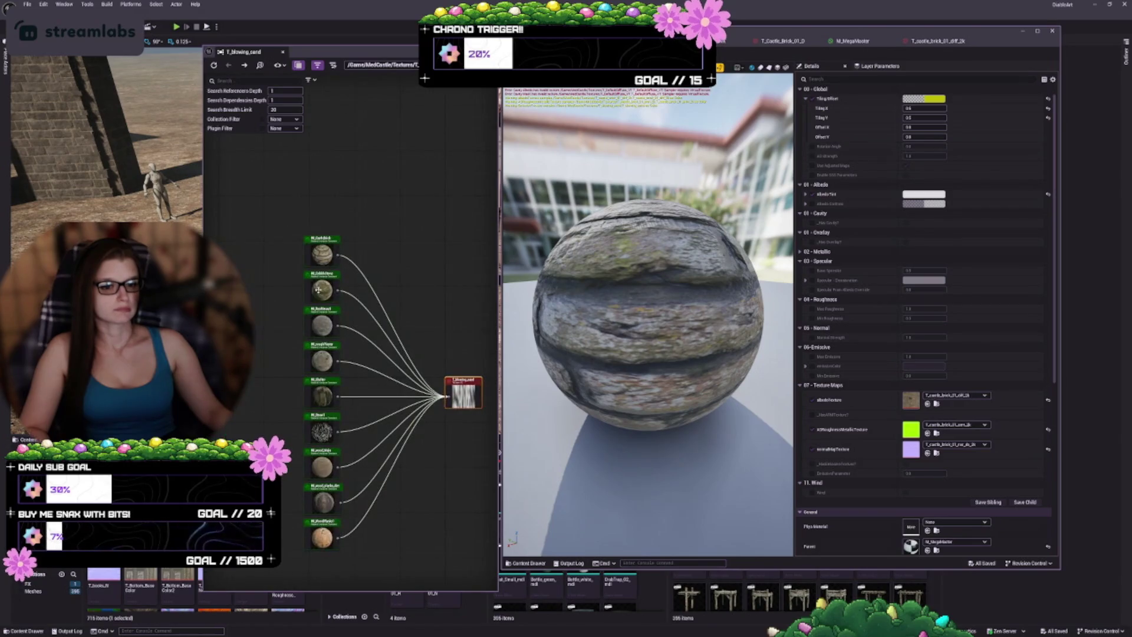
scroll(387, 351, "up", 2)
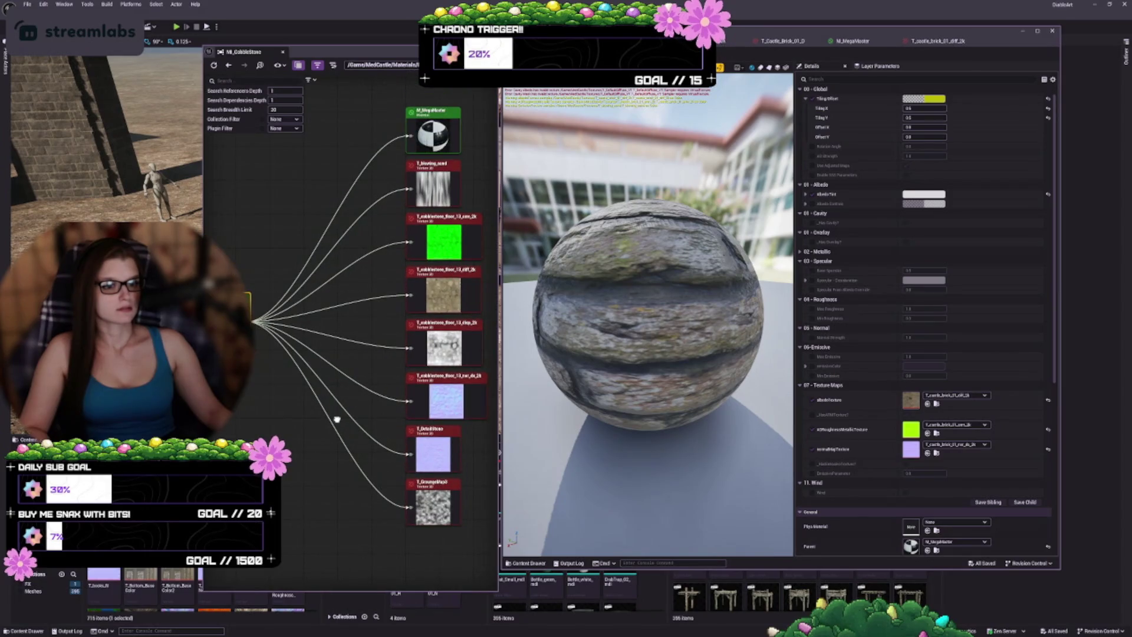
left_click_drag(261, 419, 457, 399)
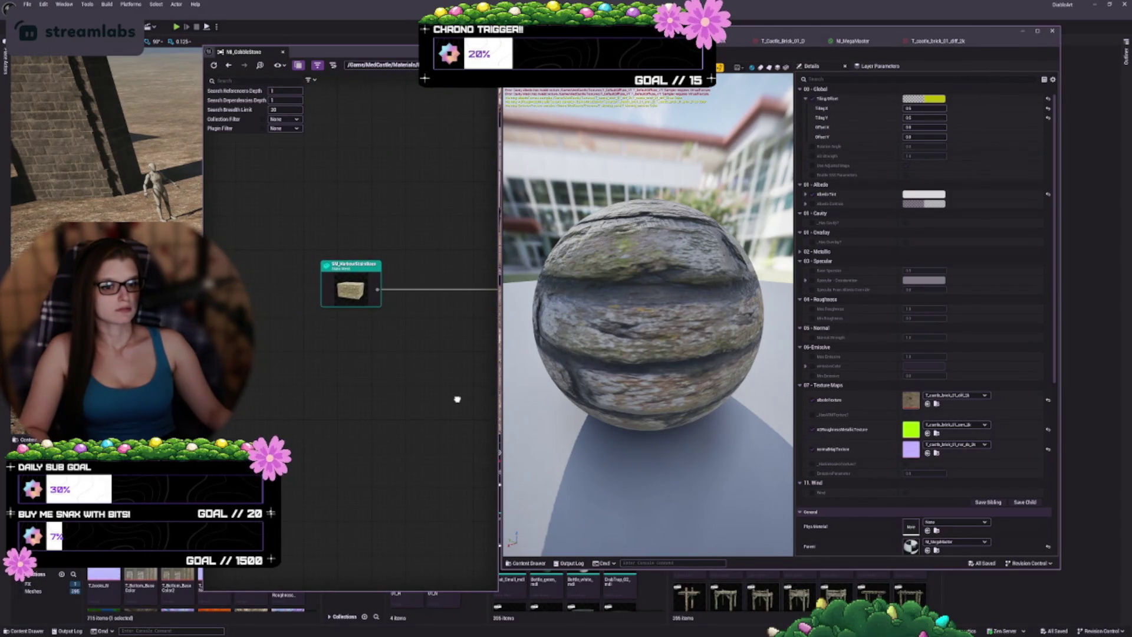
left_click(228, 65)
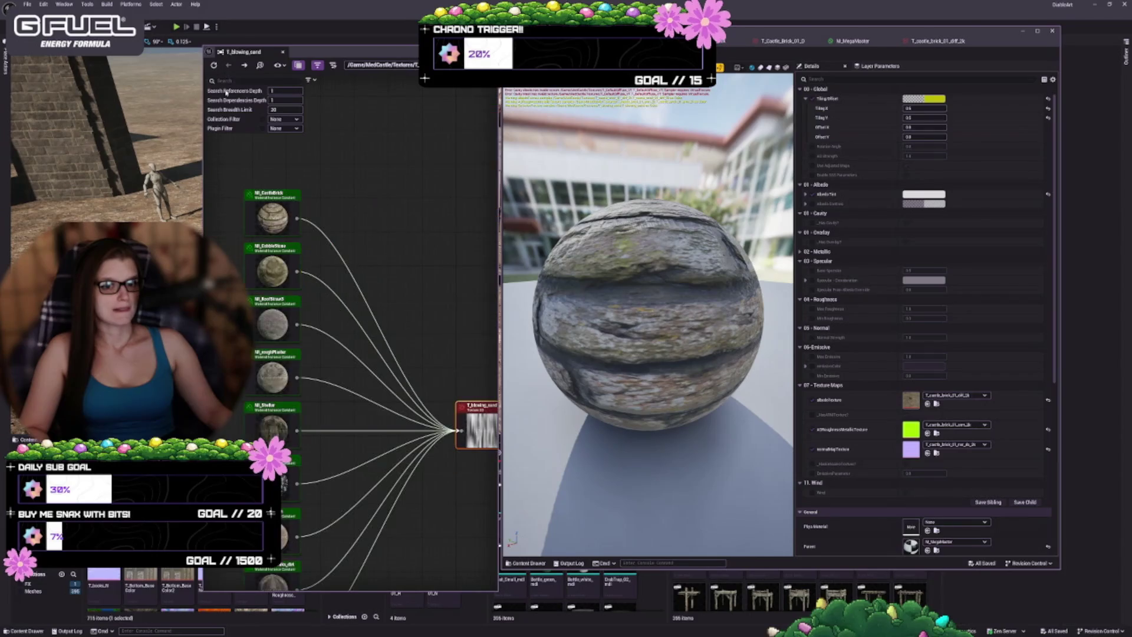
- Inspect MI_RoofStraw3's mesh, textures and parent, then show MI_roughPlaster's references
double_click(281, 316)
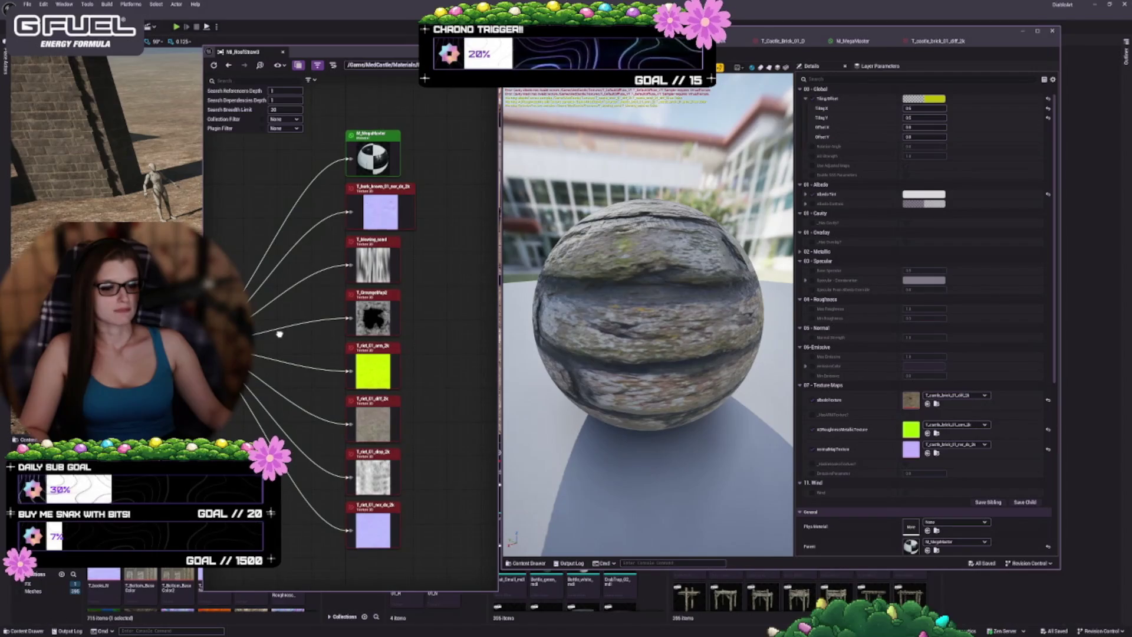
left_click_drag(280, 335, 589, 336)
left_click_drag(436, 235, 329, 224)
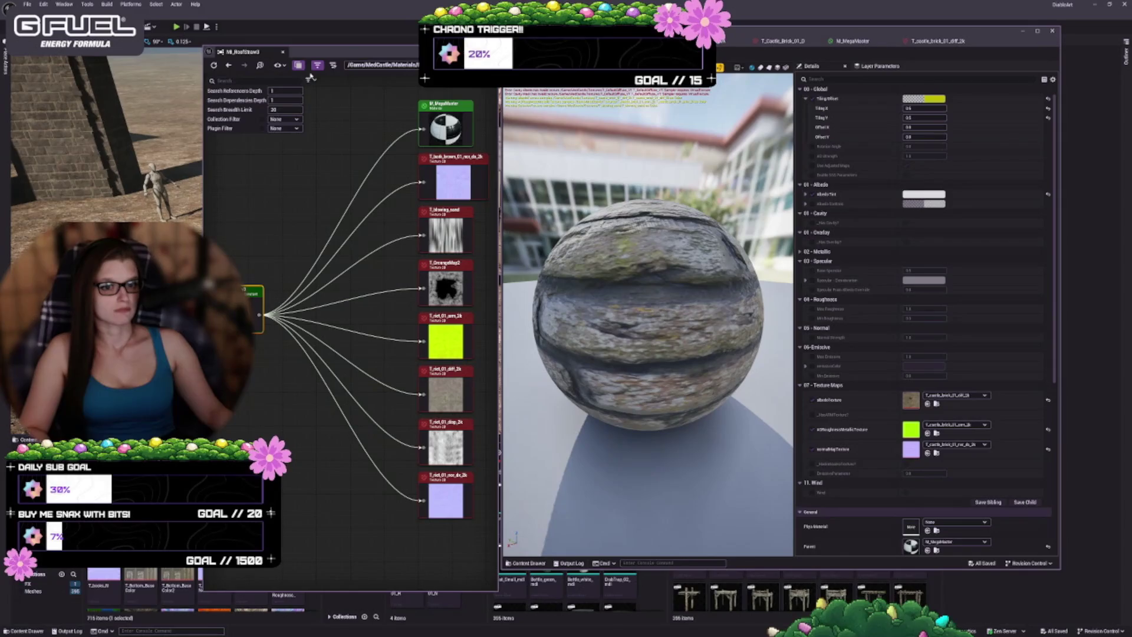
left_click(234, 66)
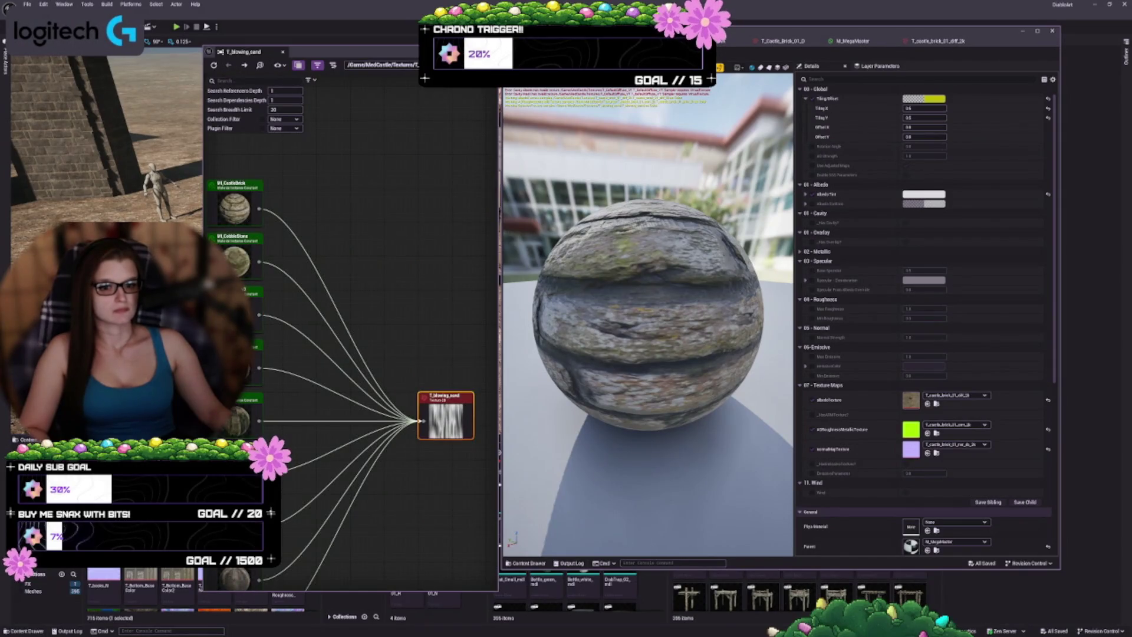
double_click(253, 362)
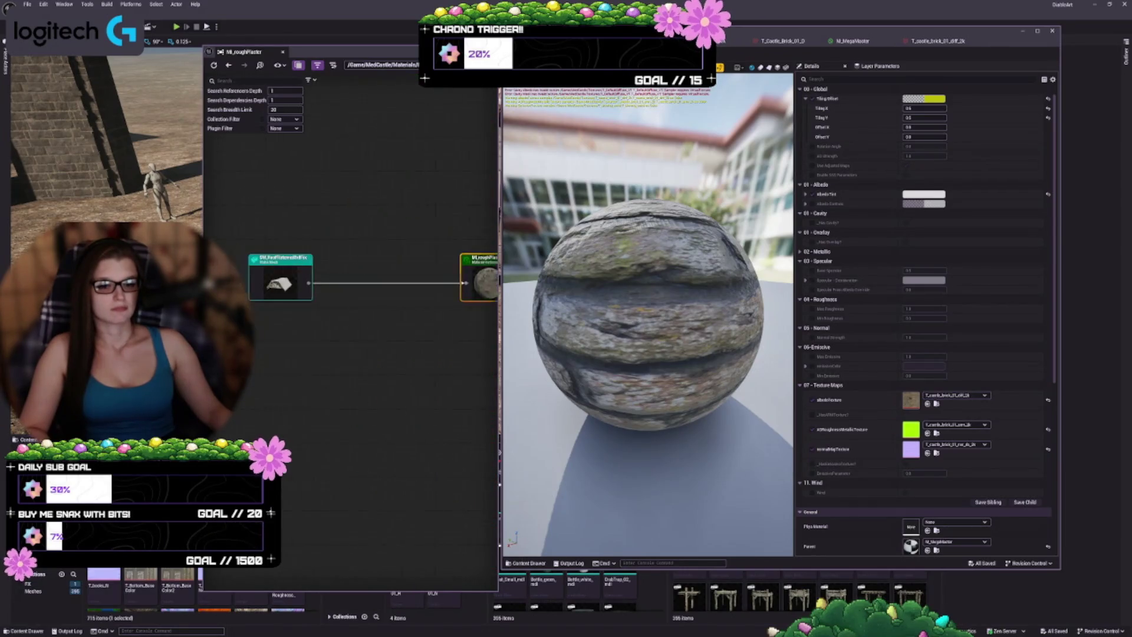
- Inspect MI_Shelter's references, including the SM_Shelter mesh that uses it
left_click(229, 64)
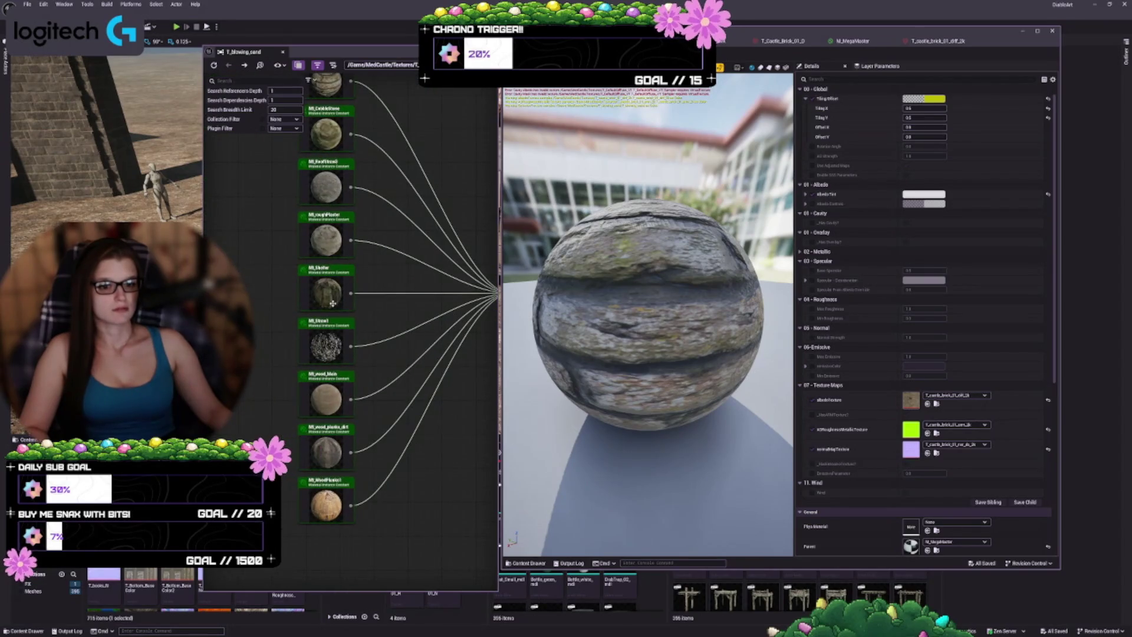
double_click(332, 303)
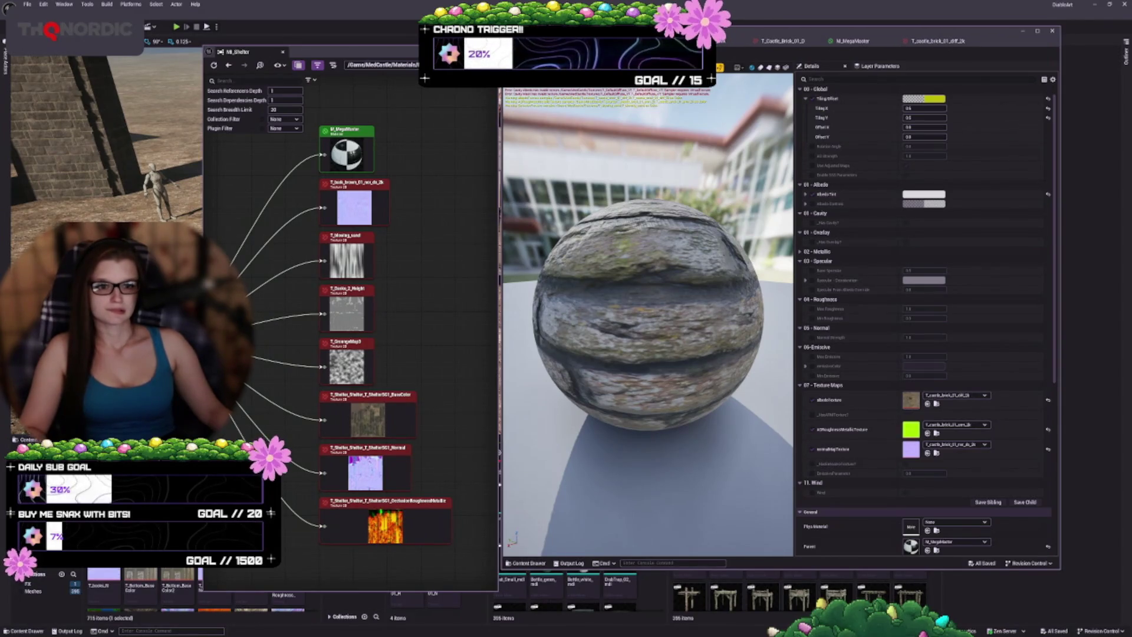
double_click(176, 265)
key("alt+Left")
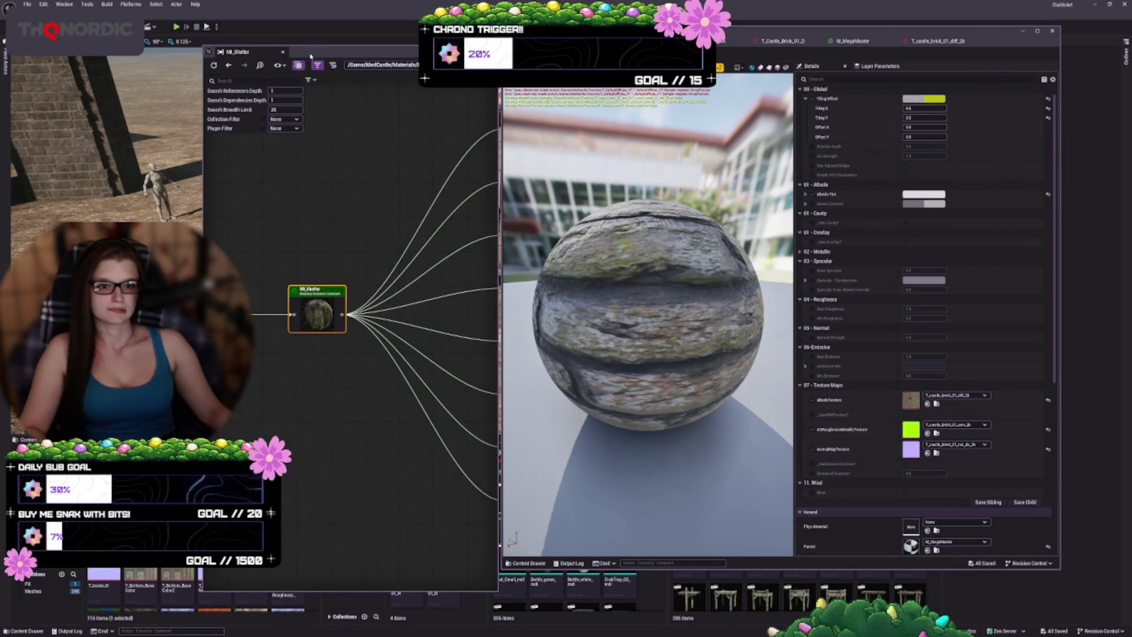
left_click(243, 65)
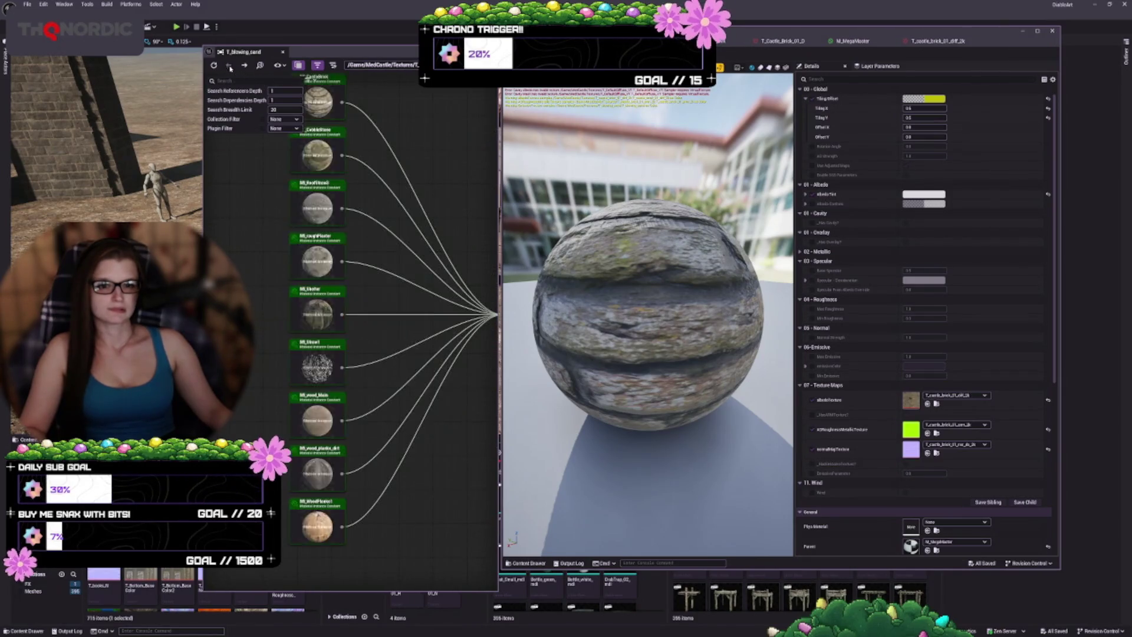
- Check the parent materials and textures of MI_Straw1 and MI_wood_Main
double_click(322, 364)
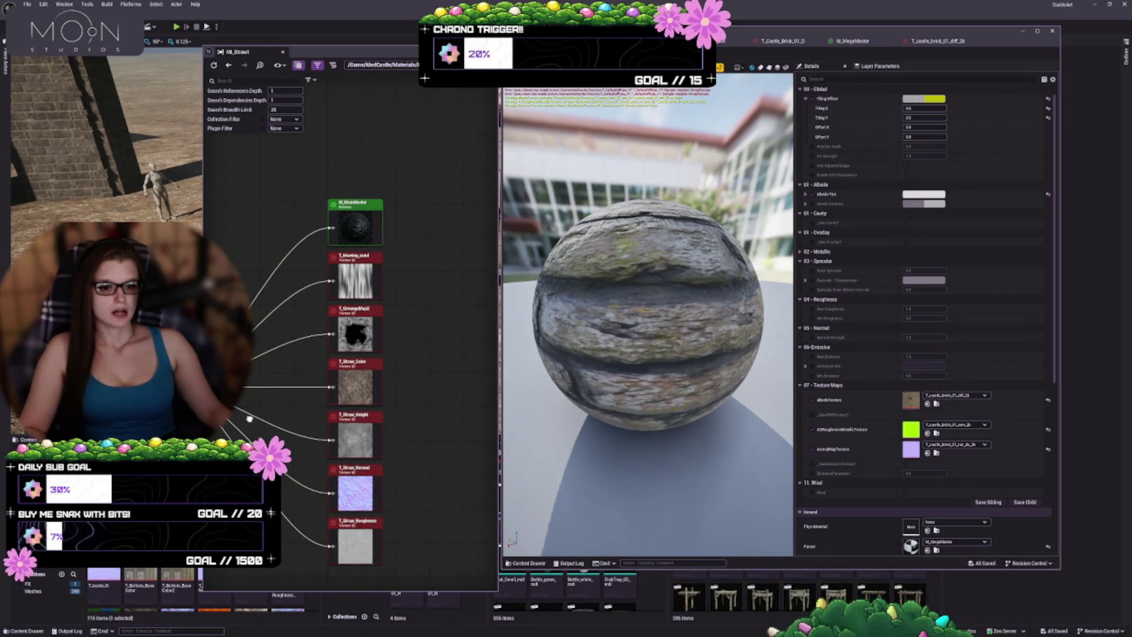
left_click(245, 66)
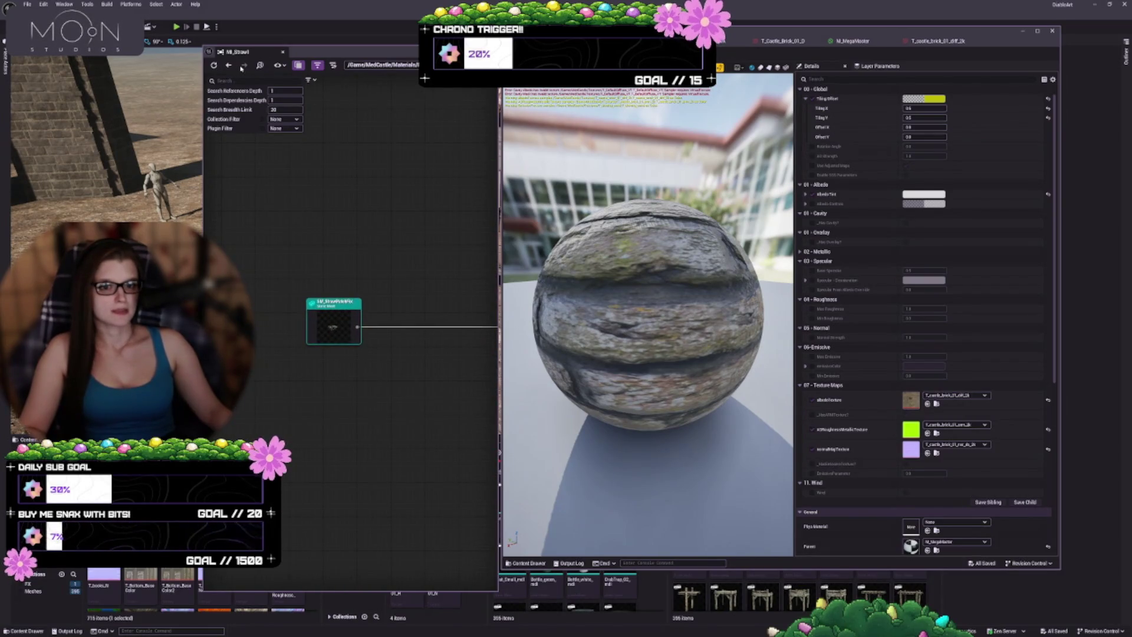
left_click(245, 66)
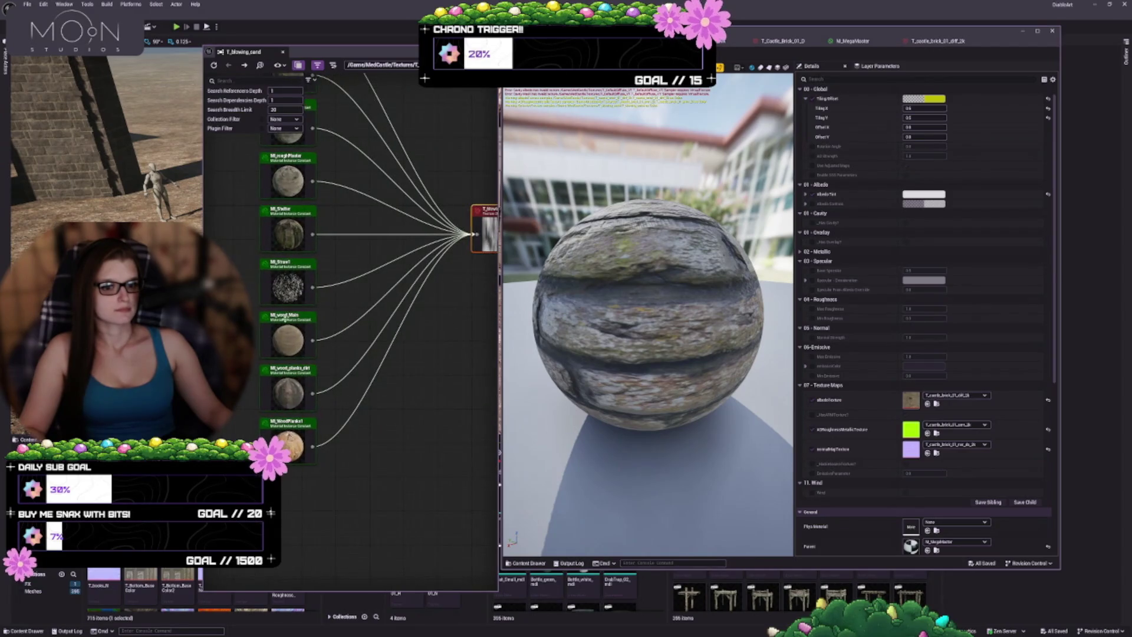
double_click(302, 342)
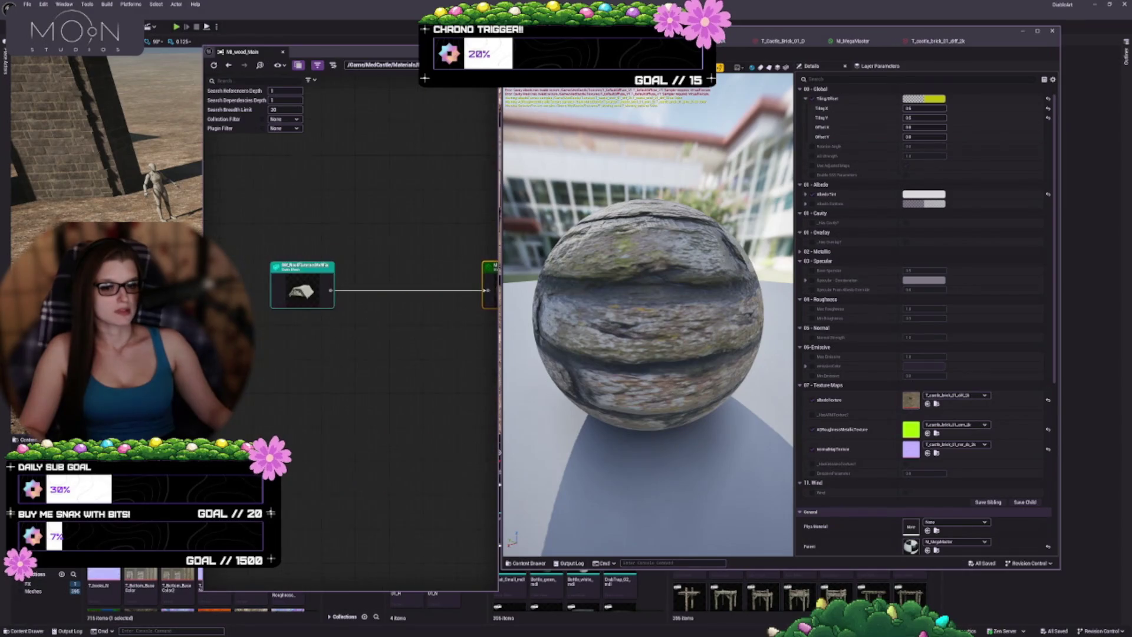
left_click(227, 66)
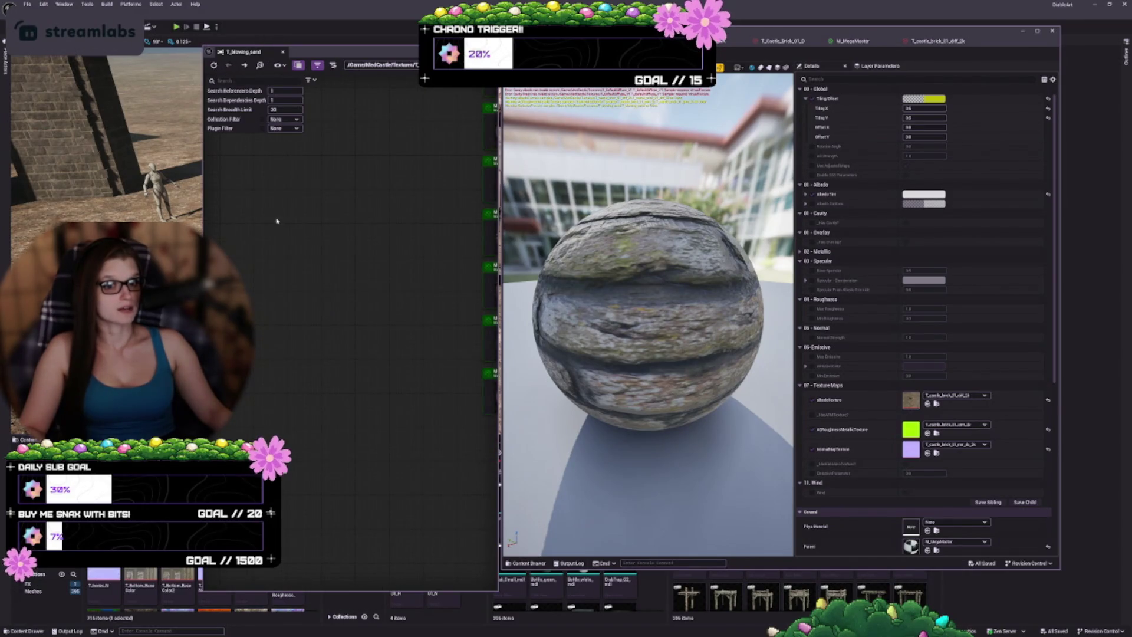
- Check MI_wood_planks_dirt and MI_WoodPlanks1, then close the Reference Viewer
double_click(324, 306)
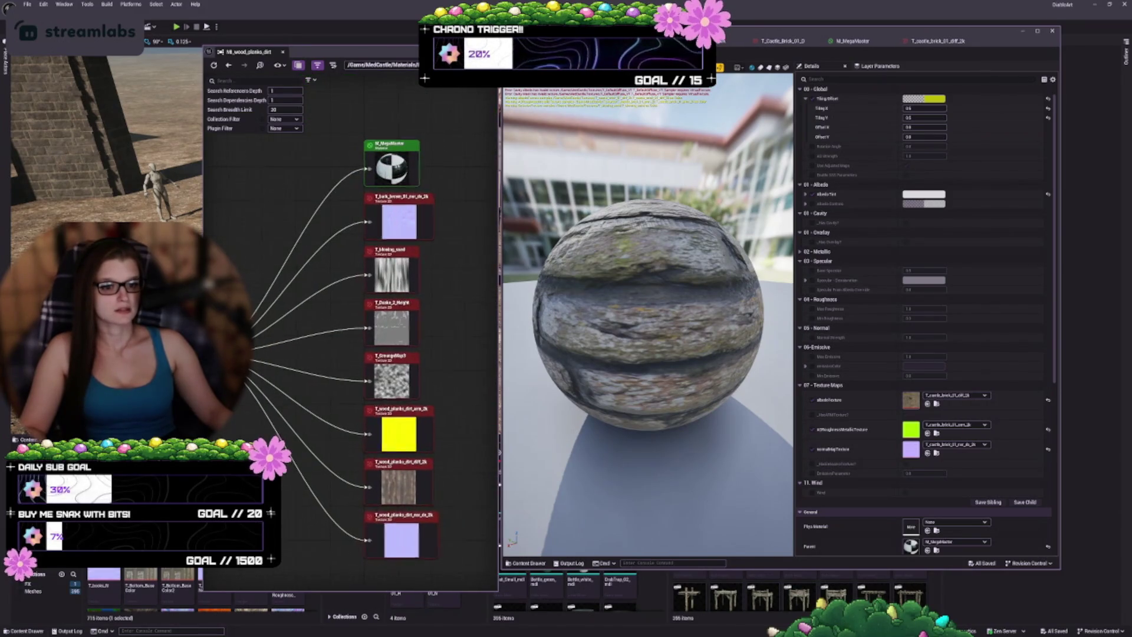
left_click(230, 66)
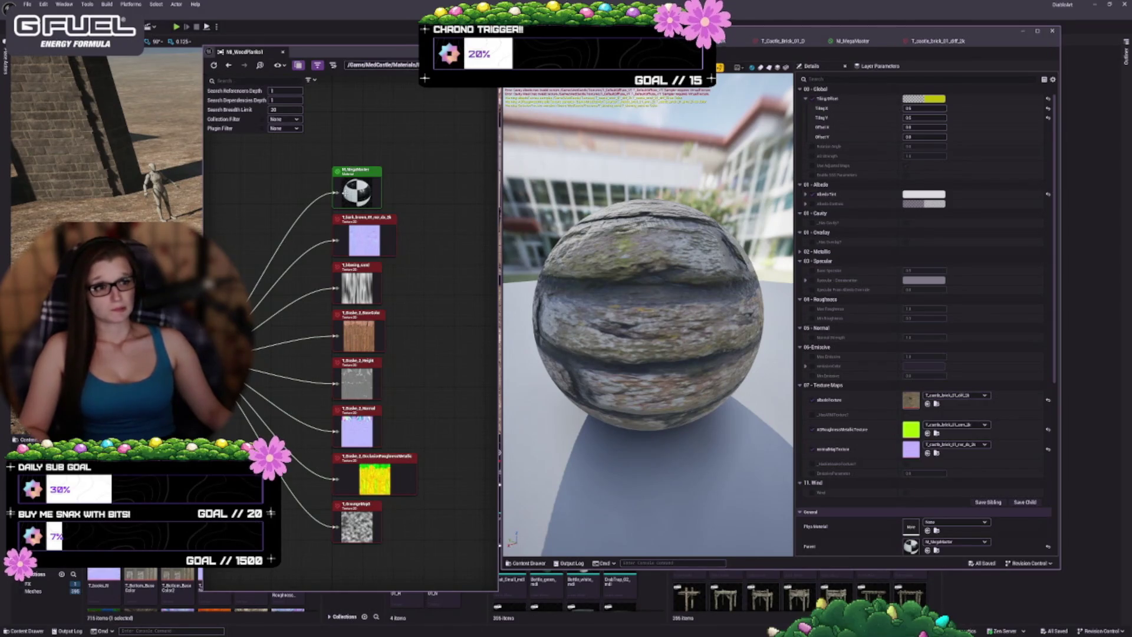
left_click(282, 53)
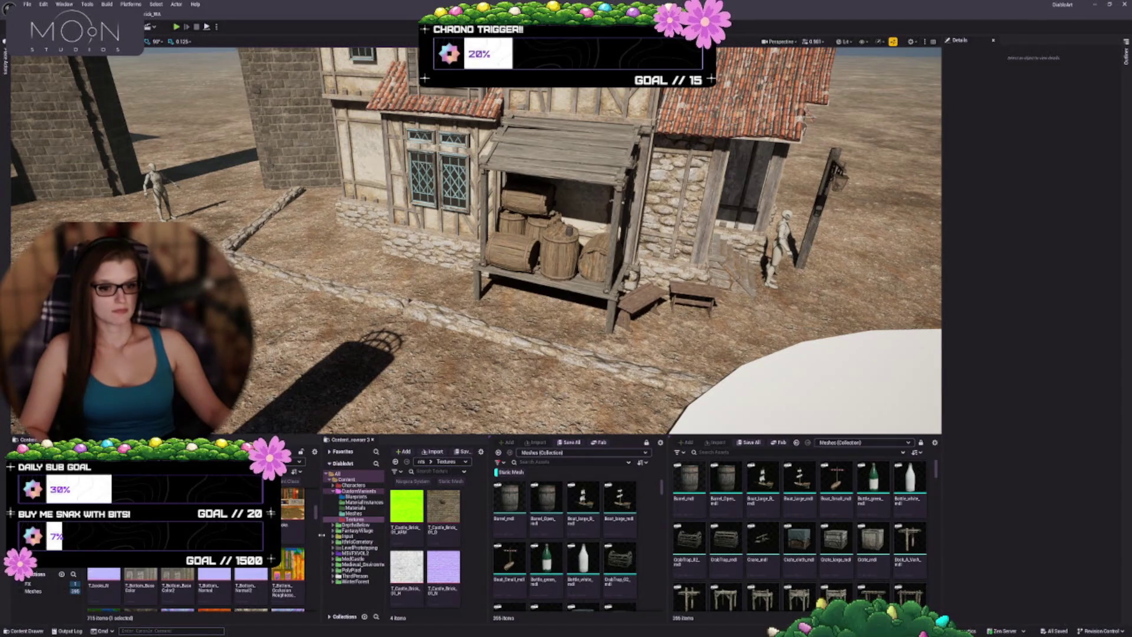
- Resize the content browser panels, widening the left one
left_click_drag(321, 534, 293, 535)
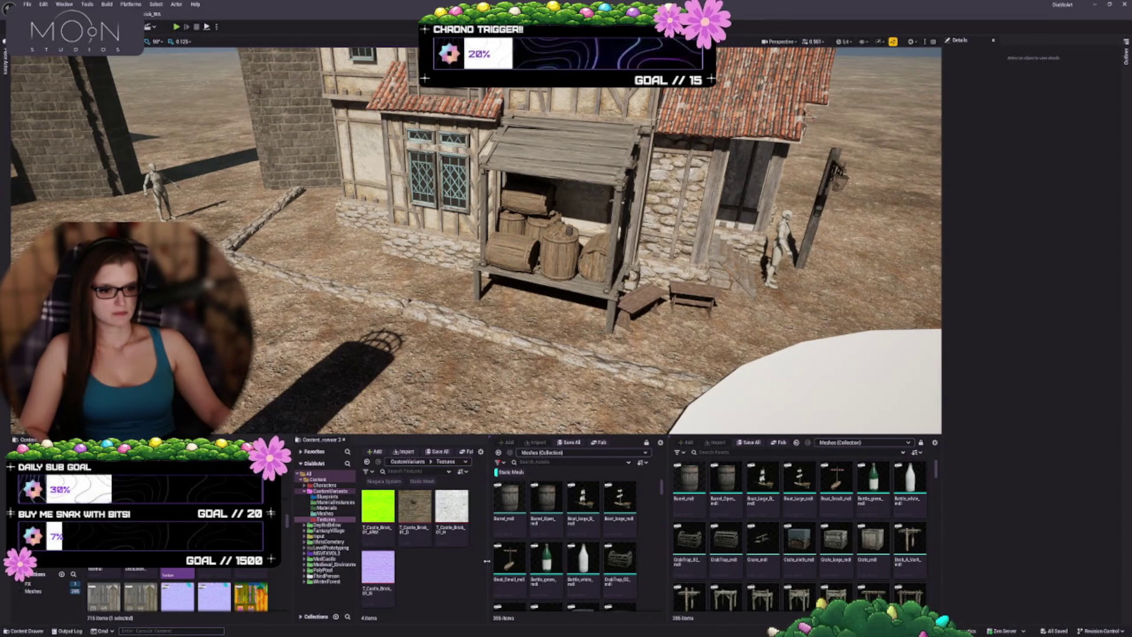
left_click_drag(487, 561, 497, 561)
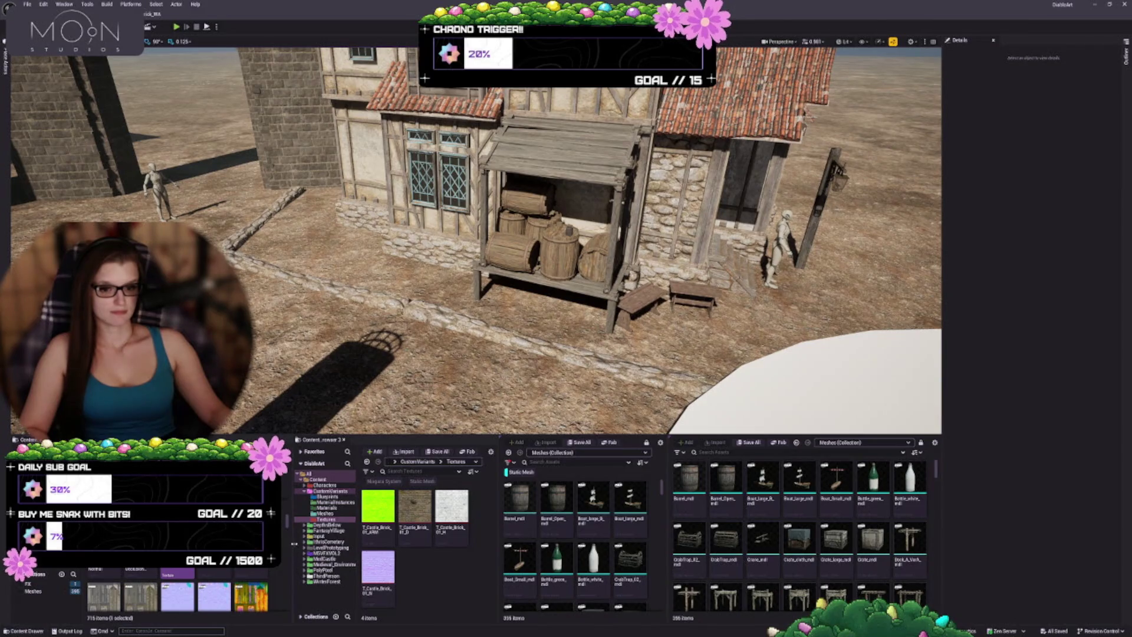
left_click_drag(294, 544, 355, 544)
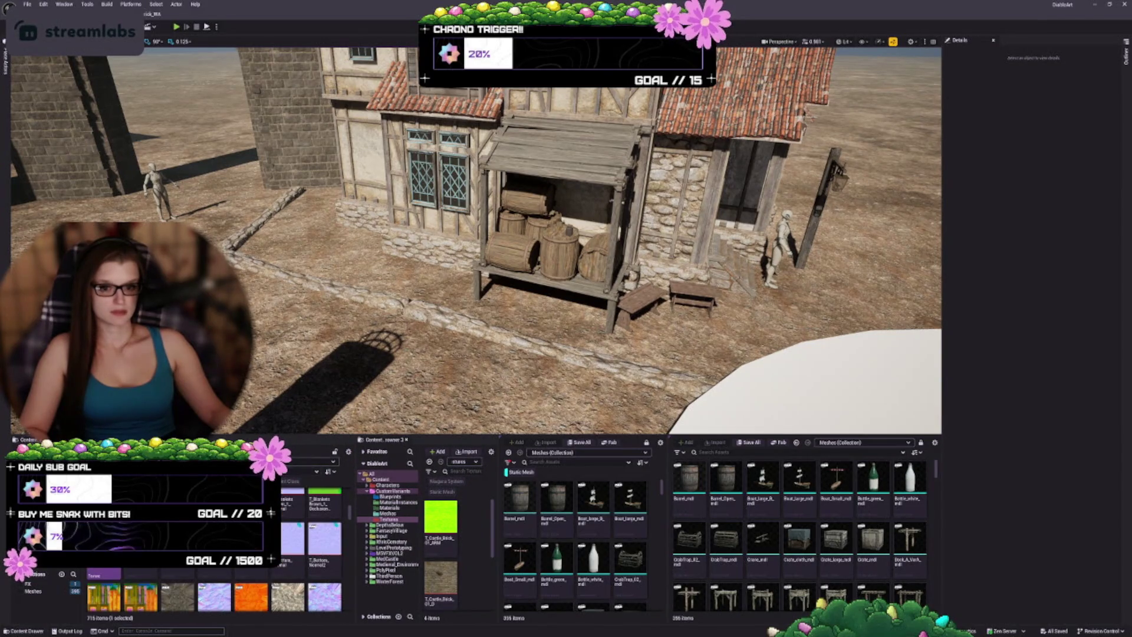
- Switch the left browser to the material functions folder of 19 assets, including MF_Wind
left_click(29, 584)
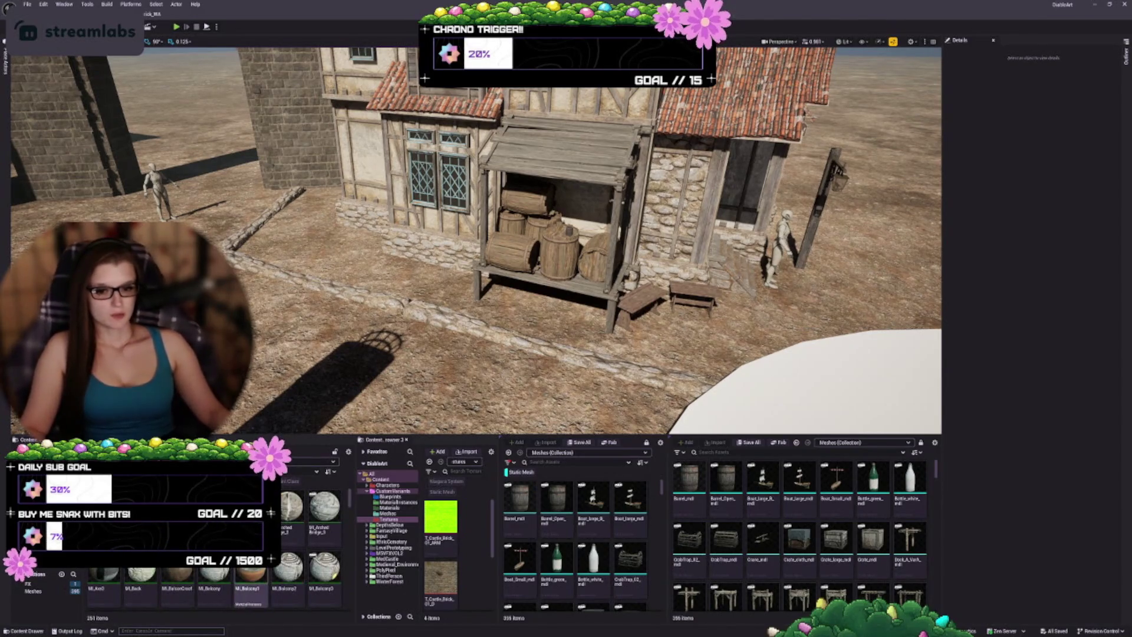
scroll(309, 540, "down", 5)
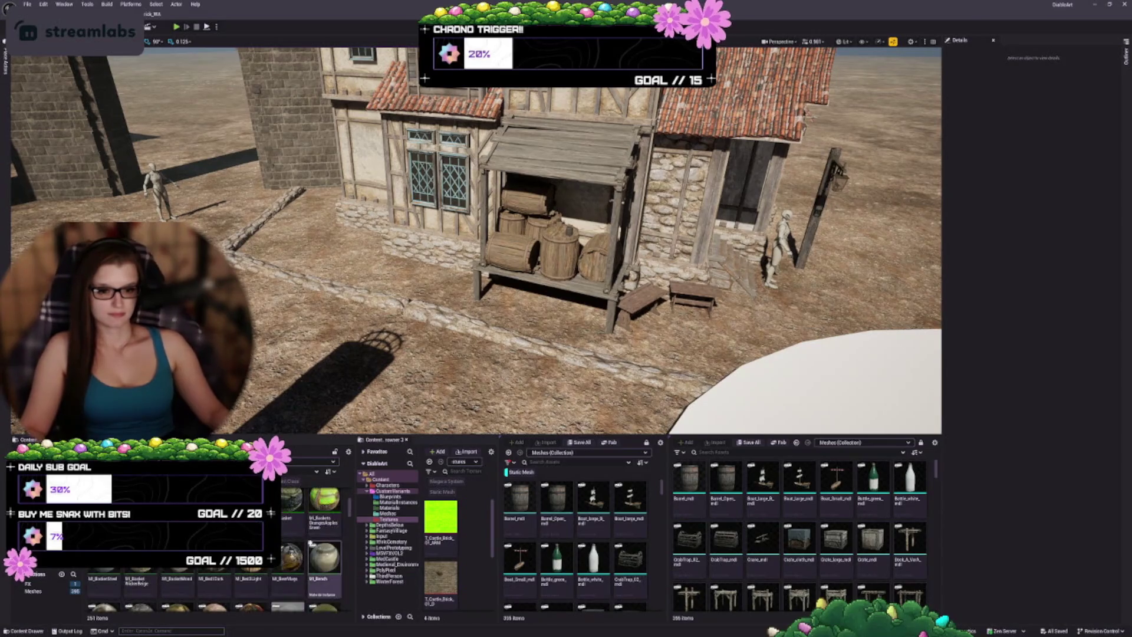
scroll(309, 540, "up", 3)
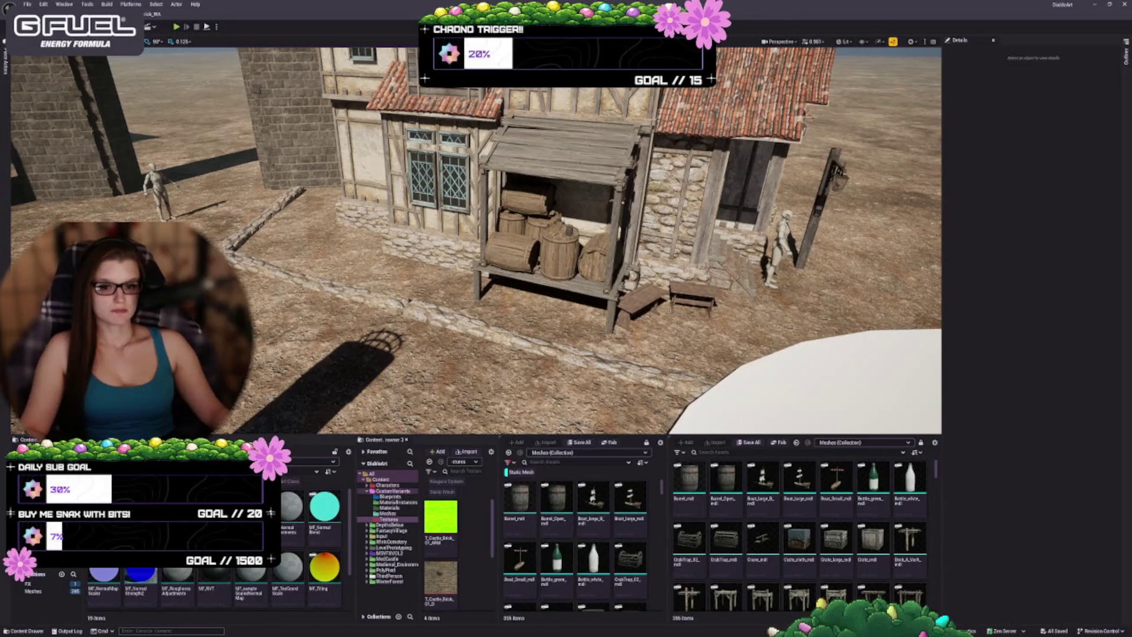
scroll(243, 581, "down", 2)
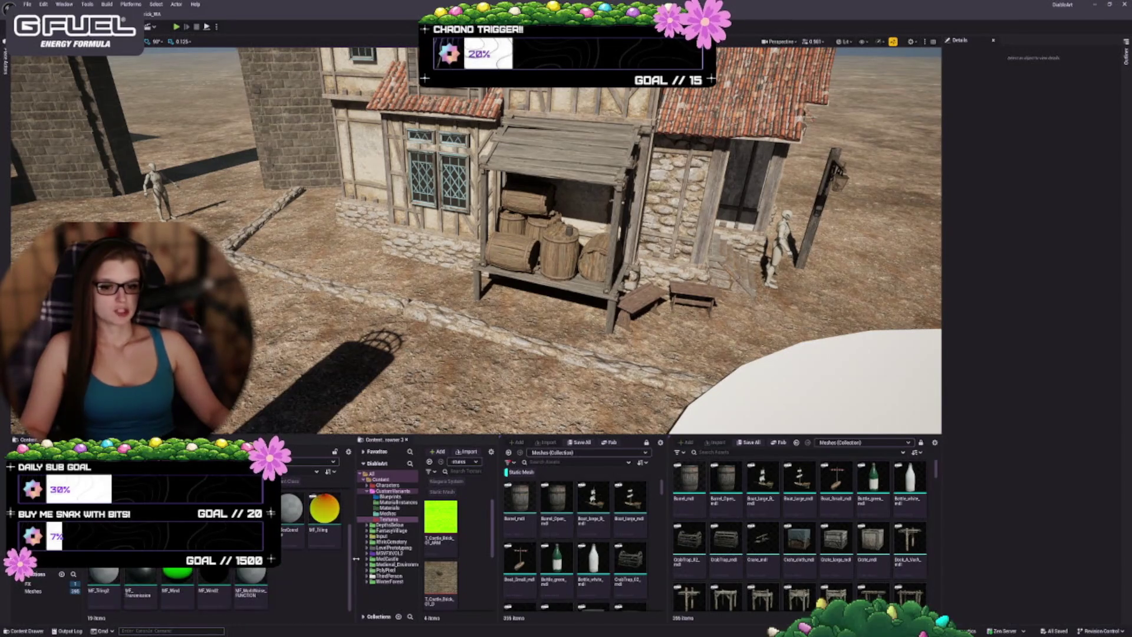
scroll(329, 564, "up", 2)
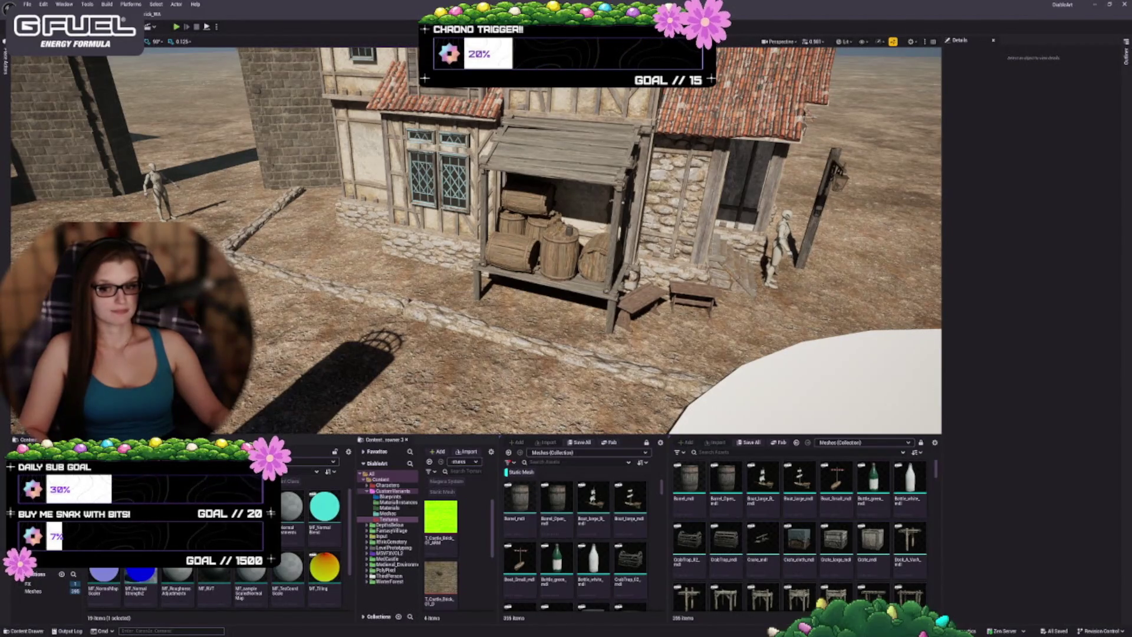
- Open MF_AlbedoAdjustments and detach its editor into a floating window
double_click(289, 508)
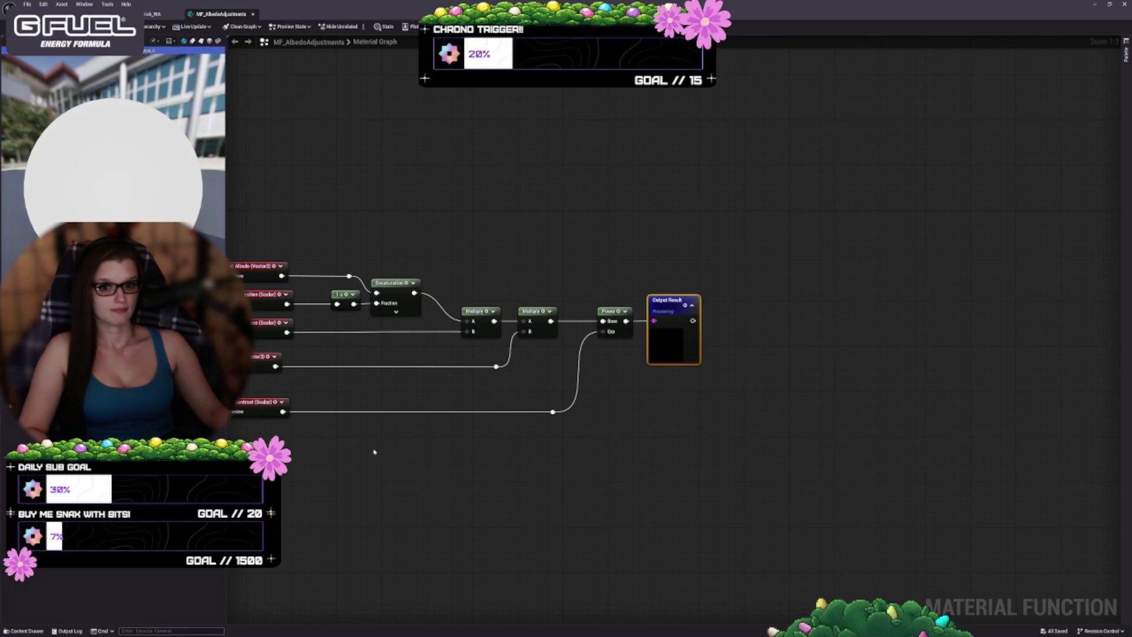
mouse_move(374, 451)
left_mouse_down()
mouse_move(627, 409)
mouse_move(501, 419)
left_mouse_up()
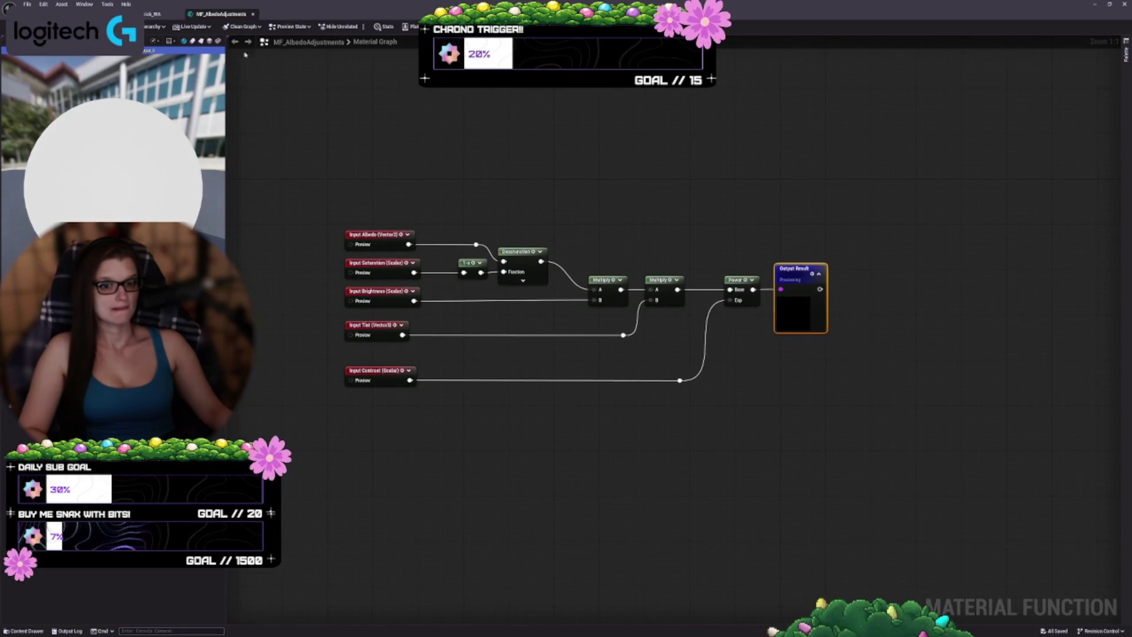
left_click(151, 14)
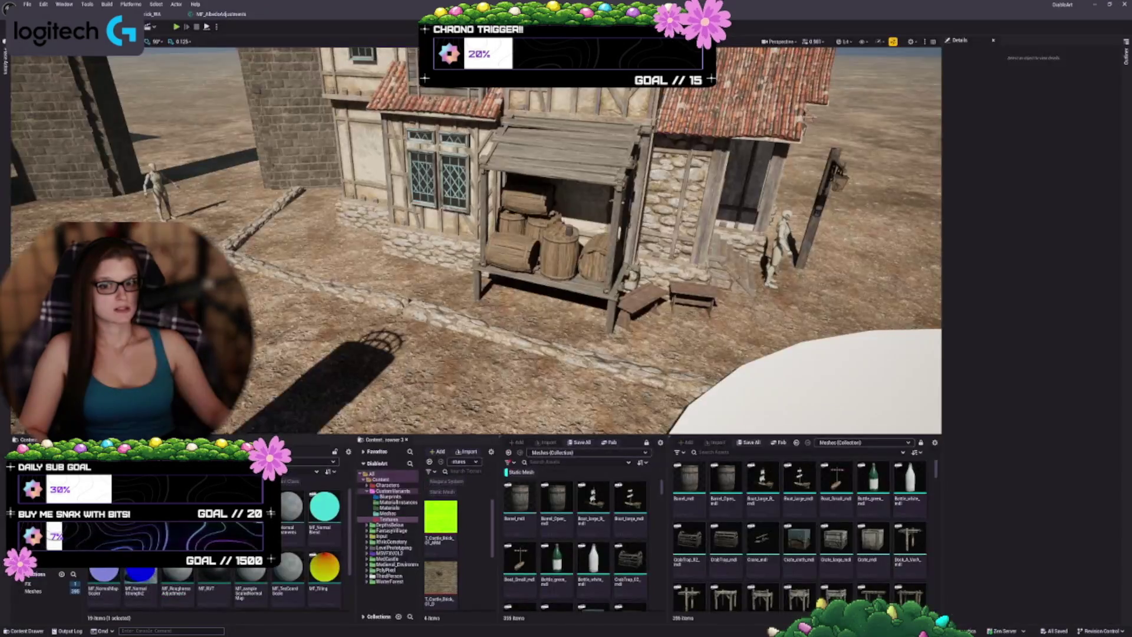
left_click(218, 14)
left_click_drag(218, 14, 313, 91)
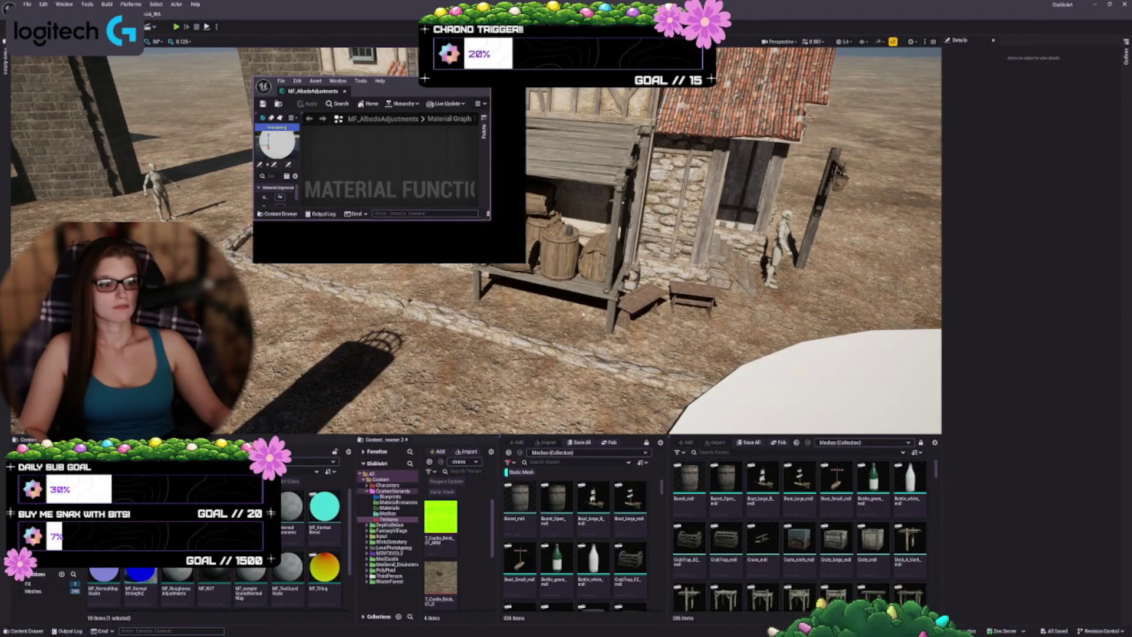
- Reposition and shorten the floating editor, reframe the graph, and close MF_AOAdjustments
left_click_drag(650, 87, 646, 33)
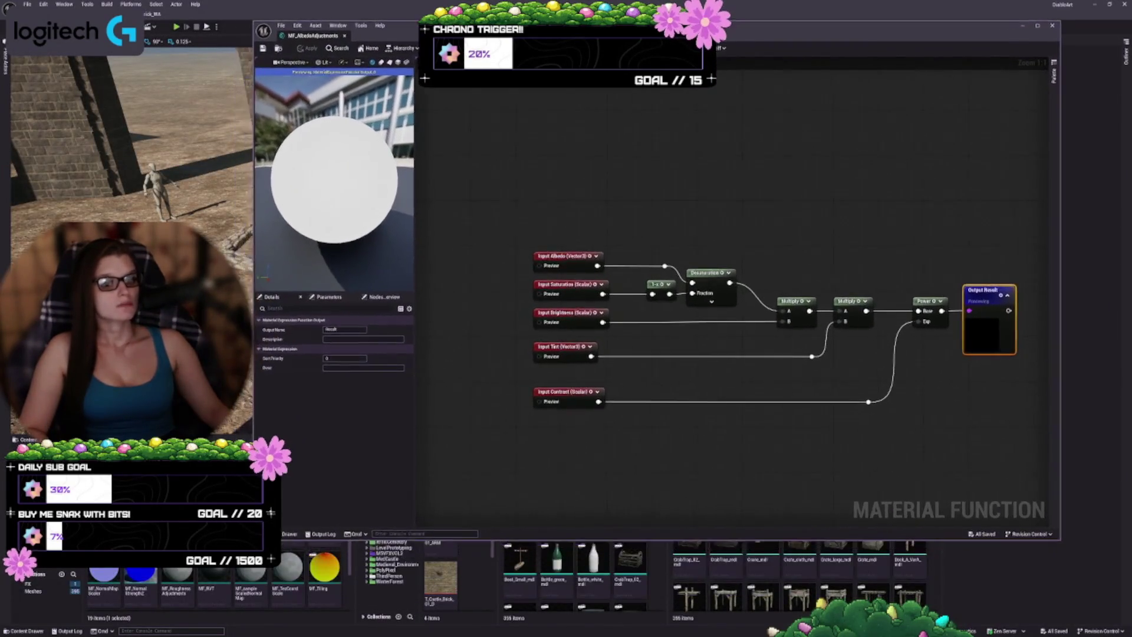
mouse_move(479, 544)
left_mouse_down()
mouse_move(430, 518)
mouse_move(382, 457)
left_mouse_up()
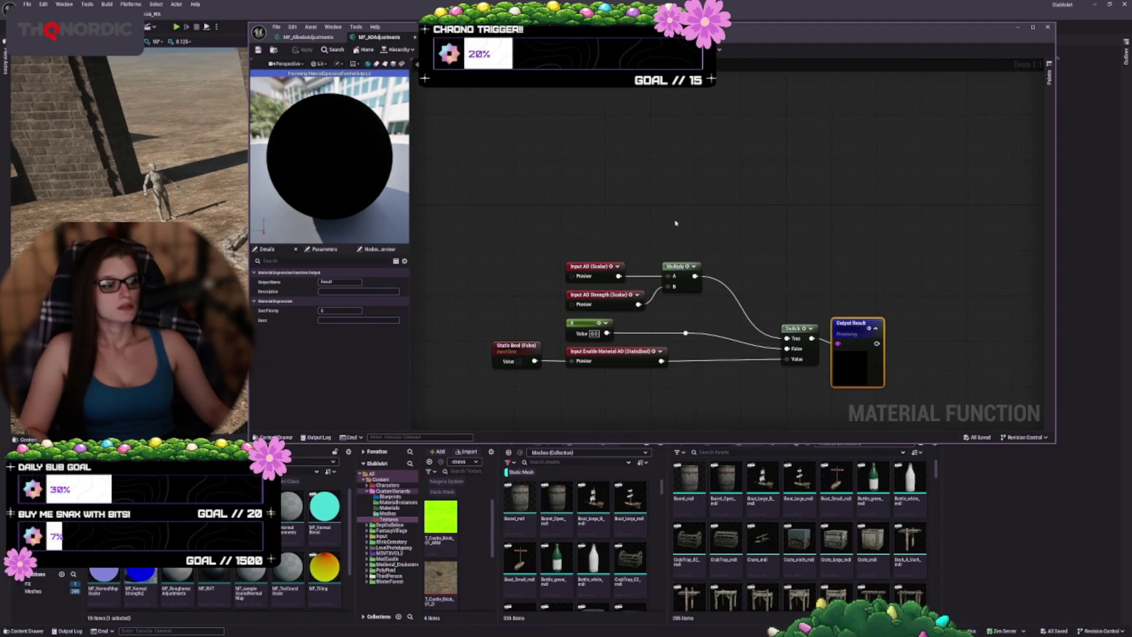
left_click_drag(605, 362, 605, 277)
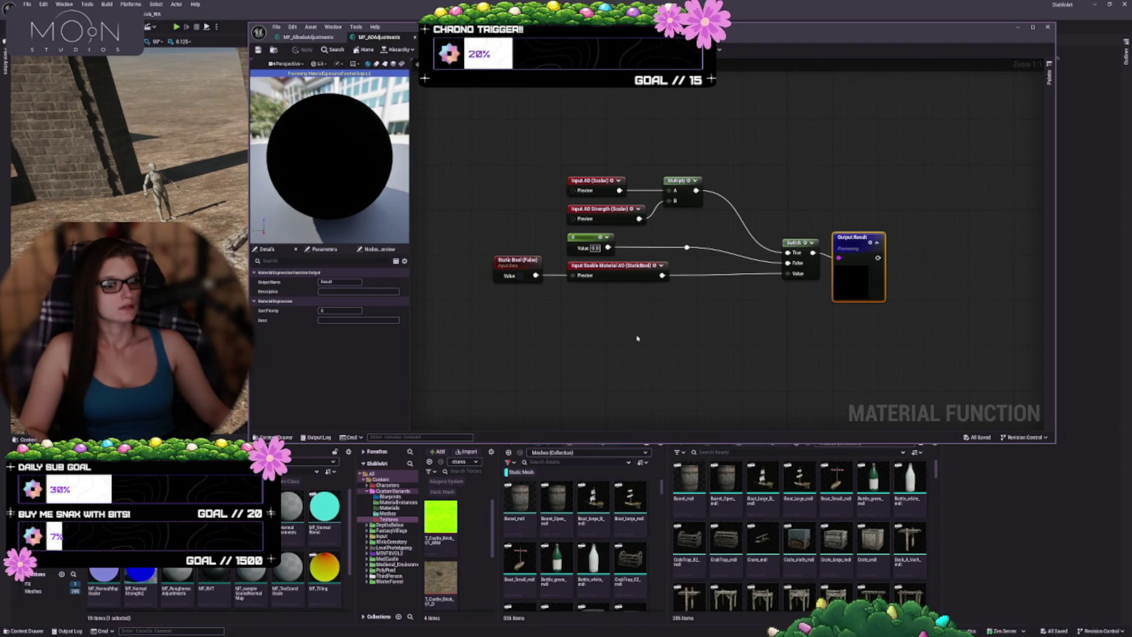
key("Home")
left_click(415, 37)
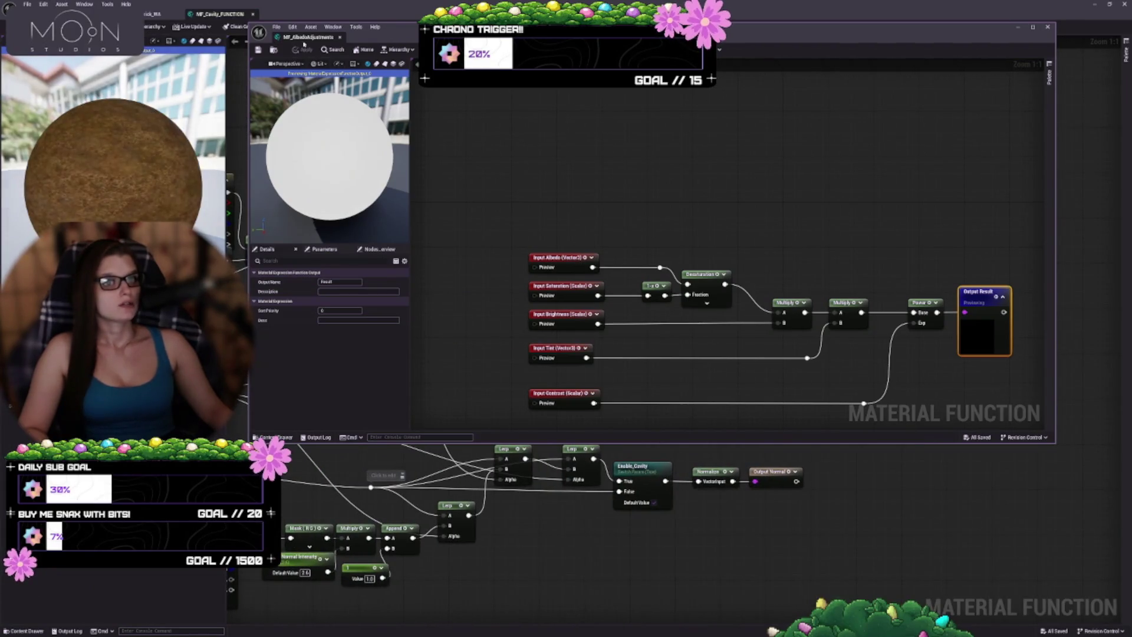
left_click_drag(304, 44, 310, 101)
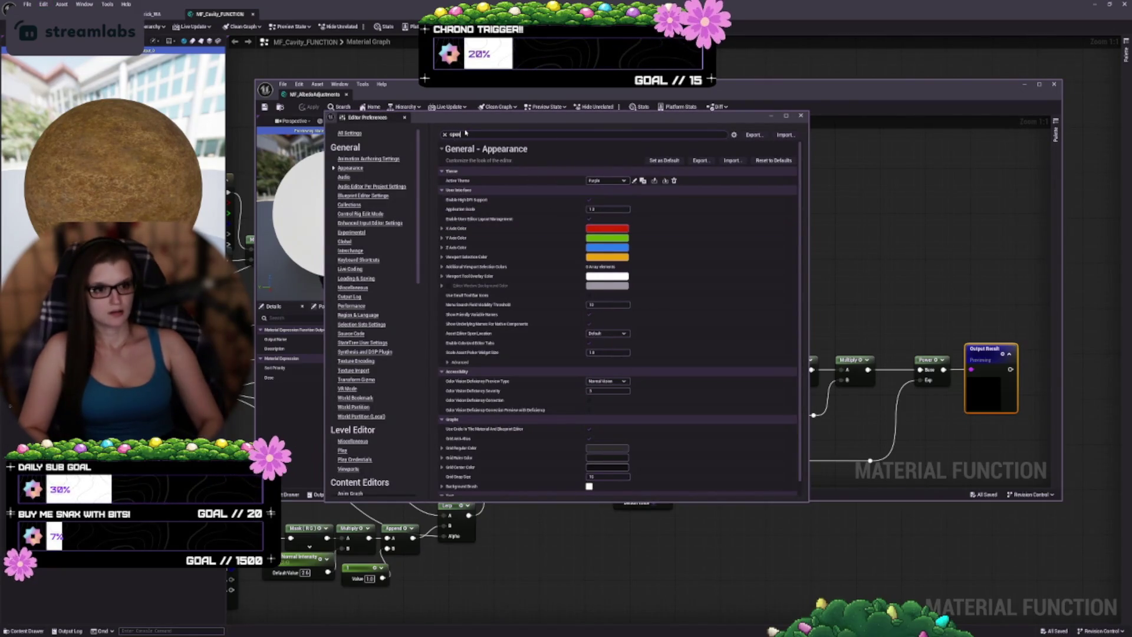
- Set Asset Editor Open Location to 'Last Docked Window or New Window' and close Editor Preferences
type("open")
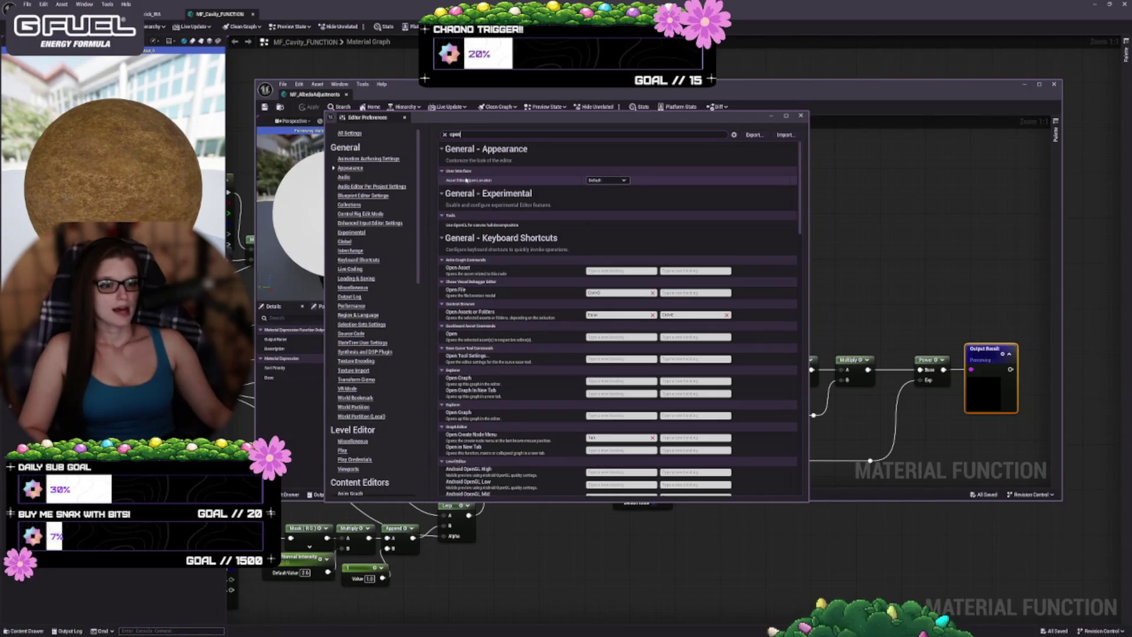
left_click(625, 180)
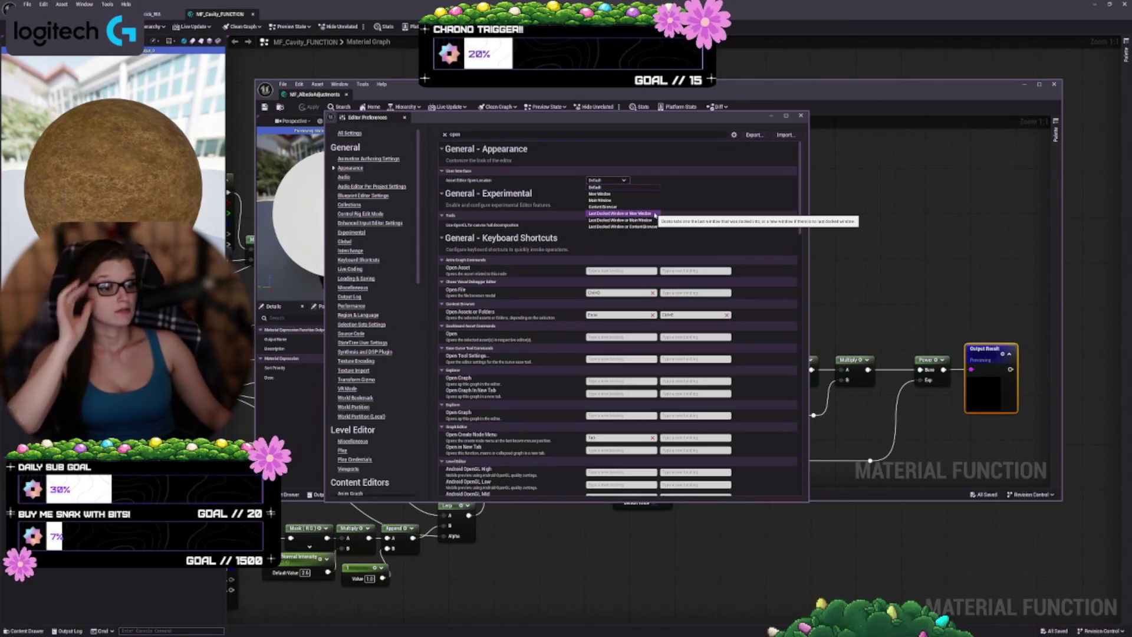
left_click(655, 214)
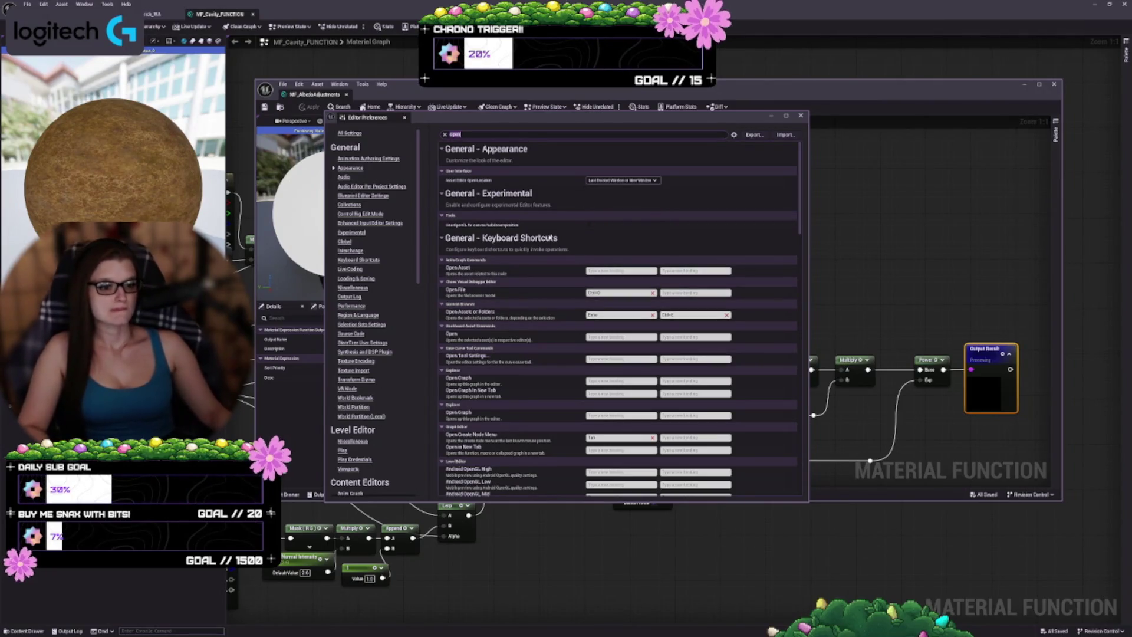
left_click(800, 116)
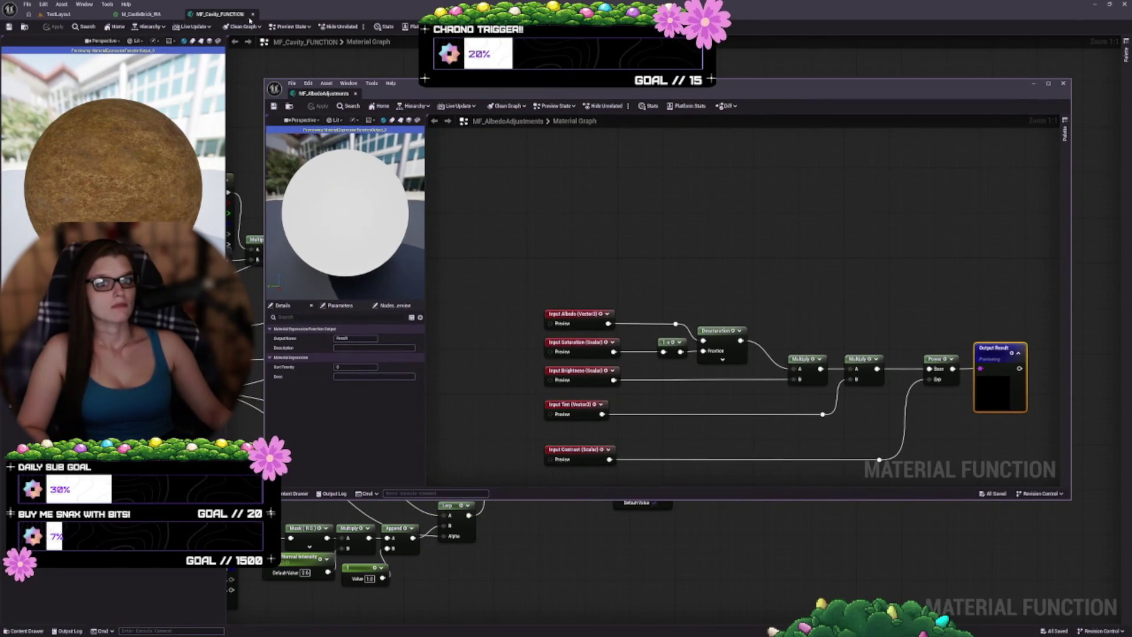
- Dock MF_Cavity_FUNCTION into the floating editor and inspect its Texture Sample nodes
mouse_move(250, 17)
left_mouse_down()
mouse_move(283, 88)
mouse_move(397, 93)
left_mouse_up()
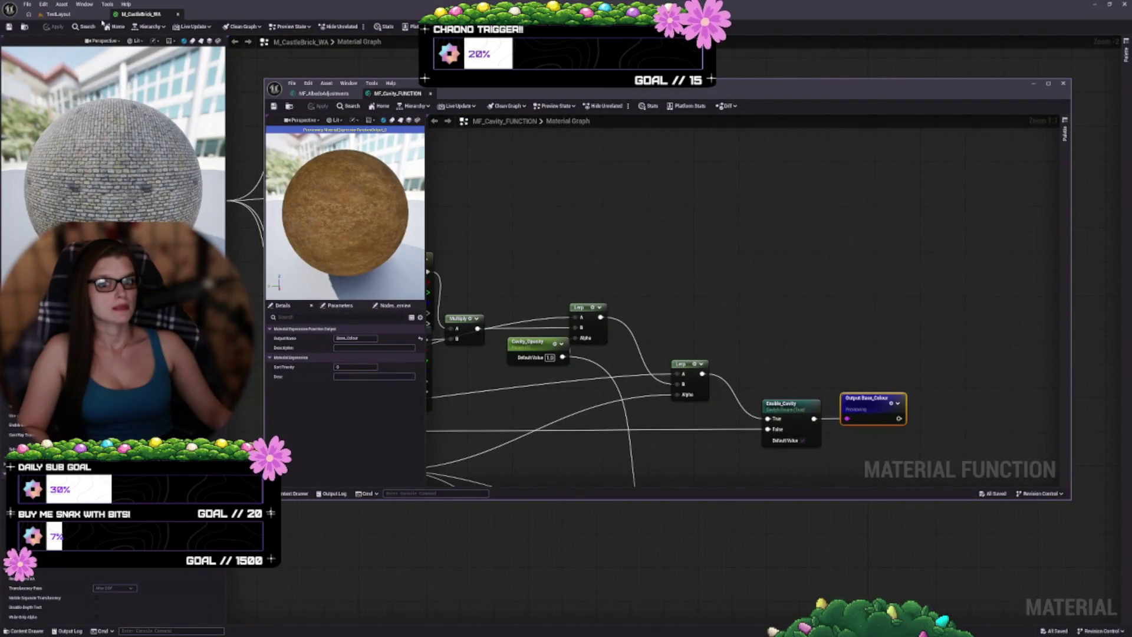
left_click(64, 15)
scroll(681, 248, "down", 1)
left_click_drag(680, 247, 798, 220)
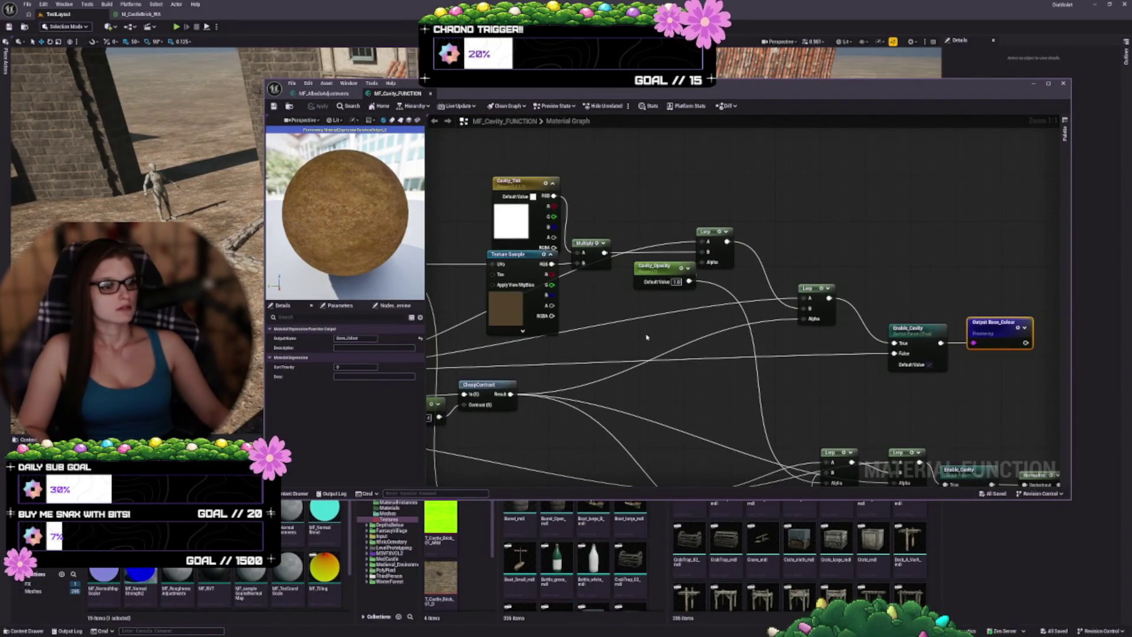
left_click_drag(644, 331, 765, 330)
mouse_move(626, 302)
left_mouse_down()
mouse_move(626, 313)
mouse_move(821, 258)
mouse_move(933, 253)
mouse_move(933, 233)
mouse_move(867, 389)
mouse_move(810, 349)
left_mouse_up()
scroll(392, 419, "down", 1)
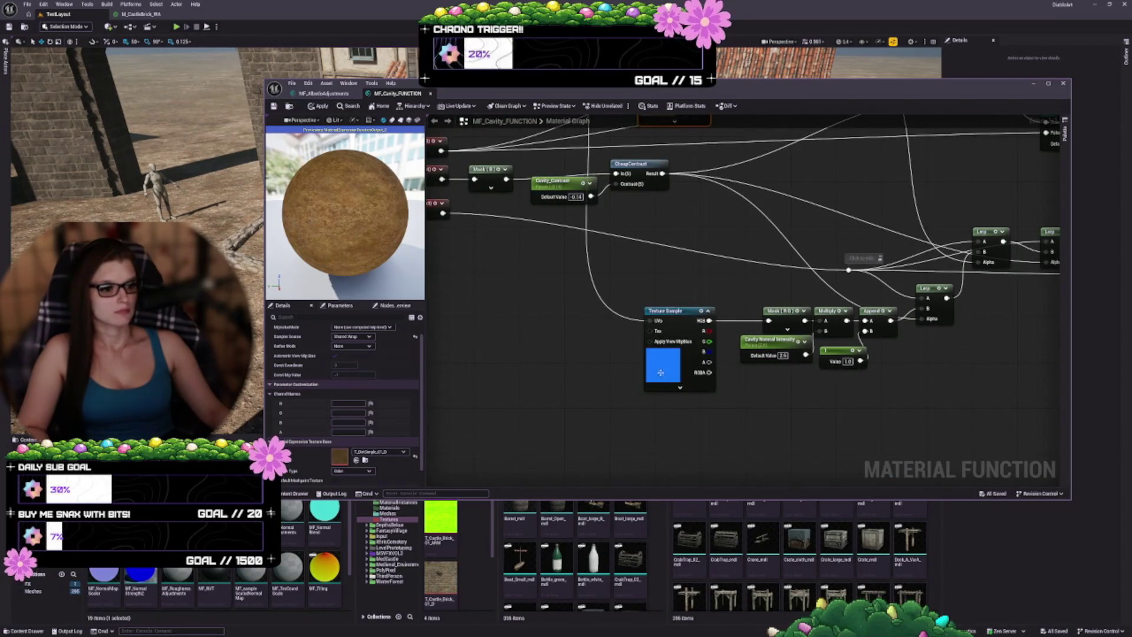
left_click(665, 354)
scroll(720, 409, "down", 3)
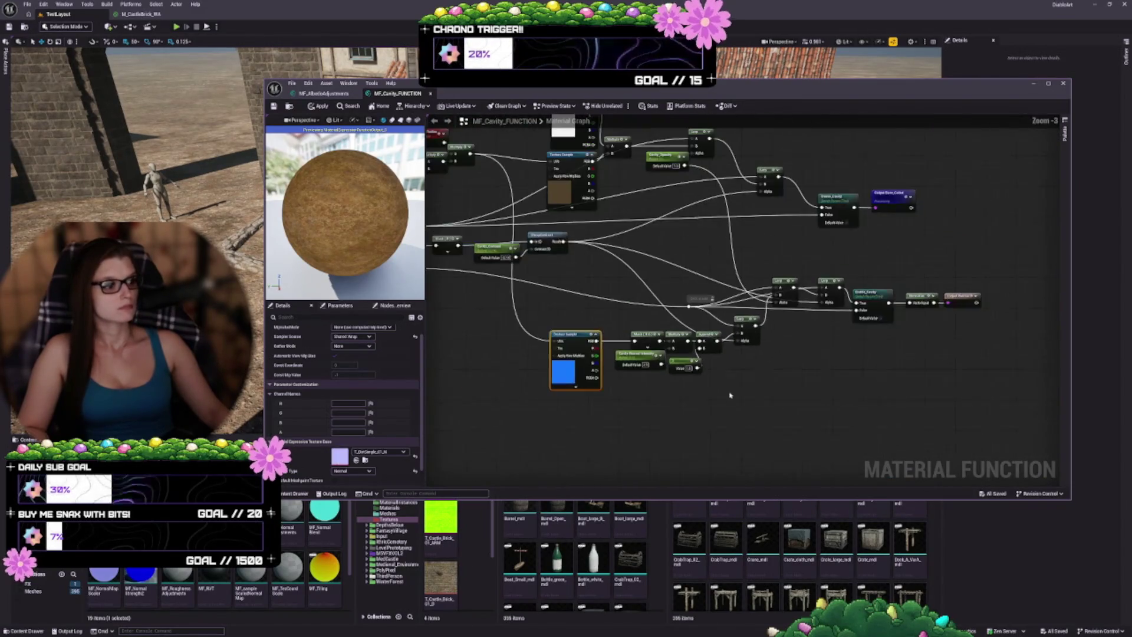
scroll(758, 405, "up", 4)
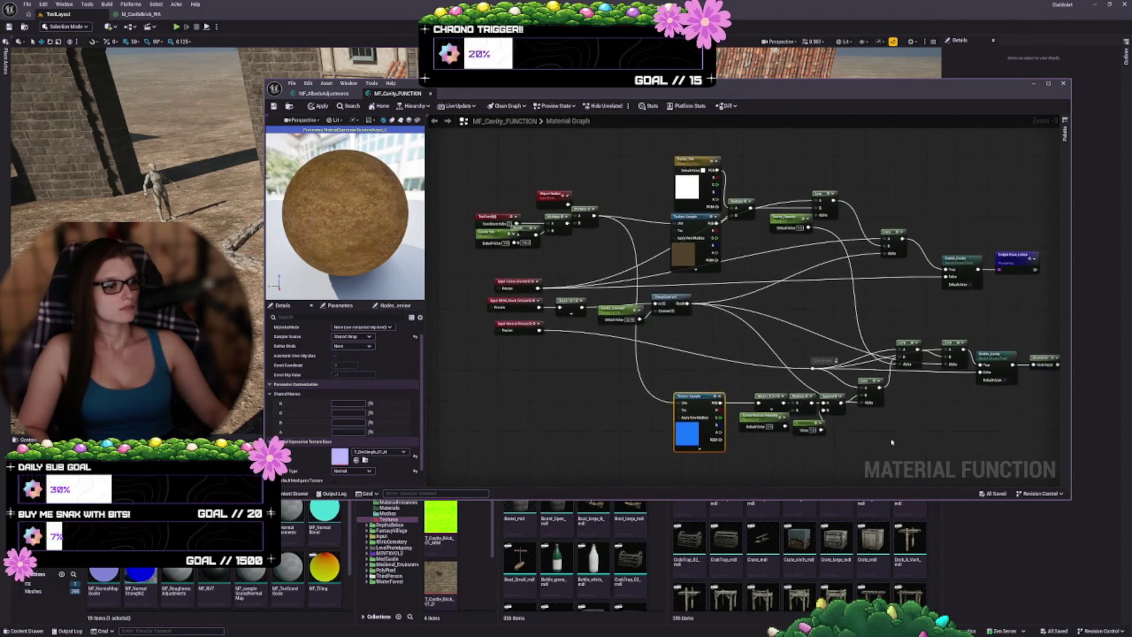
- Inspect the Detail_Diffuse texture parameter feeding the DetailTexturing function
mouse_move(698, 337)
left_mouse_down()
mouse_move(847, 435)
mouse_move(715, 470)
mouse_move(580, 420)
mouse_move(497, 368)
mouse_move(434, 303)
mouse_move(397, 350)
mouse_move(419, 328)
left_mouse_up()
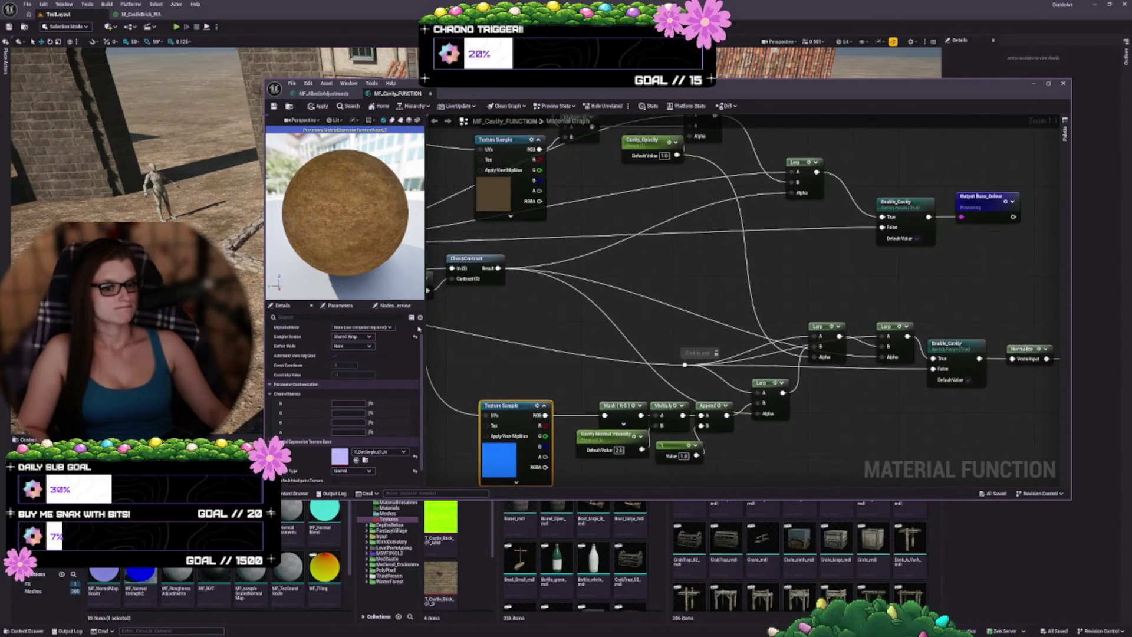
scroll(354, 413, "up", 1)
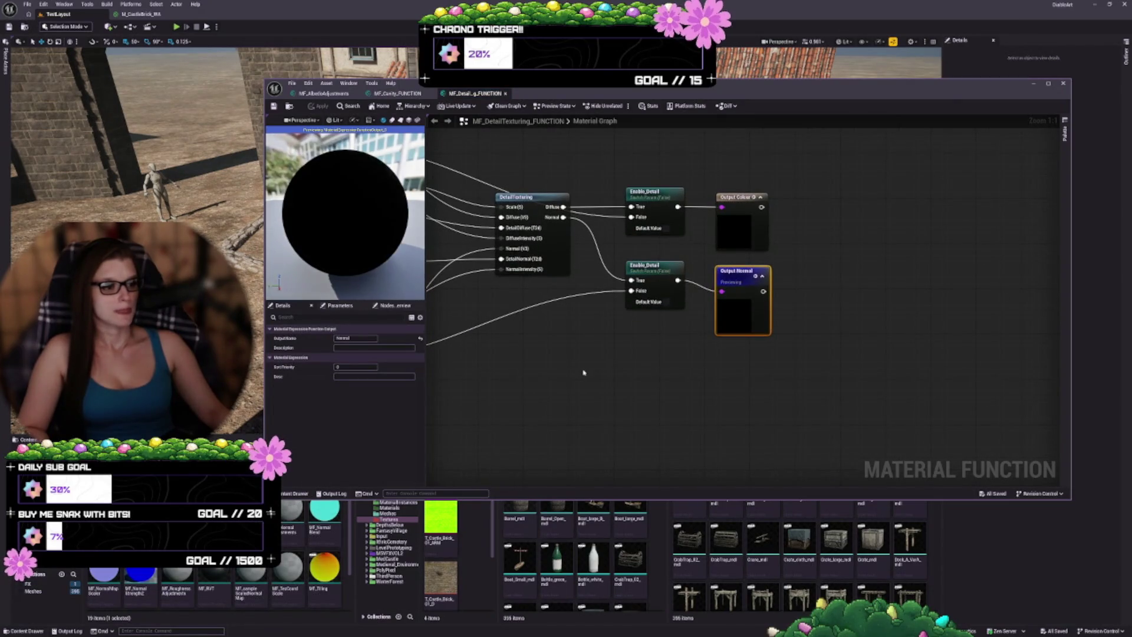
mouse_move(583, 372)
left_mouse_down()
mouse_move(925, 331)
mouse_move(602, 344)
left_mouse_up()
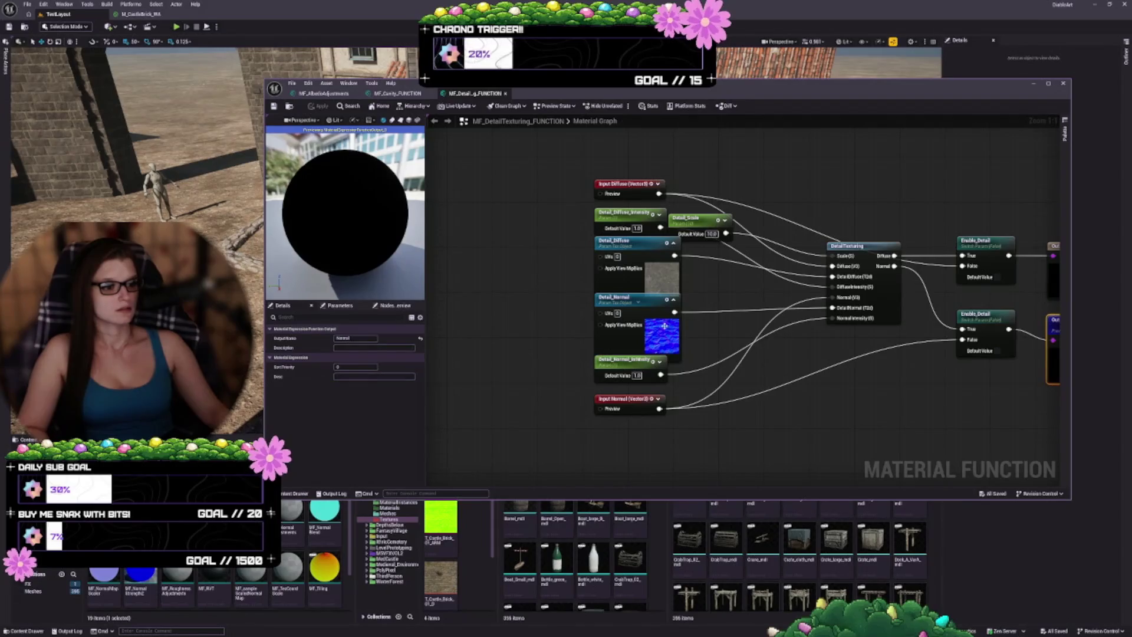
left_click(655, 277)
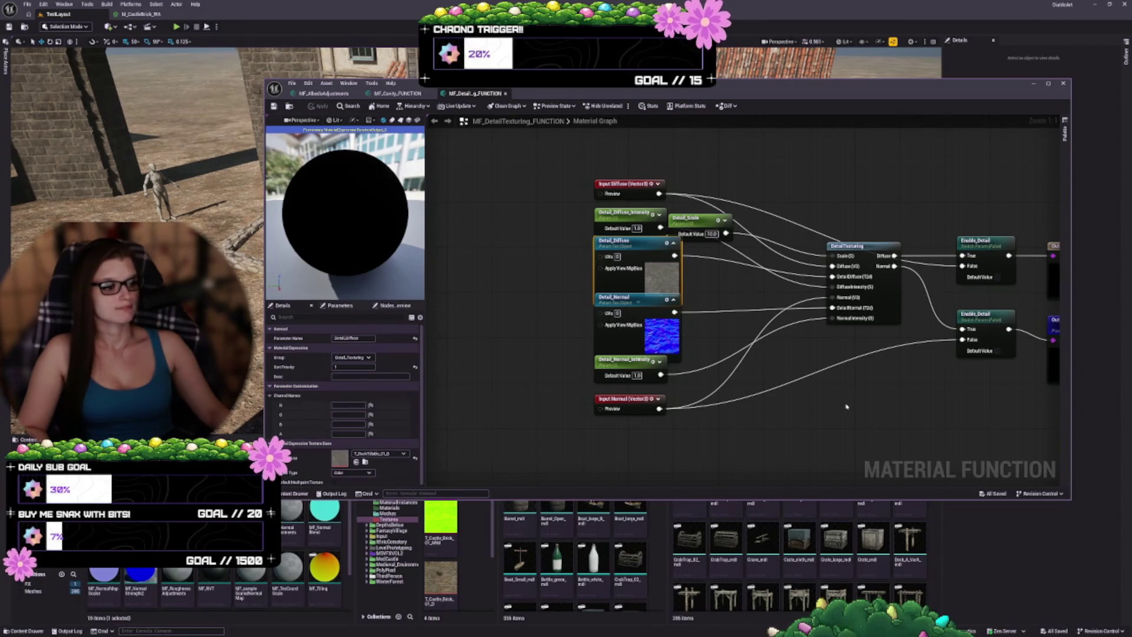
left_click_drag(847, 406, 617, 383)
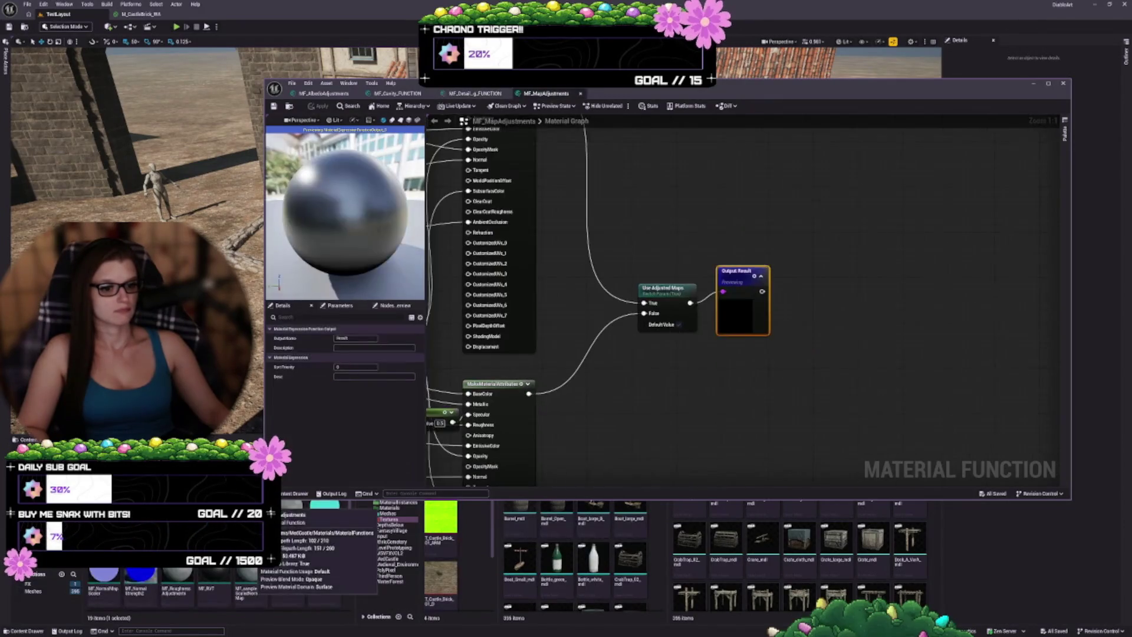
- Open MF_MapAdjustments, review its Specular, Emissive and Strength groups, then open MF_NormalAdjustments
mouse_move(695, 379)
left_mouse_down()
mouse_move(925, 331)
mouse_move(997, 361)
left_mouse_up()
scroll(711, 438, "down", 6)
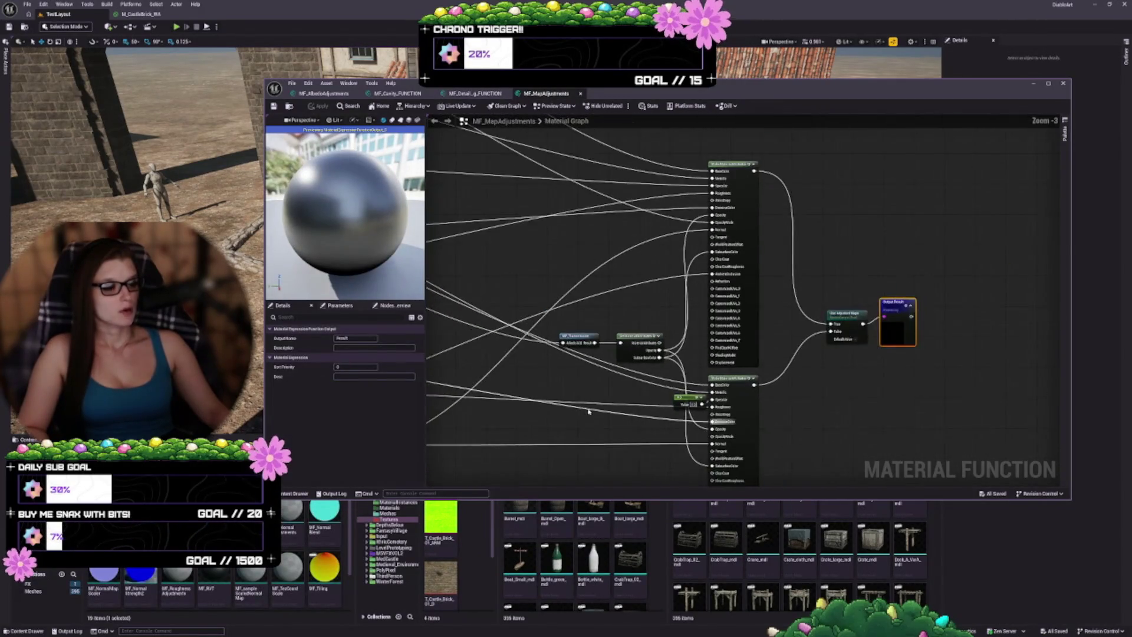
scroll(649, 353, "up", 2)
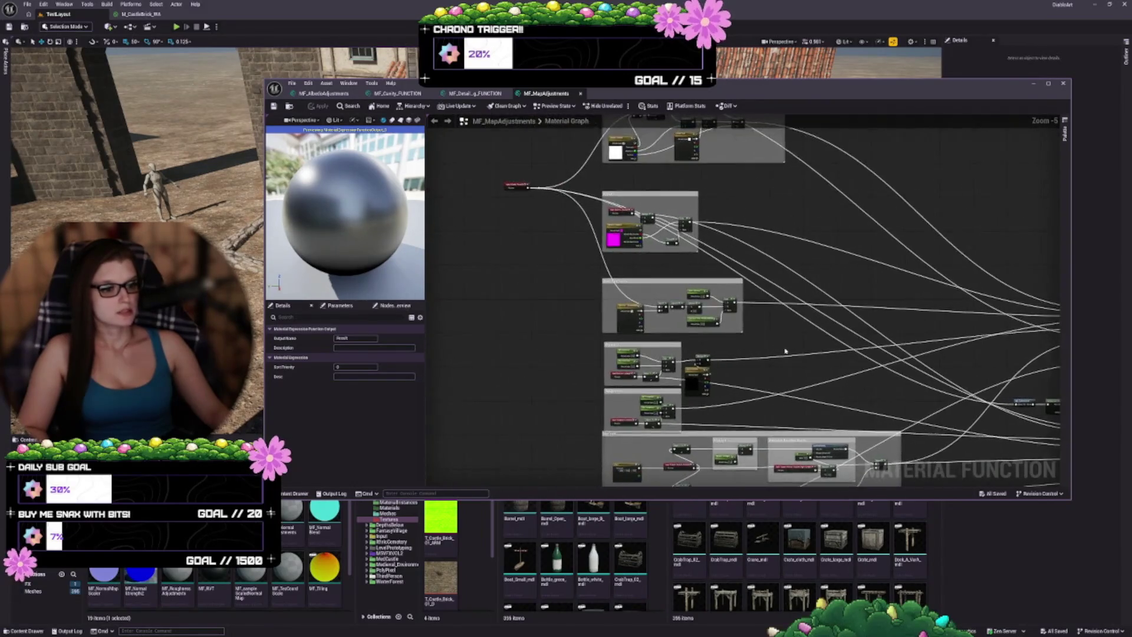
mouse_move(505, 201)
left_mouse_down()
mouse_move(586, 501)
mouse_move(730, 514)
mouse_move(731, 200)
left_mouse_up()
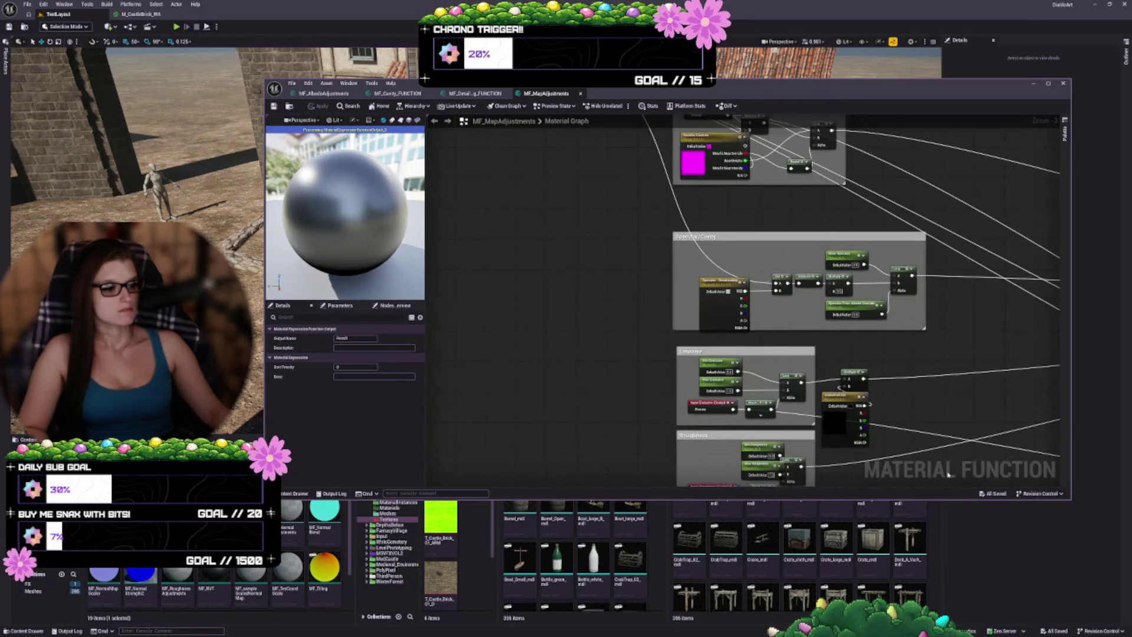
mouse_move(867, 182)
left_mouse_down()
mouse_move(663, 157)
mouse_move(737, 171)
left_mouse_up()
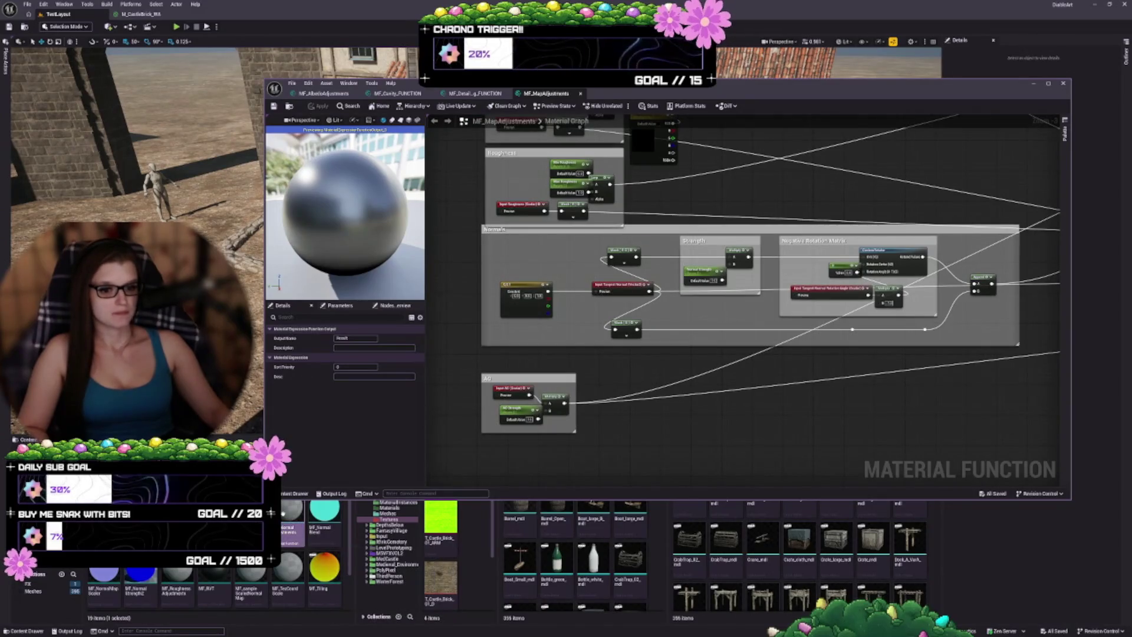
double_click(525, 292)
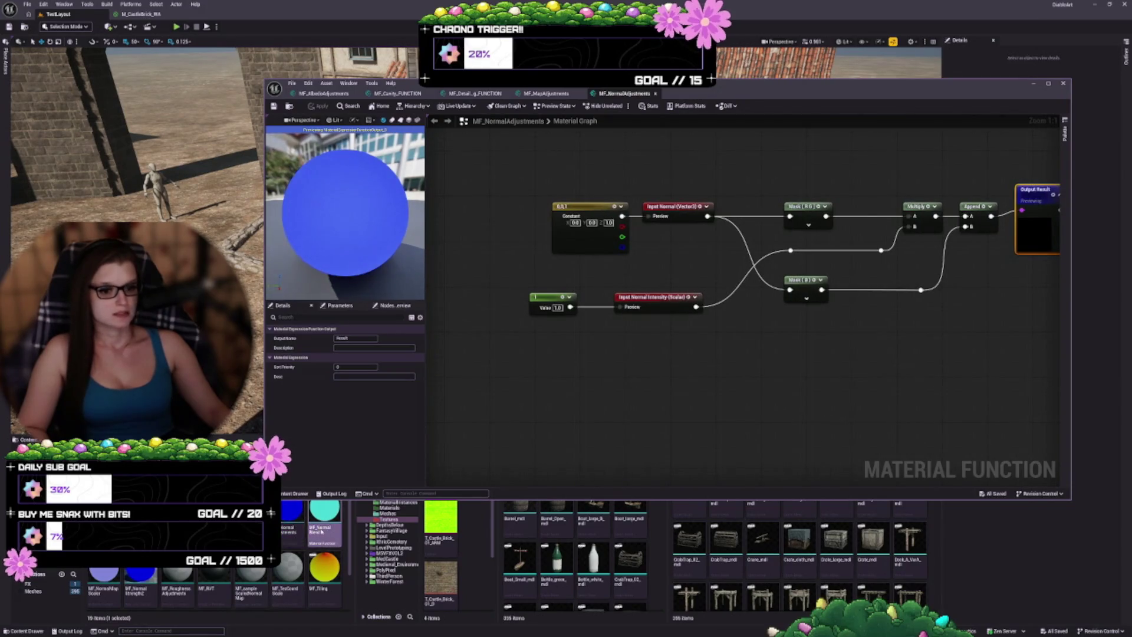
- Check the normal blend's Input n2, then open MF_NormalMapScaler, MF_NormalStrength2 and MF_RoughnessAdjustments
left_click_drag(545, 424, 651, 381)
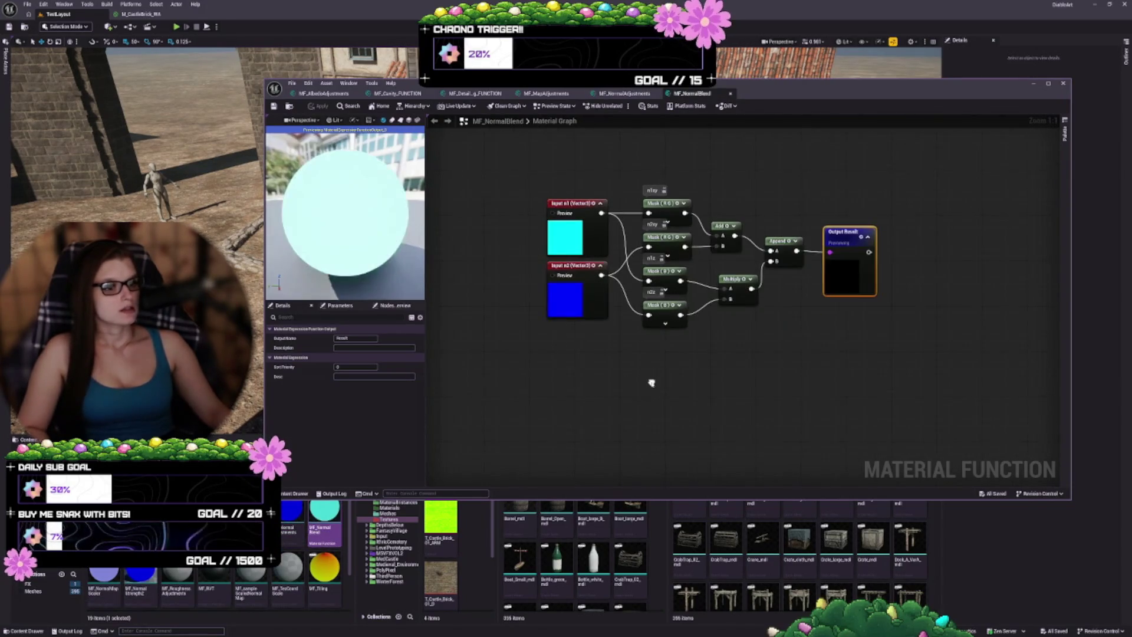
left_click(580, 308)
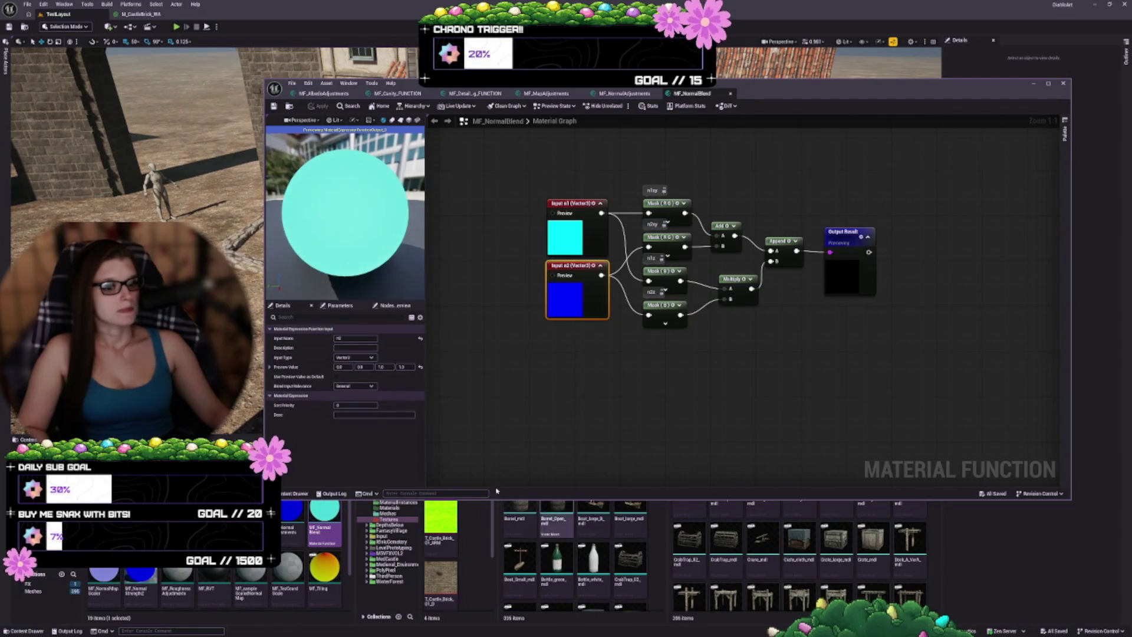
double_click(104, 575)
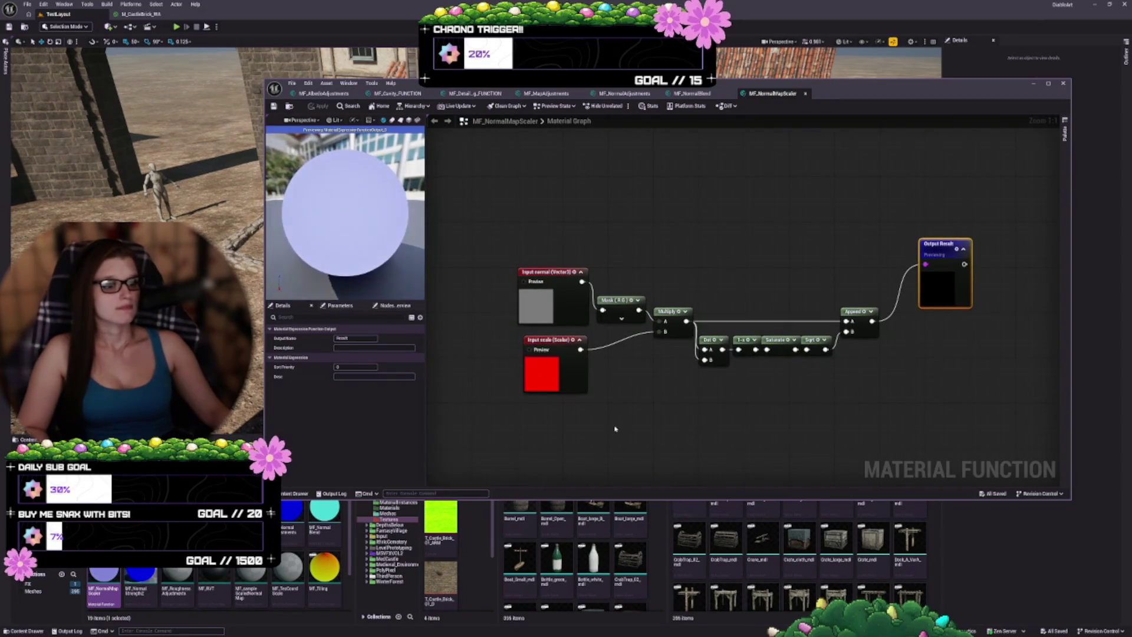
left_click(150, 575)
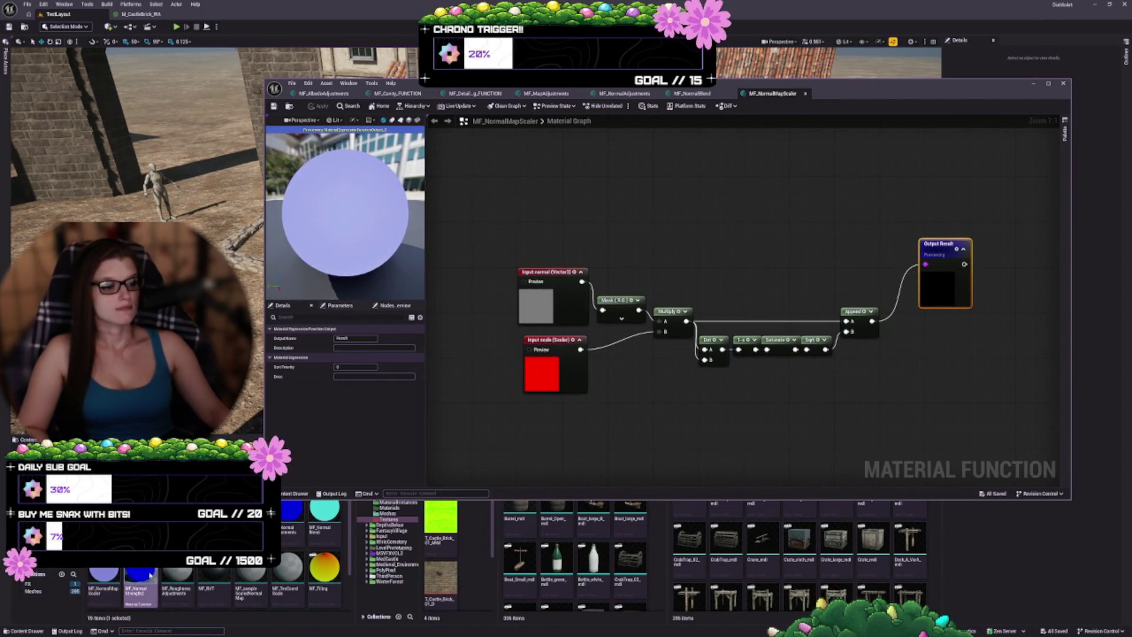
double_click(150, 575)
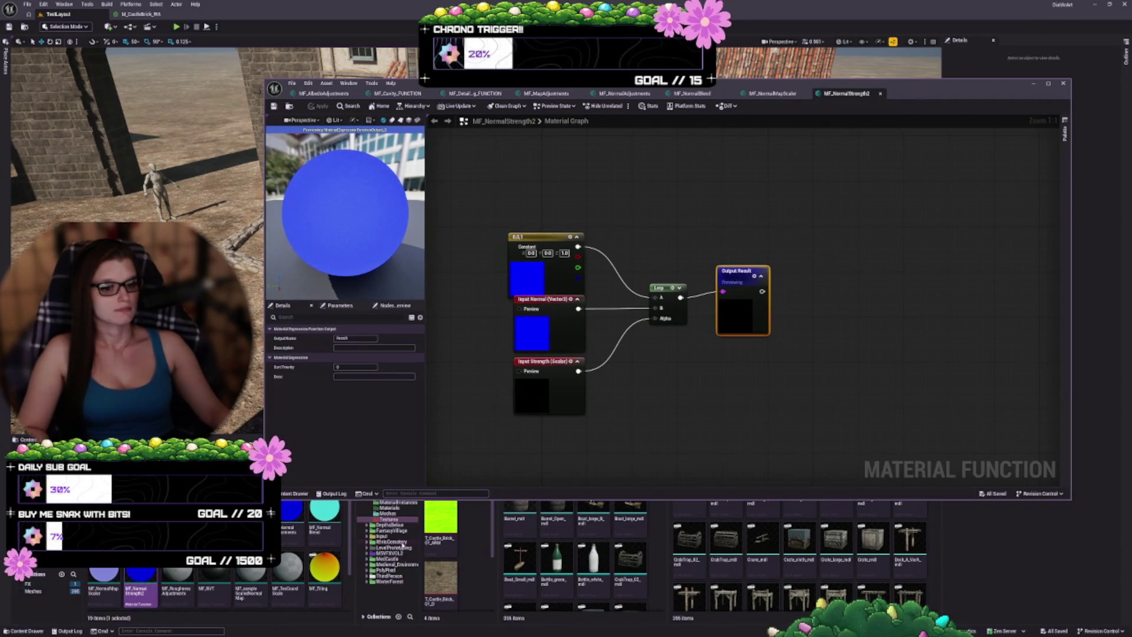
left_click(177, 581)
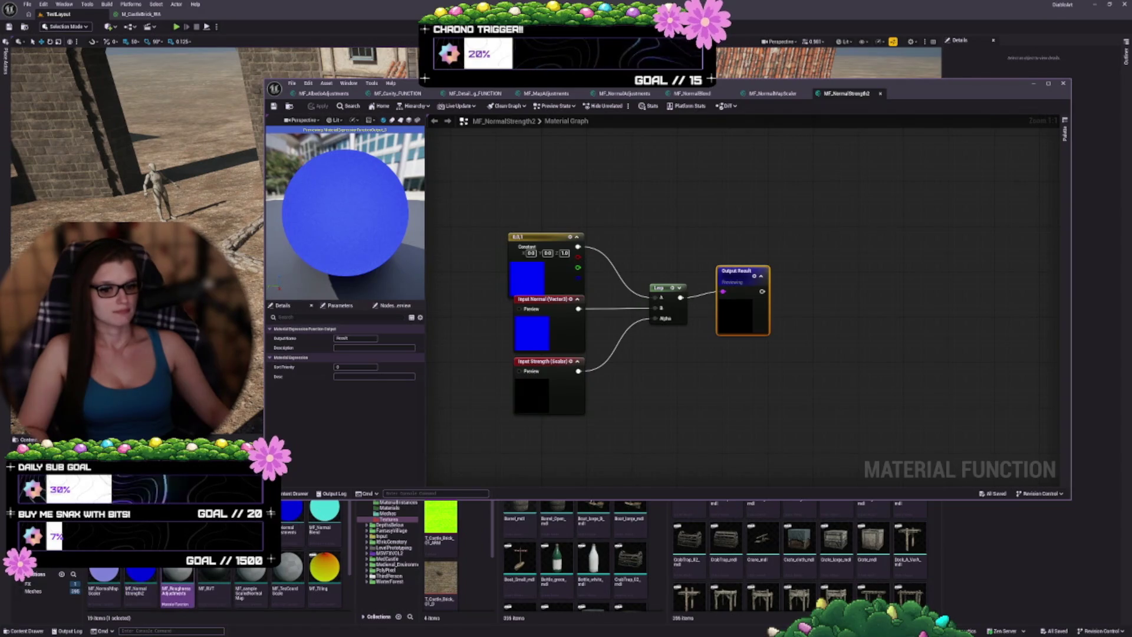
double_click(177, 581)
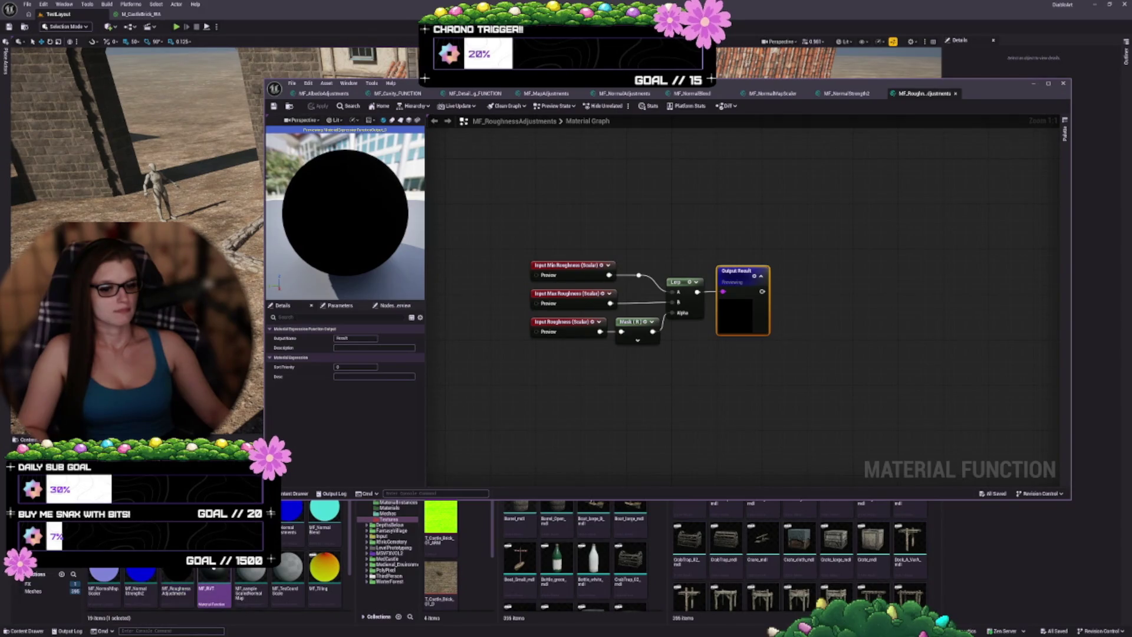
- Open MF_RVT and center its RVT Environment group and material attributes input
double_click(214, 569)
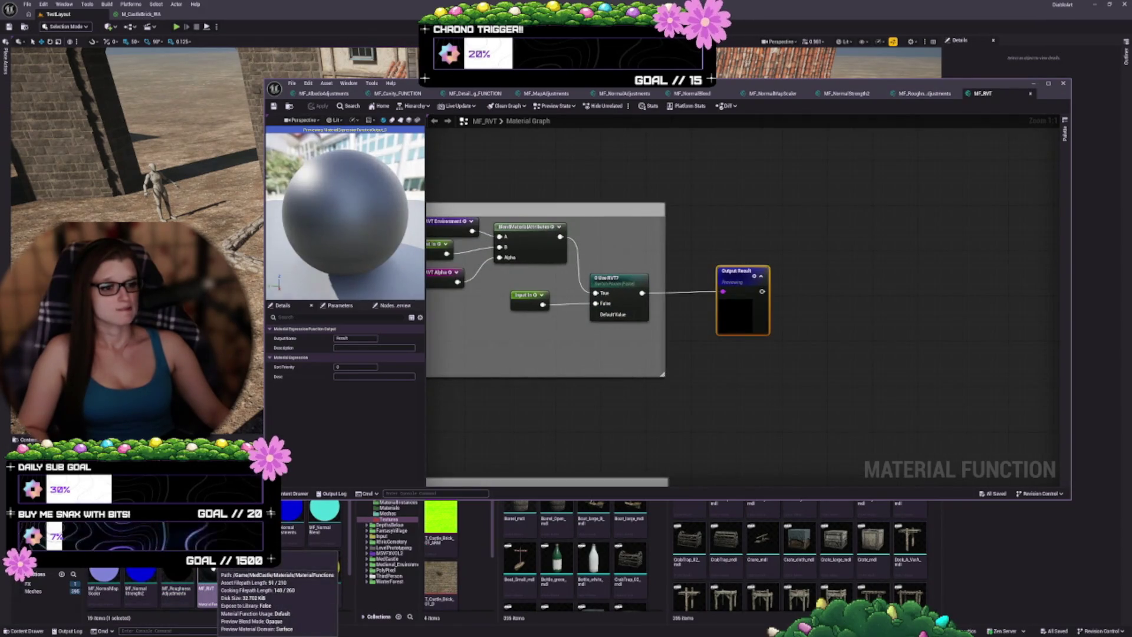
left_click_drag(487, 412, 806, 397)
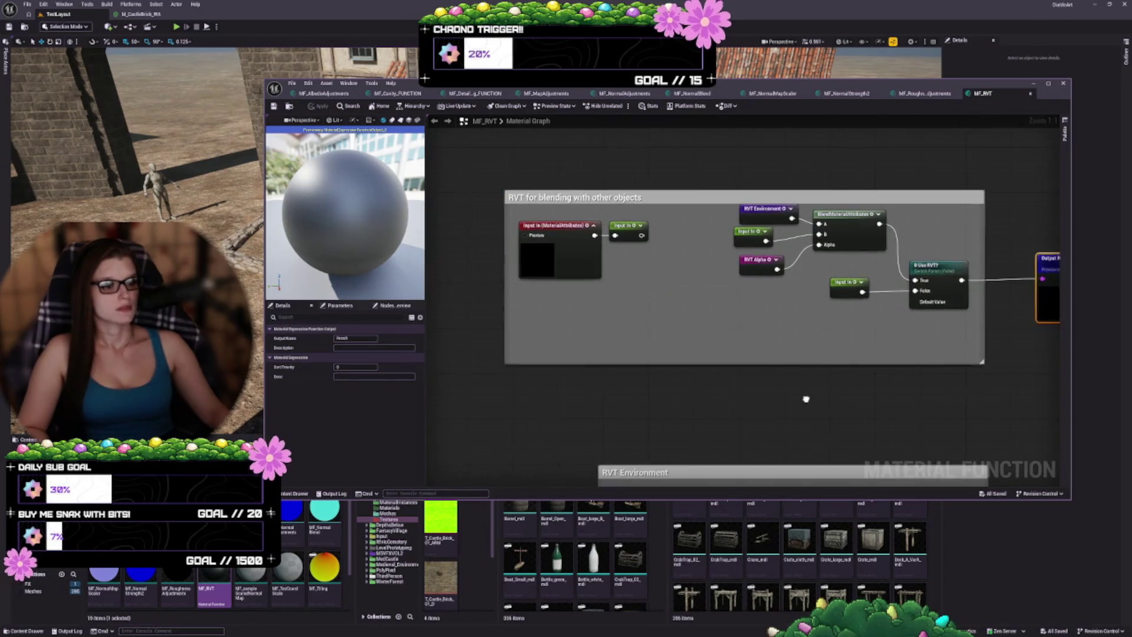
left_click(569, 263)
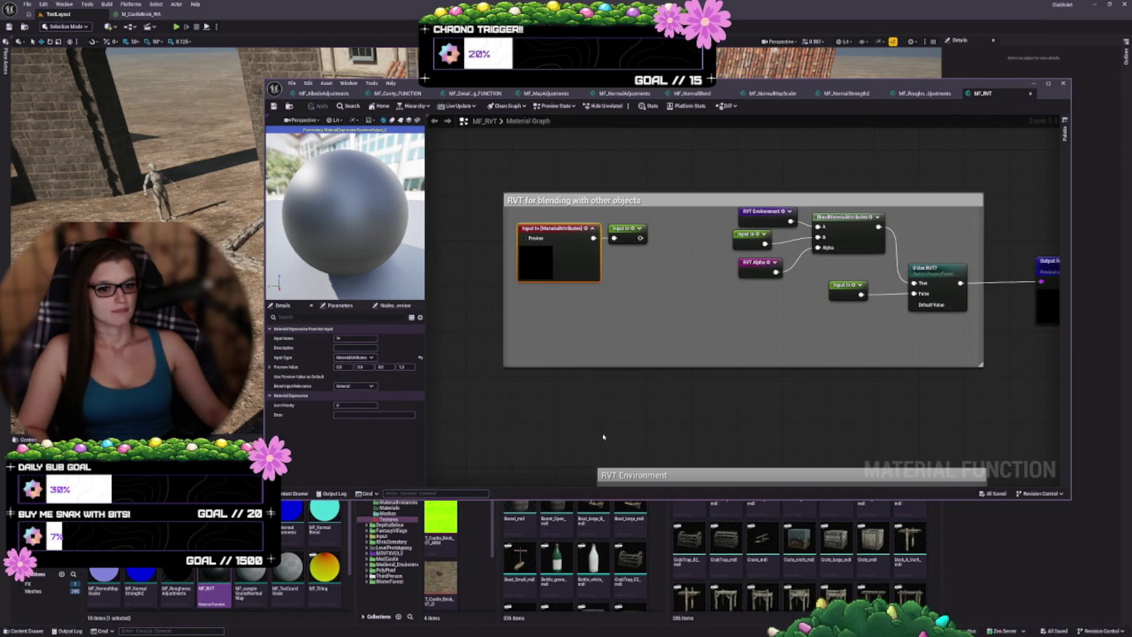
mouse_move(768, 435)
left_mouse_down()
mouse_move(680, 242)
mouse_move(671, 155)
mouse_move(611, 399)
mouse_move(595, 389)
left_mouse_up()
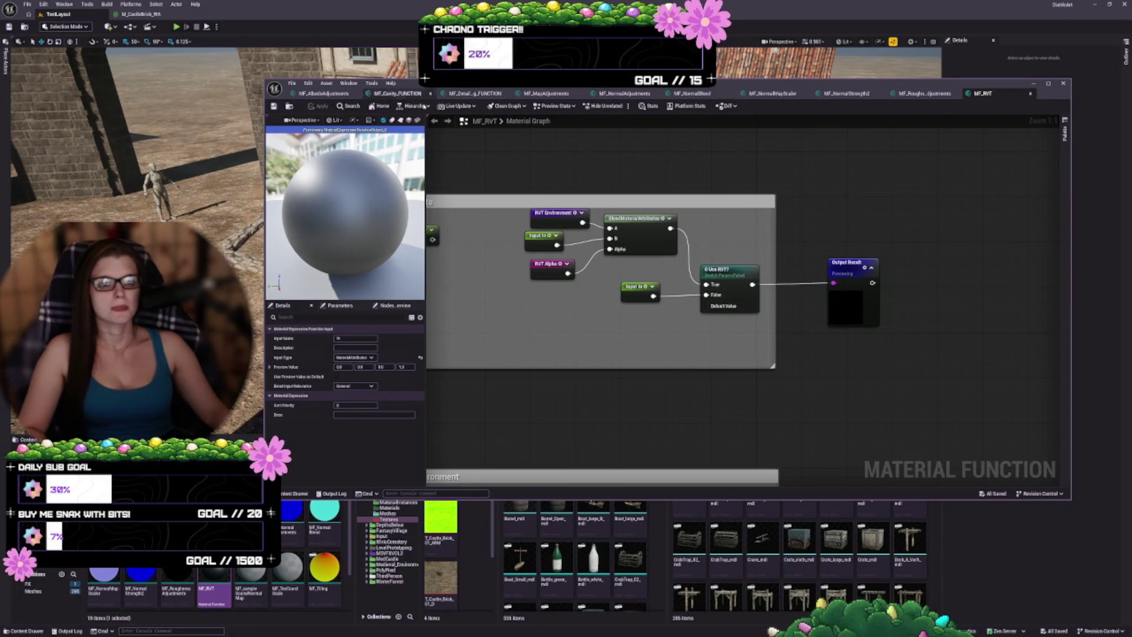
- Open MF_sampleScaledNormalMap and inspect its Texture Sample and normalMapTexture settings
double_click(251, 578)
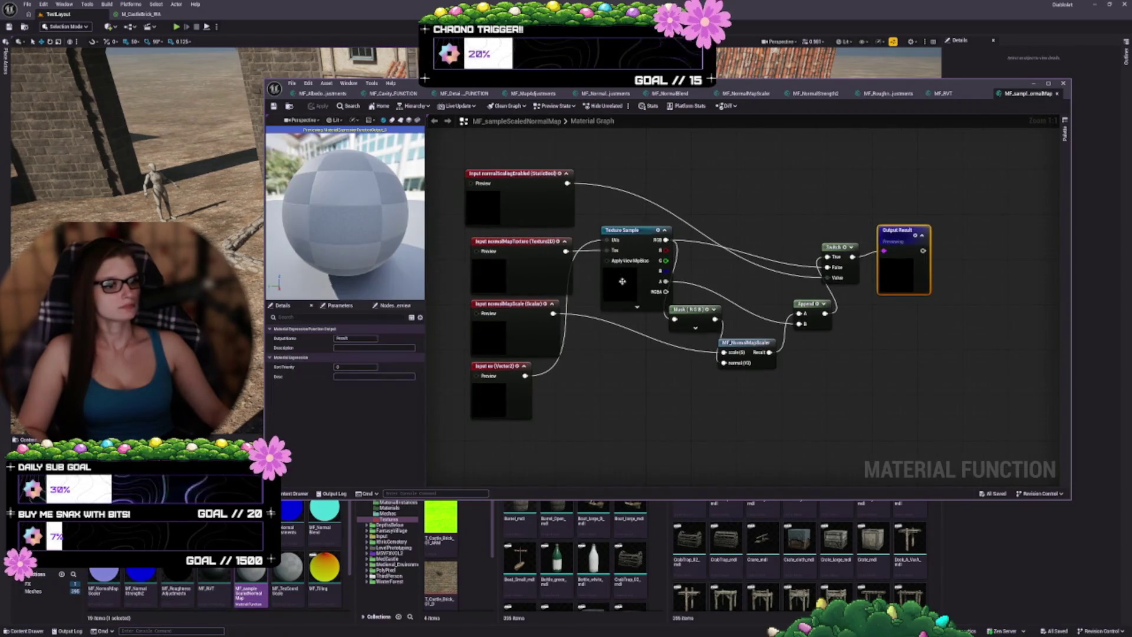
left_click(638, 279)
scroll(391, 365, "down", 2)
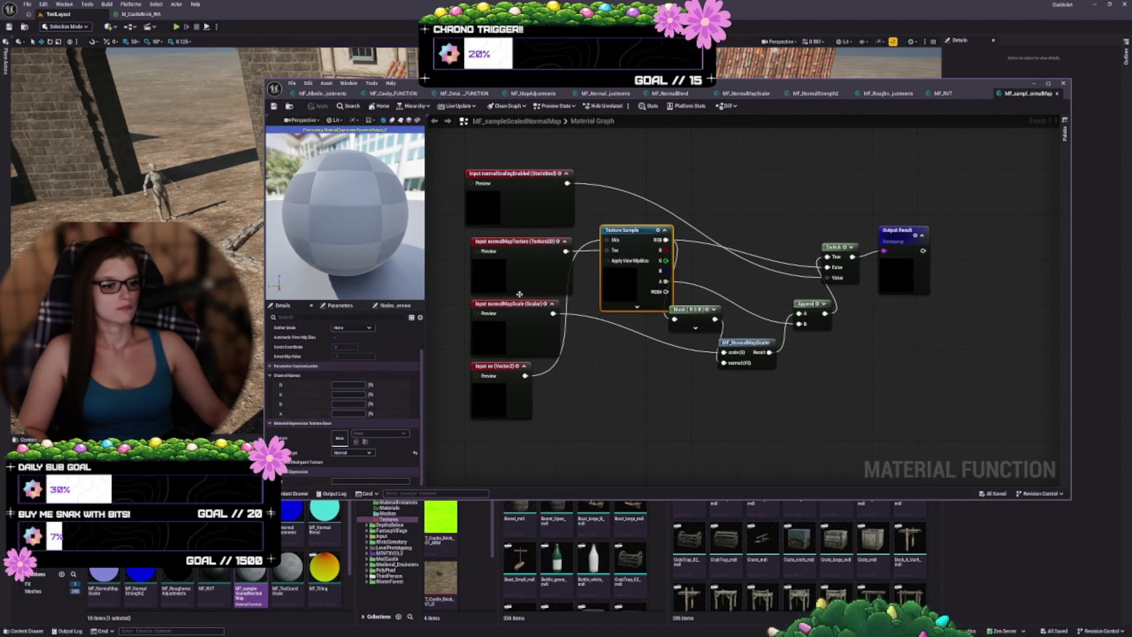
left_click(533, 255)
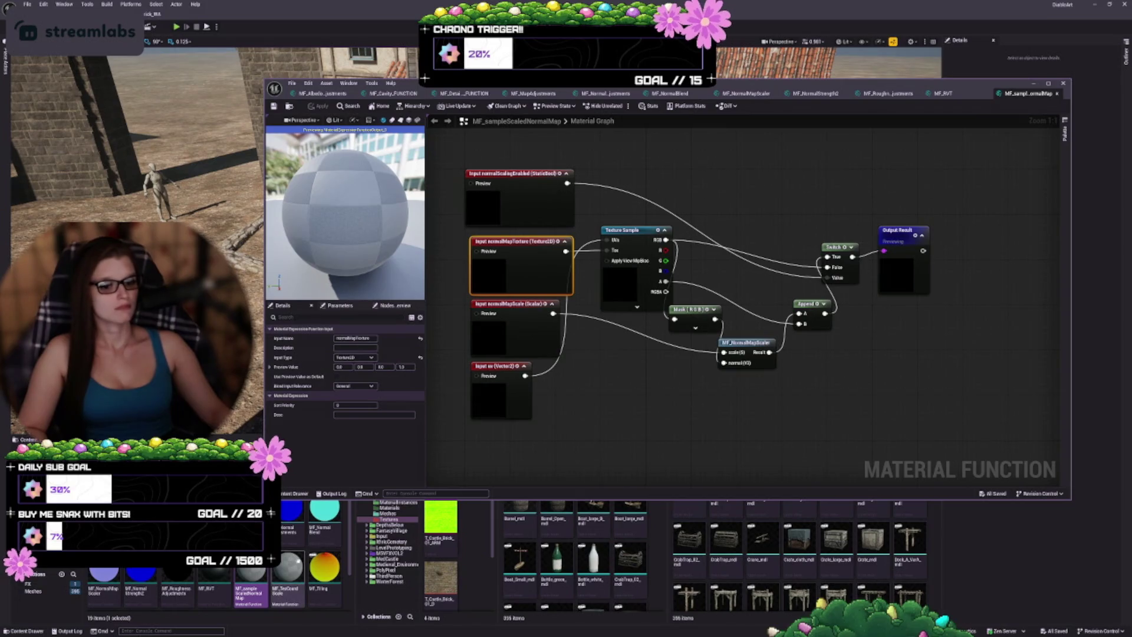
- Open MF_TexCoordScale, MF_Tiling and MF_Tiling2 and look over their graph nodes
left_click(290, 567)
double_click(290, 567)
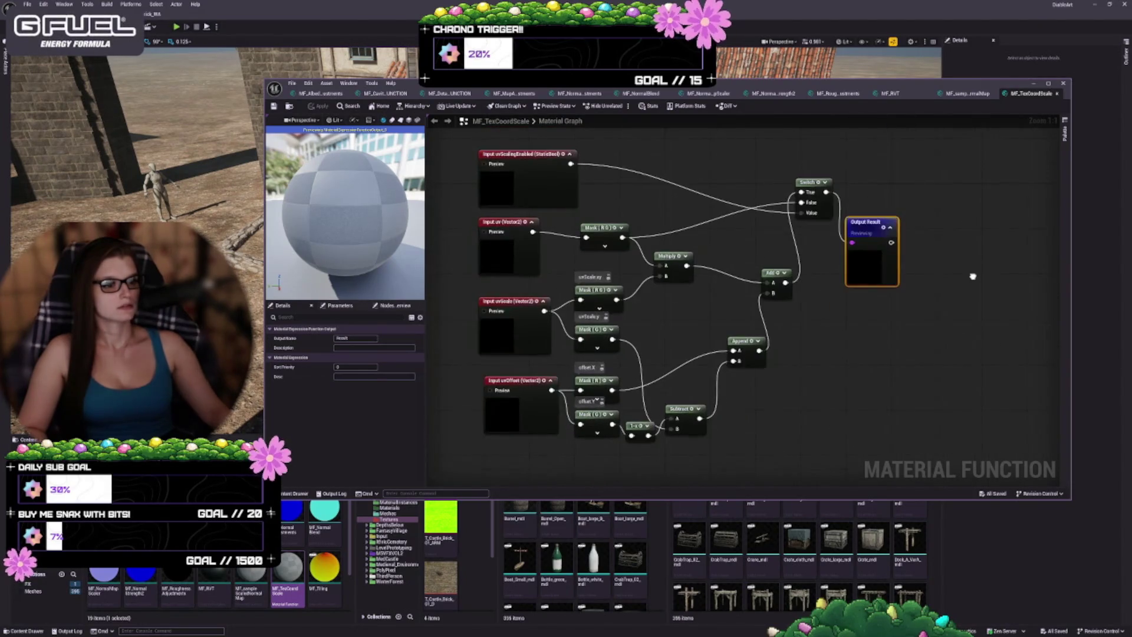
left_click(325, 574)
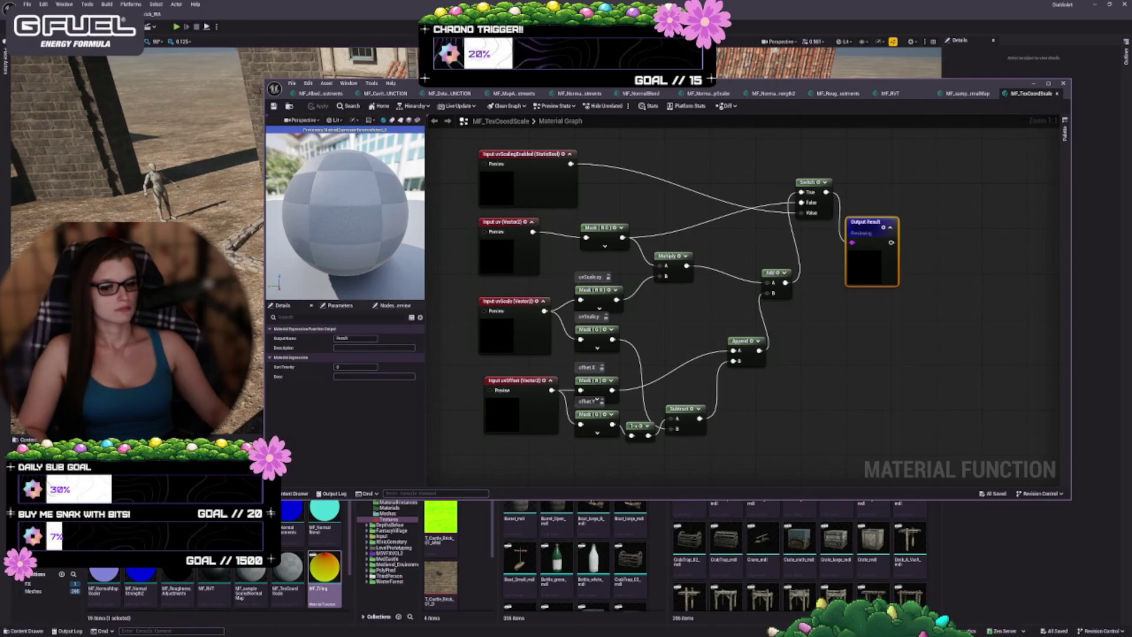
double_click(325, 569)
scroll(325, 566, "down", 1)
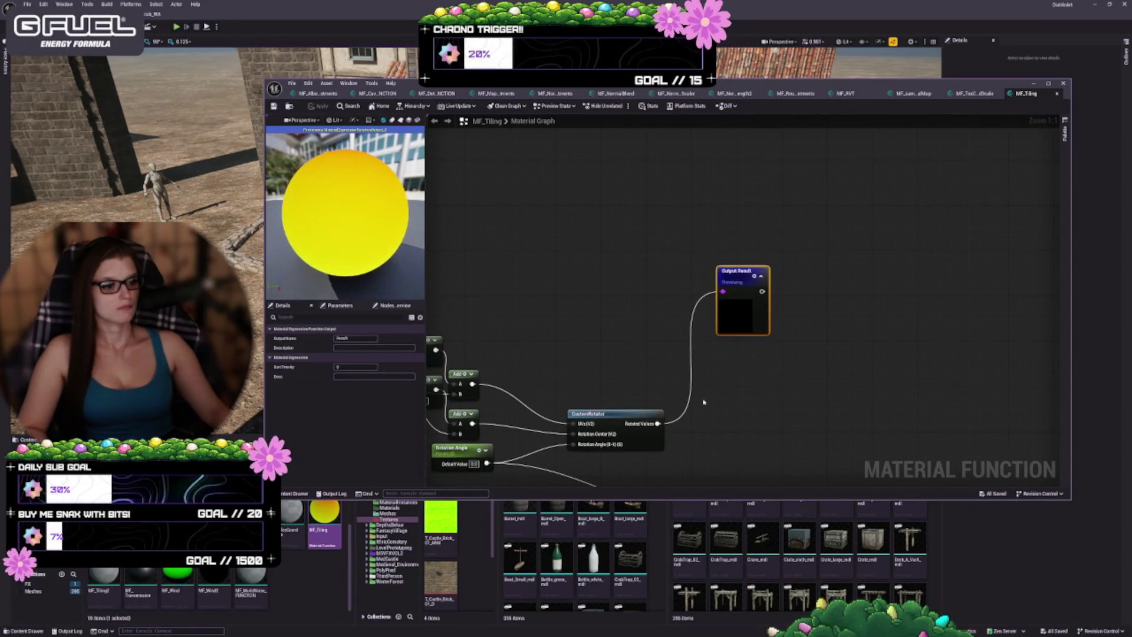
mouse_move(524, 379)
left_mouse_down()
mouse_move(515, 296)
mouse_move(545, 360)
left_mouse_up()
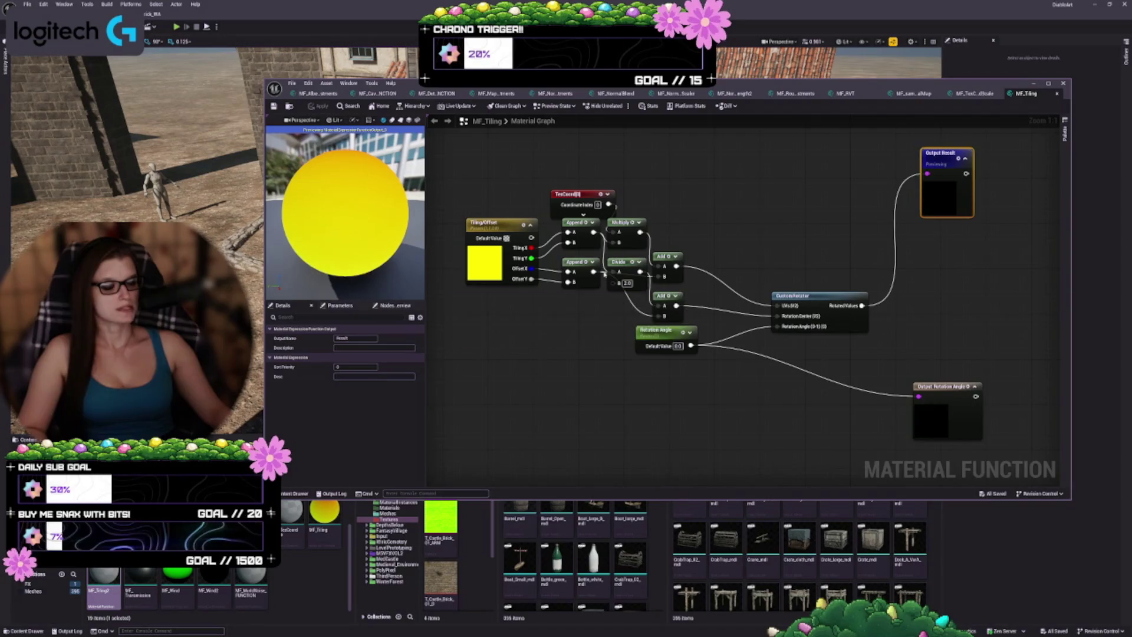
mouse_move(544, 342)
left_mouse_down()
mouse_move(539, 374)
mouse_move(621, 356)
left_mouse_up()
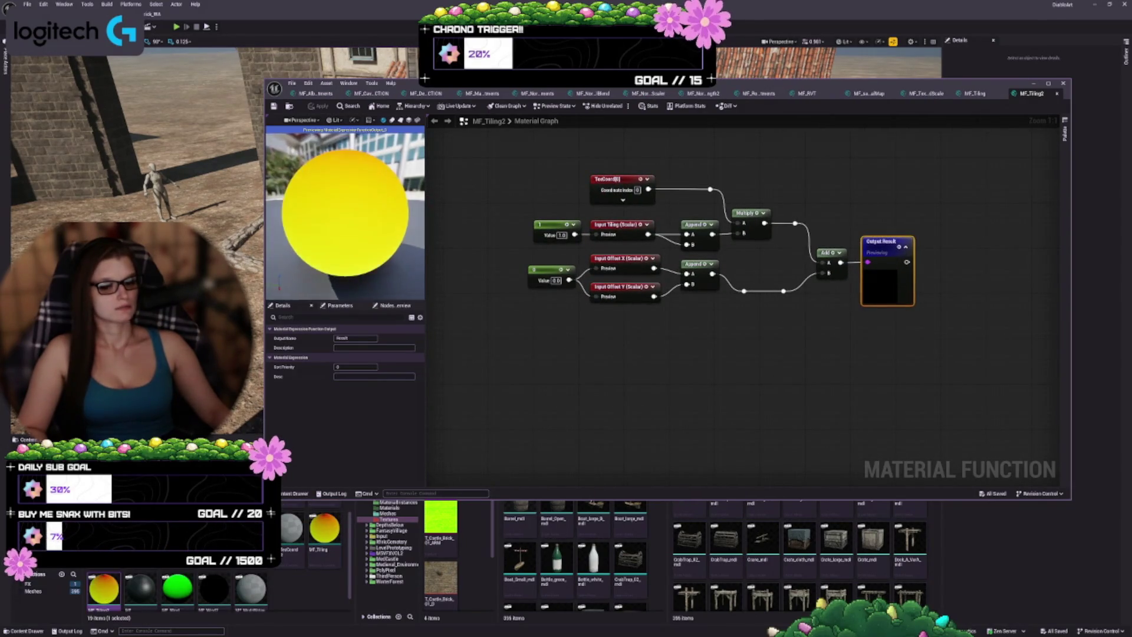
- Open MF_Transmission and inspect its Transmission texture and SSS Controls settings
double_click(135, 590)
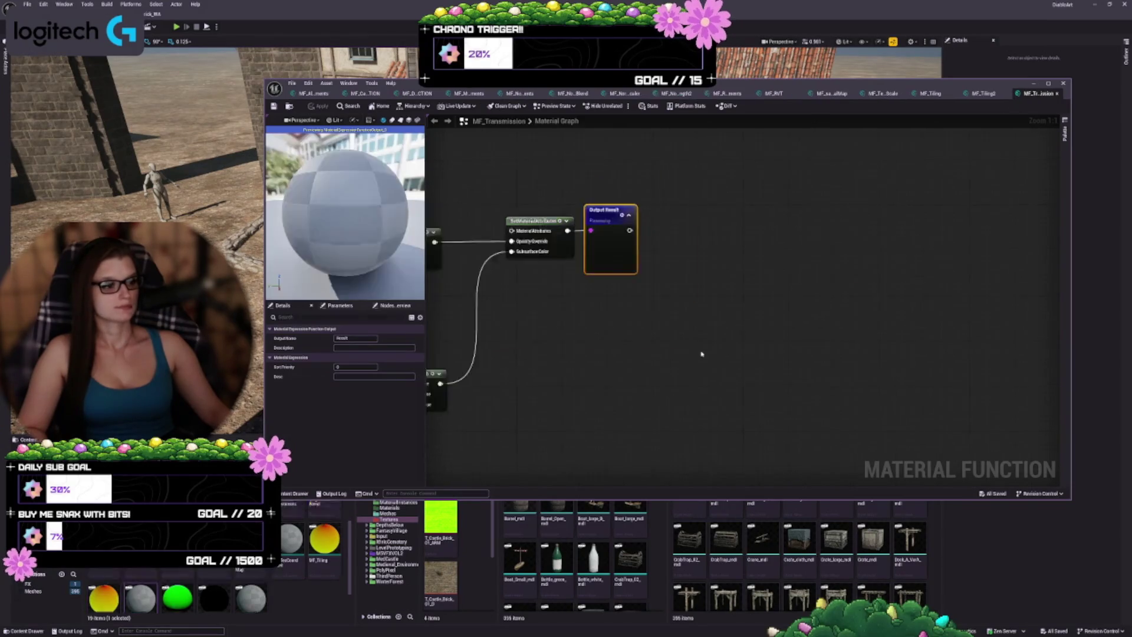
left_click_drag(608, 409, 571, 424)
left_click(646, 413)
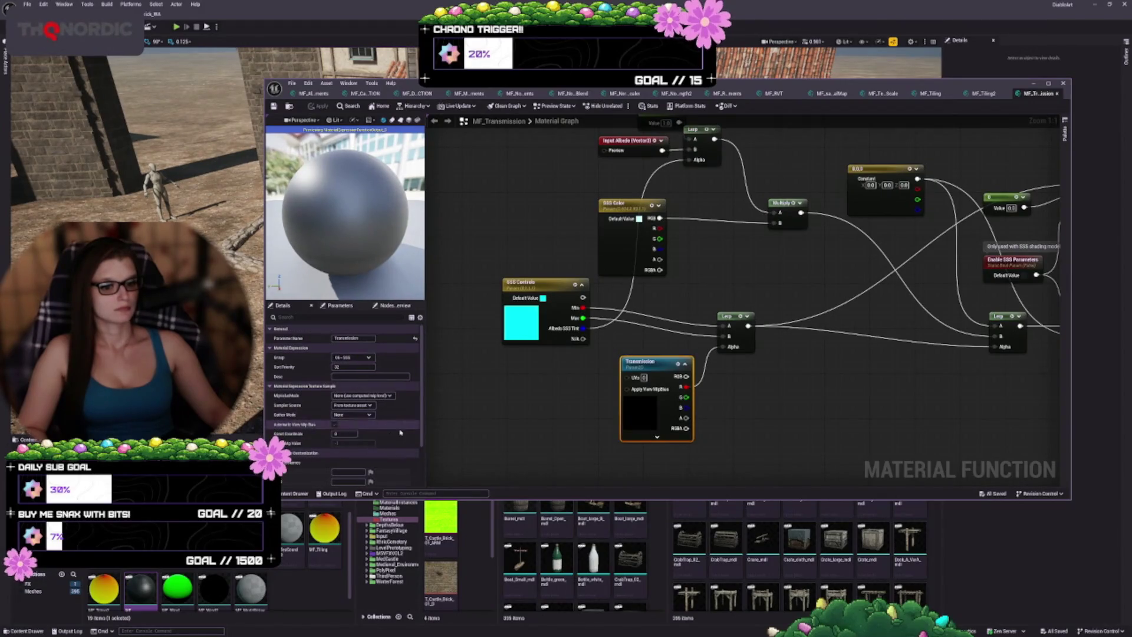
scroll(393, 425, "down", 1)
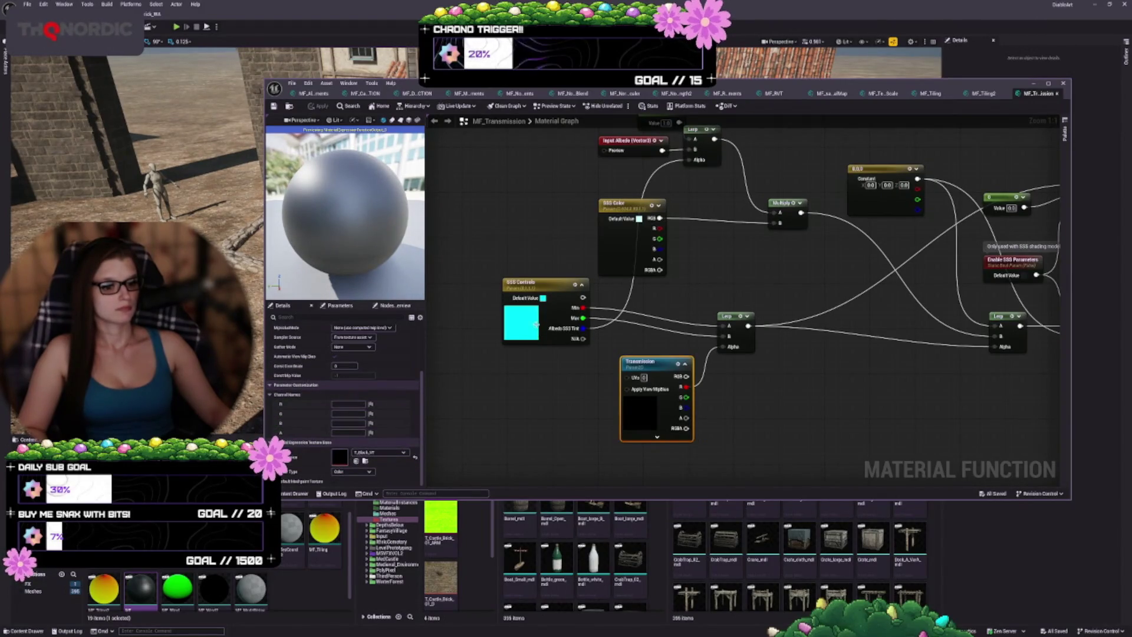
left_click(536, 323)
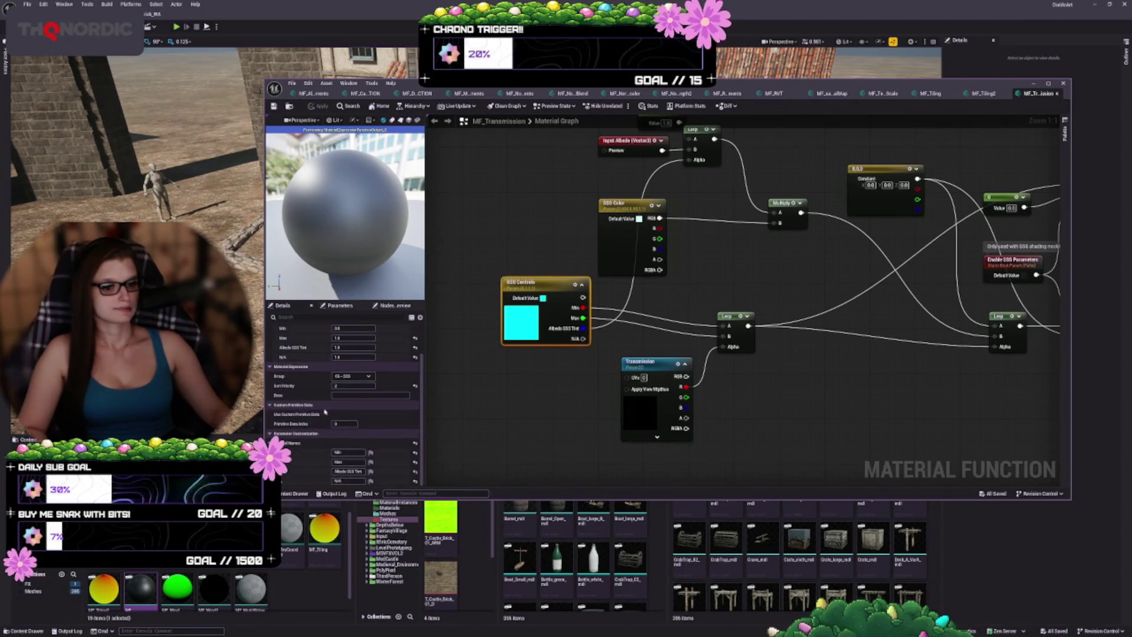
scroll(408, 454, "up", 3)
- Review the wind graph's feature switches, sway object, Wind Gusts and Wind Wiggle groups
mouse_move(768, 240)
left_mouse_down()
mouse_move(684, 341)
mouse_move(613, 288)
mouse_move(519, 248)
mouse_move(460, 277)
mouse_move(473, 346)
left_mouse_up()
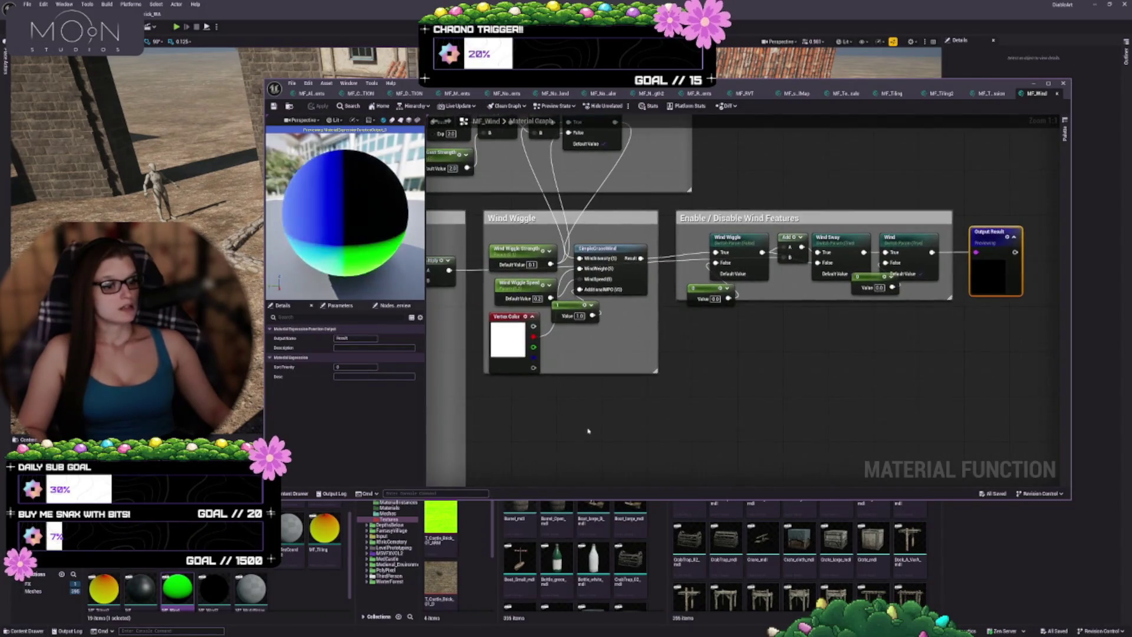
mouse_move(526, 414)
left_mouse_down()
mouse_move(678, 418)
mouse_move(606, 476)
mouse_move(584, 470)
mouse_move(836, 409)
left_mouse_up()
left_click_drag(531, 448, 683, 342)
mouse_move(678, 451)
left_mouse_down()
mouse_move(995, 381)
mouse_move(1062, 473)
left_mouse_up()
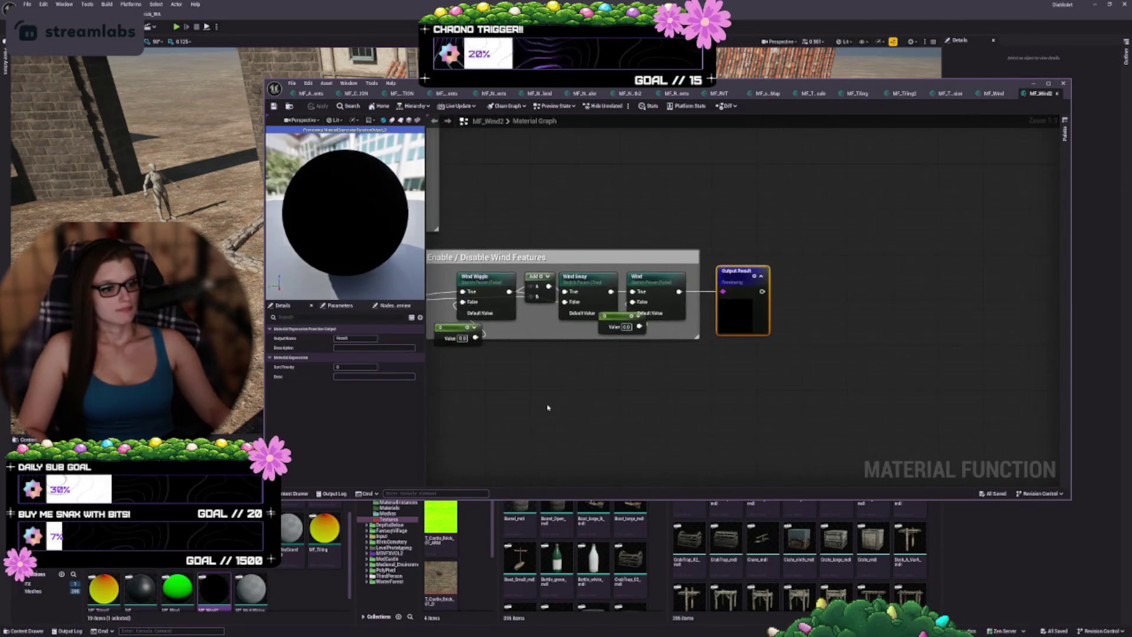
scroll(928, 364, "up", 3)
scroll(928, 364, "down", 3)
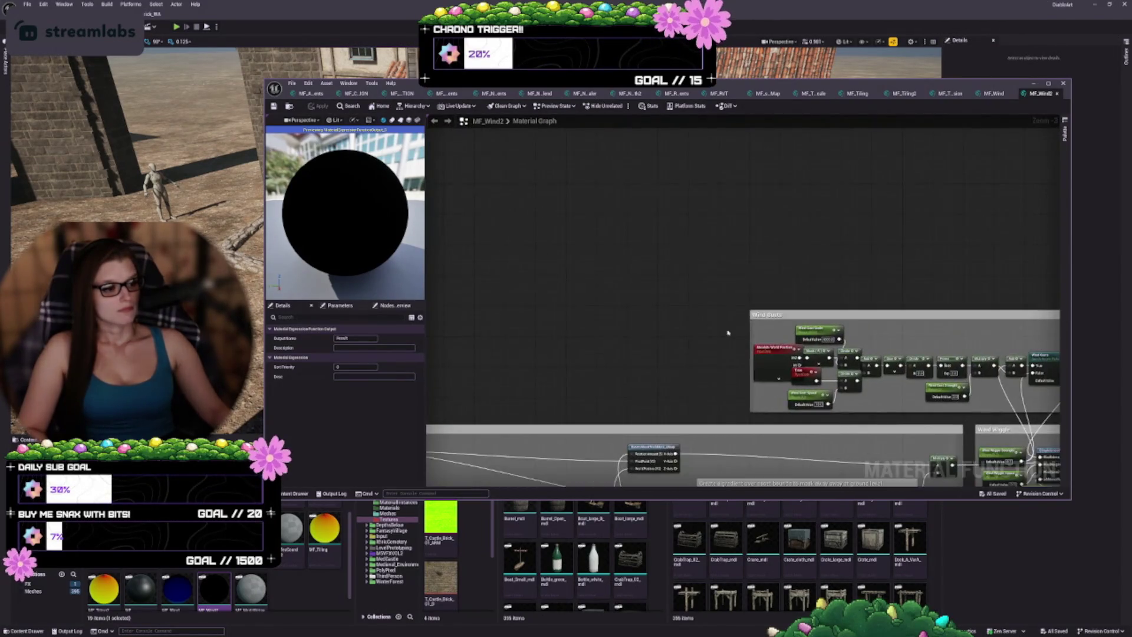
left_click_drag(824, 127, 611, 207)
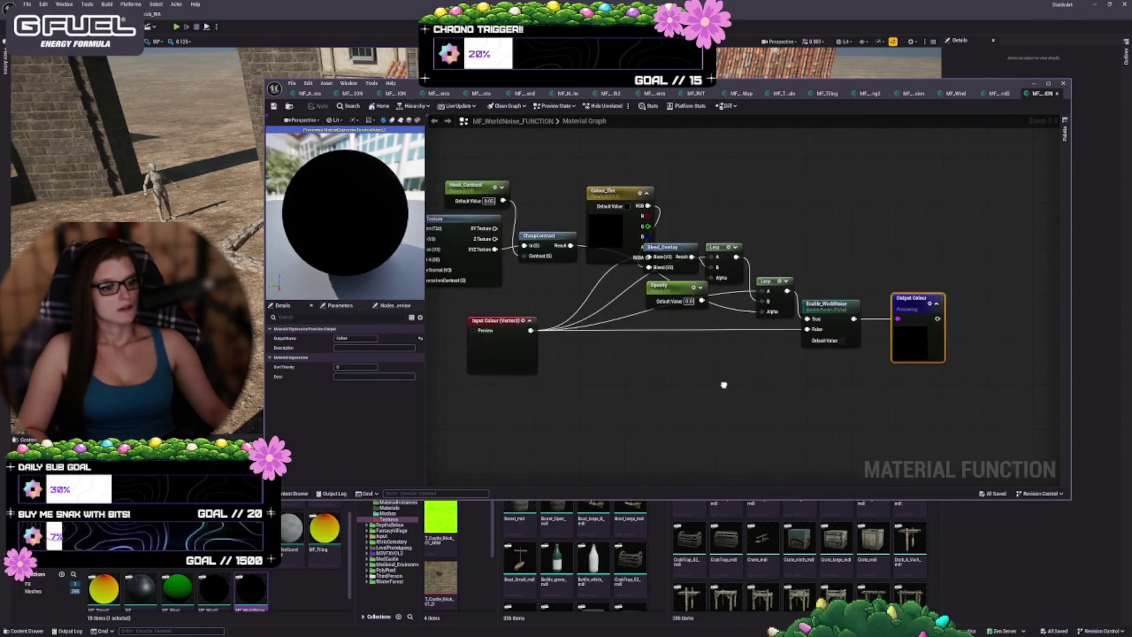
- Check the World_Noise_Mask texture's sampler settings in MF_WorldNoise, then close the function editor
mouse_move(724, 385)
left_mouse_down()
mouse_move(932, 387)
mouse_move(942, 403)
left_mouse_up()
left_click(550, 186)
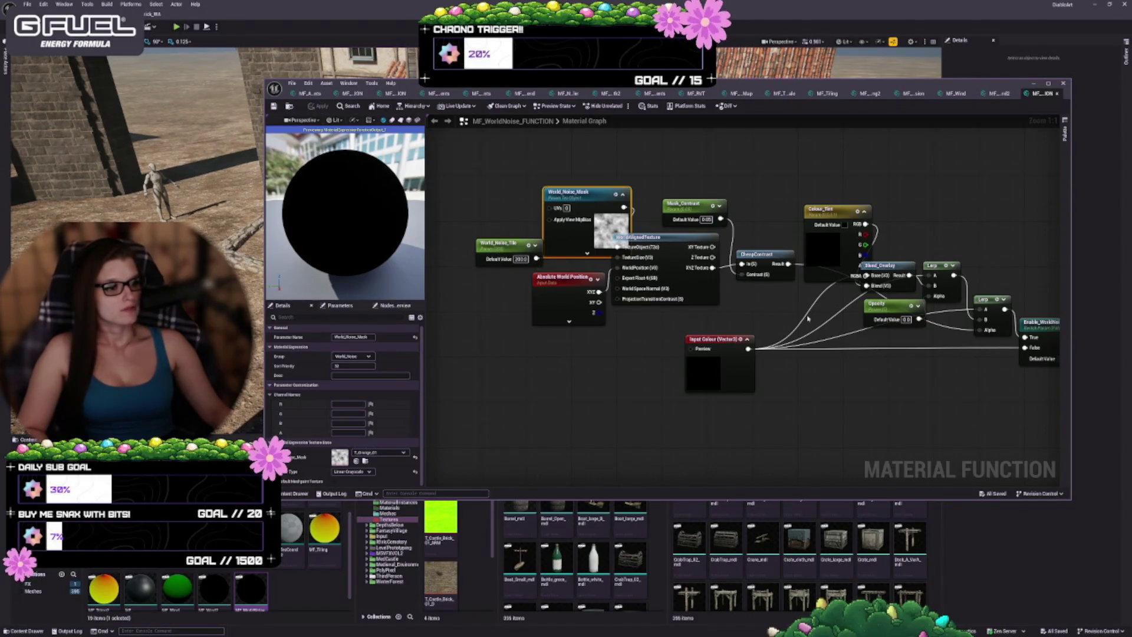
mouse_move(927, 396)
left_mouse_down()
mouse_move(745, 283)
mouse_move(720, 306)
left_mouse_up()
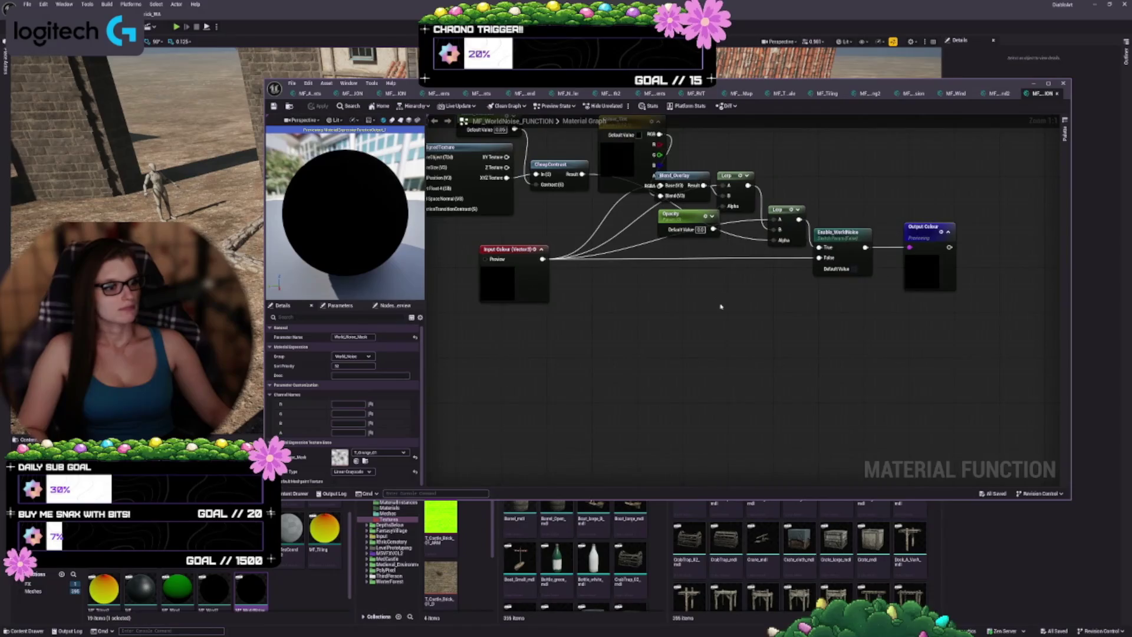
scroll(288, 537, "up", 2)
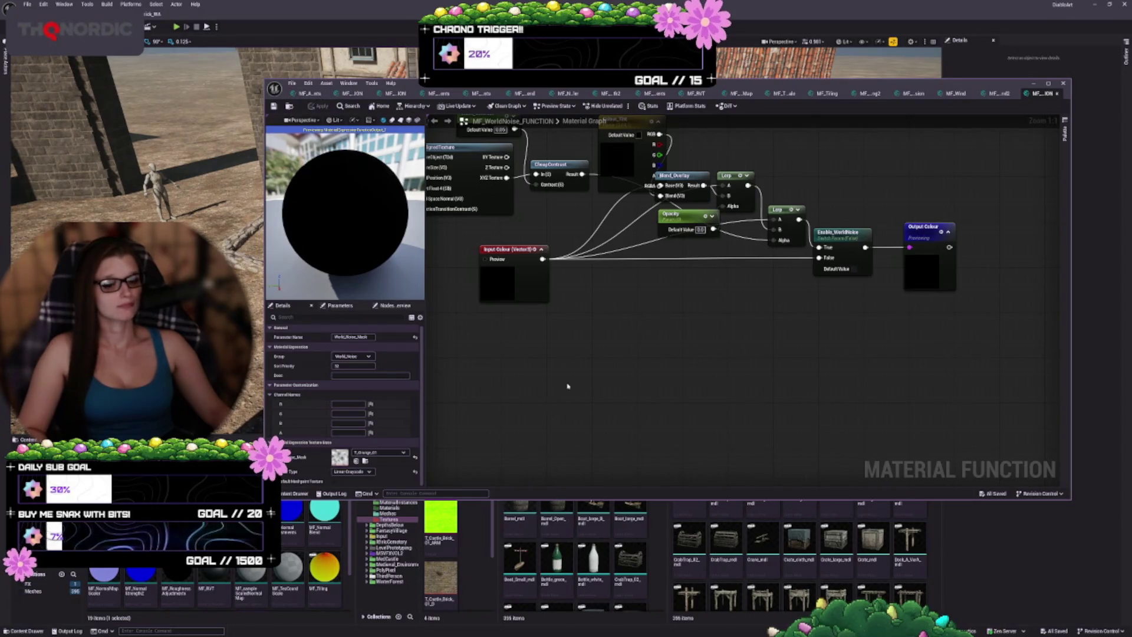
left_click_drag(566, 383, 571, 416)
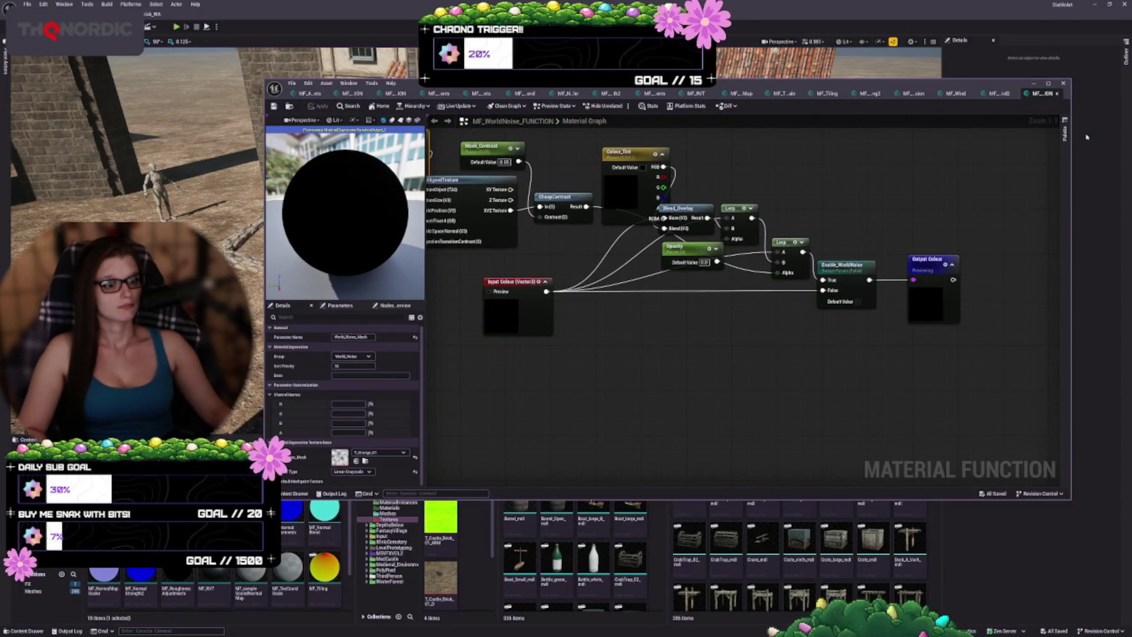
left_click(1063, 83)
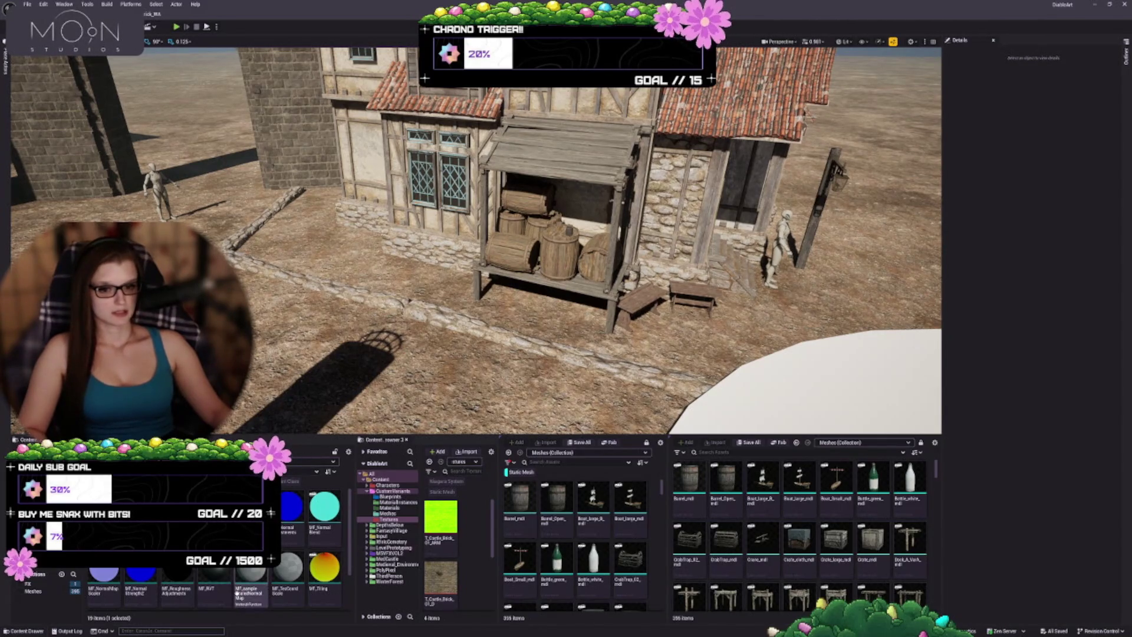
- Open the M_Fire_SubUV translucent master material from the master materials folder and widen its editor
left_click(47, 519)
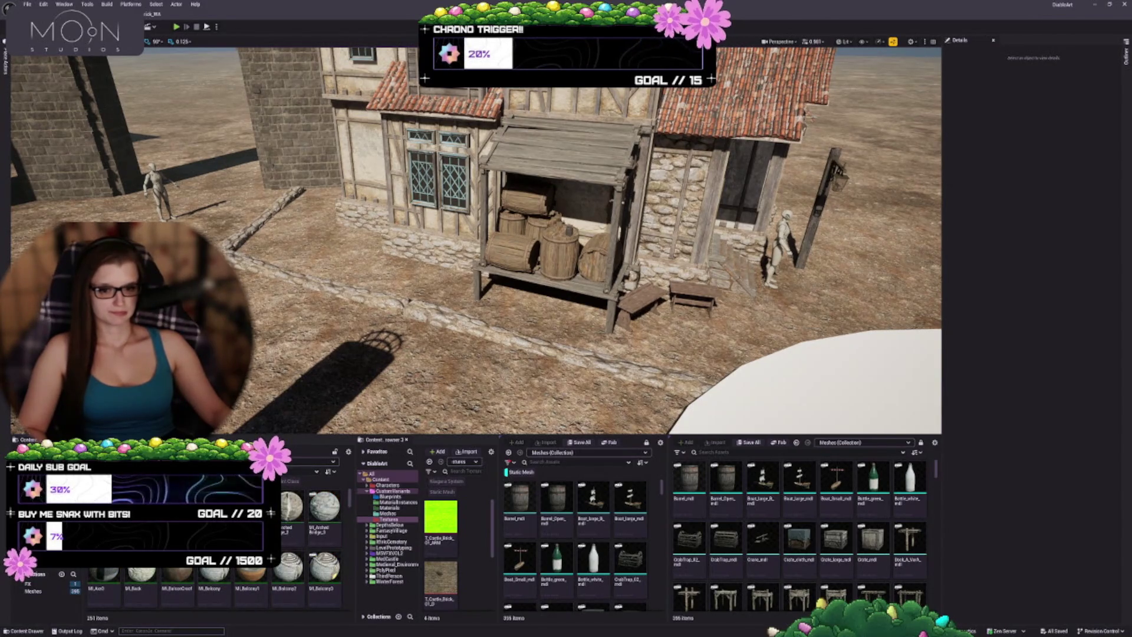
left_click(47, 513)
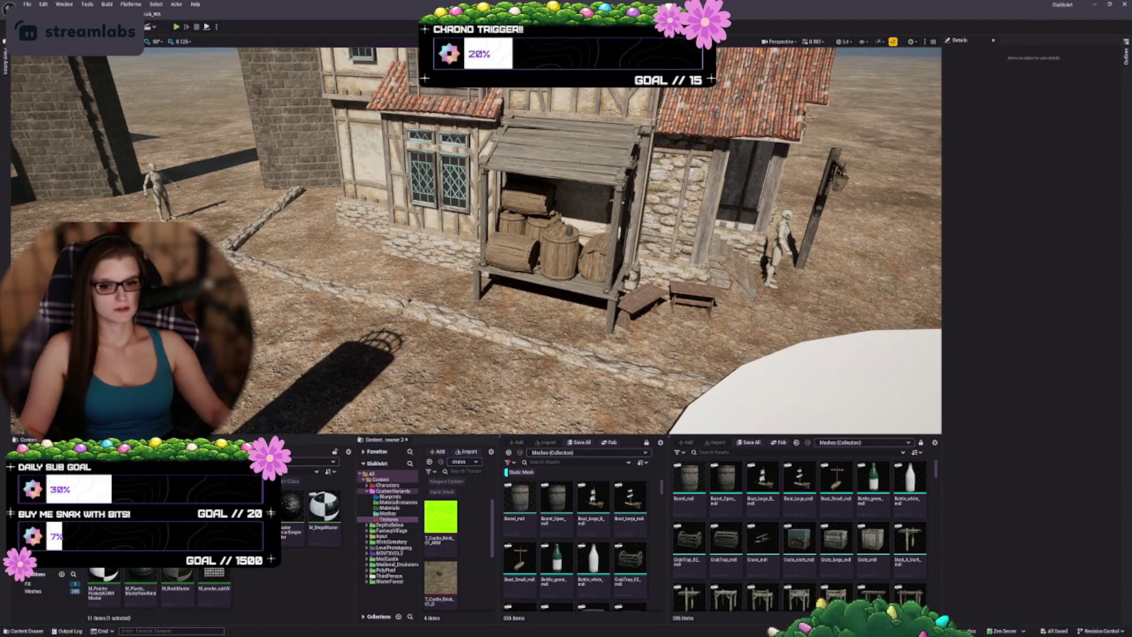
double_click(214, 575)
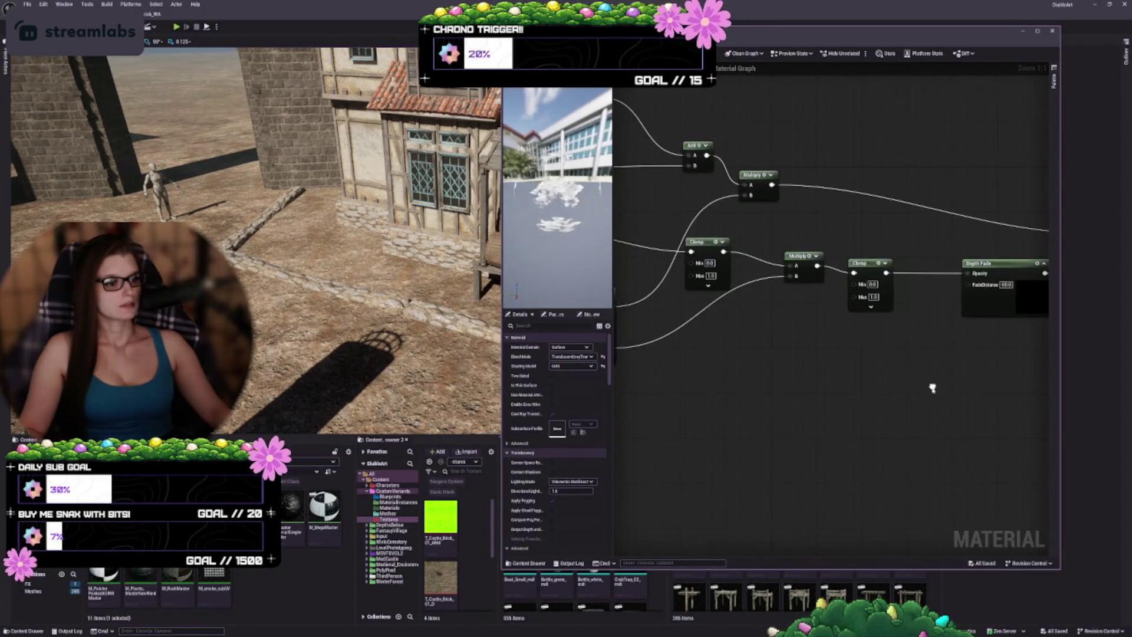
scroll(932, 388, "down", 3)
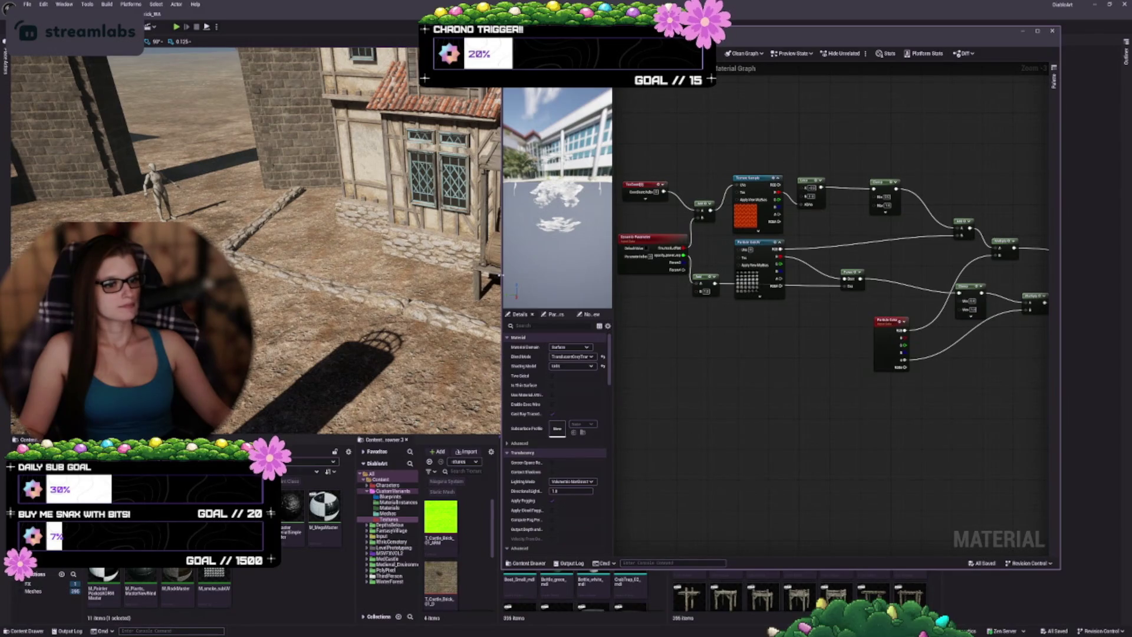
left_click_drag(501, 275, 297, 275)
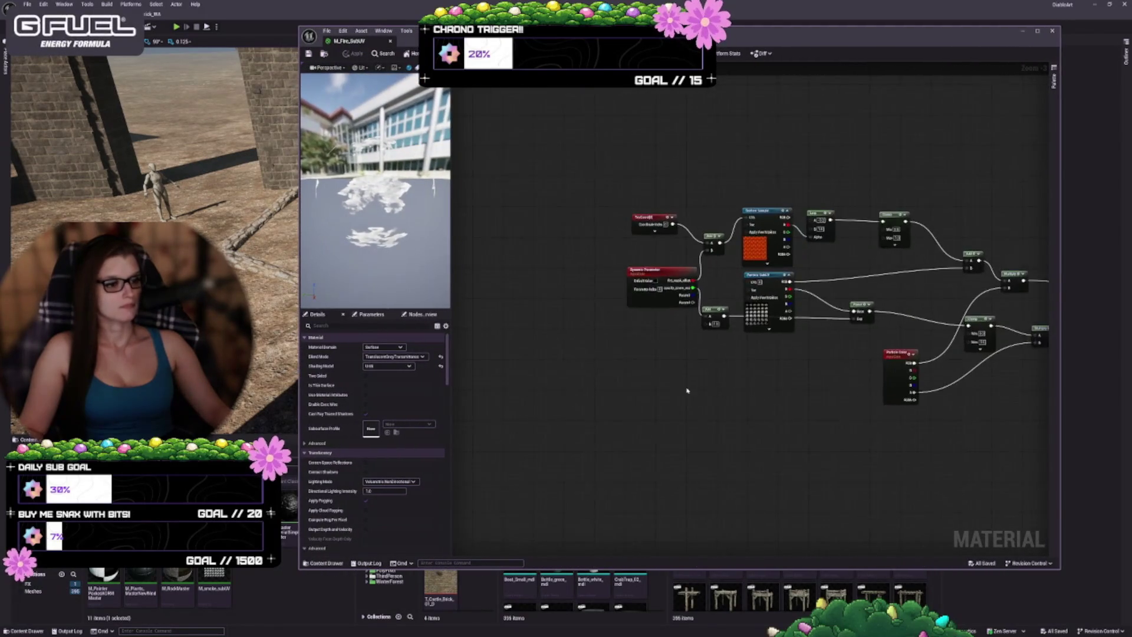
- Inspect its Particle SubUV and Texture Sample nodes, then dock M_GlassMain in the front editor
left_click(768, 301)
scroll(725, 392, "up", 2)
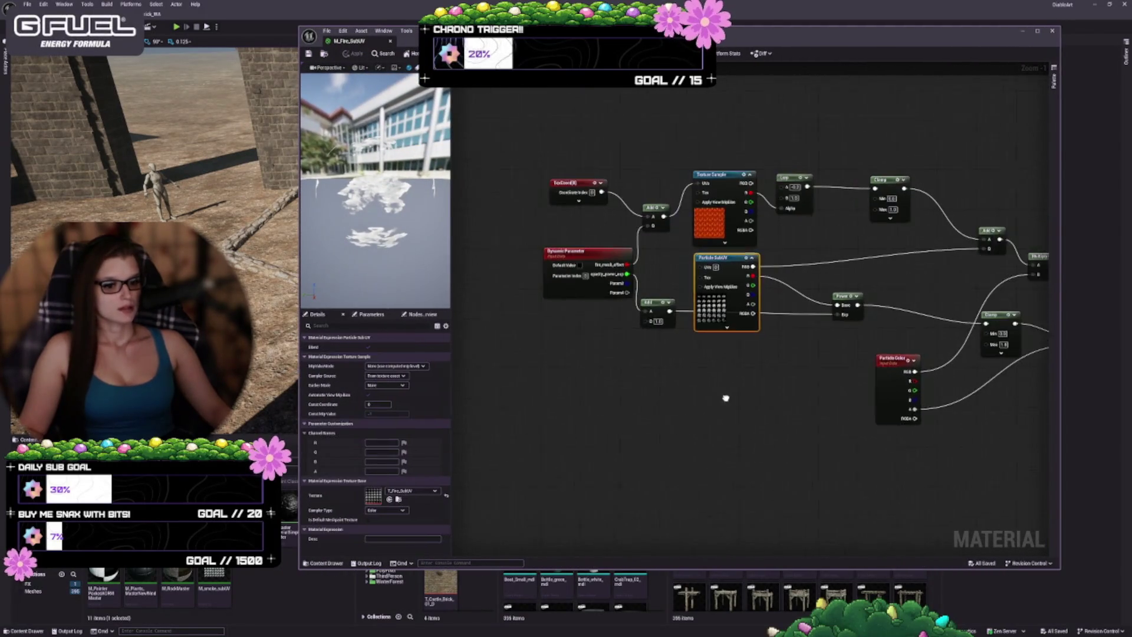
left_click(690, 219)
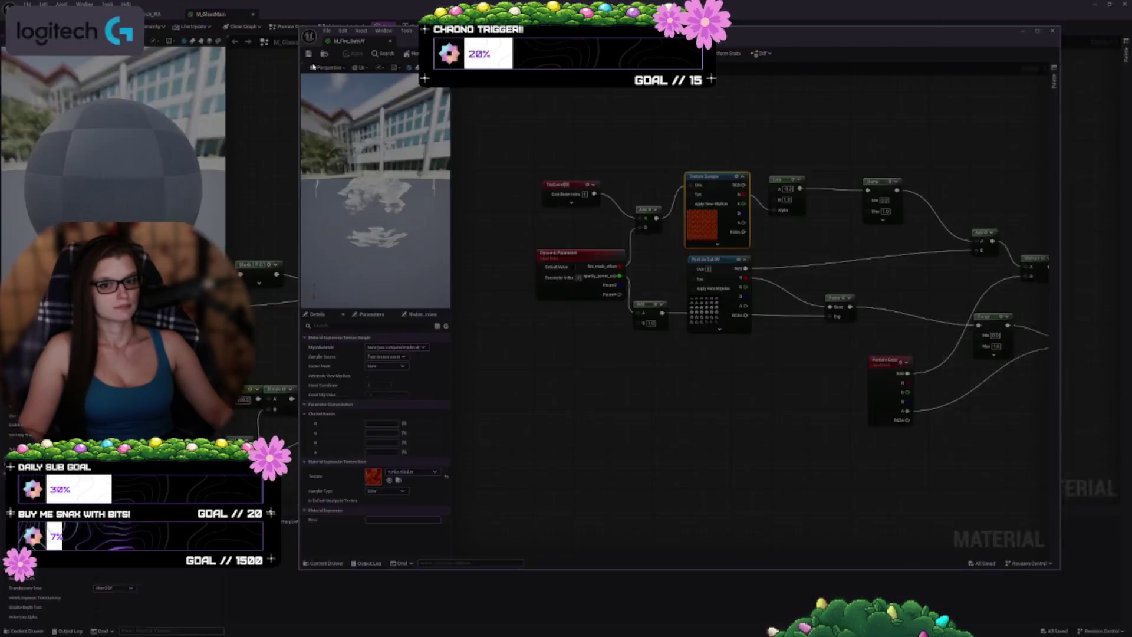
left_click_drag(239, 13, 387, 43)
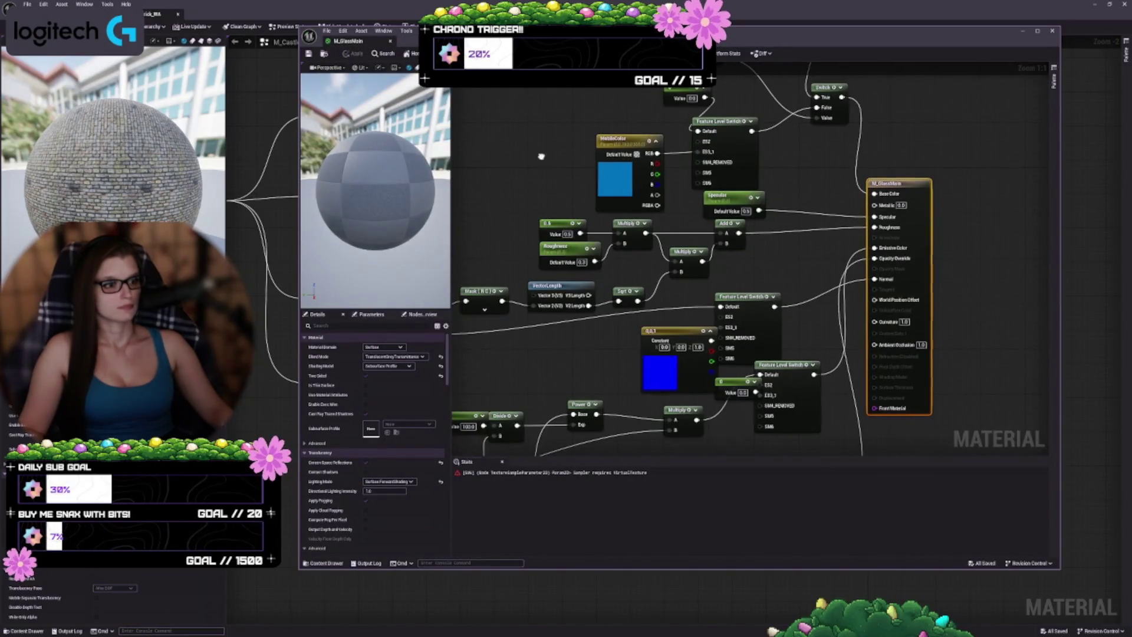
- Inspect M_GlassMain's DetailNormal parameter and its upper and lower texture samples
scroll(790, 221, "down", 4)
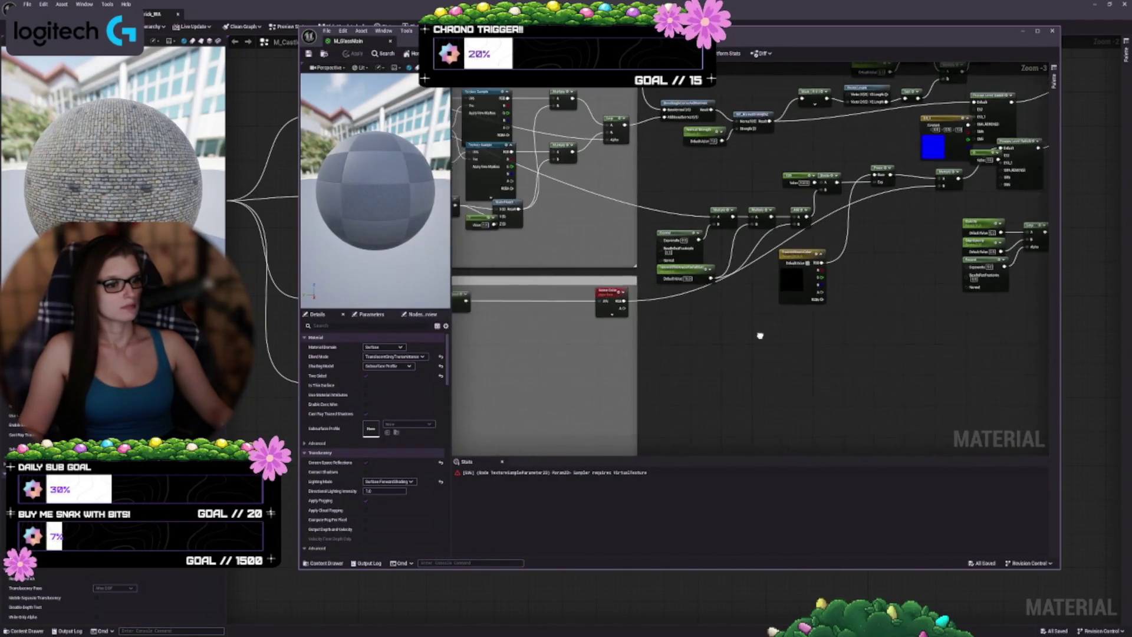
scroll(761, 327, "up", 2)
scroll(917, 311, "down", 1)
scroll(766, 177, "up", 4)
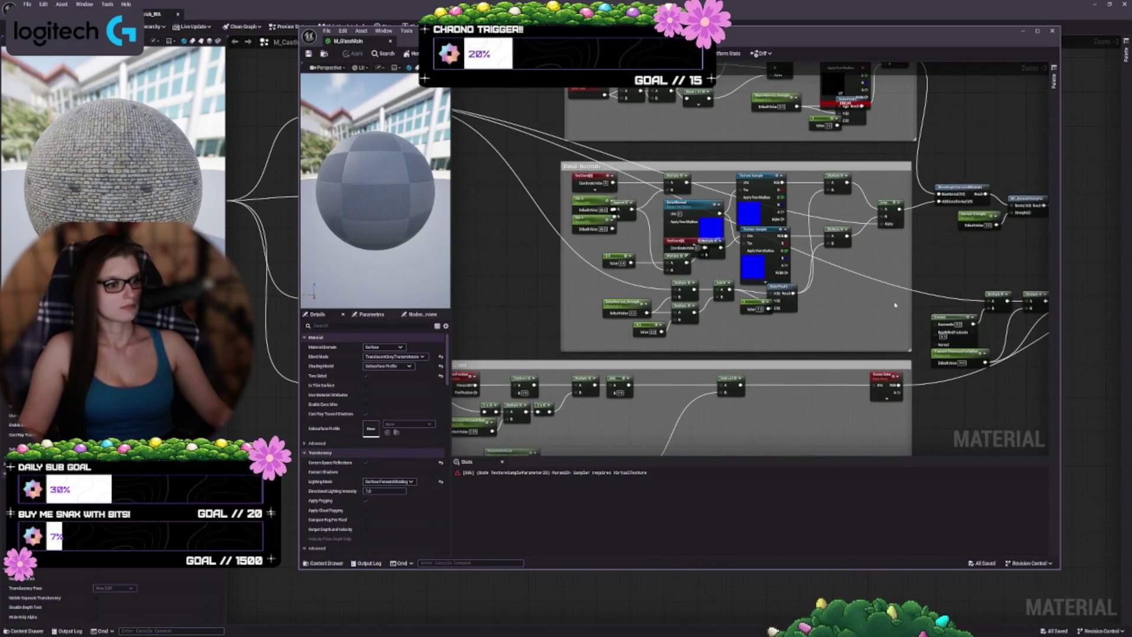
left_click(656, 278)
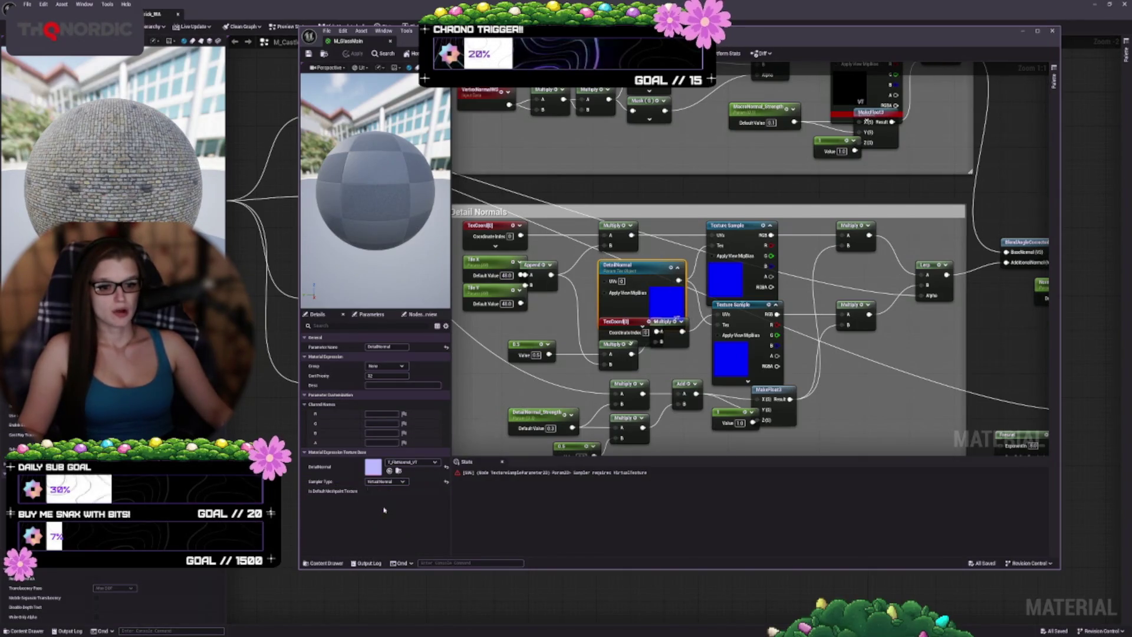
left_click(734, 305)
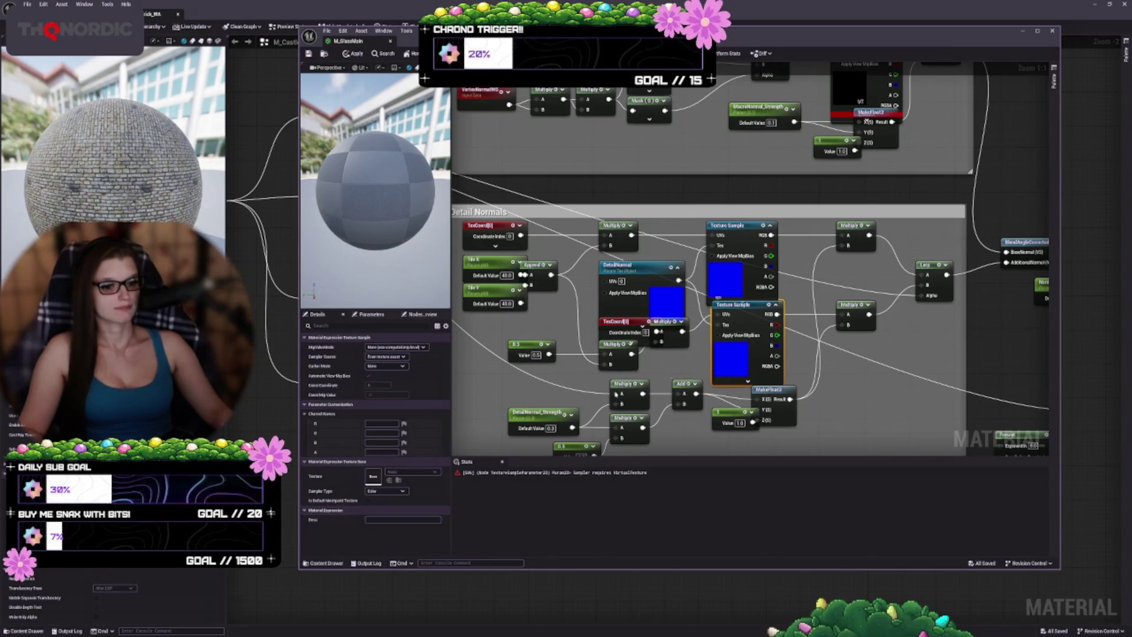
left_click(730, 278)
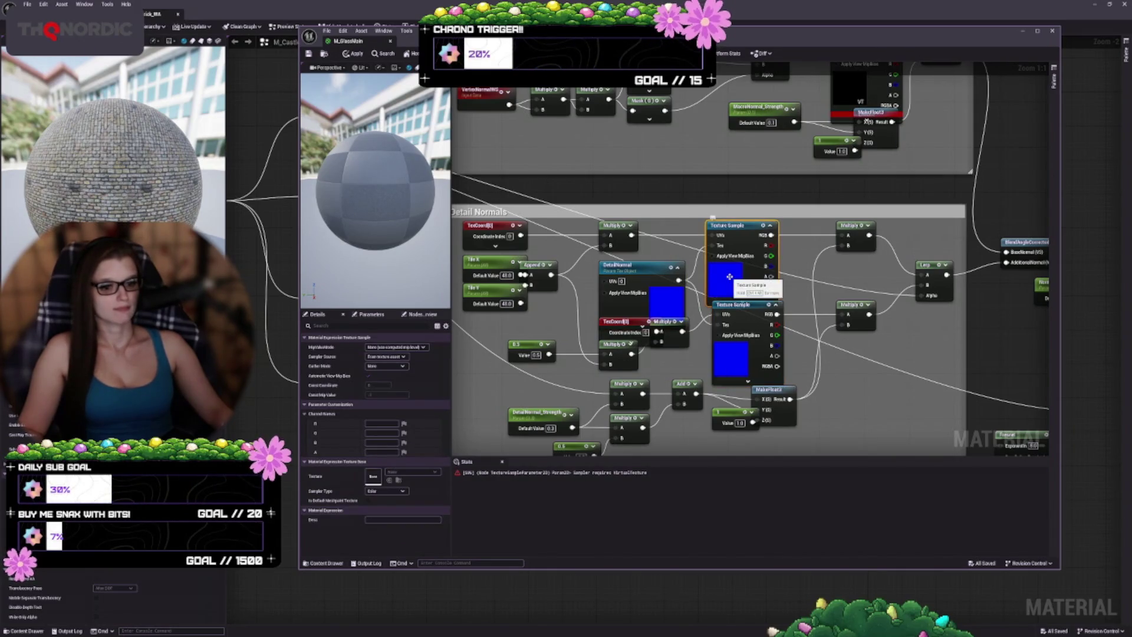
left_click_drag(863, 354, 860, 447)
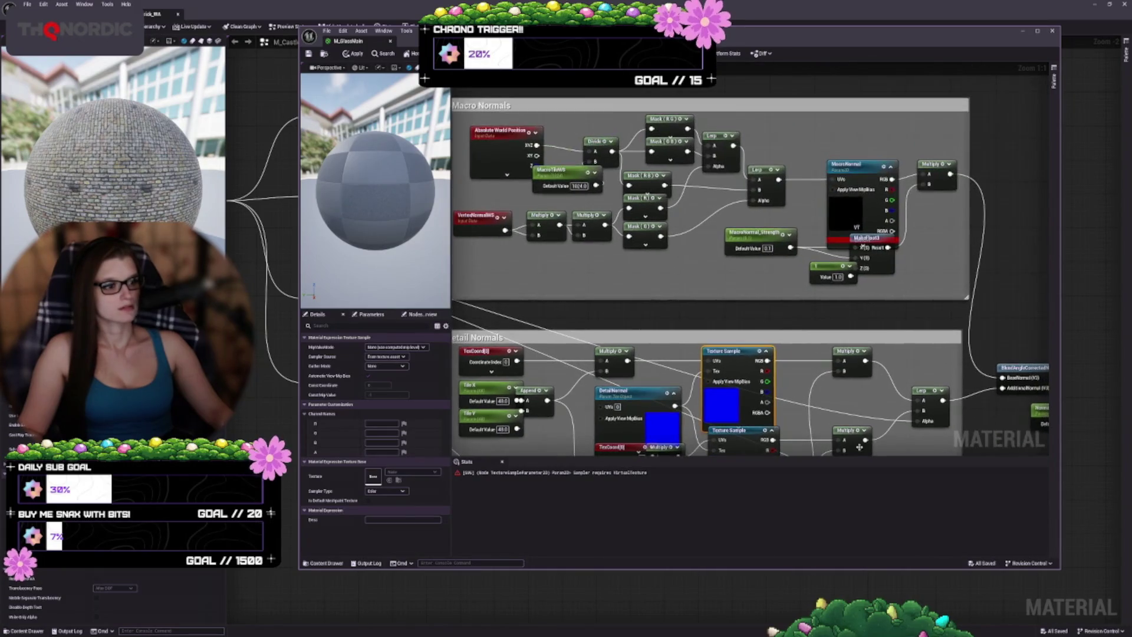
- Set the MacroNormal texture parameter's Sampler Type to Normal
left_click(855, 167)
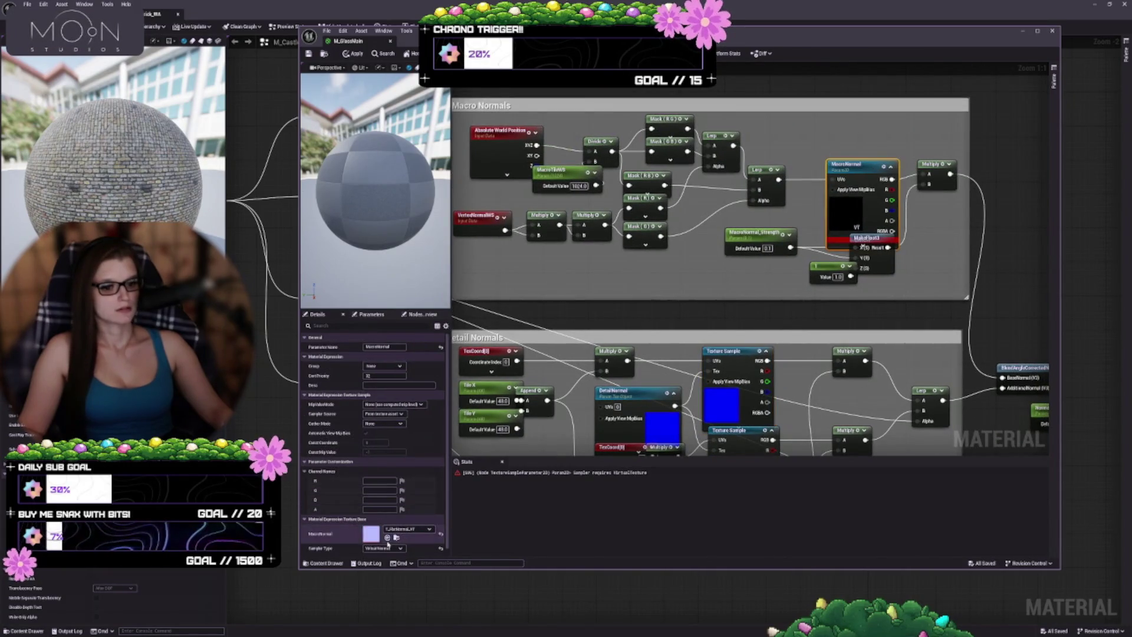
left_click(382, 548)
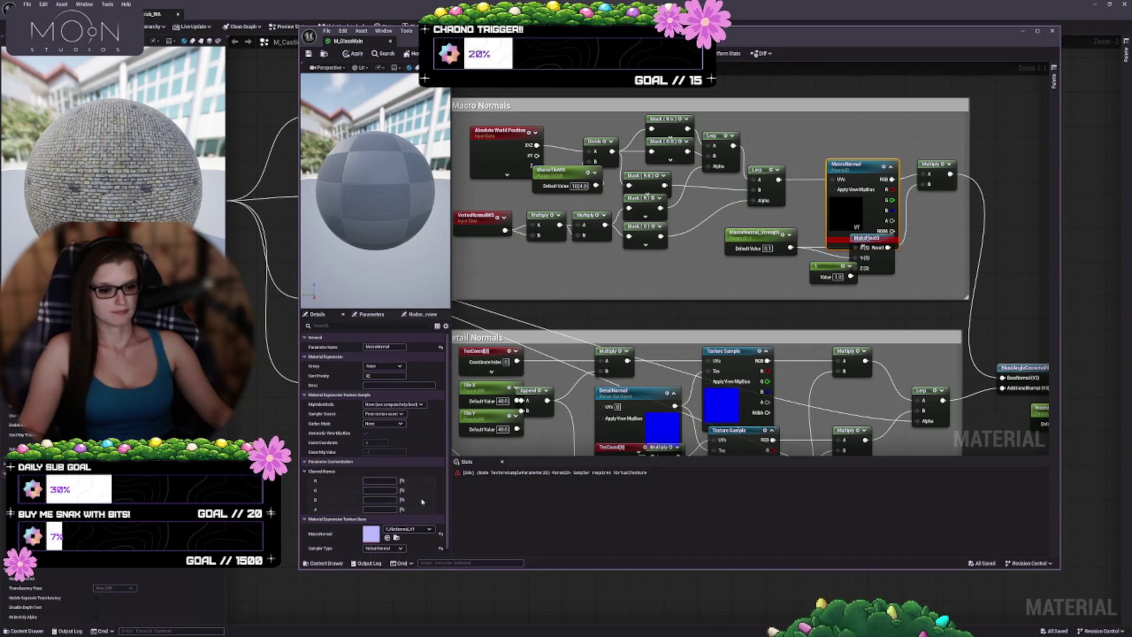
mouse_move(656, 292)
left_mouse_down()
mouse_move(744, 270)
mouse_move(567, 260)
mouse_move(638, 125)
left_mouse_up()
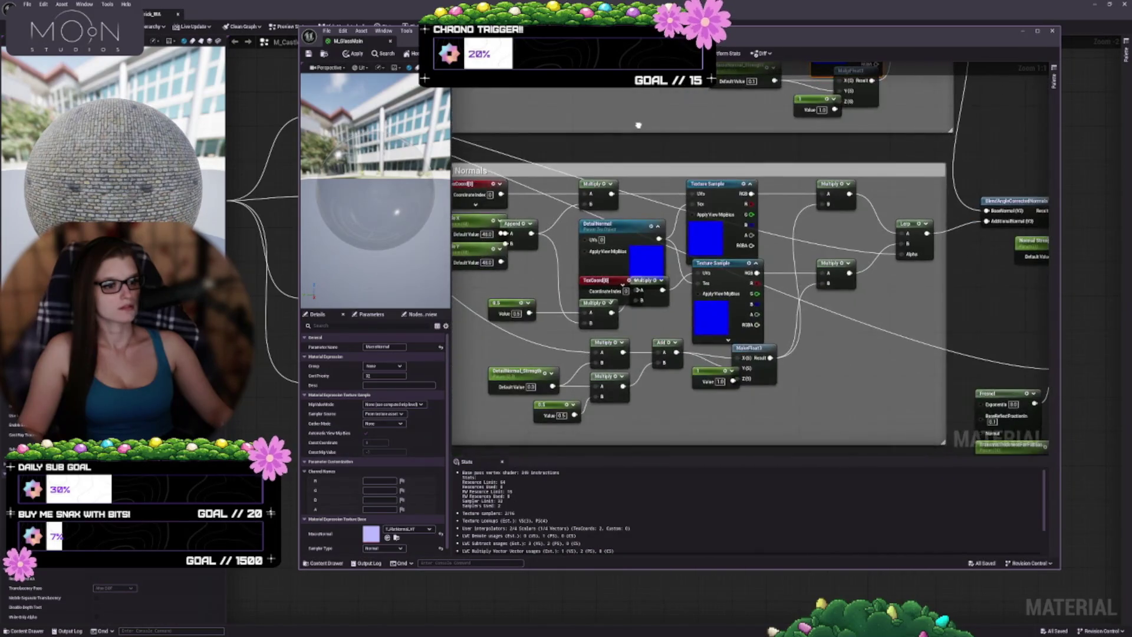
scroll(638, 125, "down", 3)
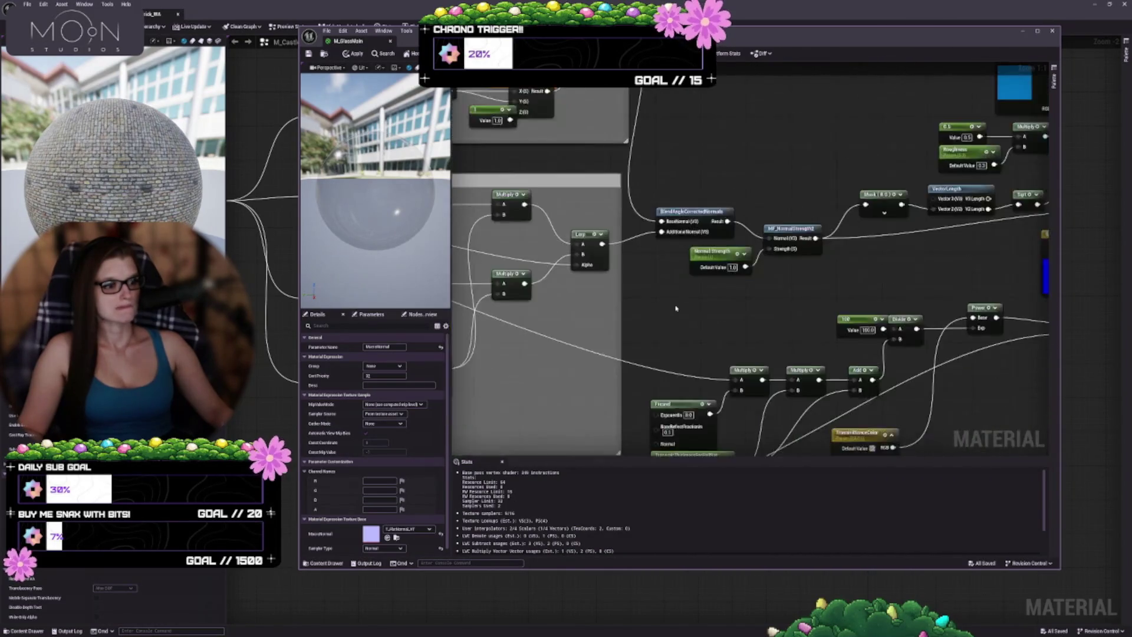
scroll(719, 327, "up", 2)
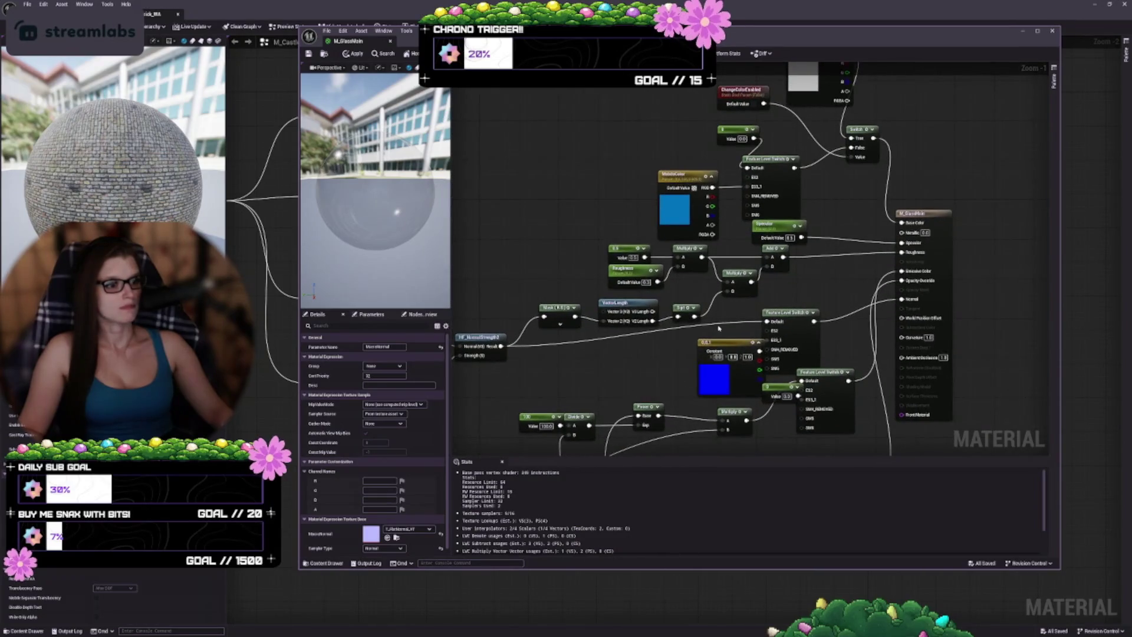
- Review the output and Behind Glass nodes, then apply the changes with Ctrl+S
mouse_move(825, 283)
left_mouse_down()
mouse_move(765, 370)
mouse_move(806, 131)
left_mouse_up()
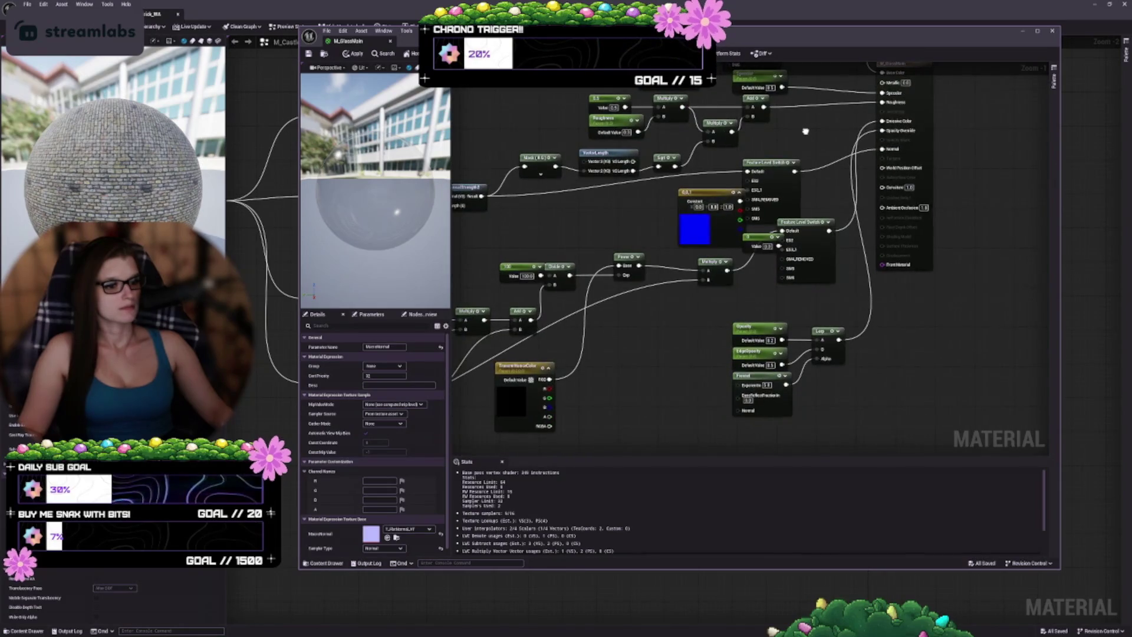
left_click_drag(458, 388, 786, 307)
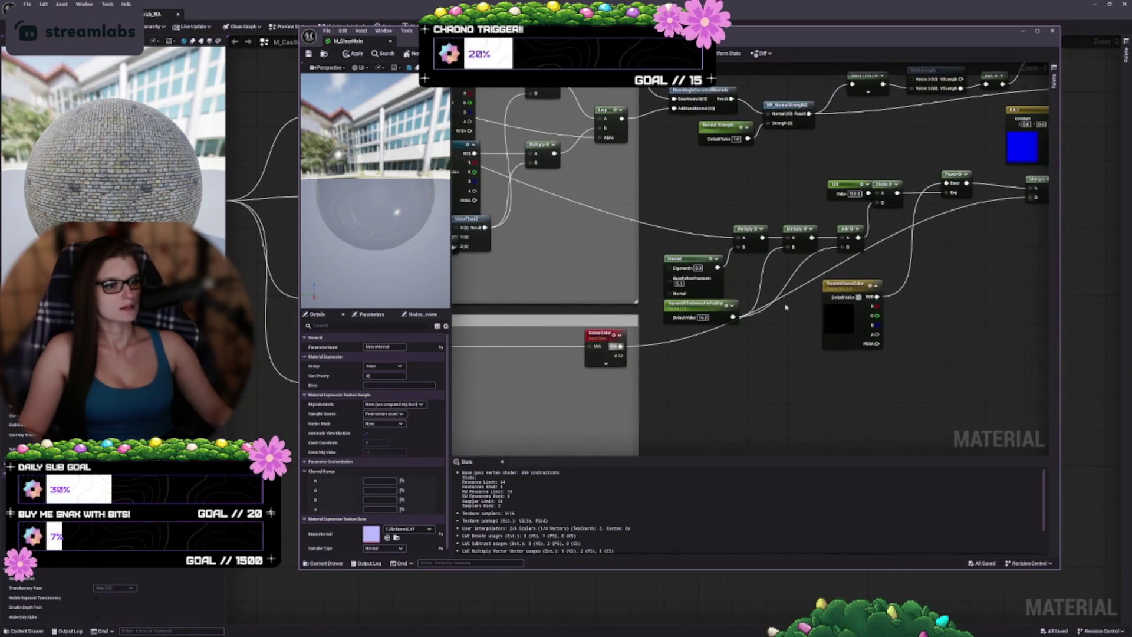
mouse_move(707, 365)
left_mouse_down()
mouse_move(897, 271)
mouse_move(778, 318)
mouse_move(611, 353)
left_mouse_up()
key("ctrl+s")
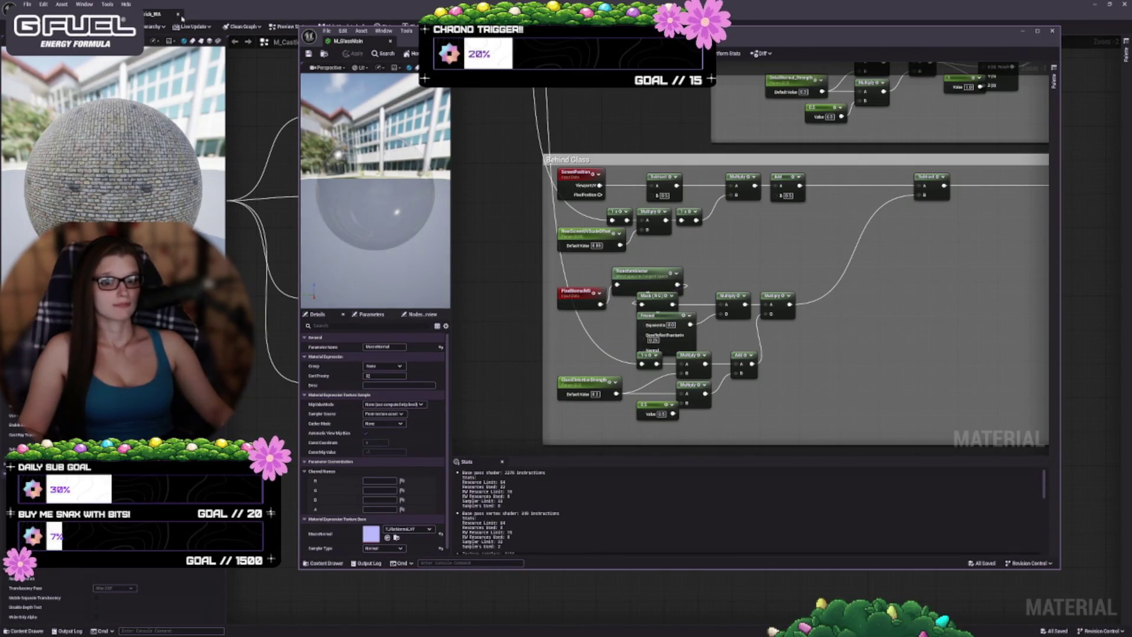
left_click(152, 13)
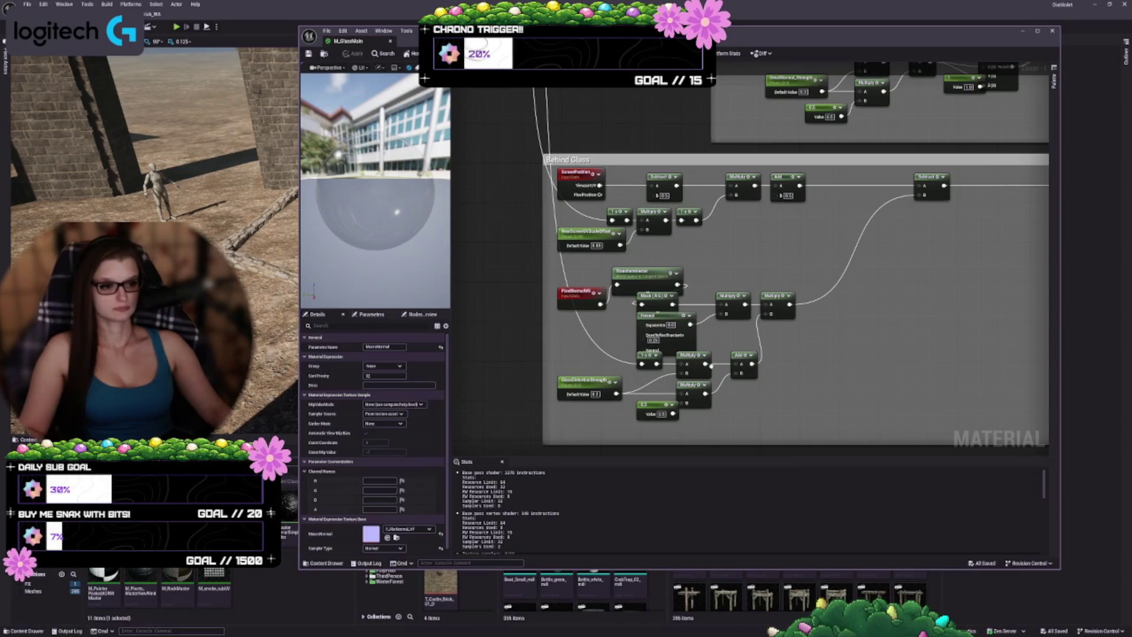
- Set the occlusionTex parameter's Sampler Type to Color
scroll(614, 336, "down", 3)
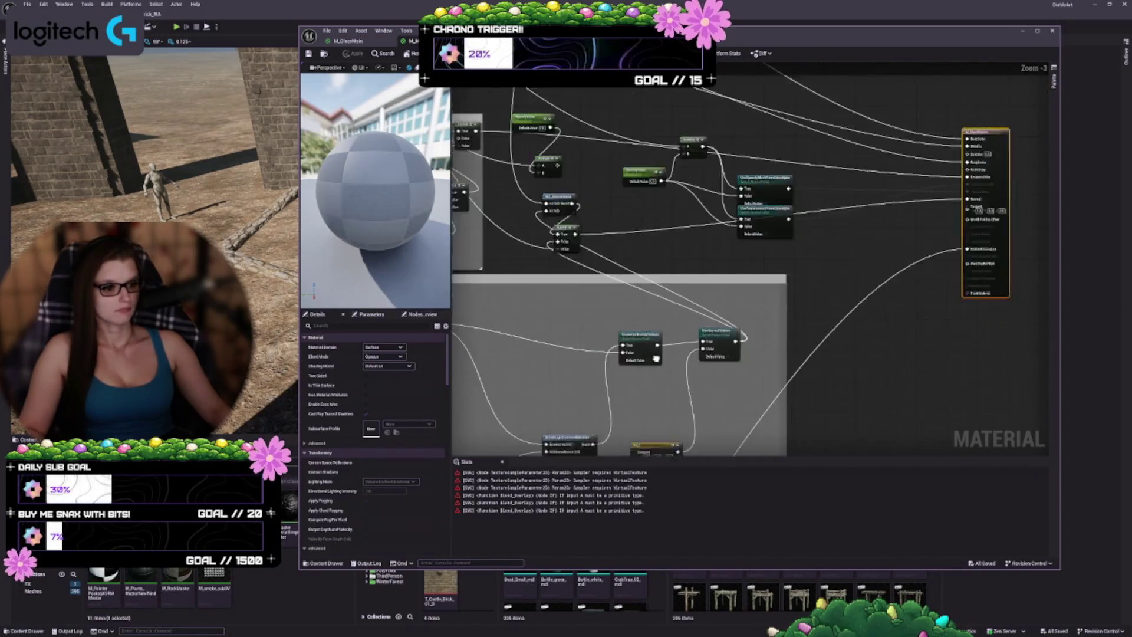
mouse_move(656, 358)
left_mouse_down()
mouse_move(698, 339)
mouse_move(560, 347)
left_mouse_up()
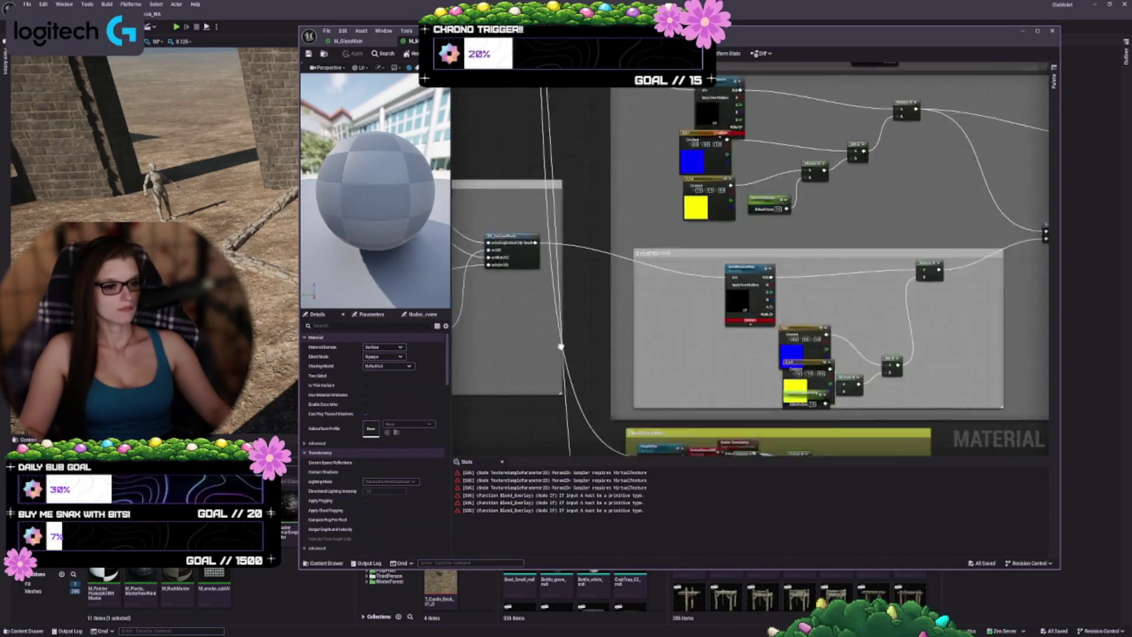
scroll(561, 346, "down", 5)
scroll(682, 348, "up", 3)
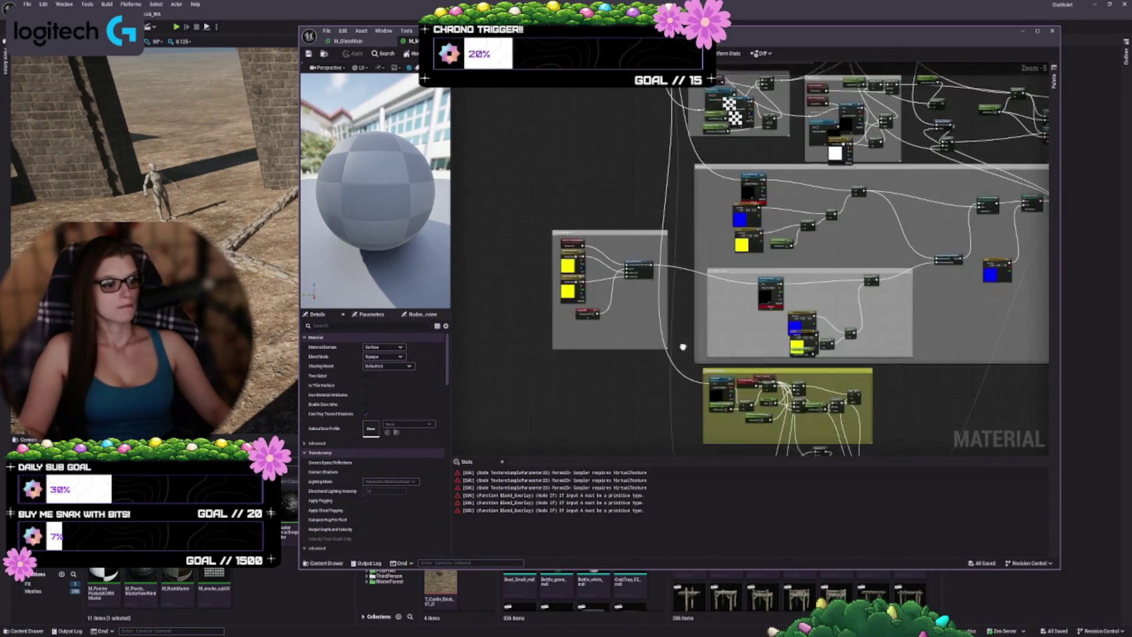
scroll(683, 347, "up", 5)
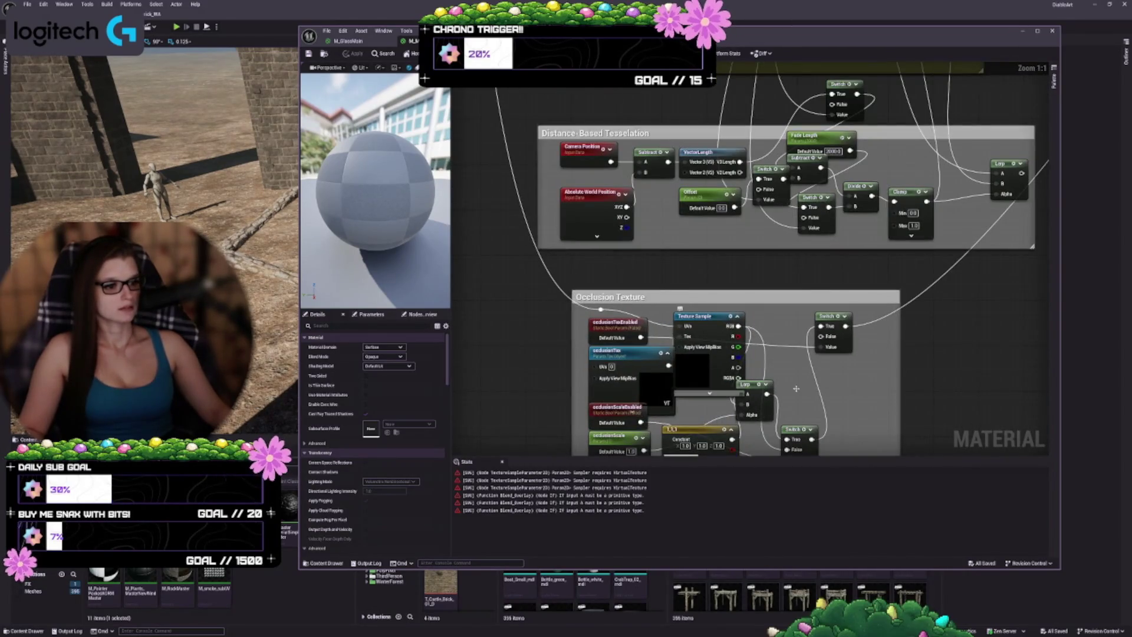
left_click_drag(796, 389, 773, 273)
left_click(690, 260)
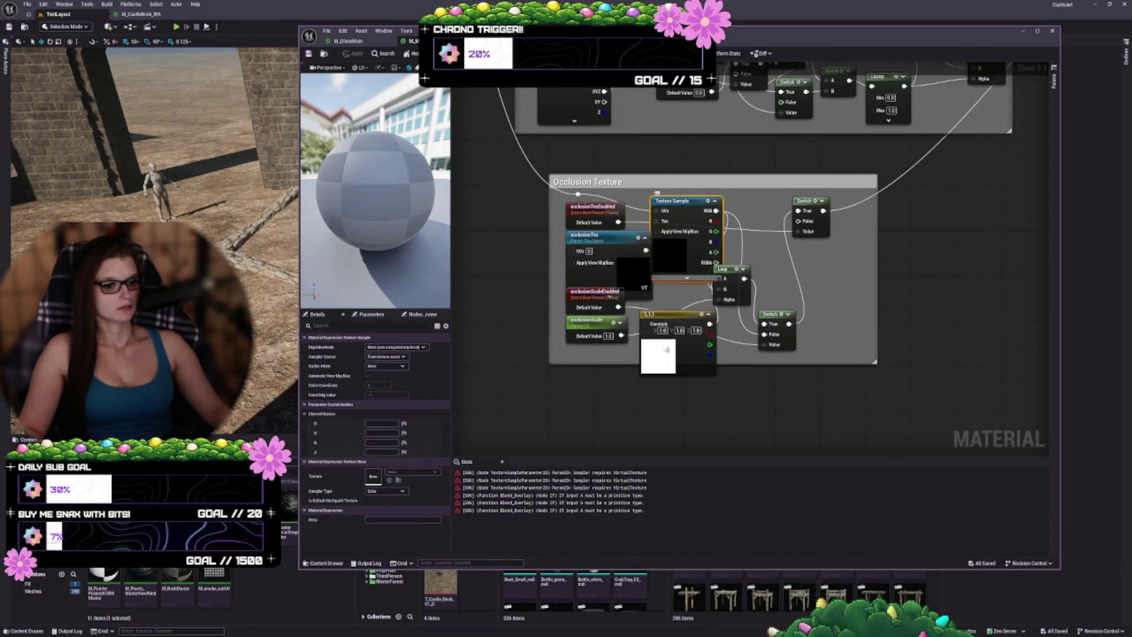
left_click(614, 275)
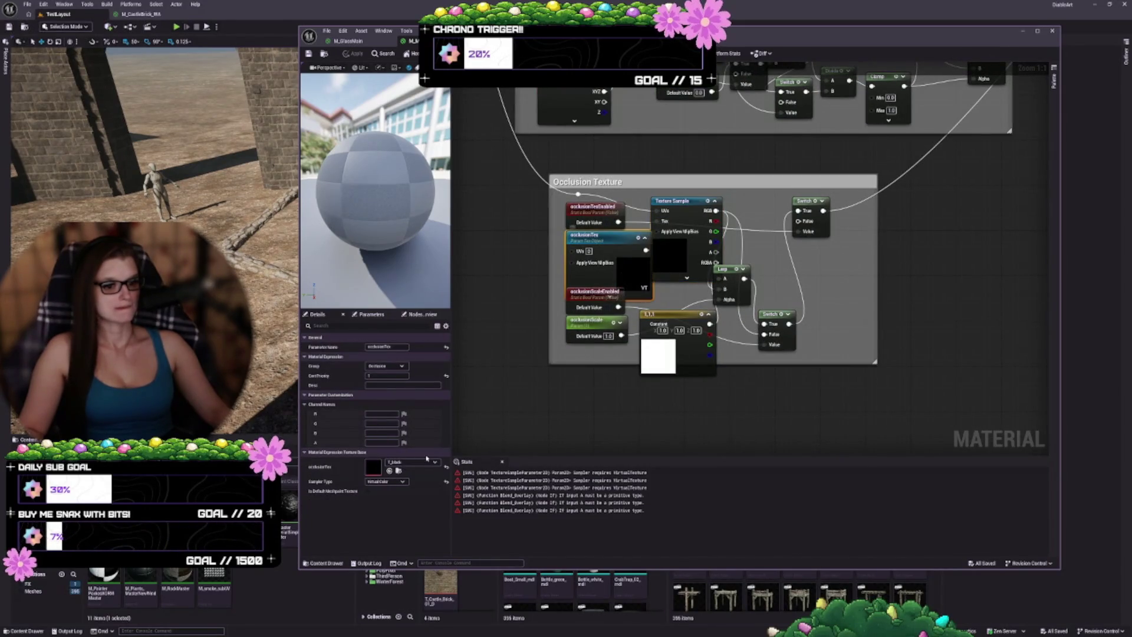
left_click(380, 488)
- Set the HeightMap parameter in the Displacement group to sample as Color
mouse_move(590, 118)
left_mouse_down()
mouse_move(616, 301)
mouse_move(525, 423)
left_mouse_up()
left_click_drag(519, 105, 640, 261)
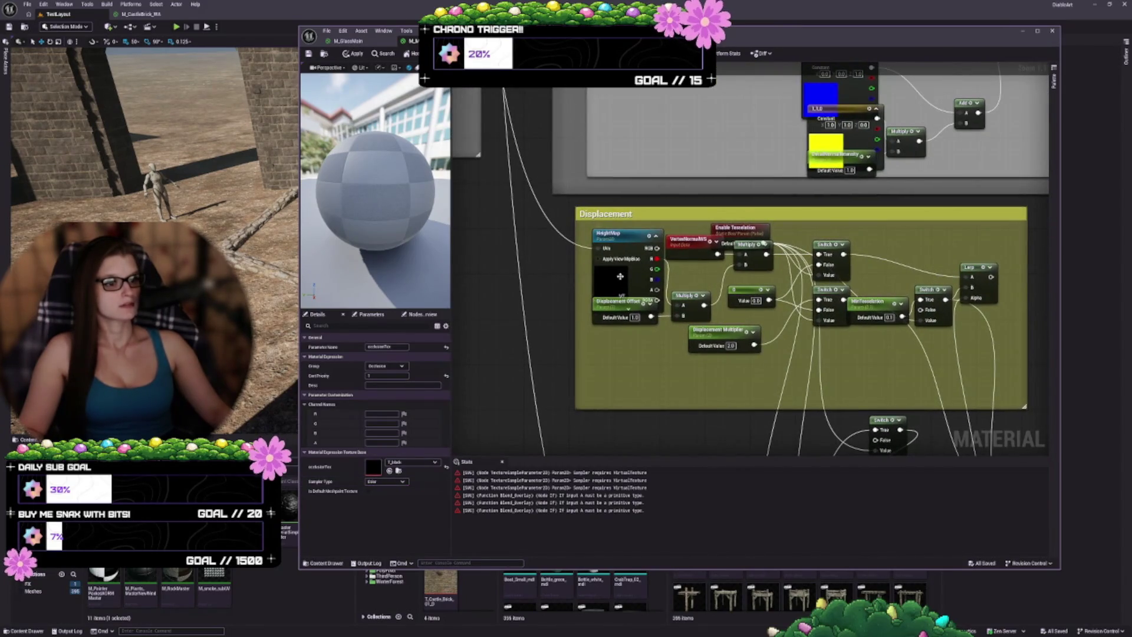
left_click(620, 276)
left_click(383, 548)
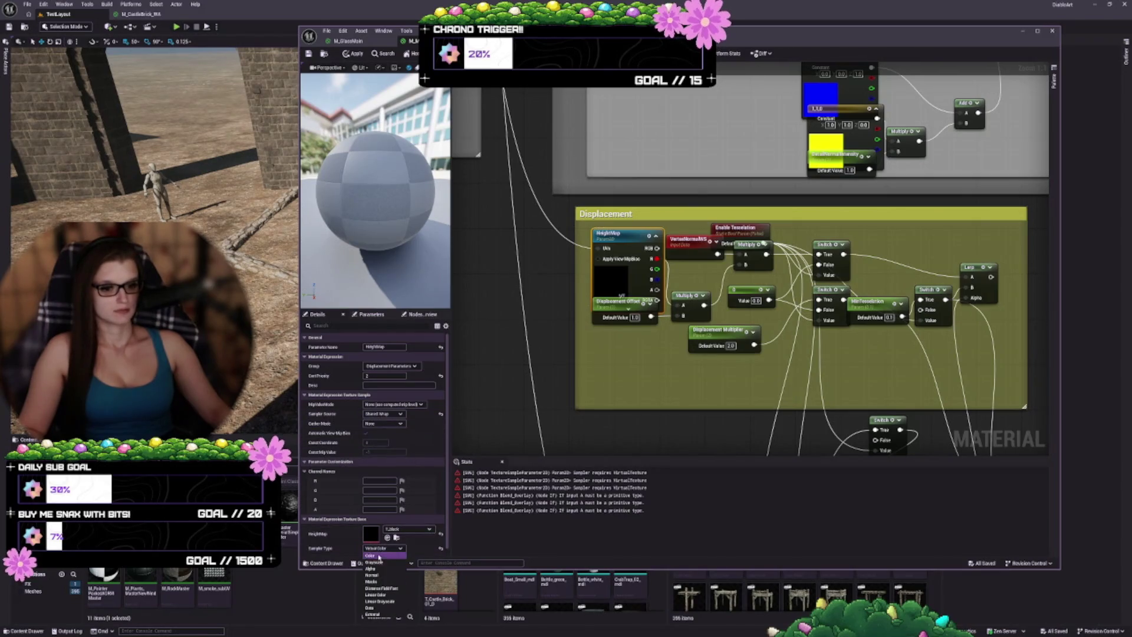
left_click(380, 556)
- Set both detailNormalMap and normalMapTexture Sampler Types to Normal
mouse_move(629, 193)
left_mouse_down()
mouse_move(543, 331)
mouse_move(567, 443)
left_mouse_up()
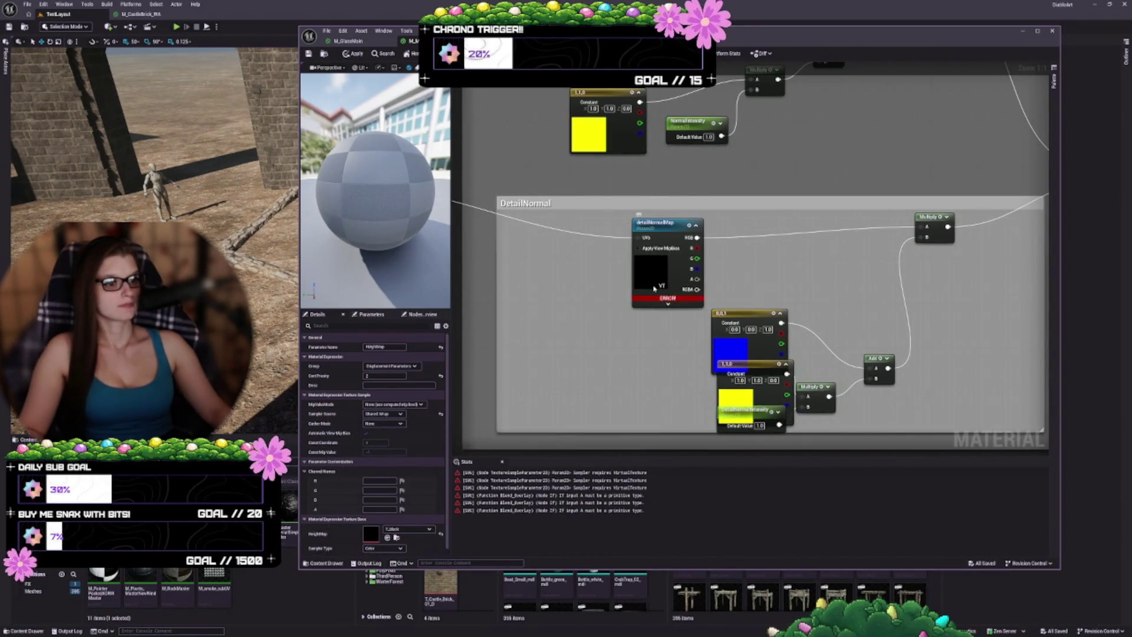
left_click(653, 288)
left_click(384, 548)
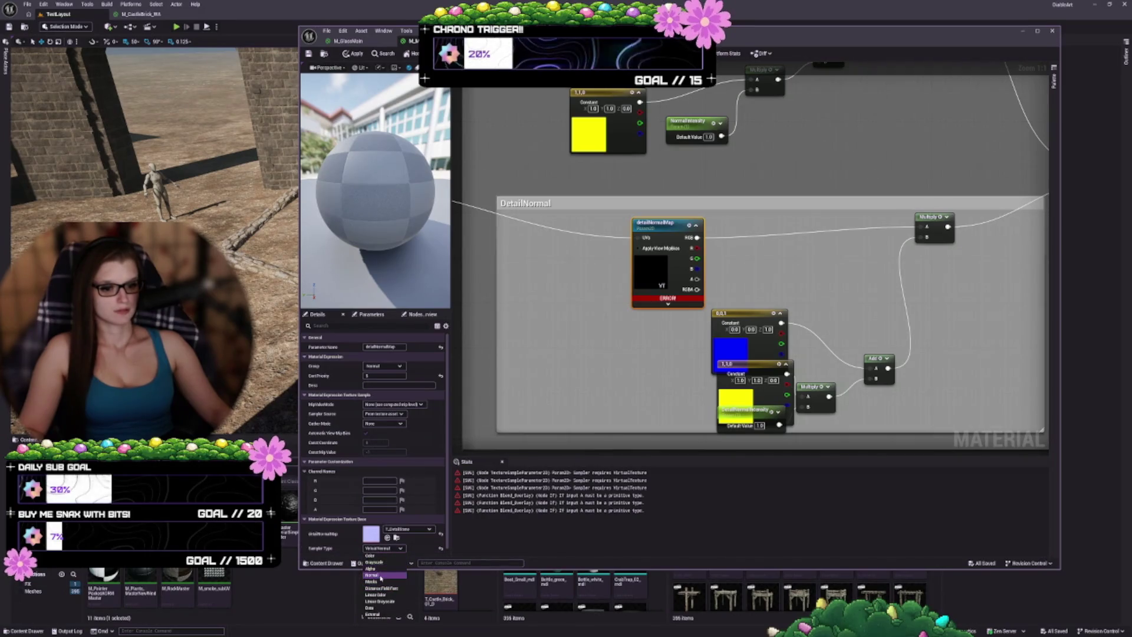
left_click(380, 575)
left_click_drag(563, 138, 610, 350)
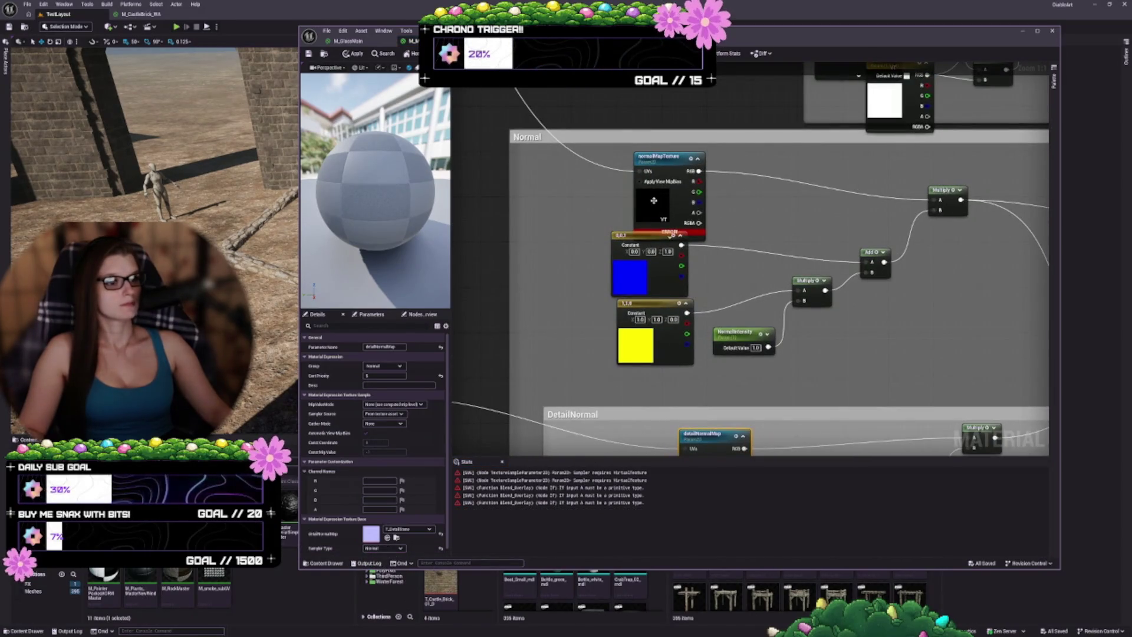
left_click(653, 200)
left_click(383, 548)
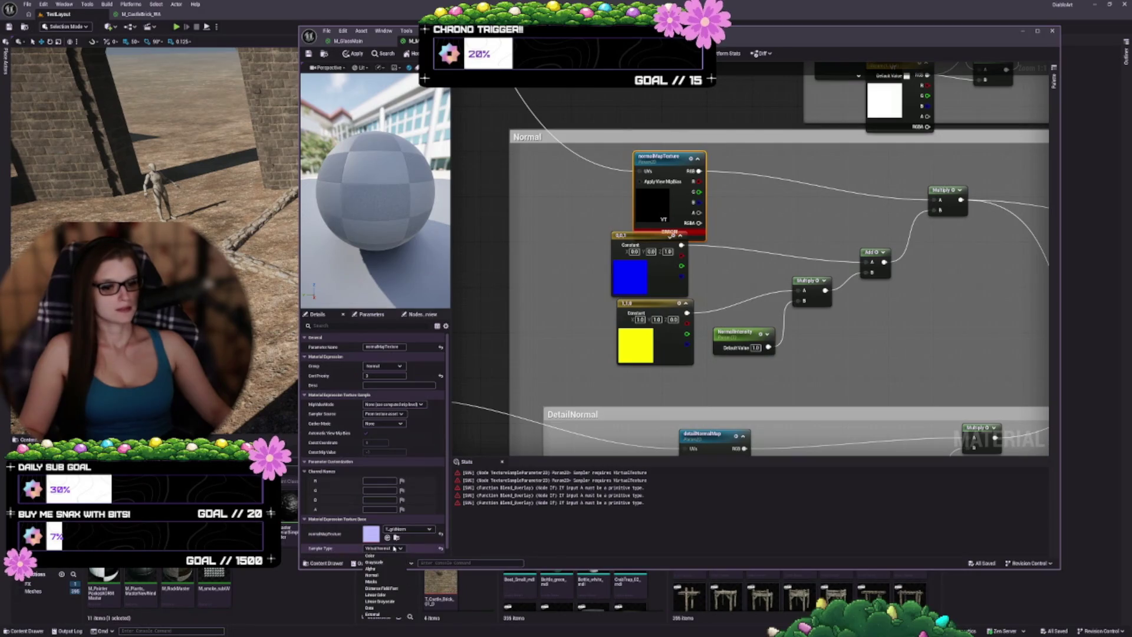
left_click(382, 575)
- Check the Roughness sample and set metallicTex's Sampler Type to Color
left_click_drag(772, 221, 683, 399)
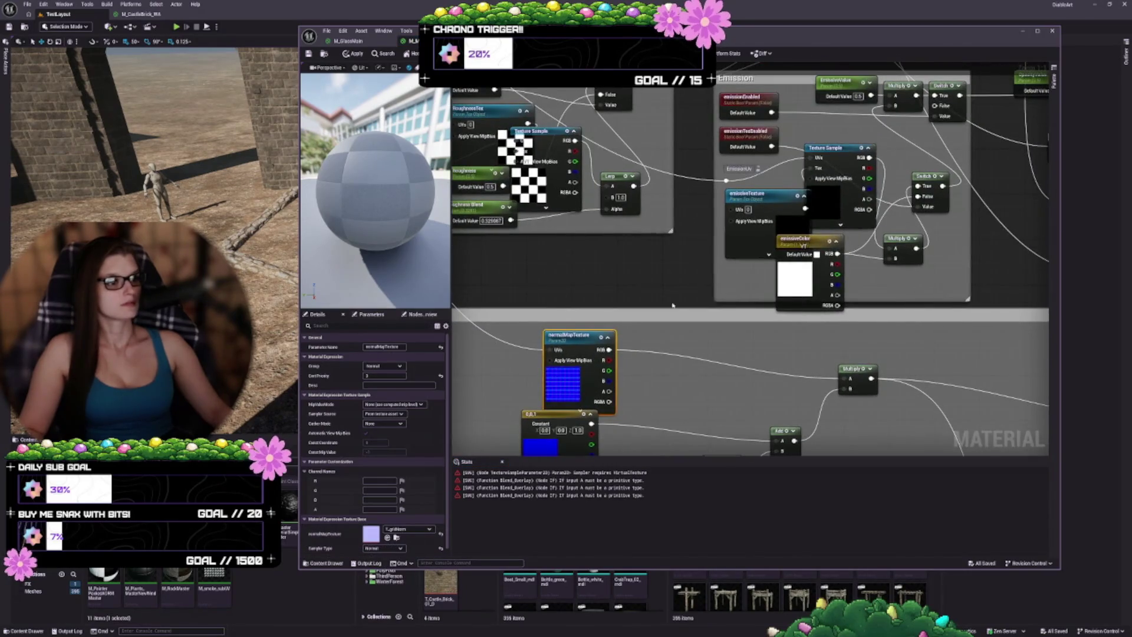
mouse_move(672, 305)
left_mouse_down()
mouse_move(849, 367)
mouse_move(858, 431)
left_mouse_up()
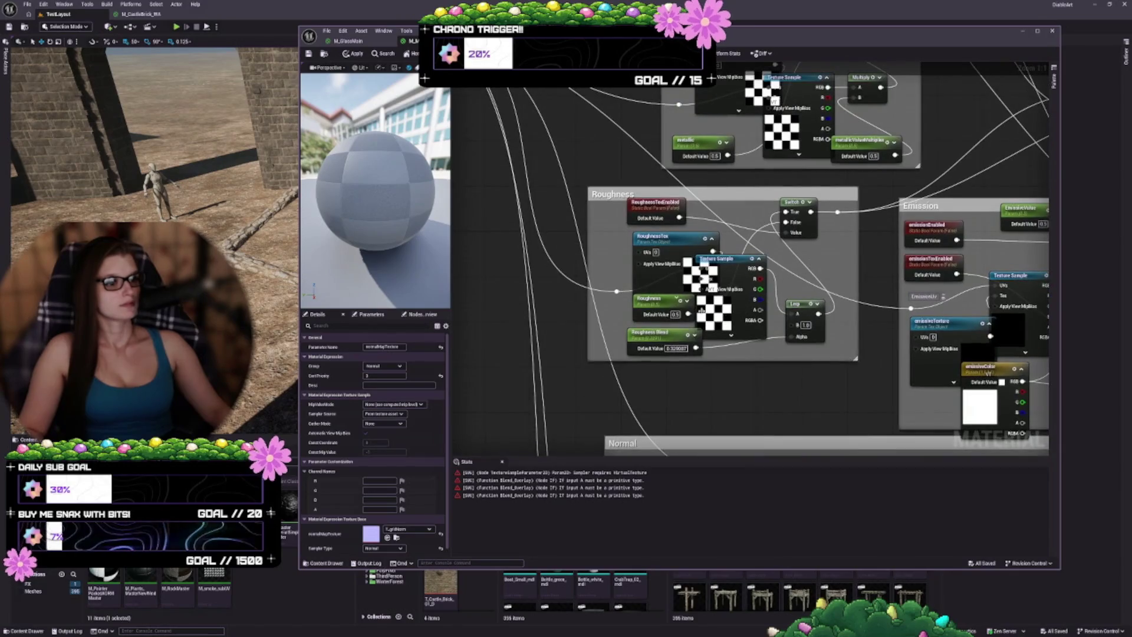
left_click(744, 301)
left_click_drag(806, 136, 756, 247)
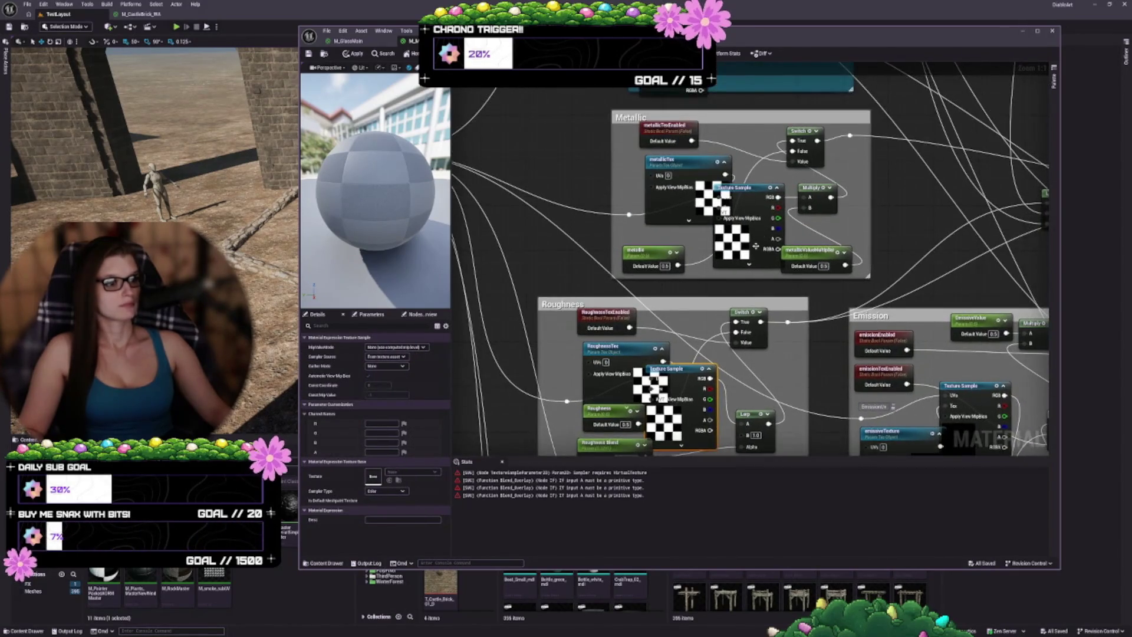
left_click(755, 247)
left_click(677, 168)
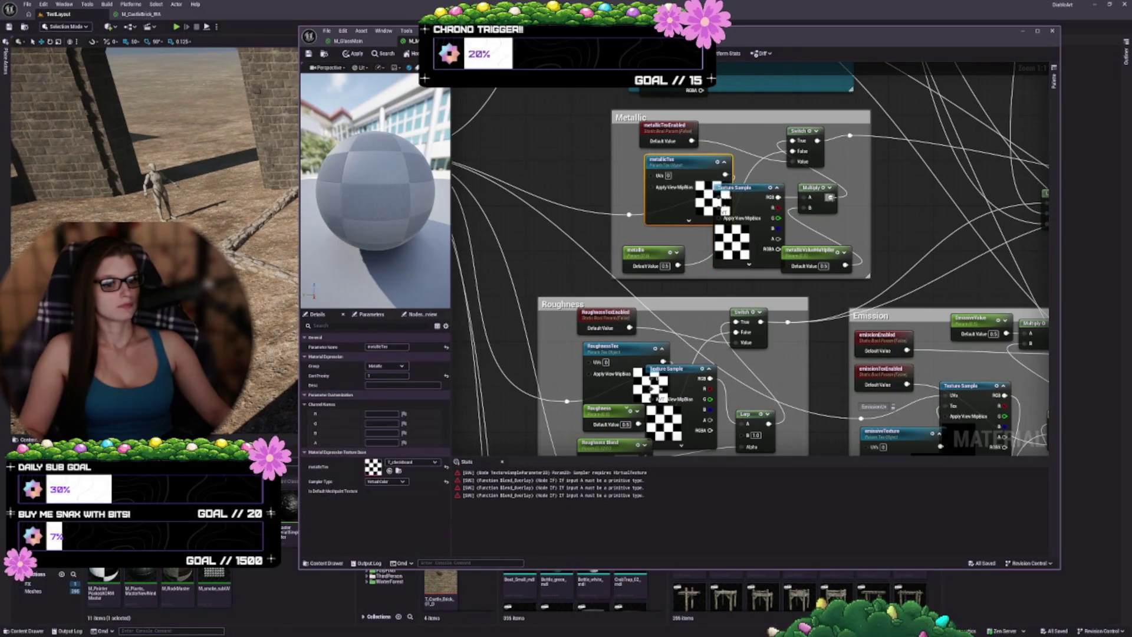
left_click(392, 483)
left_click(380, 488)
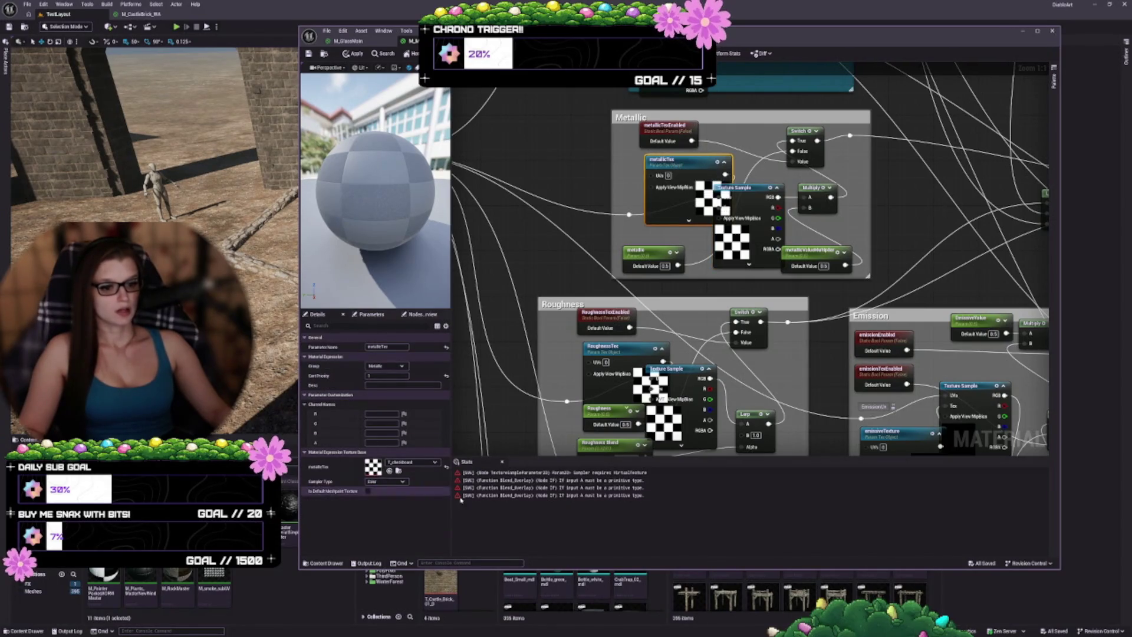
- Change albedoTexture's Sampler Type from Virtual Color to Color
left_click_drag(719, 62, 680, 235)
left_click(636, 160)
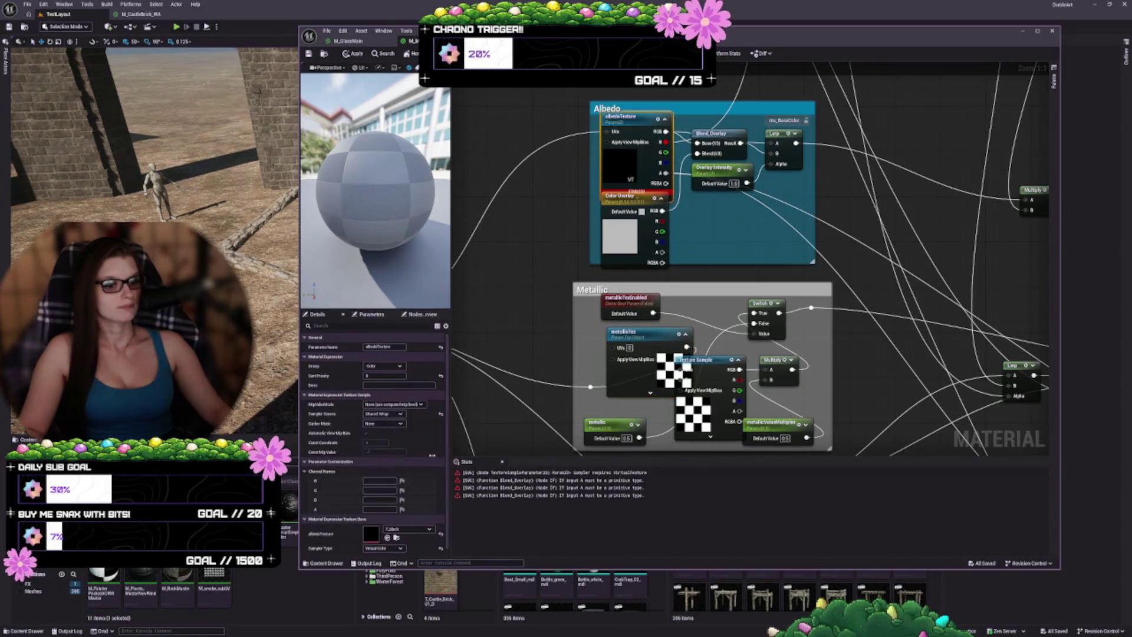
left_click(383, 547)
left_click(380, 488)
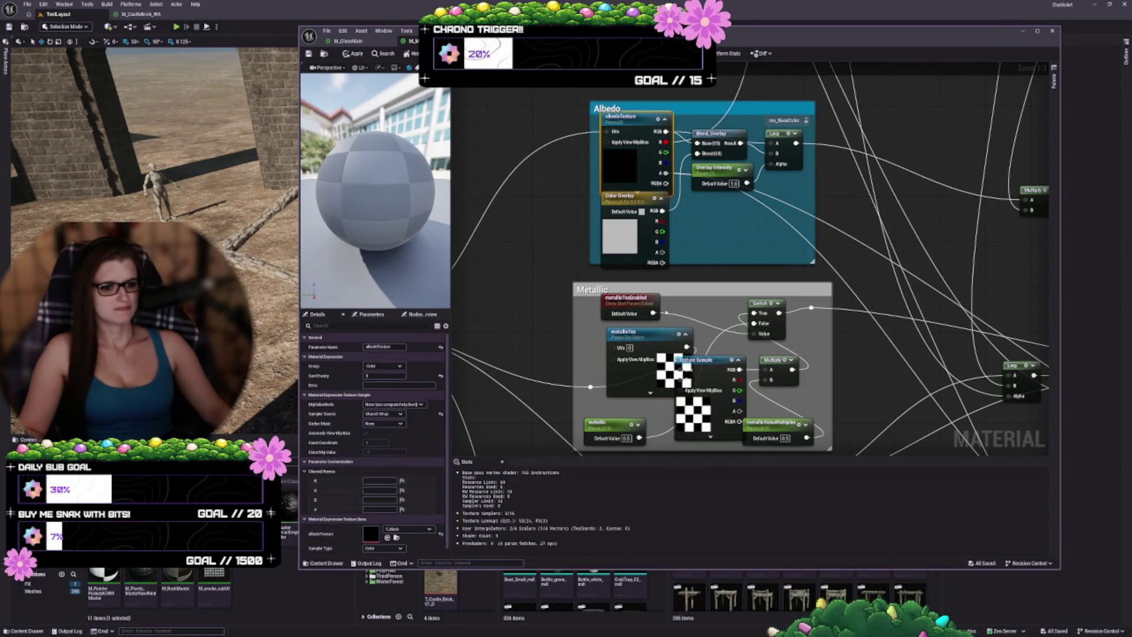
mouse_move(649, 177)
left_mouse_down()
mouse_move(678, 274)
mouse_move(654, 418)
left_mouse_up()
- Check the upper and lower texture samples and the GrungeMap parameter's sampler
left_click_drag(731, 275, 713, 419)
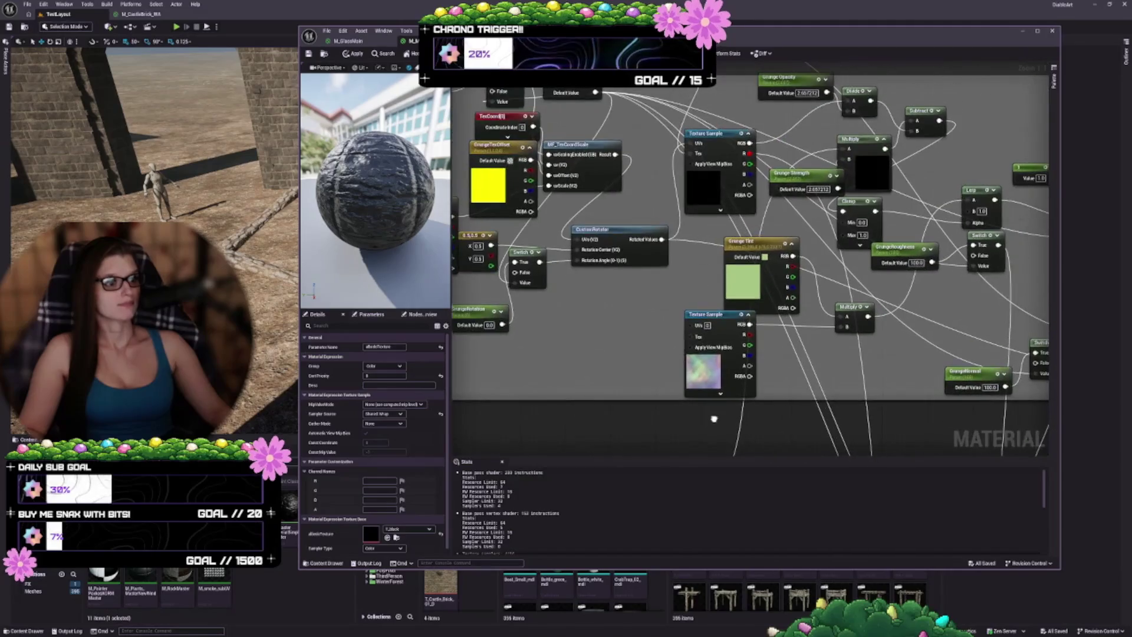
left_click(712, 374)
left_click_drag(712, 194, 798, 264)
left_click(797, 265)
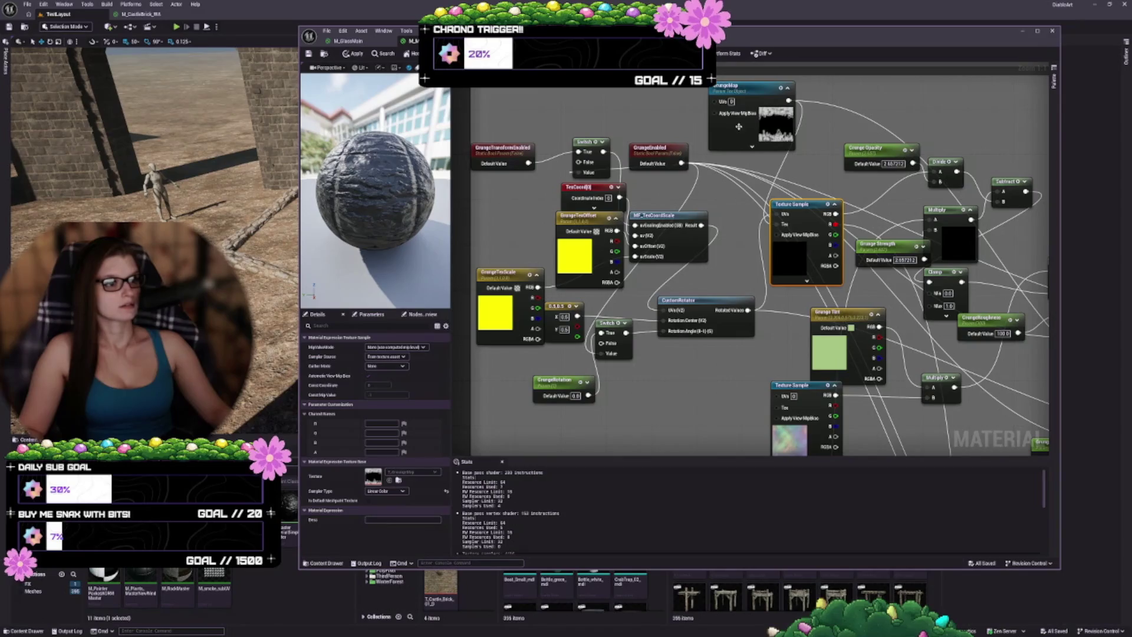
left_click(768, 130)
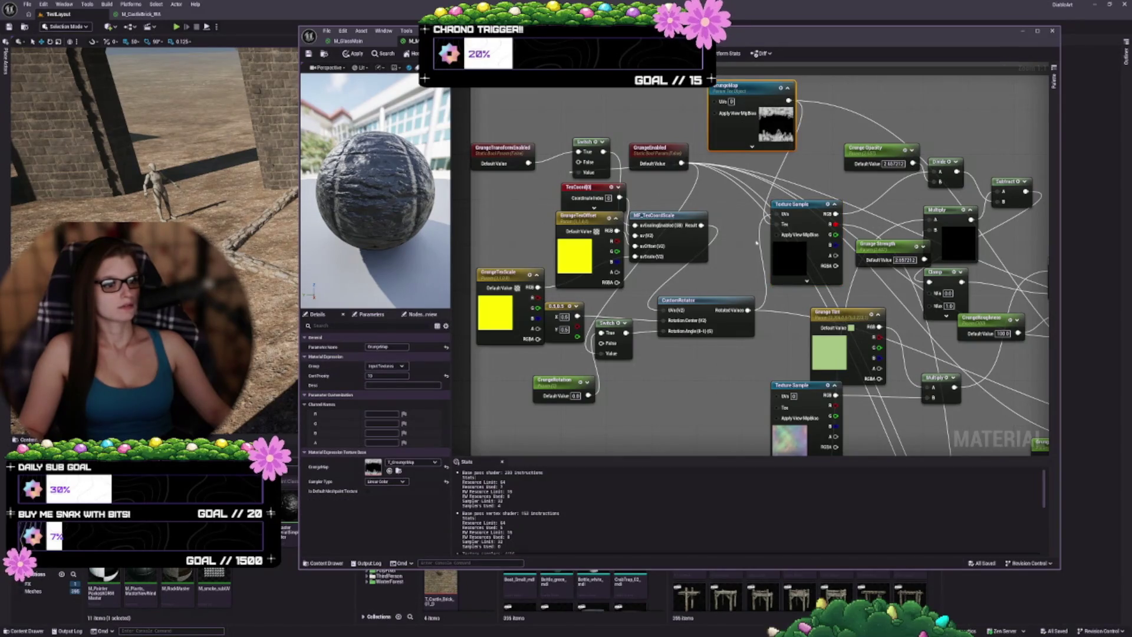
left_click_drag(587, 361, 778, 113)
- Set the emissiveTexture parameter's Sampler Type to Color
scroll(603, 352, "down", 2)
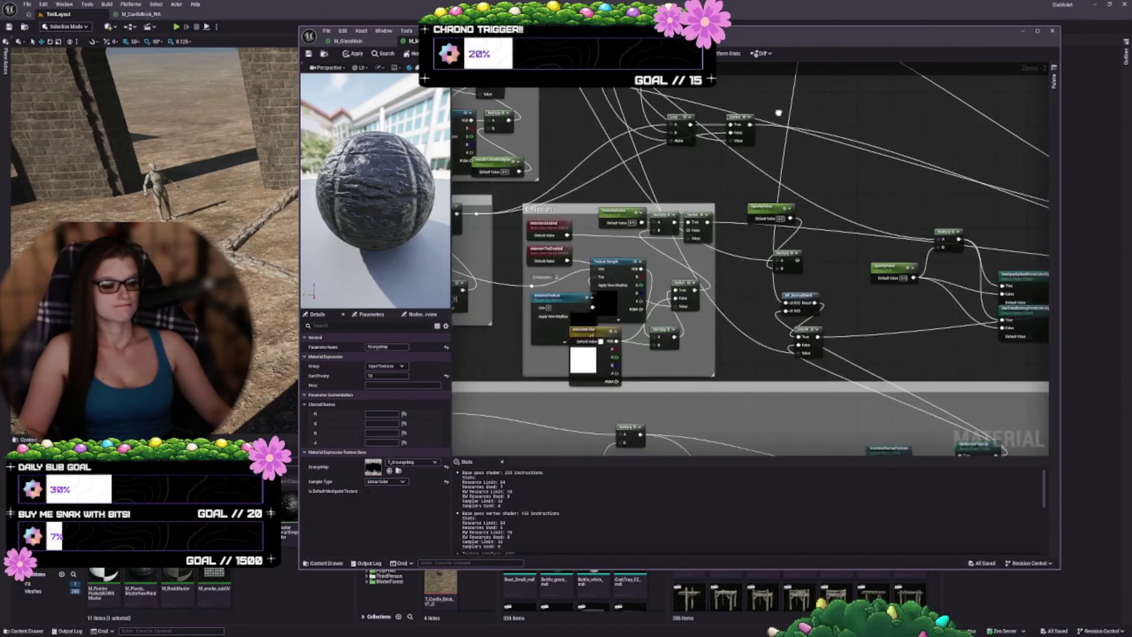
left_click(606, 318)
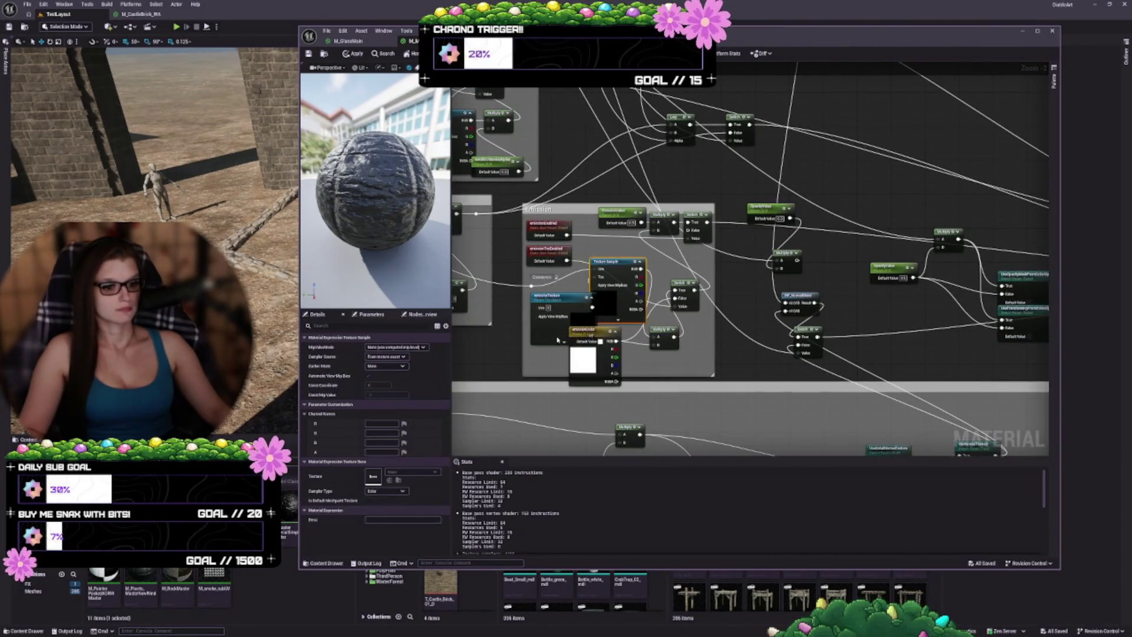
left_click(558, 340)
left_click(386, 481)
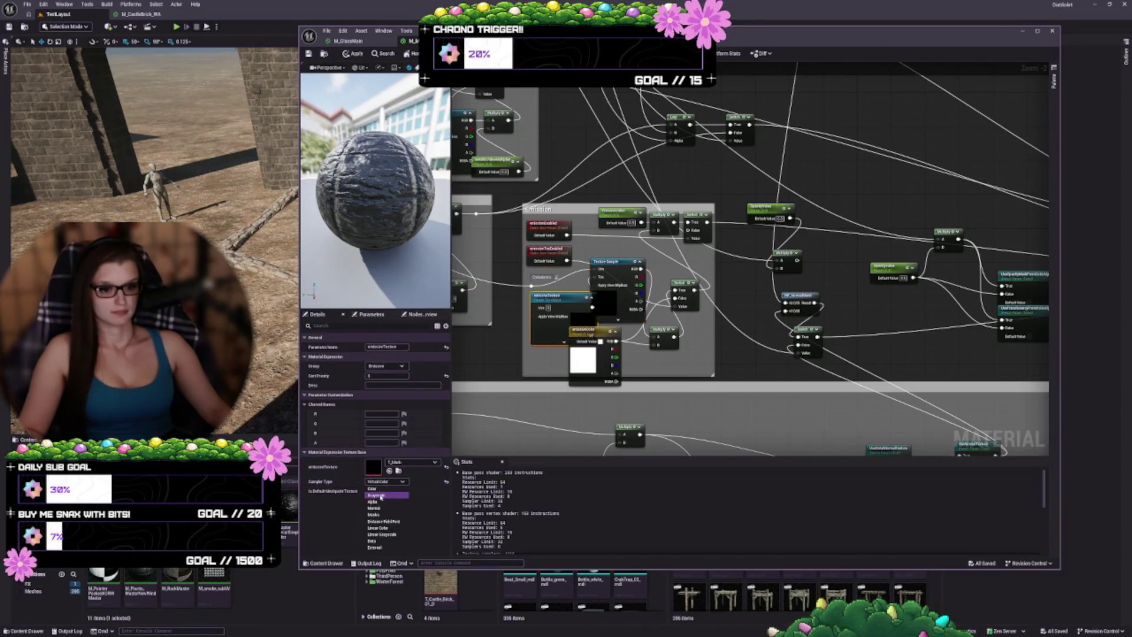
left_click(373, 489)
- Verify the RoughnessTex, Roughness, Metallic and normal map samplers
left_click_drag(593, 371, 692, 323)
left_click(582, 216)
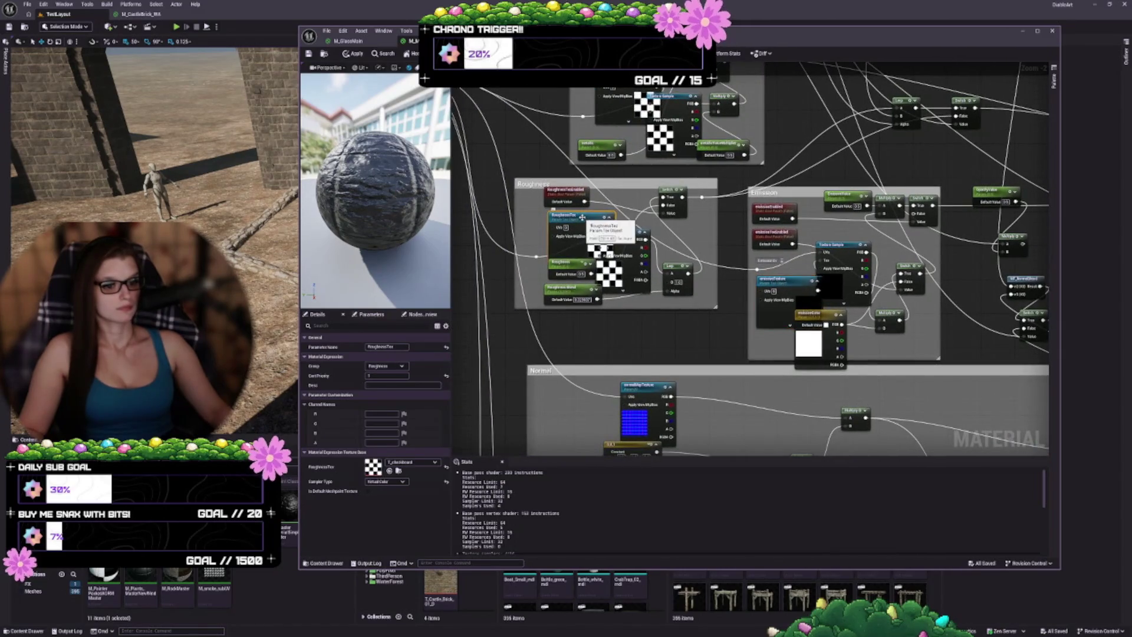
left_click(386, 481)
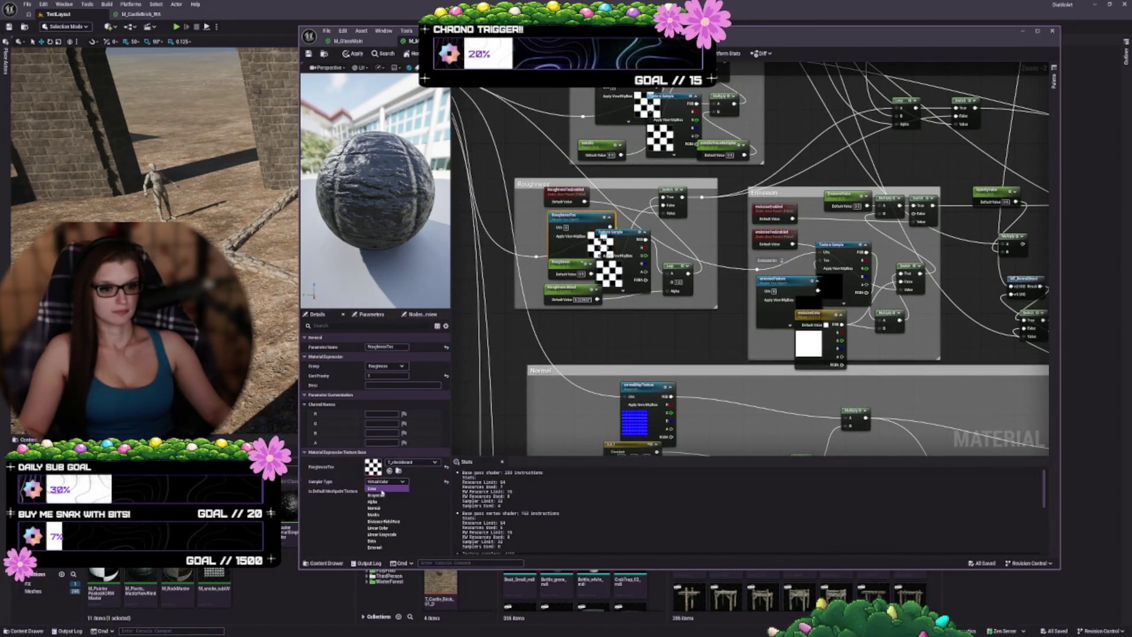
left_click(381, 494)
left_click(617, 236)
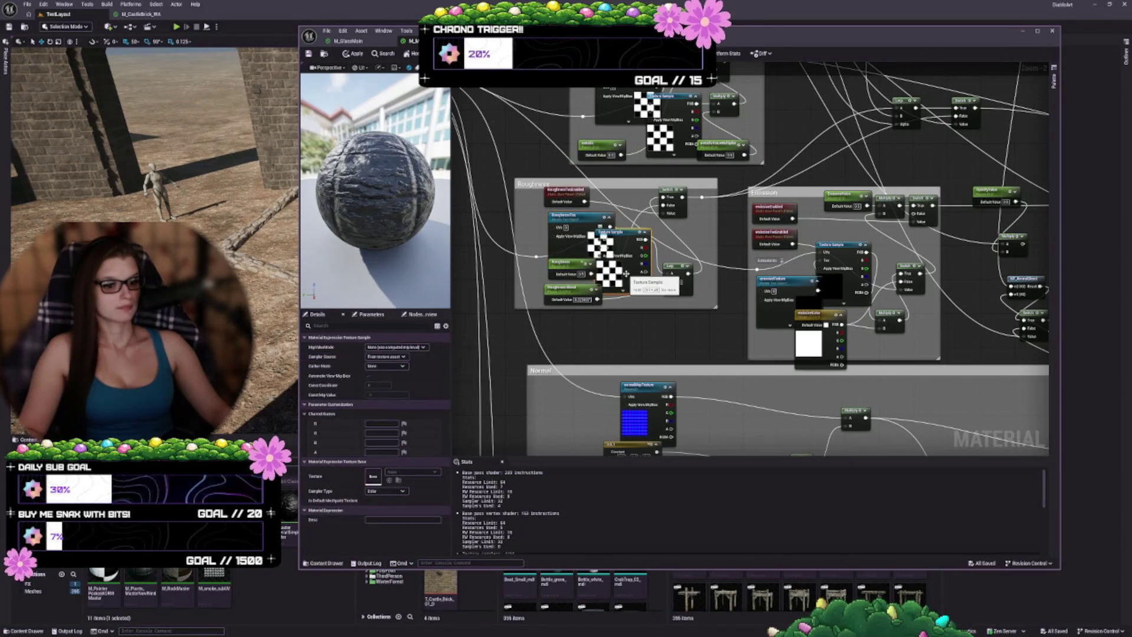
left_click_drag(619, 131, 609, 239)
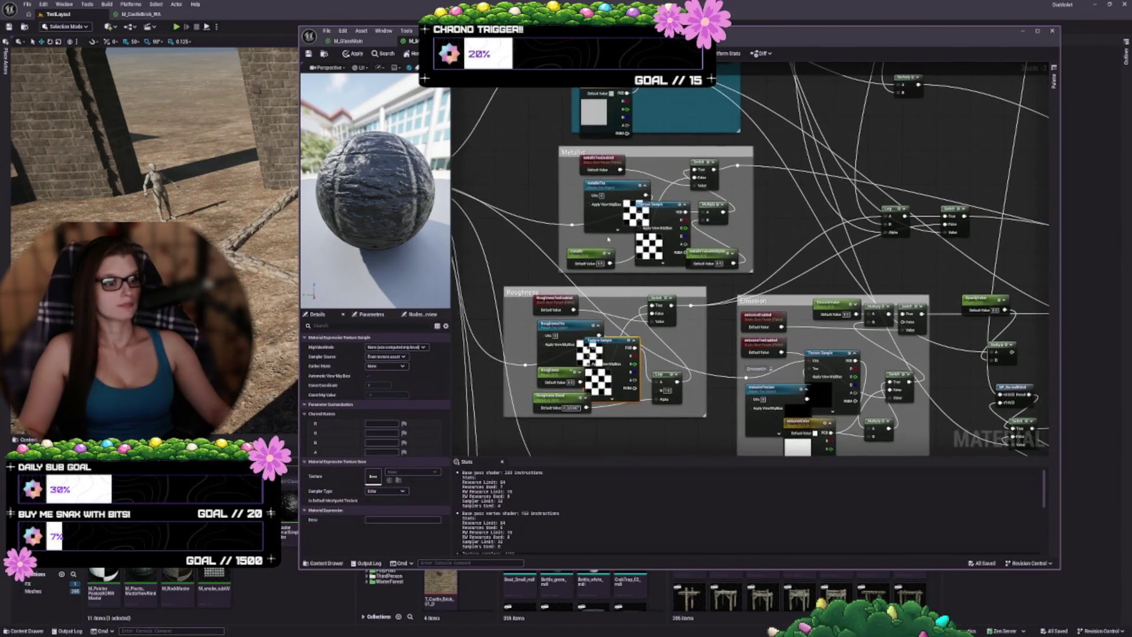
left_click(659, 249)
left_click_drag(688, 398, 690, 266)
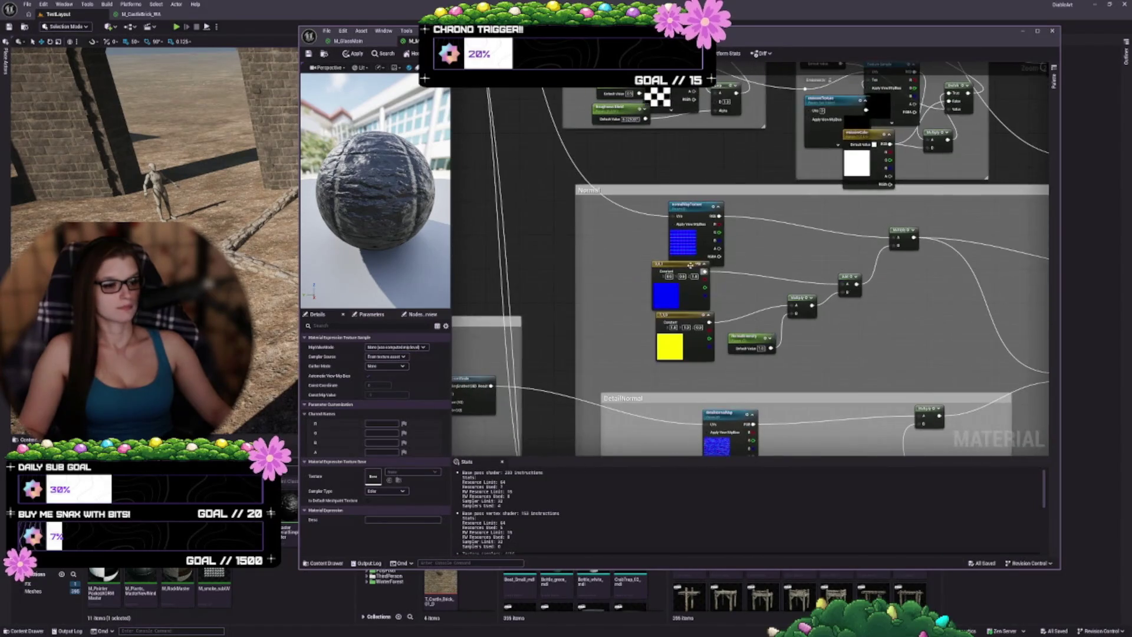
left_click(682, 253)
- Verify the detail normal and occlusion samplers, then apply changes to the original material
mouse_move(466, 448)
left_mouse_down()
mouse_move(575, 377)
mouse_move(556, 408)
mouse_move(687, 368)
mouse_move(710, 313)
mouse_move(587, 179)
mouse_move(537, 196)
left_mouse_up()
scroll(688, 368, "up", 1)
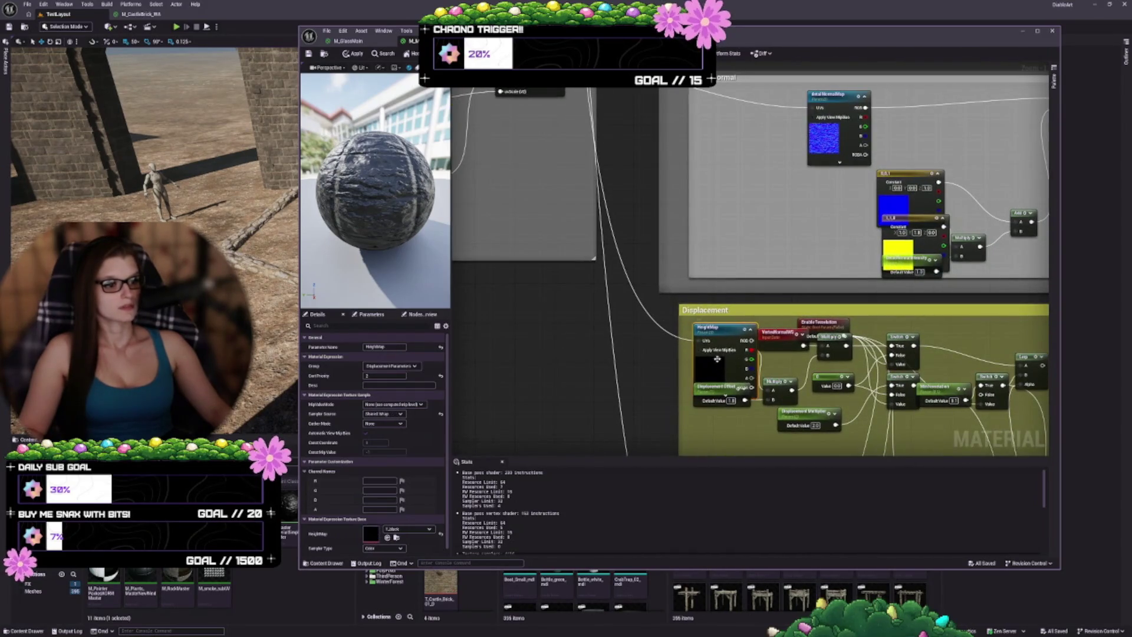
left_click_drag(829, 148, 659, 119)
left_click(659, 118)
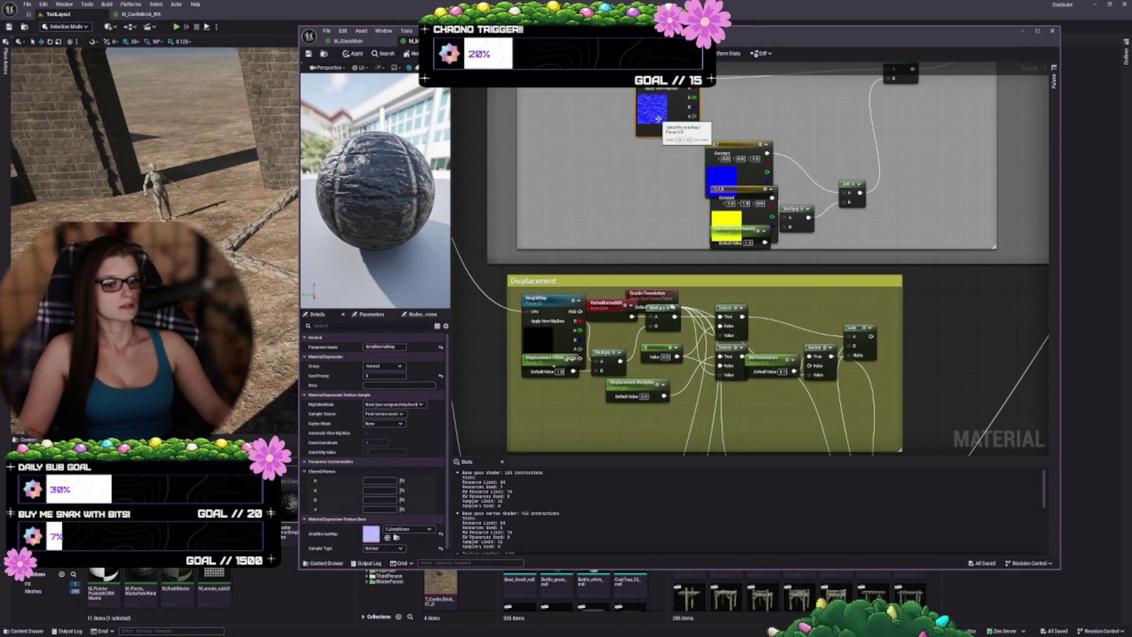
mouse_move(696, 448)
left_mouse_down()
mouse_move(711, 174)
mouse_move(685, 92)
left_mouse_up()
left_click(608, 335)
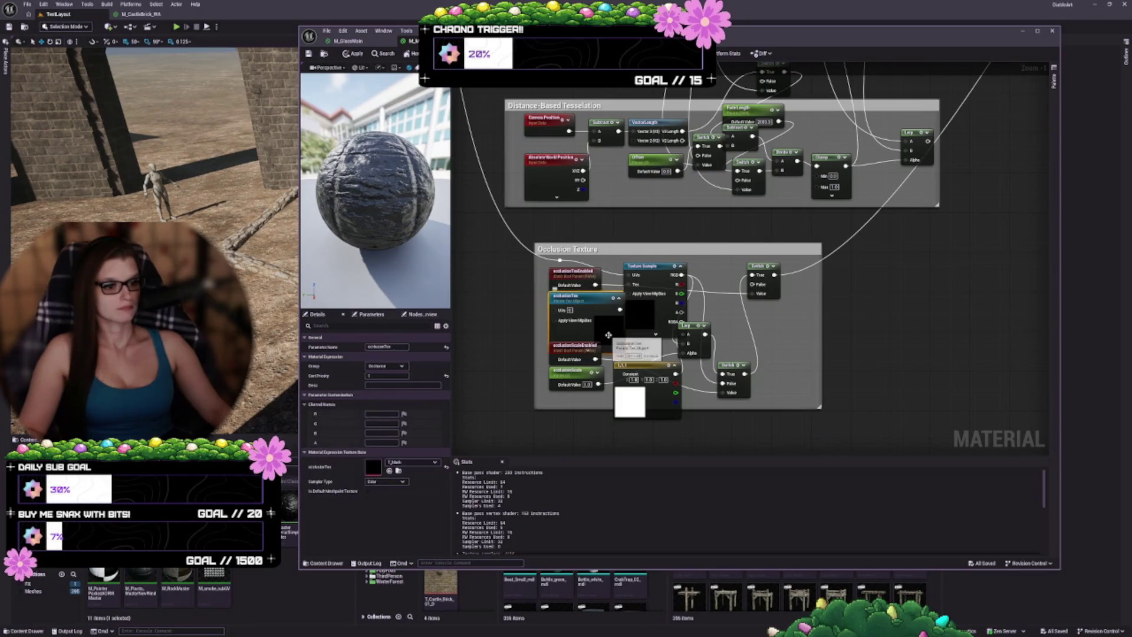
left_click(638, 314)
scroll(704, 263, "down", 3)
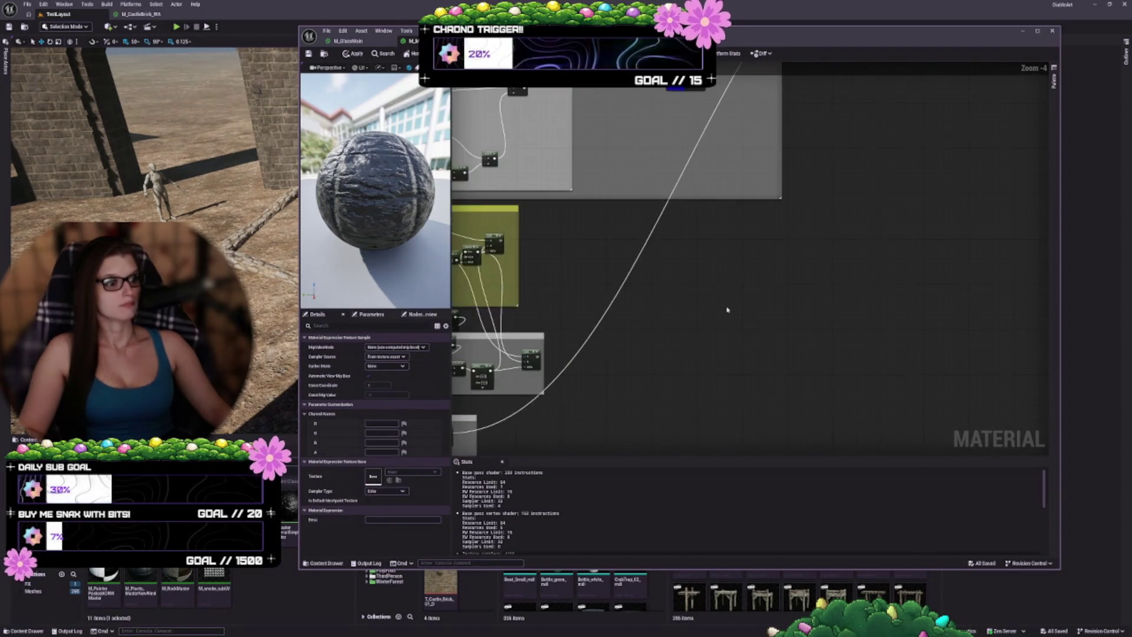
left_click_drag(712, 344, 738, 433)
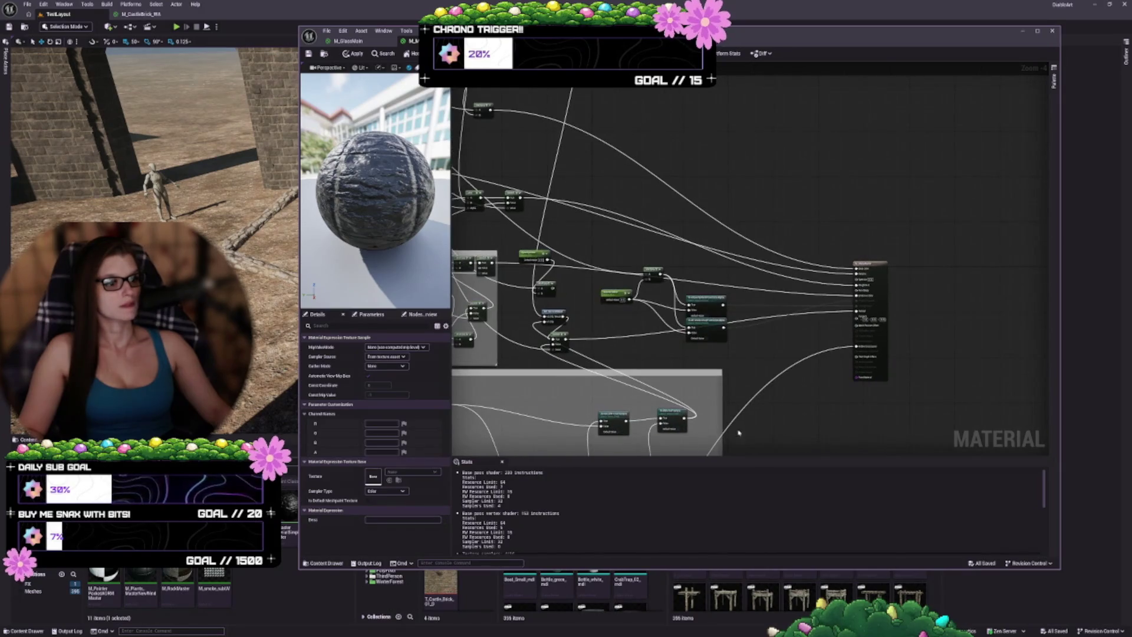
left_click(307, 55)
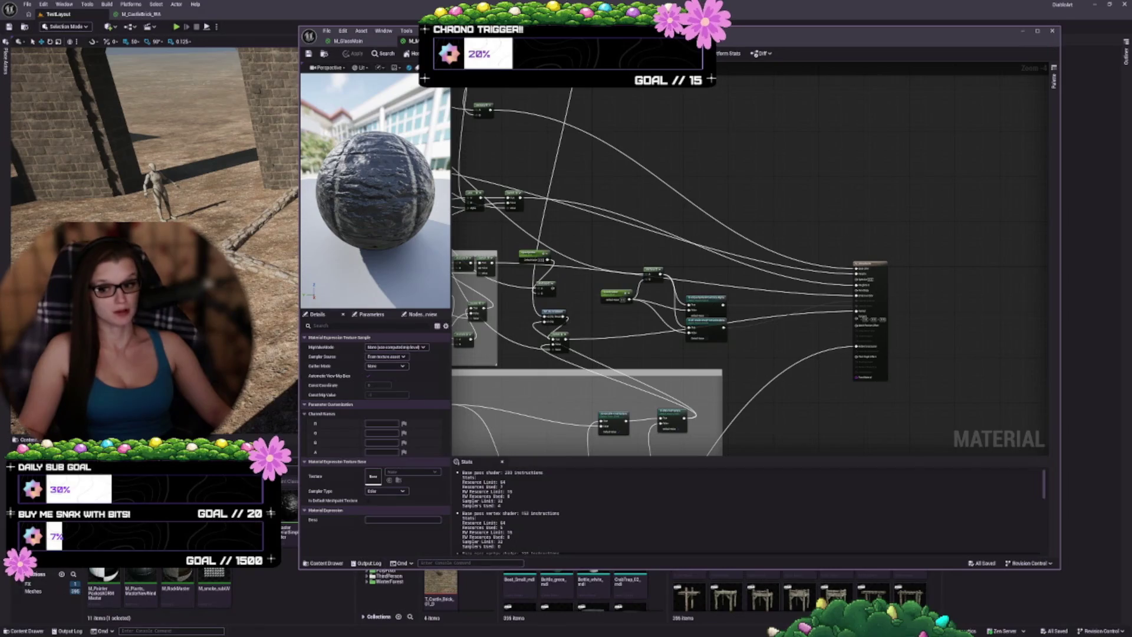
key("Home")
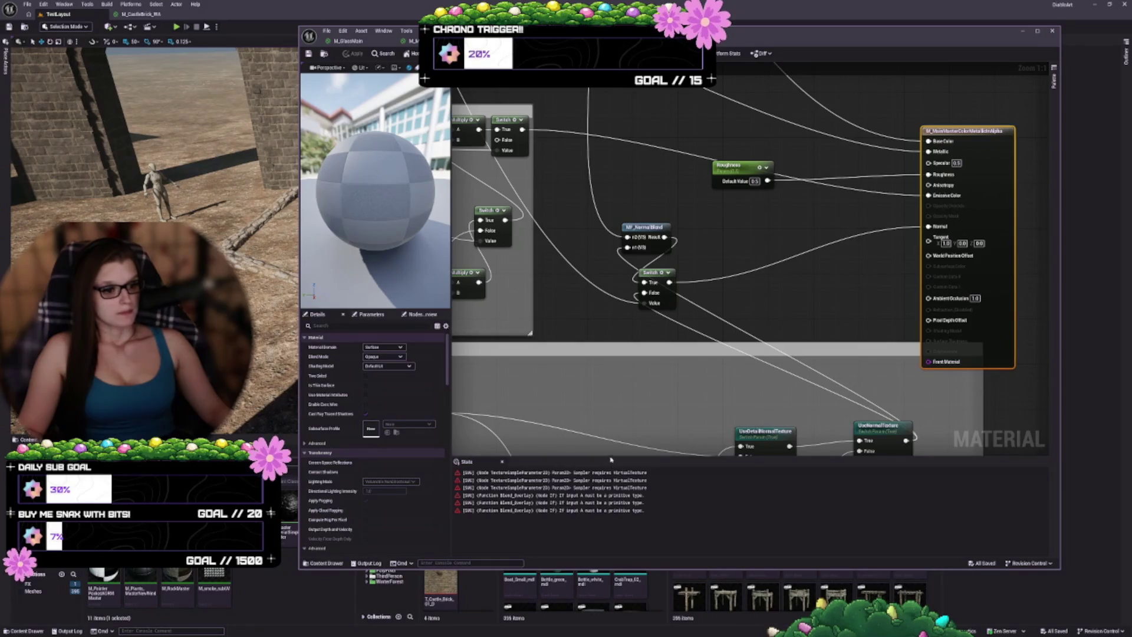
- From the Stats errors, set normalMapTexture and detailNormalMap Sampler Types to Normal
left_click_drag(610, 459, 611, 496)
left_click(527, 510)
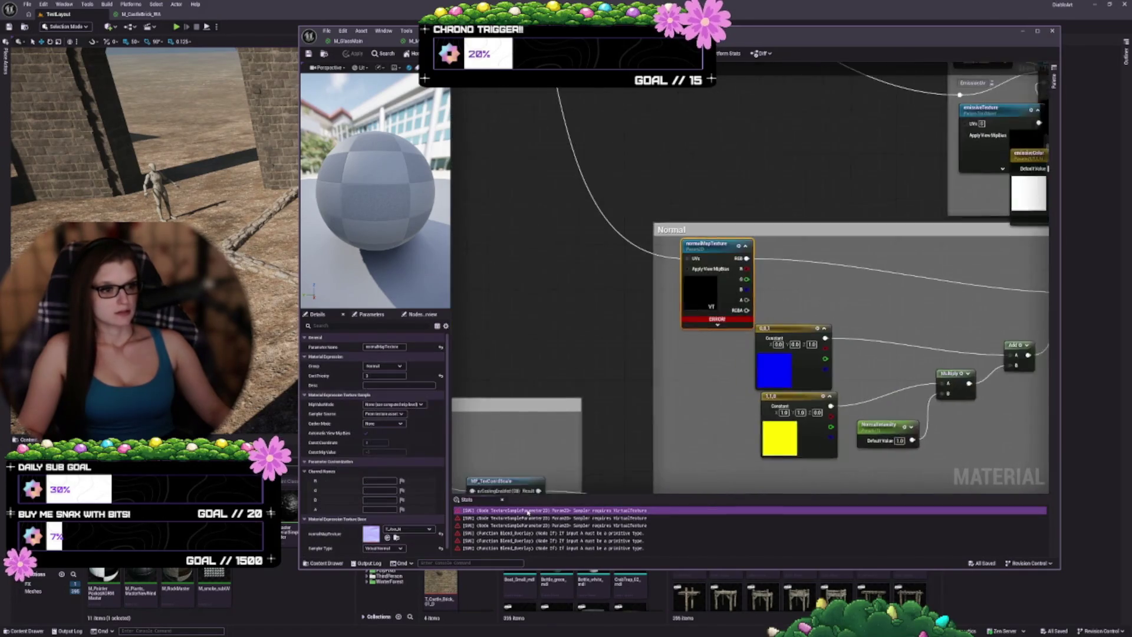
right_click(728, 272)
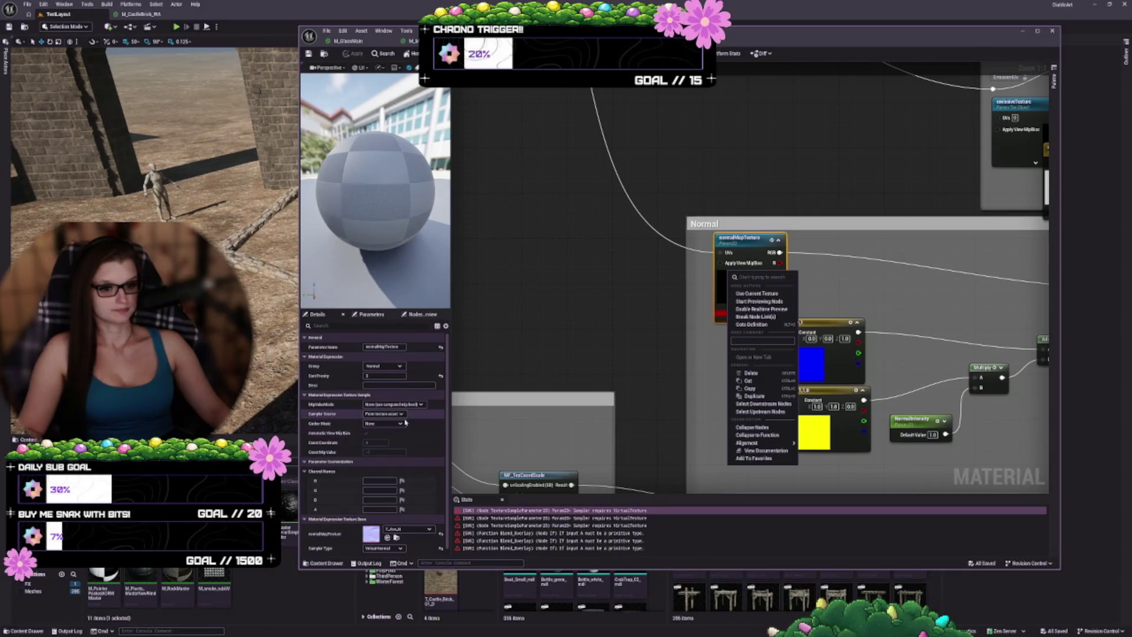
scroll(405, 422, "down", 1)
left_click(383, 542)
left_click(383, 541)
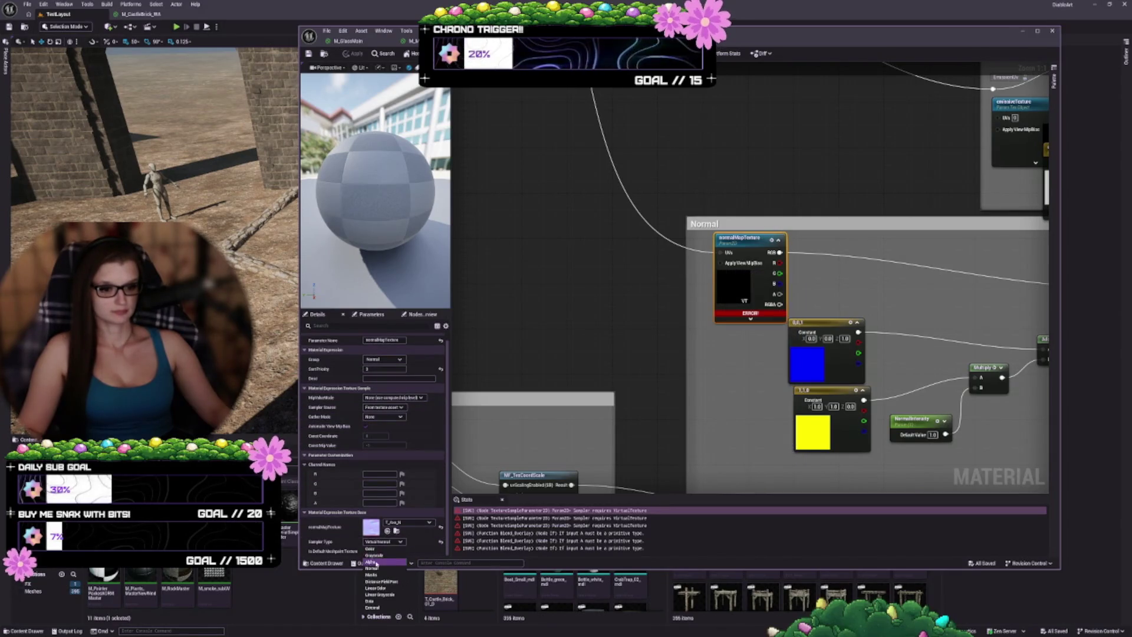
left_click(372, 568)
left_click(487, 510)
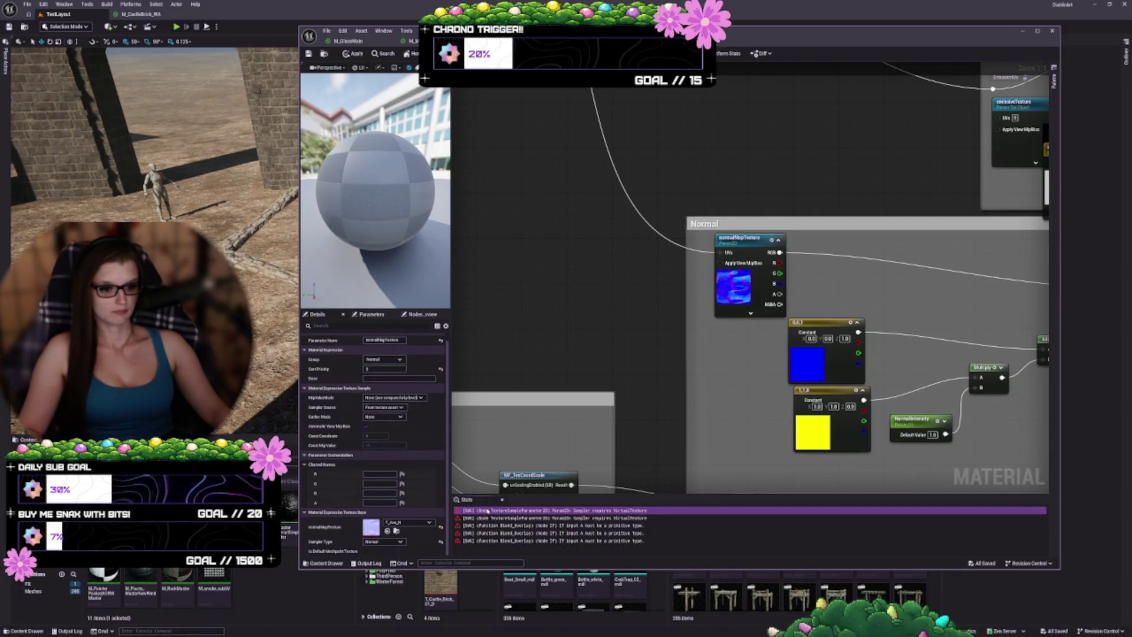
left_click(381, 541)
left_click(378, 568)
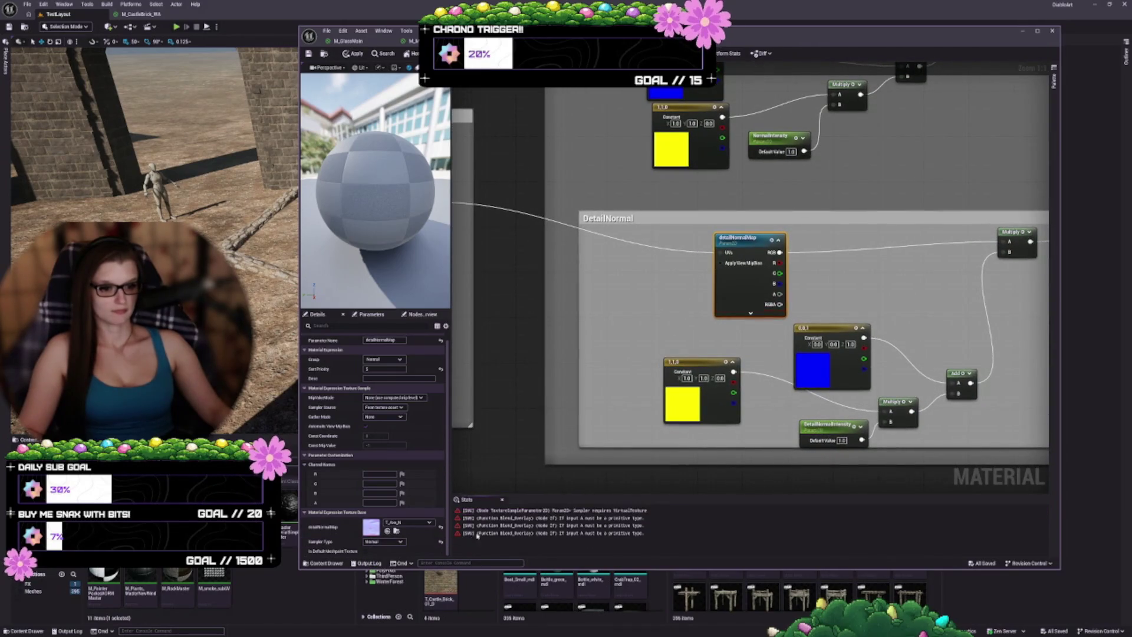
- Fix the albedoTexture error by sampling it as Color, then apply with Ctrl+S
left_click(491, 510)
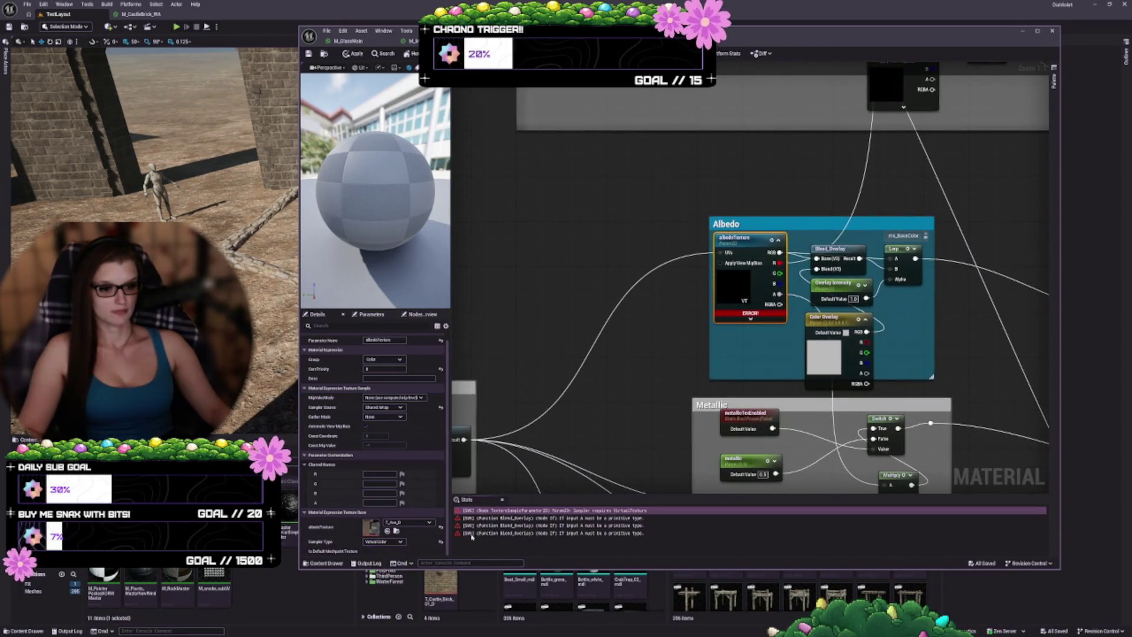
left_click_drag(578, 374, 578, 273)
scroll(547, 549, "down", 1)
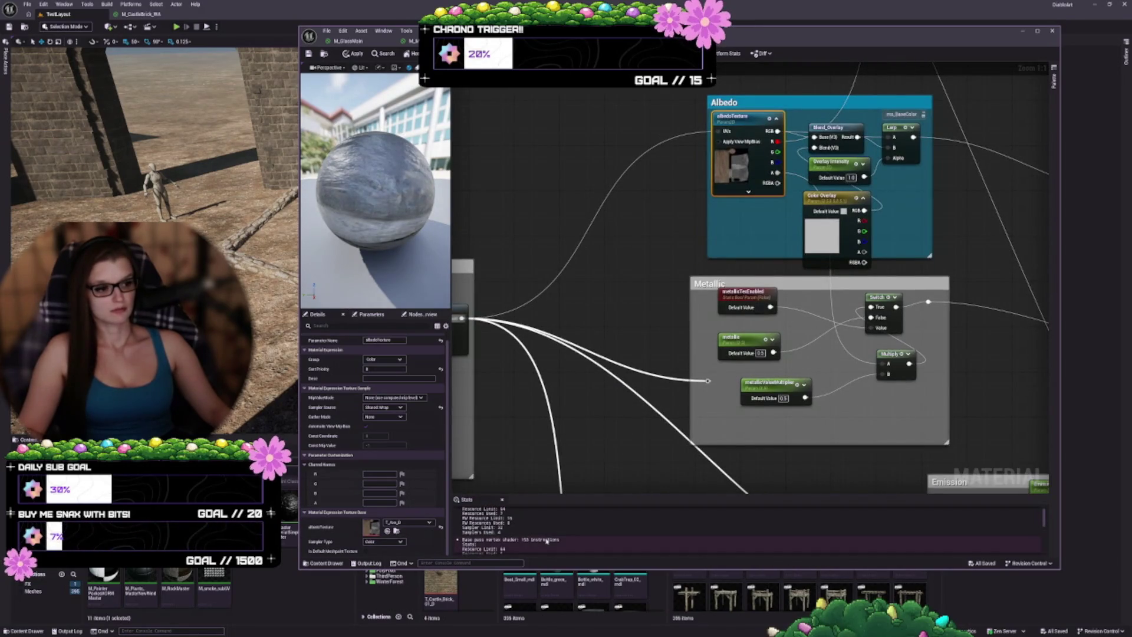
scroll(547, 541, "up", 1)
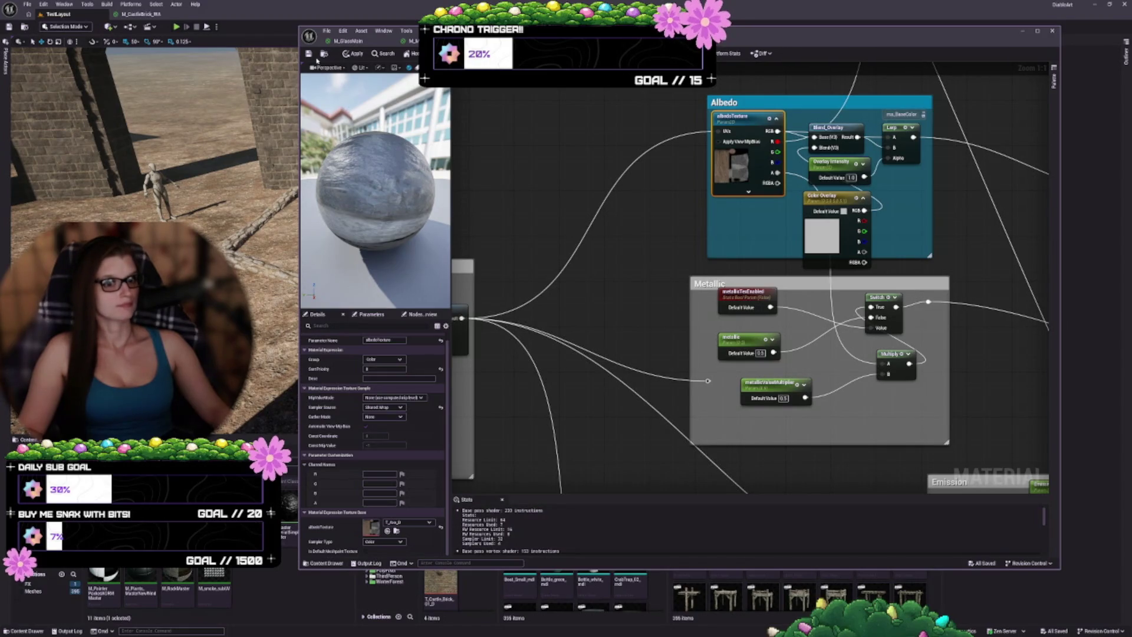
key("ctrl+s")
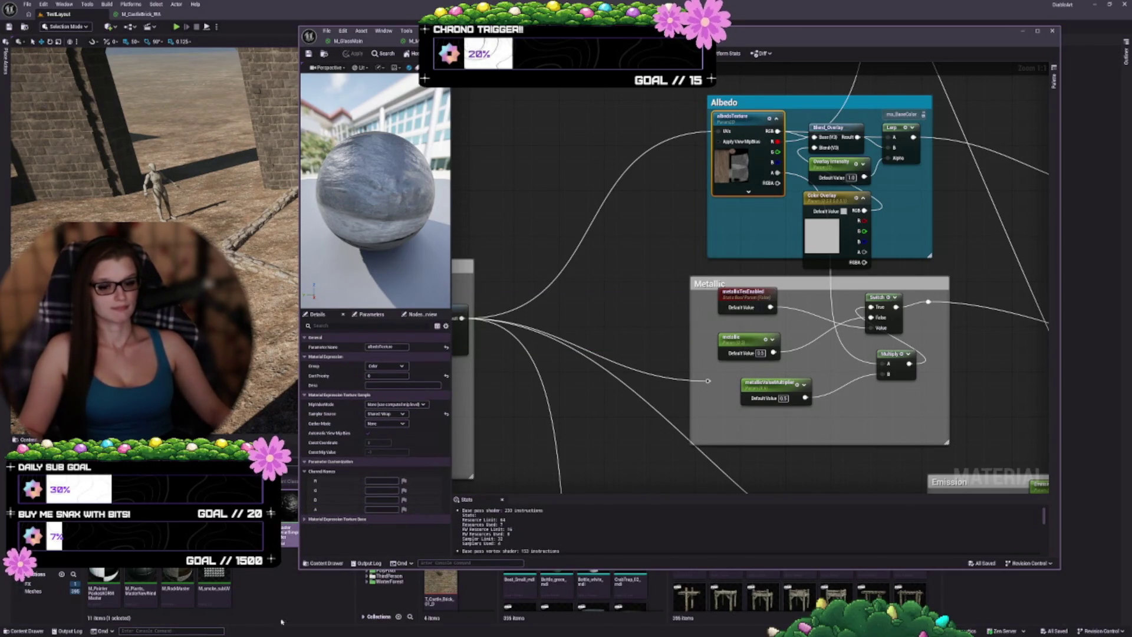
- Use the Stats compile errors to locate the erroring normalMapTexture and albedoTexture nodes
key("Home")
left_click(494, 513)
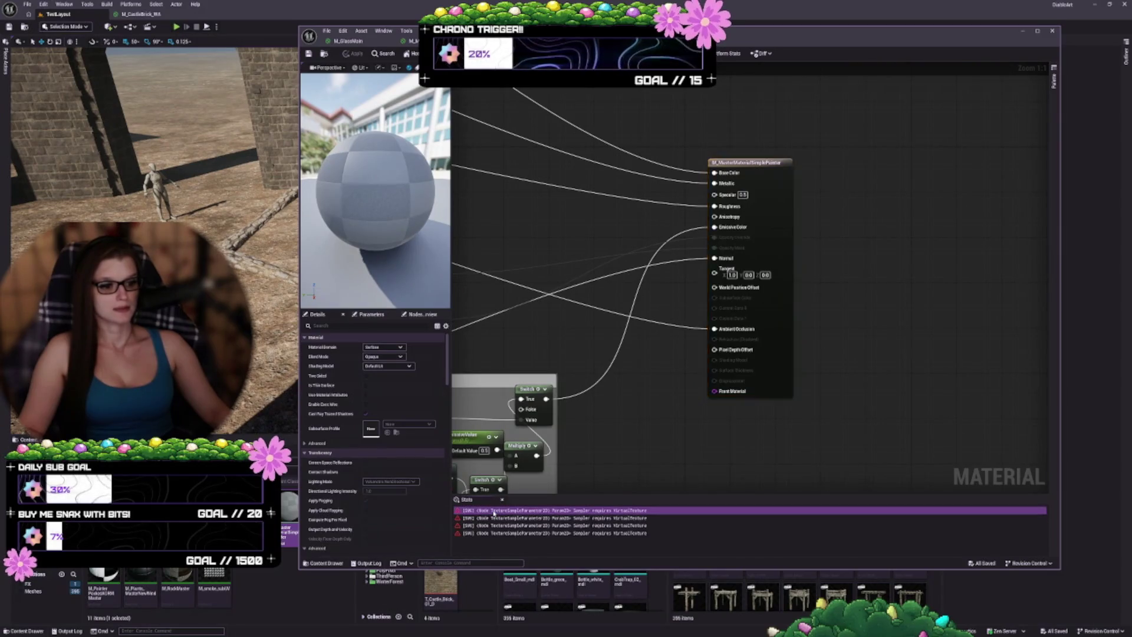
double_click(494, 513)
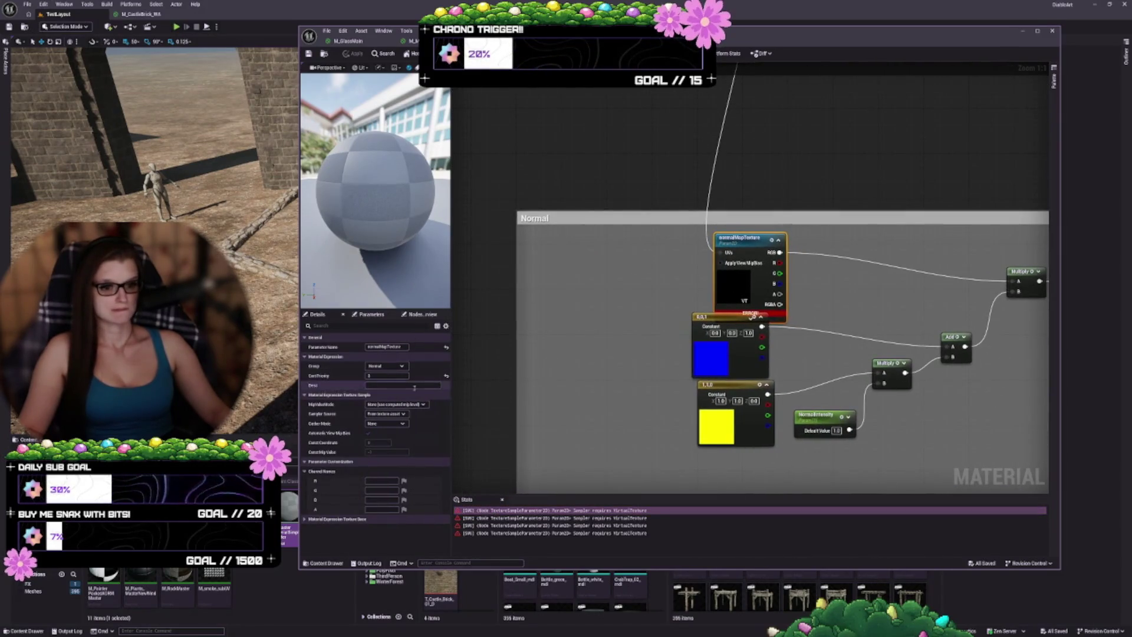
left_click(794, 269)
left_click(764, 277)
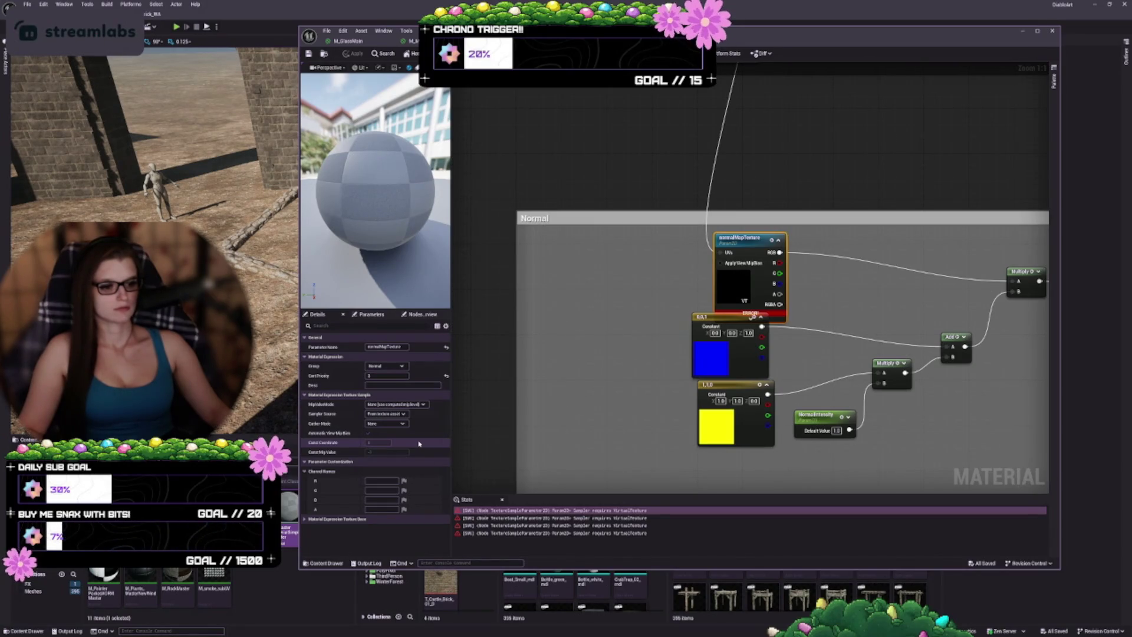
left_click(586, 518)
left_click(585, 525)
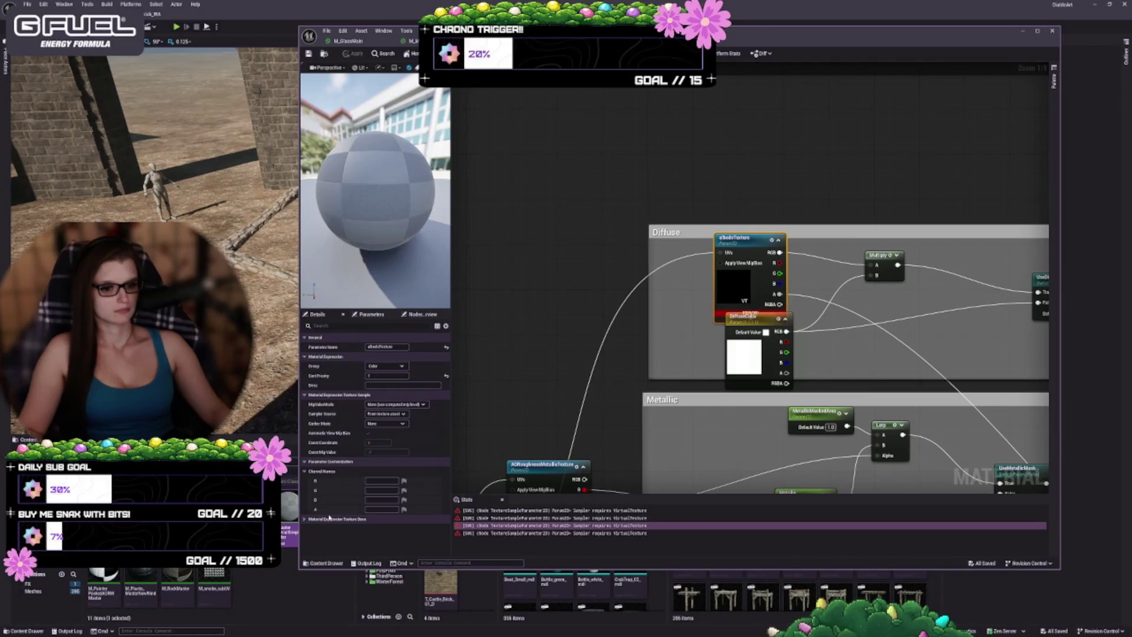
- Set the albedo sampler type to Color and both normal map samplers to Normal
left_click(329, 518)
scroll(353, 525, "down", 1)
left_click(383, 541)
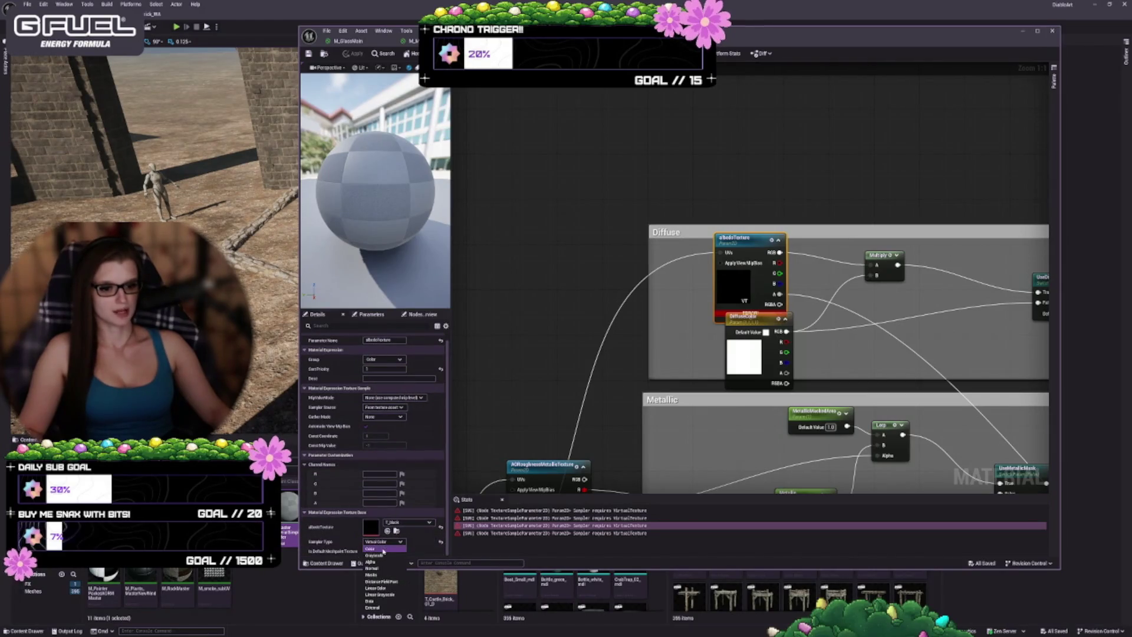
left_click(383, 549)
left_click(501, 510)
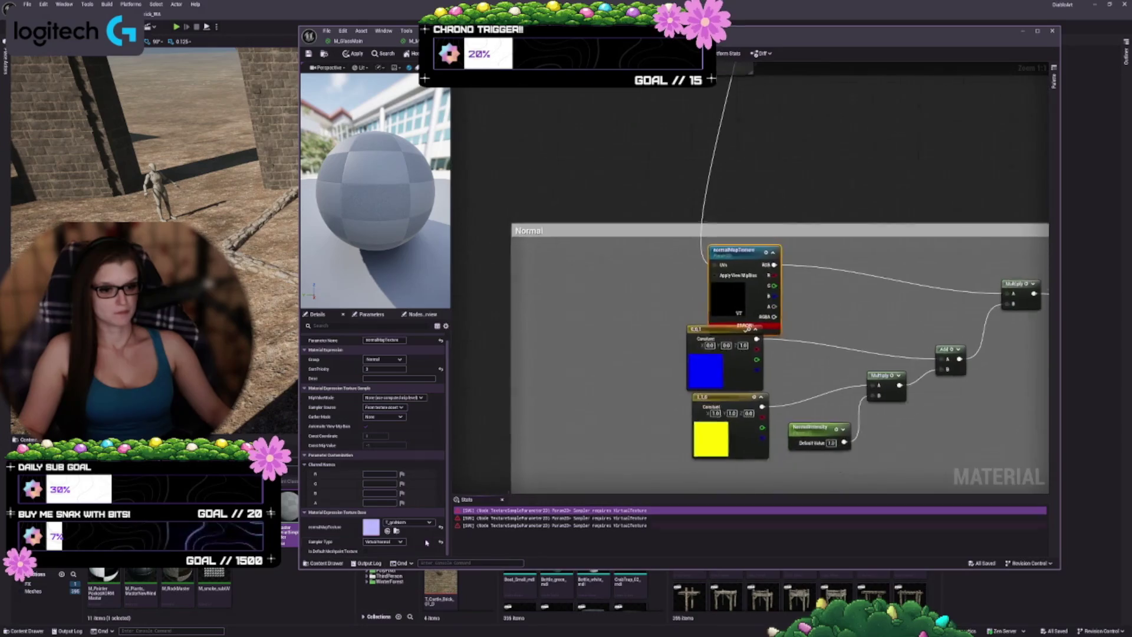
left_click(384, 542)
left_click(383, 564)
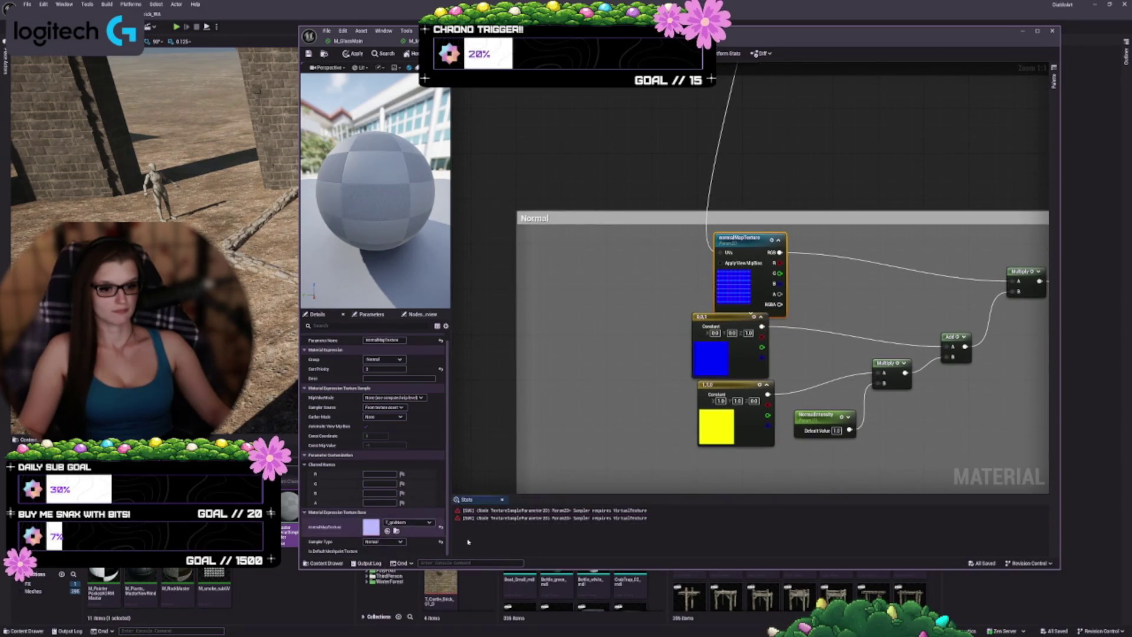
left_click(490, 511)
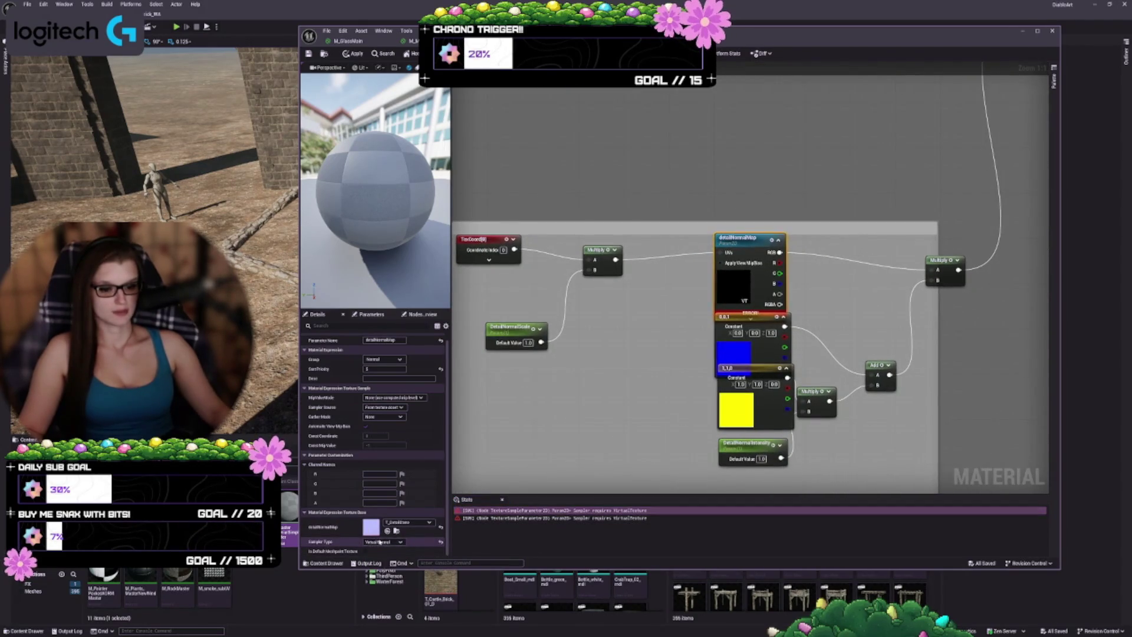
left_click(379, 542)
left_click(378, 567)
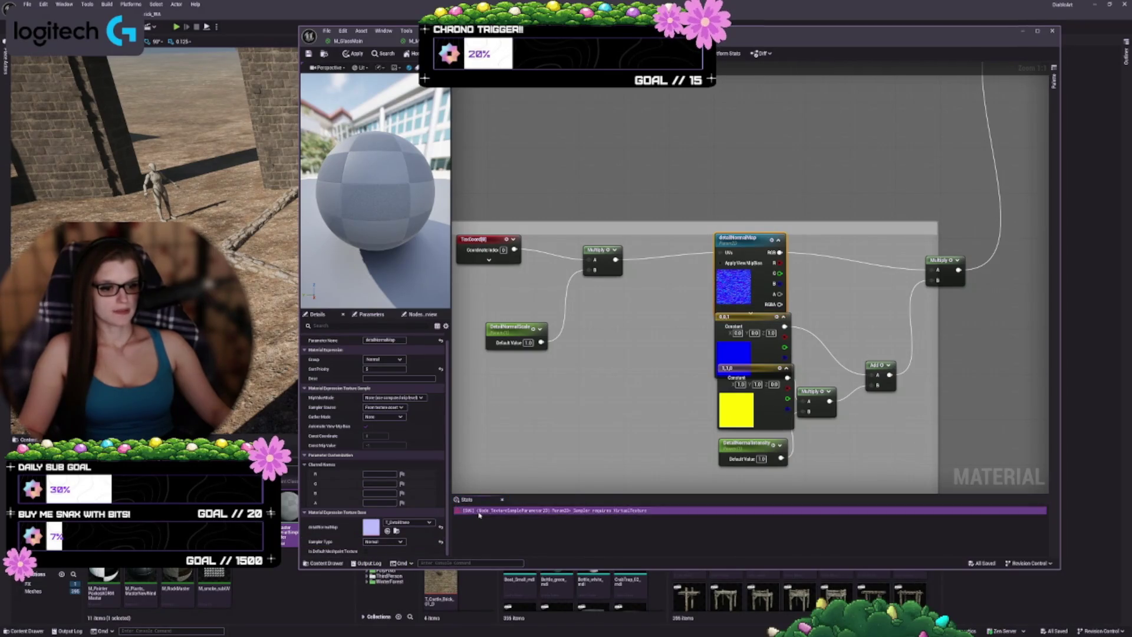
- Set the AO-roughness-metallic sampler to Color, save the material, and open M_MegaMaster
left_click(490, 511)
left_click(390, 541)
left_click(388, 548)
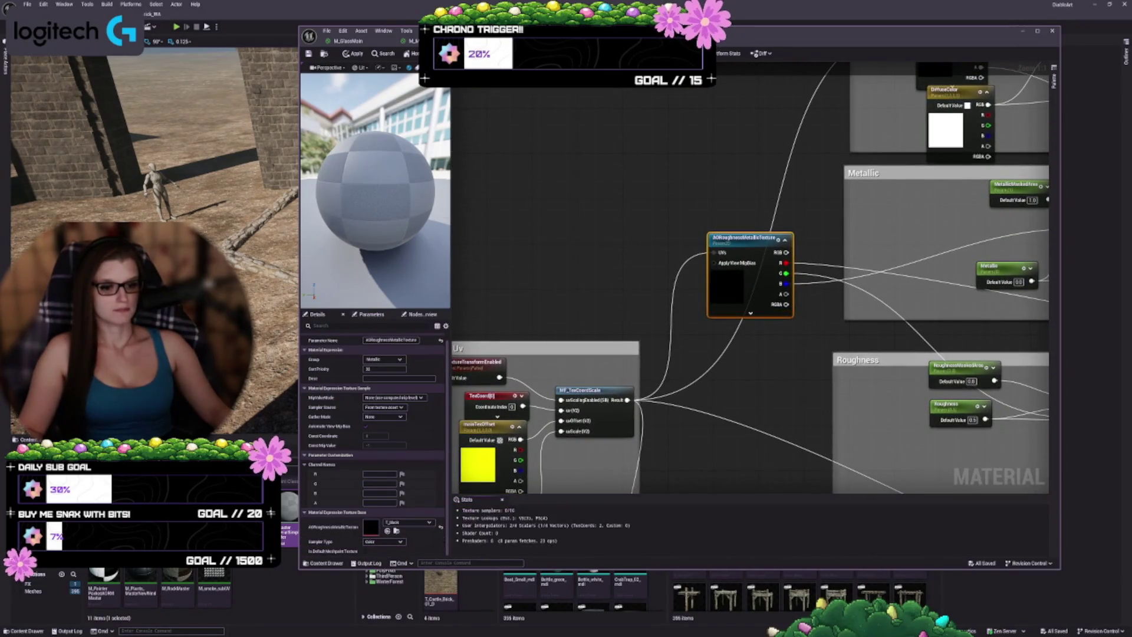
key("ctrl+s")
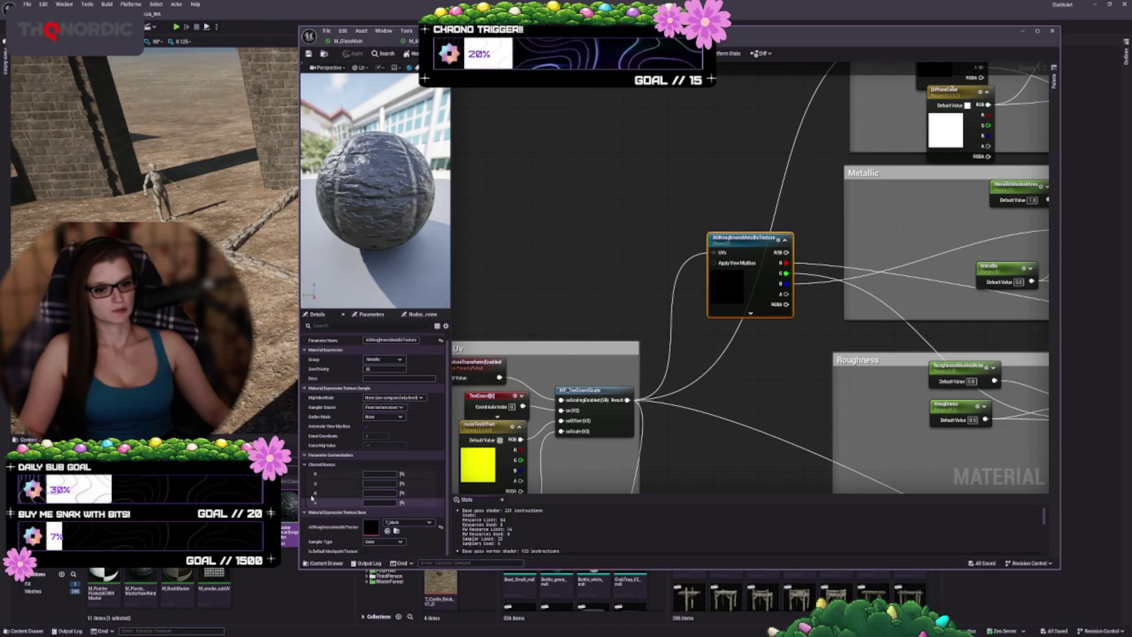
left_click_drag(299, 482, 332, 482)
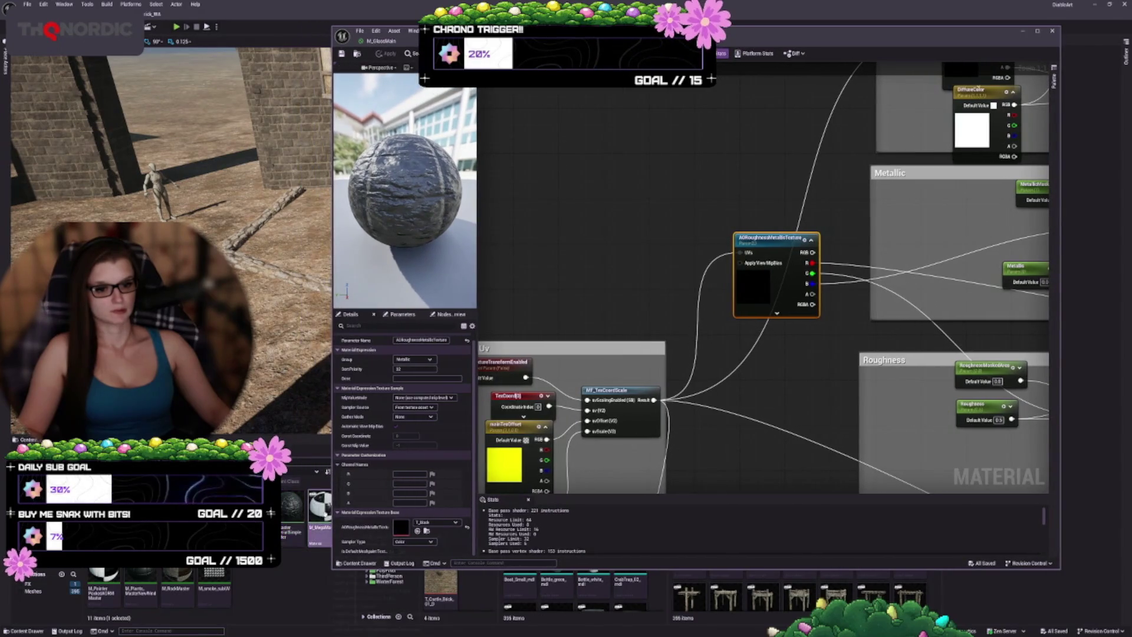
double_click(319, 506)
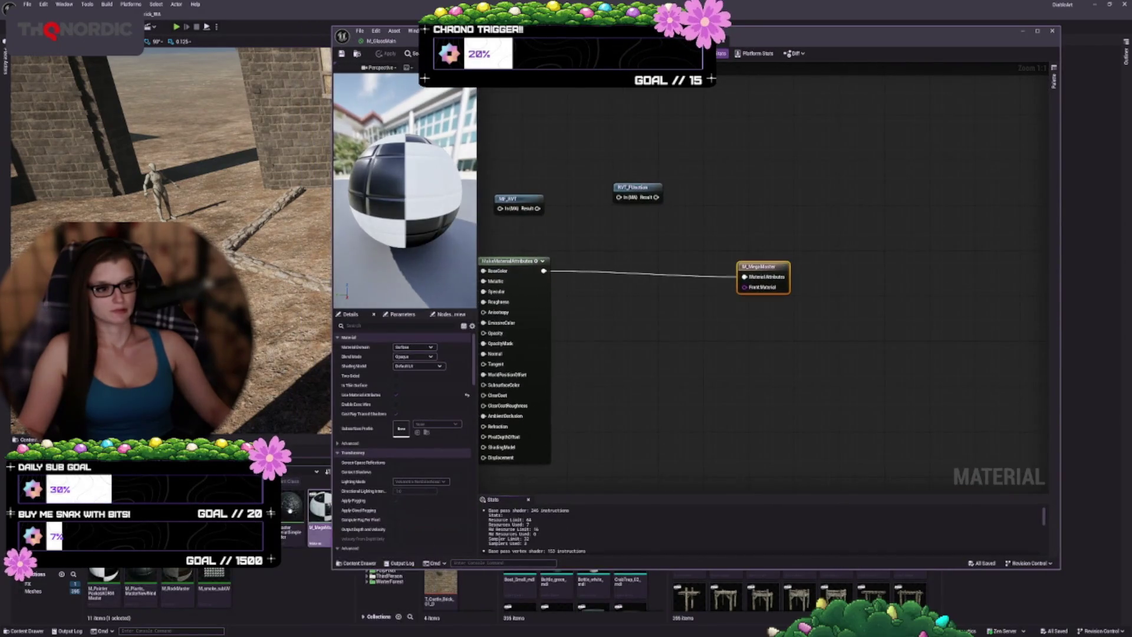
- Open M_PainterPackedAORMMaster and set its albedoTexture sampler type to Color
double_click(104, 584)
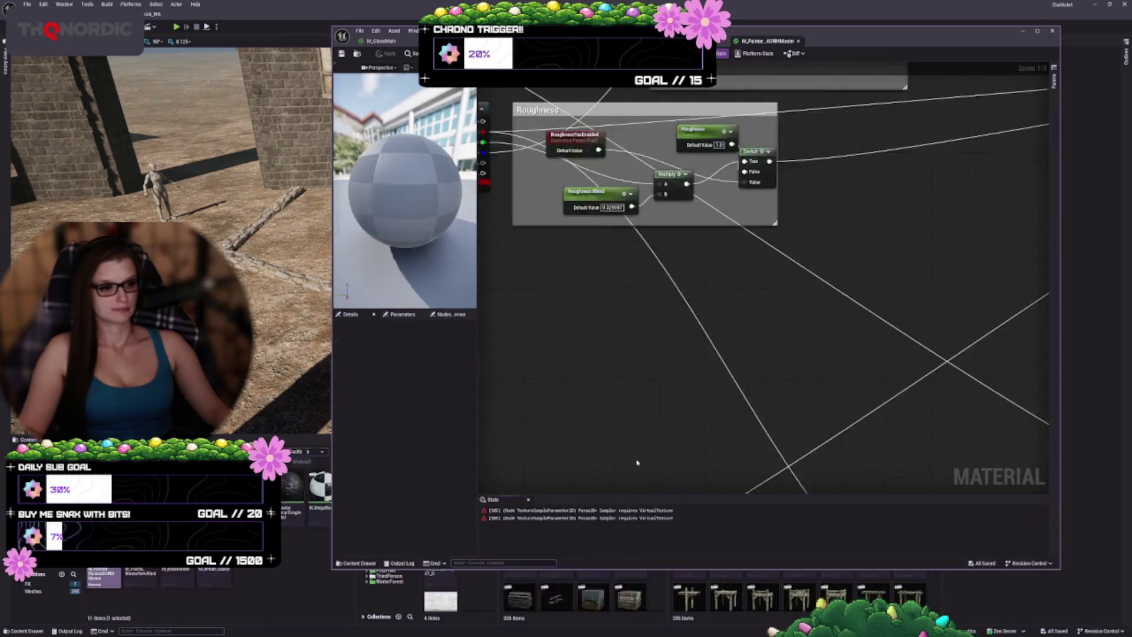
left_click_drag(695, 289, 705, 289)
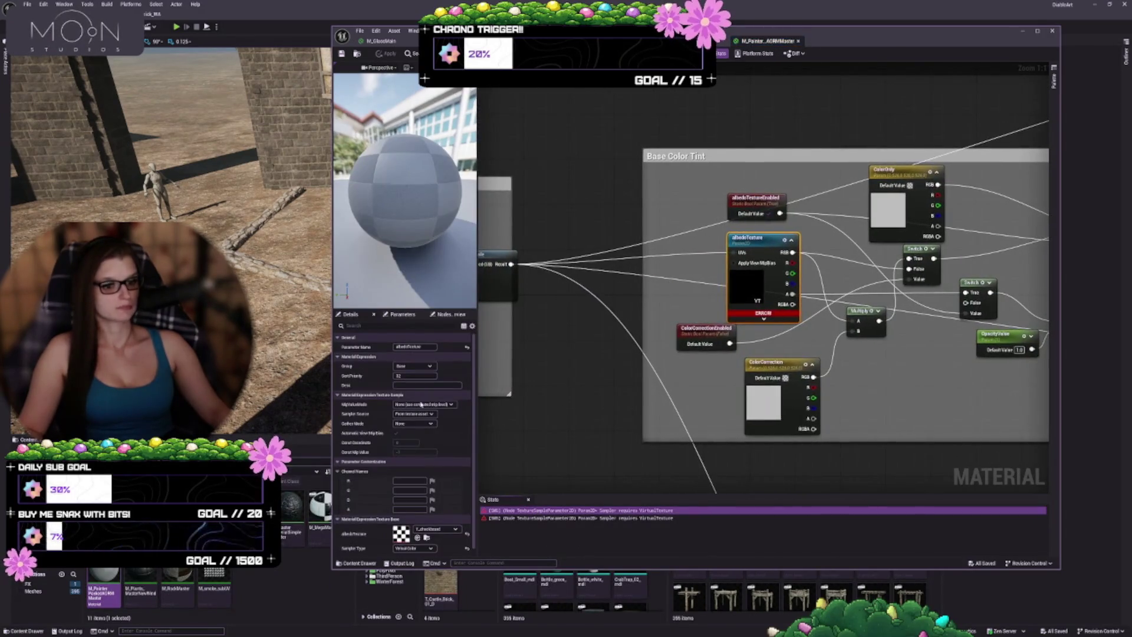
scroll(407, 519, "down", 1)
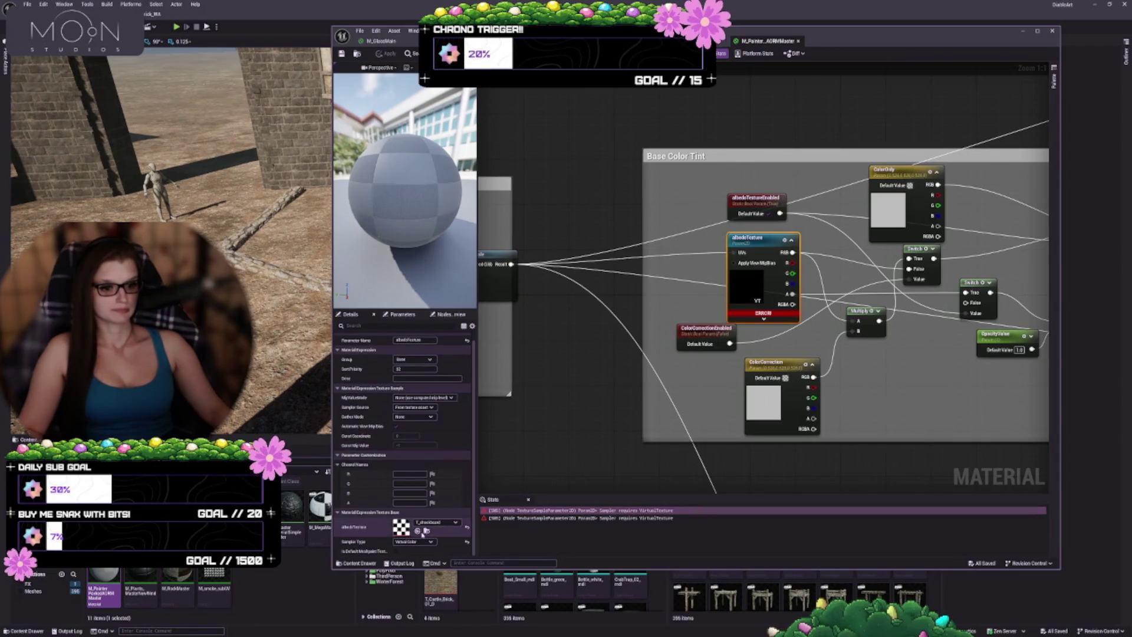
left_click(415, 541)
left_click(413, 551)
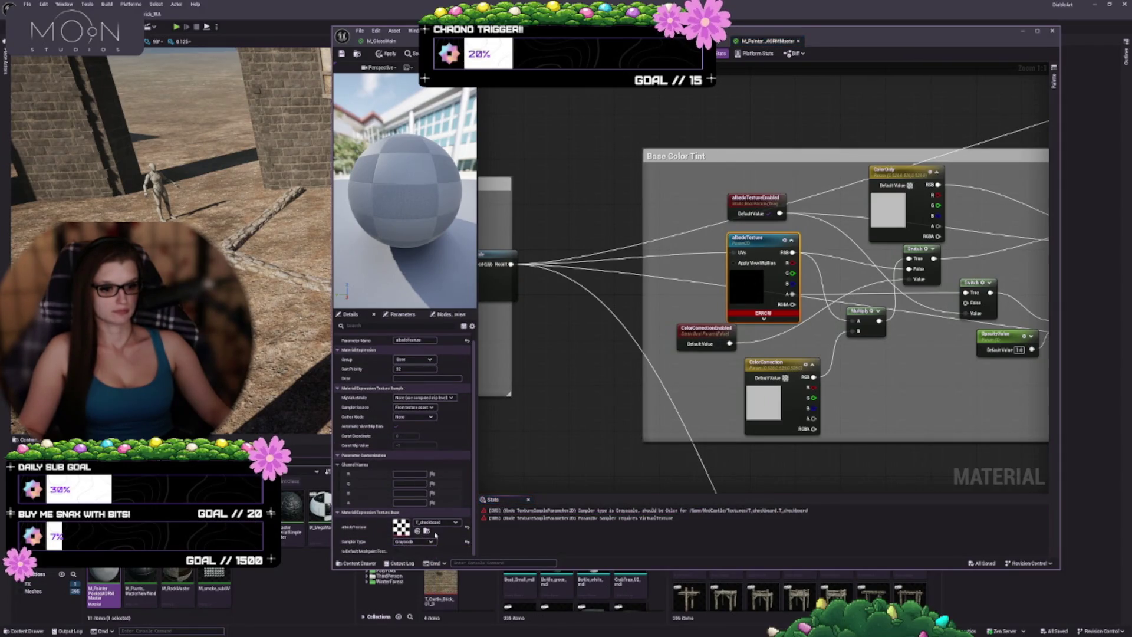
- Set the AORoughnessMetallicTexture sampler type to Masks and apply the changes
left_click(517, 511)
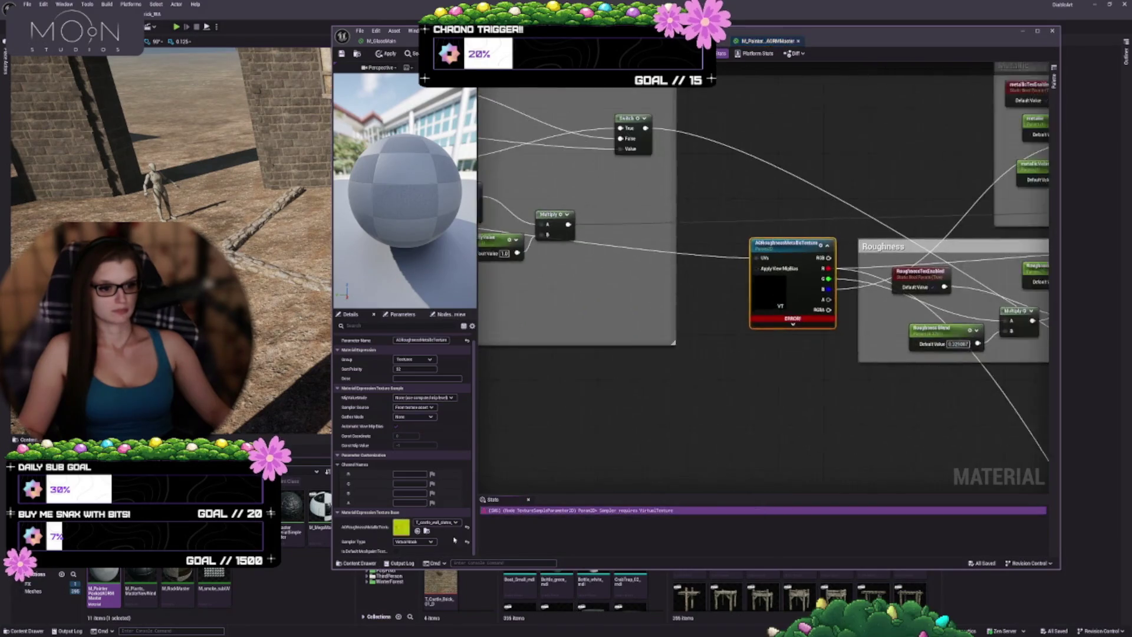
left_click(429, 541)
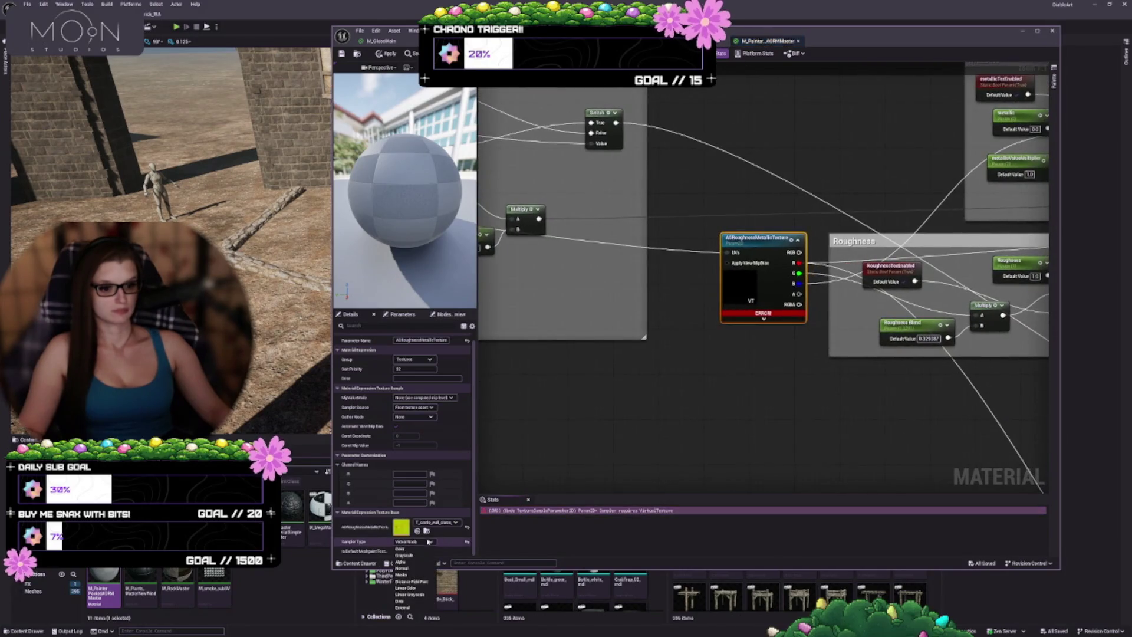
left_click(403, 574)
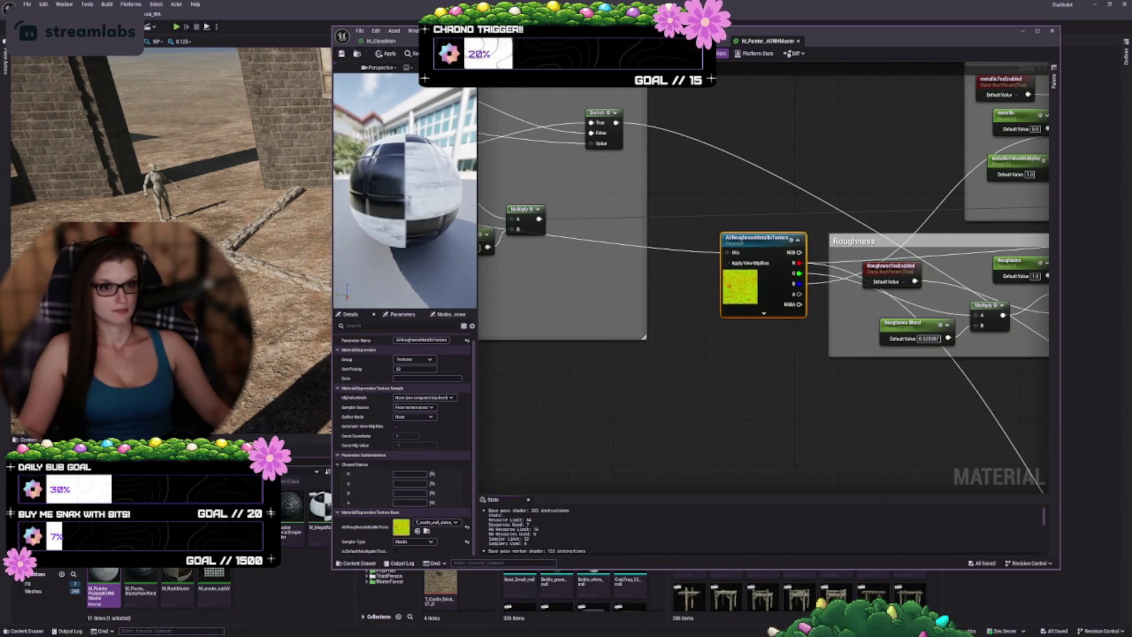
left_click(342, 54)
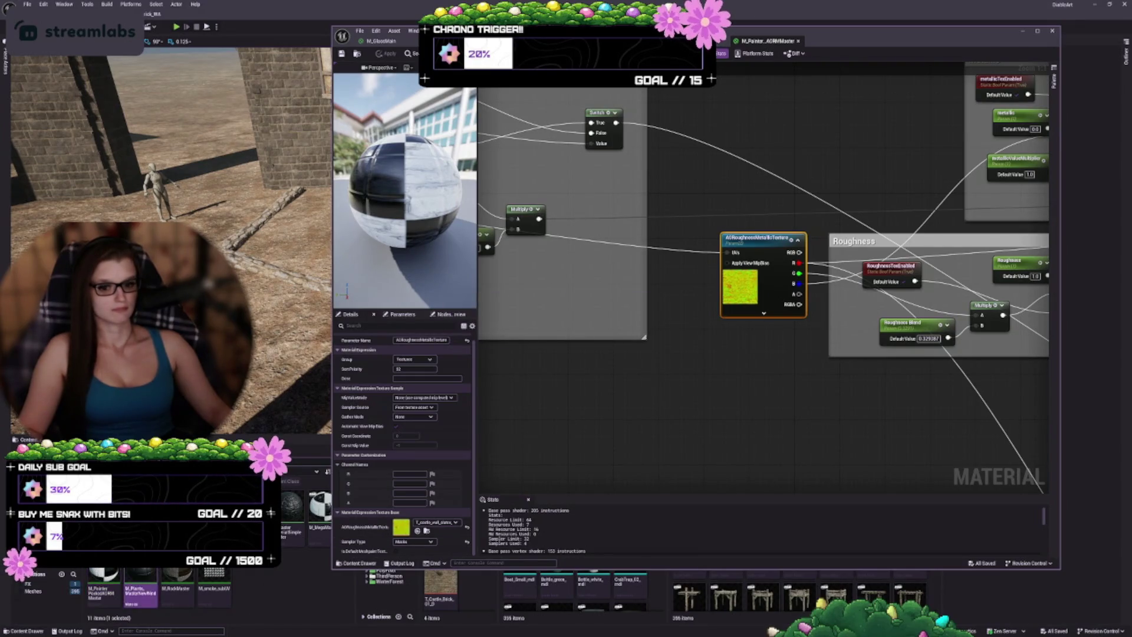
- Open M_Plants_MasterNewWind and set its normalMapTexture sampler type to Normal
double_click(140, 589)
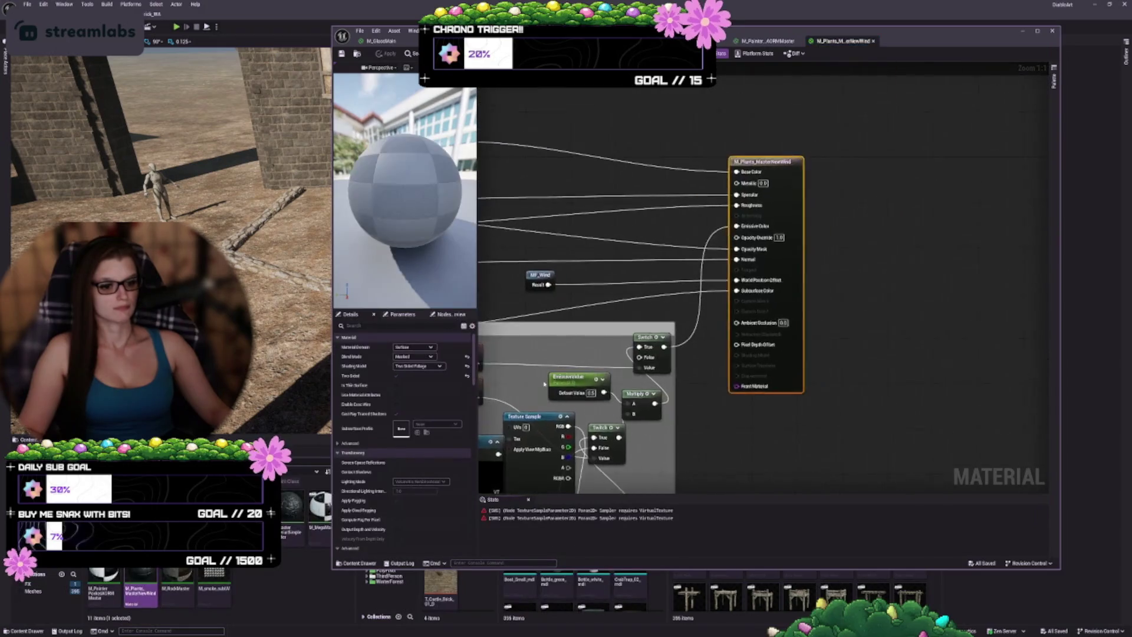
double_click(538, 510)
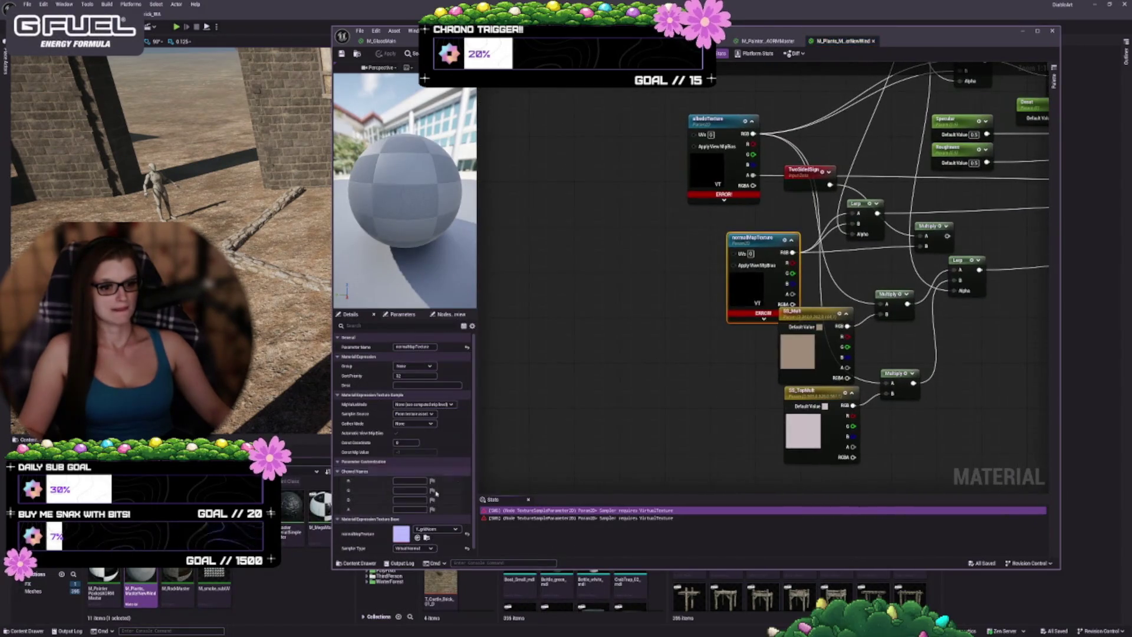
left_click(413, 548)
left_click(415, 578)
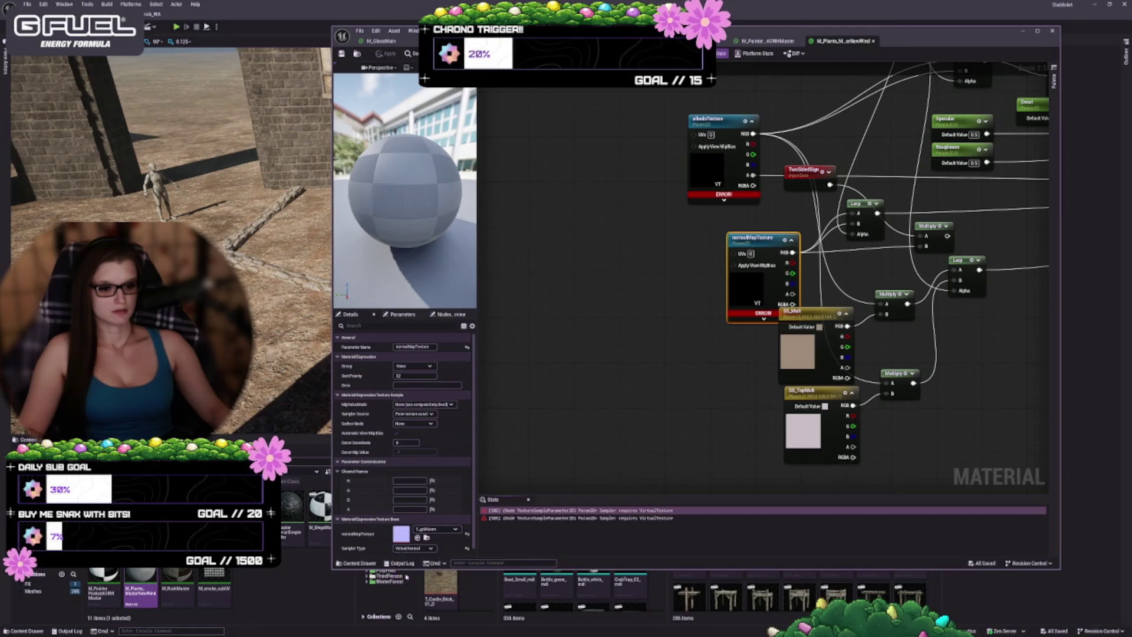
- Set the albedo texture's sampler type to Color and apply the material changes
double_click(576, 512)
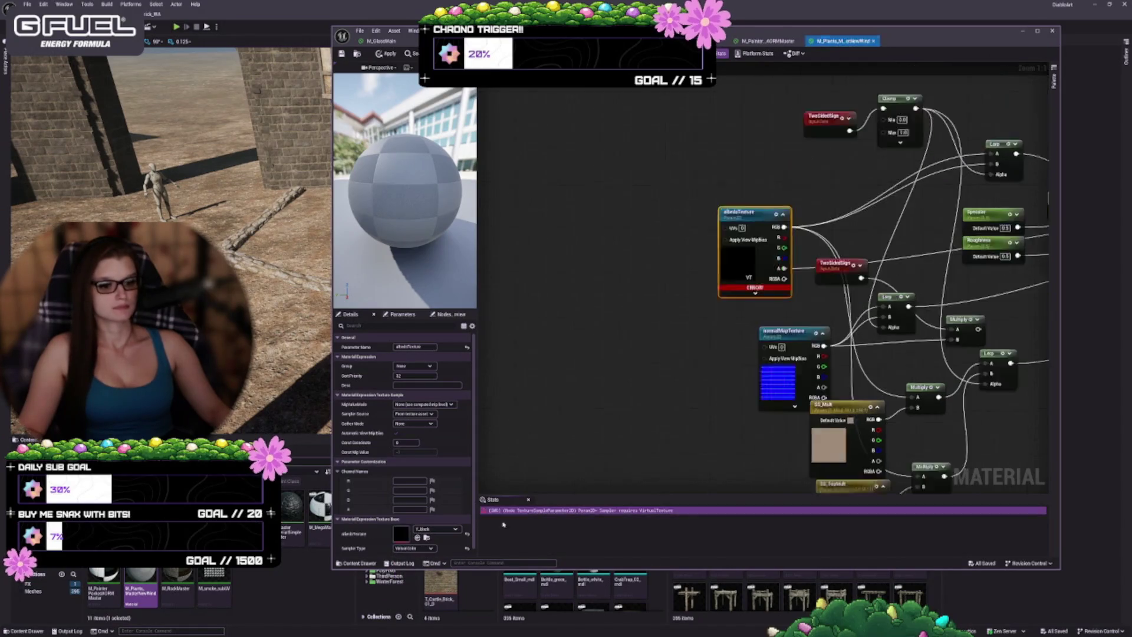
left_click(413, 548)
left_click(413, 564)
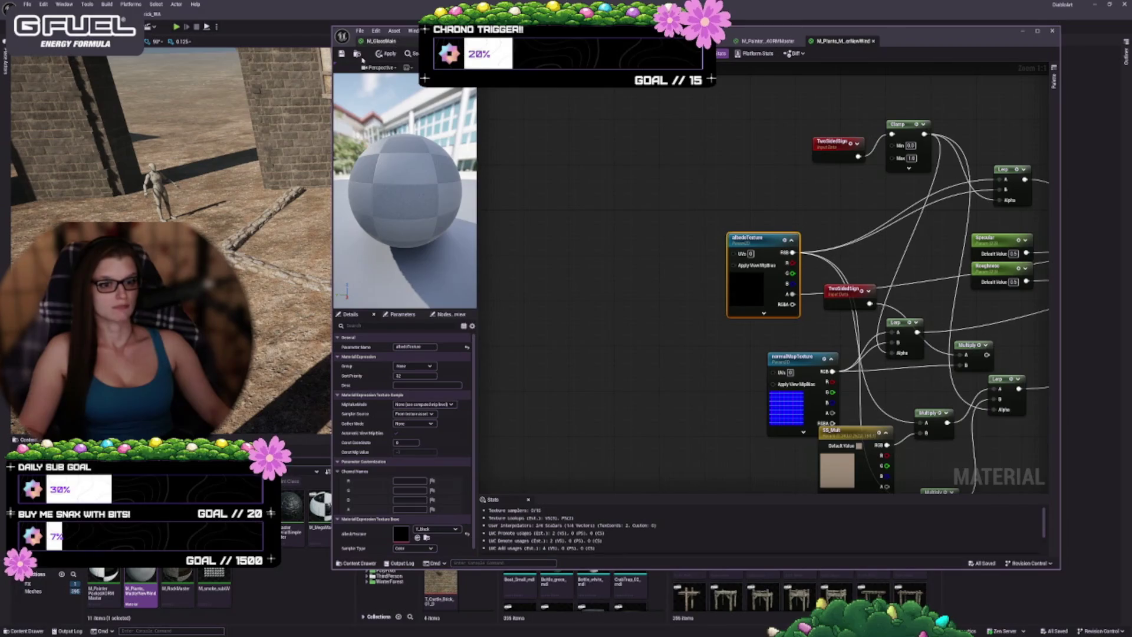
left_click(341, 54)
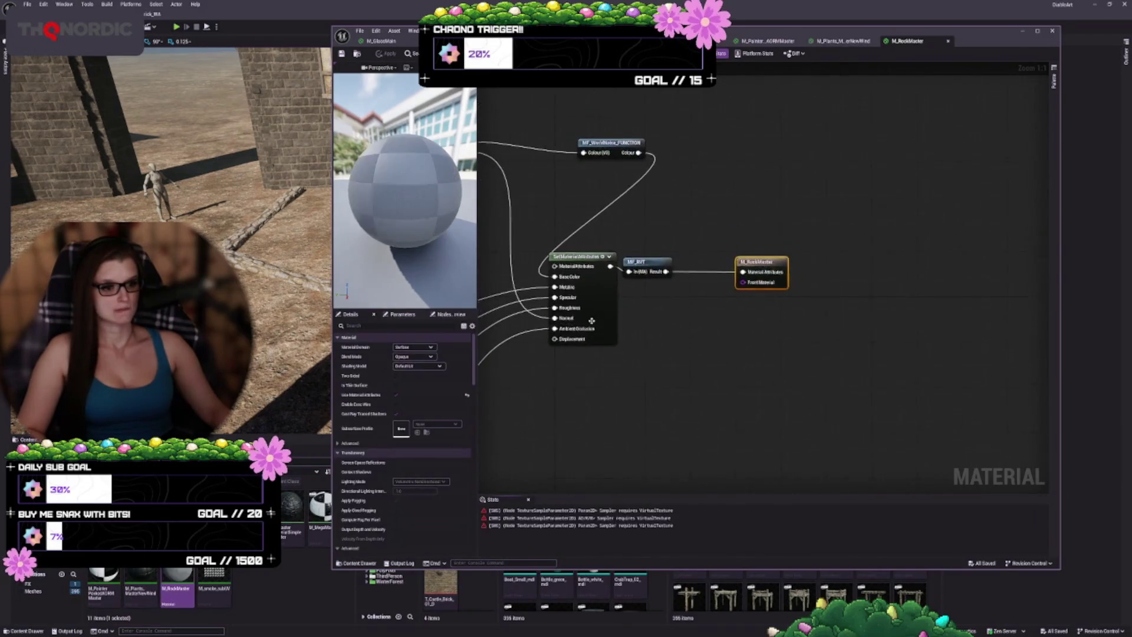
- In M_RockMaster, set the normal map sampler to Normal and the ORM texture sampler to Color
double_click(616, 509)
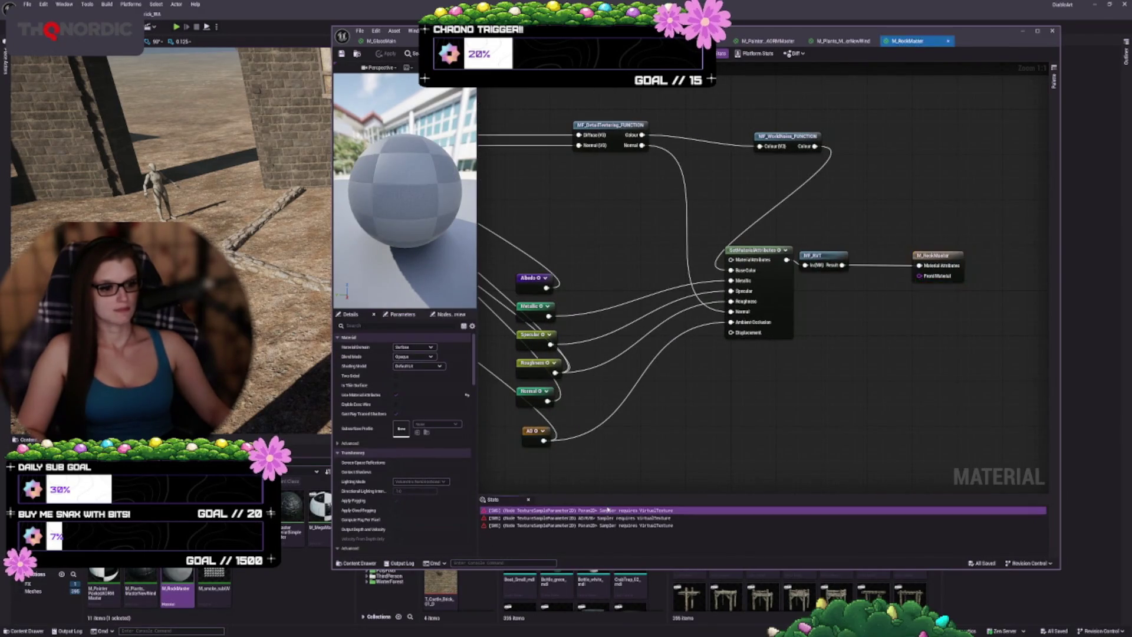
left_click(415, 541)
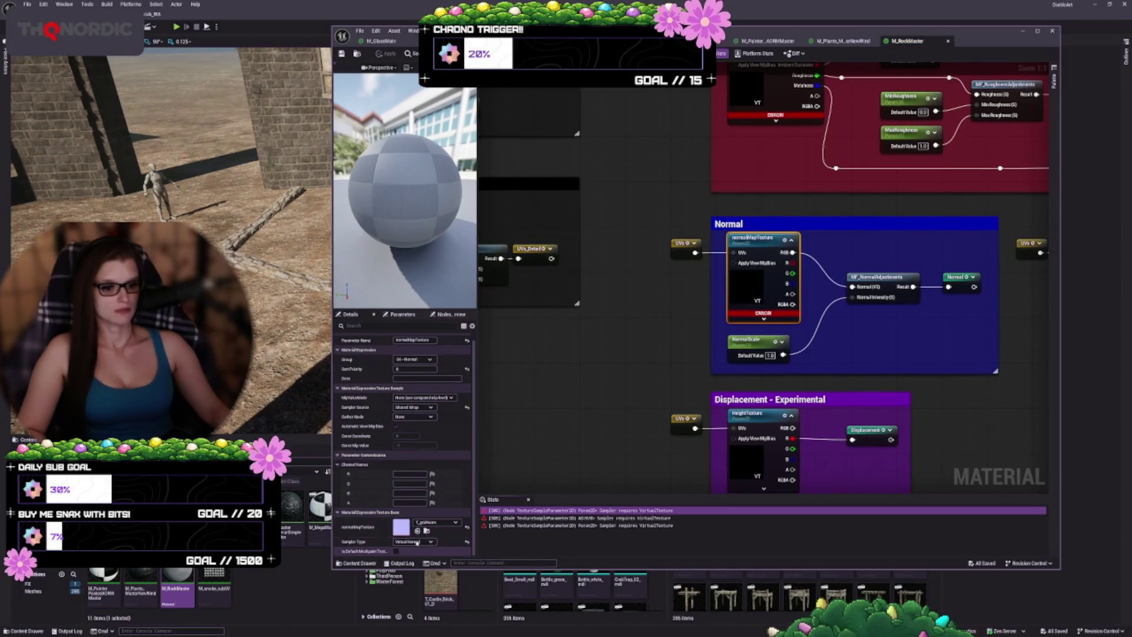
left_click(412, 567)
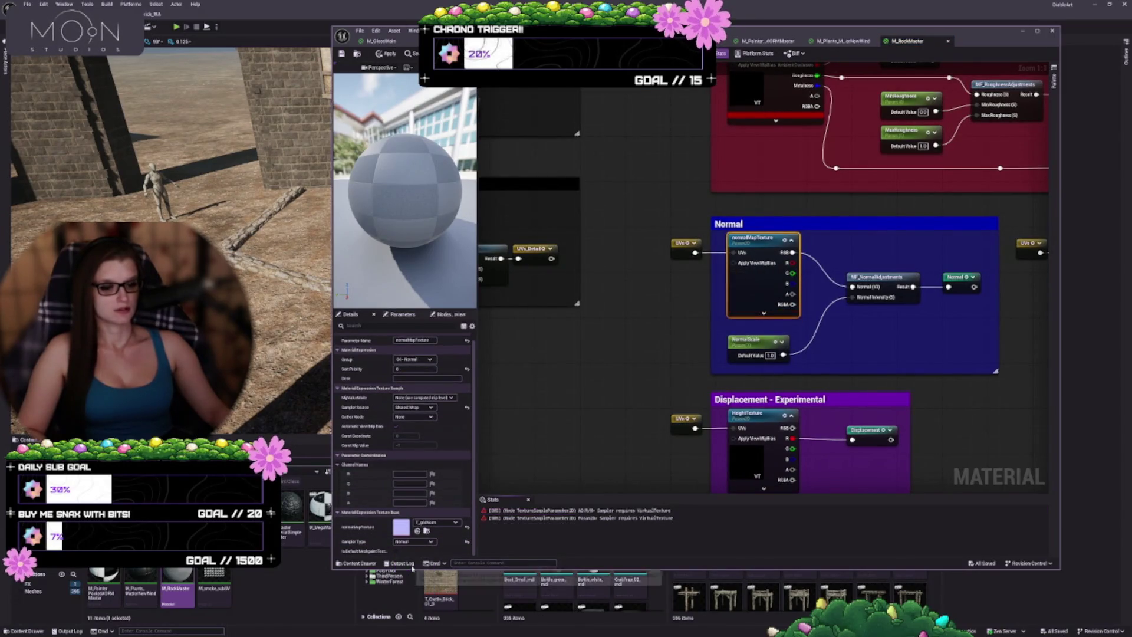
double_click(530, 510)
left_click(428, 543)
left_click(426, 550)
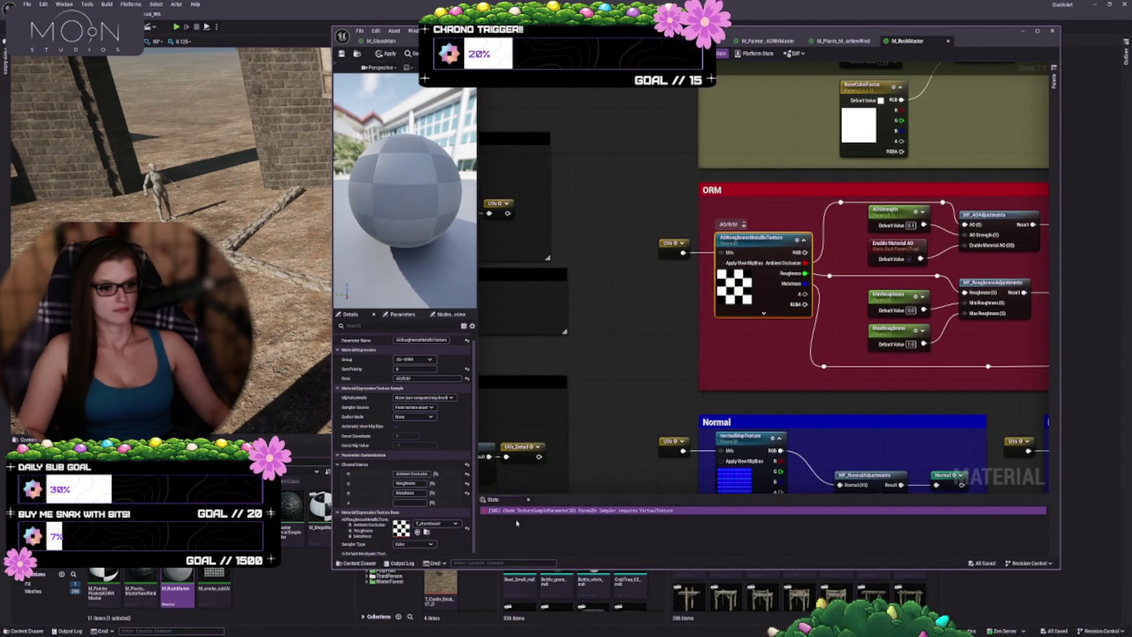
- Set the albedo sampler to Color, apply the rock material, and open M_smoke_subUV
double_click(523, 510)
left_click(428, 542)
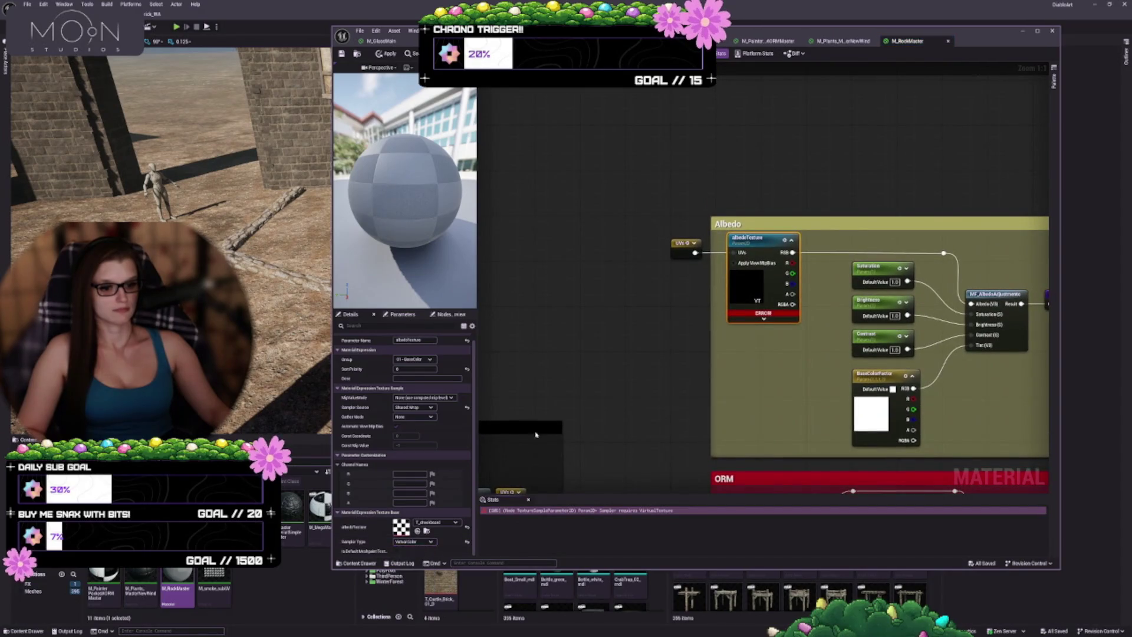
left_click(426, 549)
left_click(340, 55)
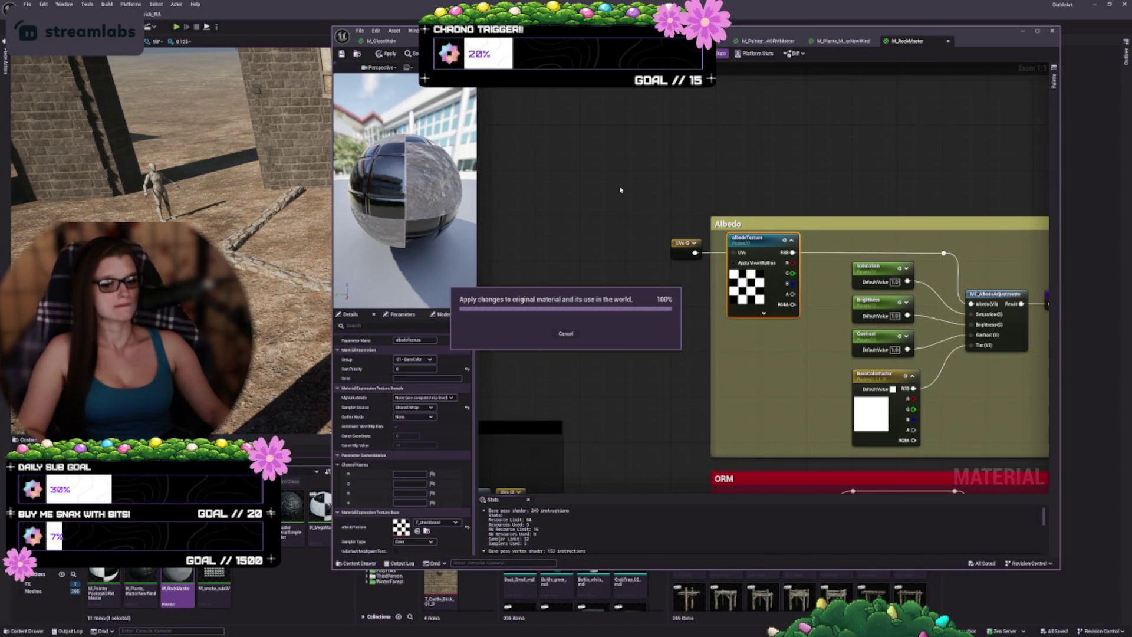
left_click(214, 583)
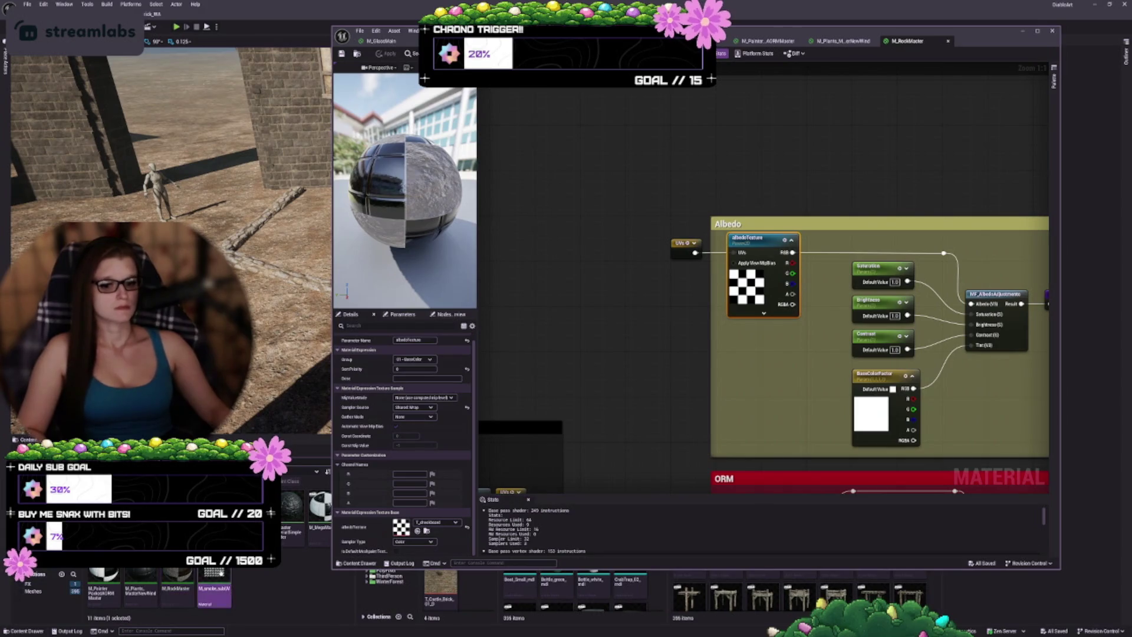
double_click(220, 581)
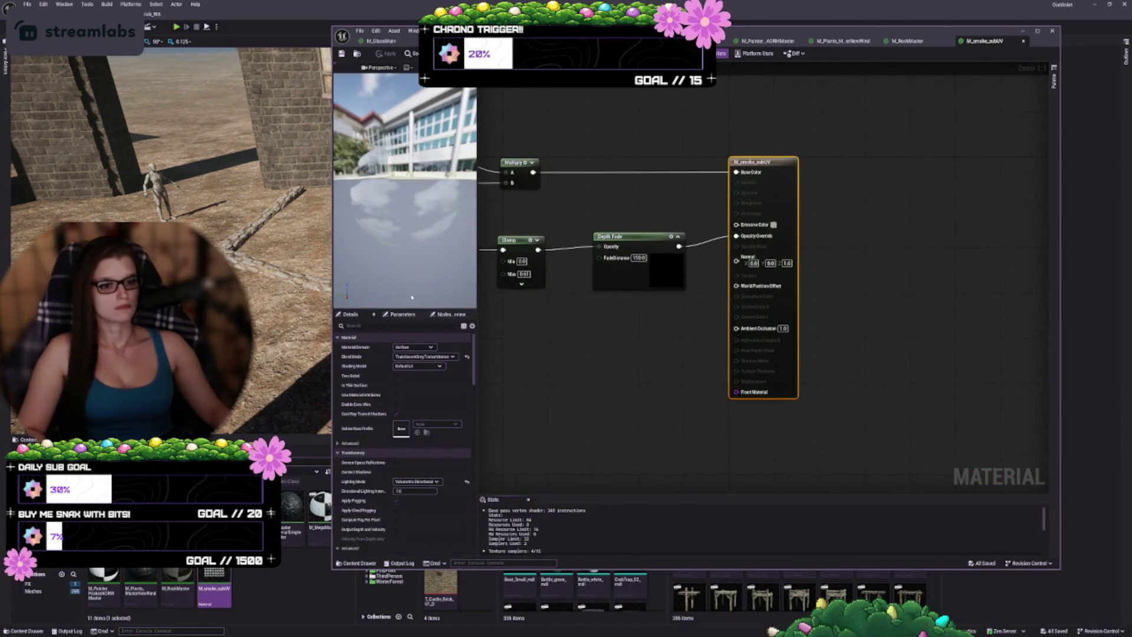
- Close the M_smoke_subUV editor and widen the third Content Browser's asset area
left_click(769, 88)
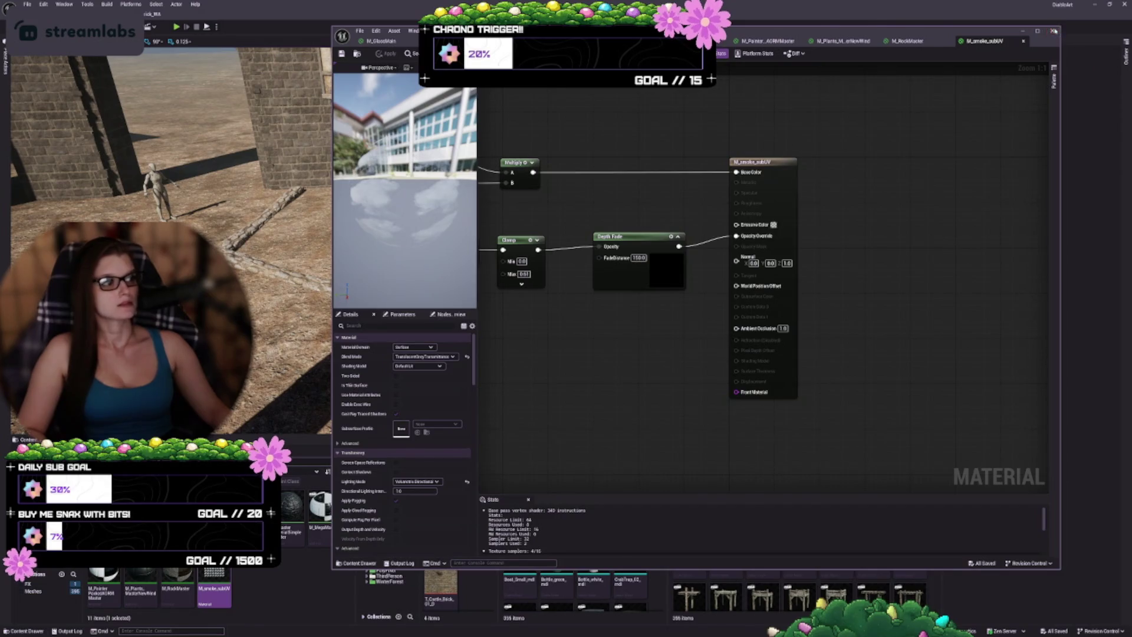
key("ctrl+w")
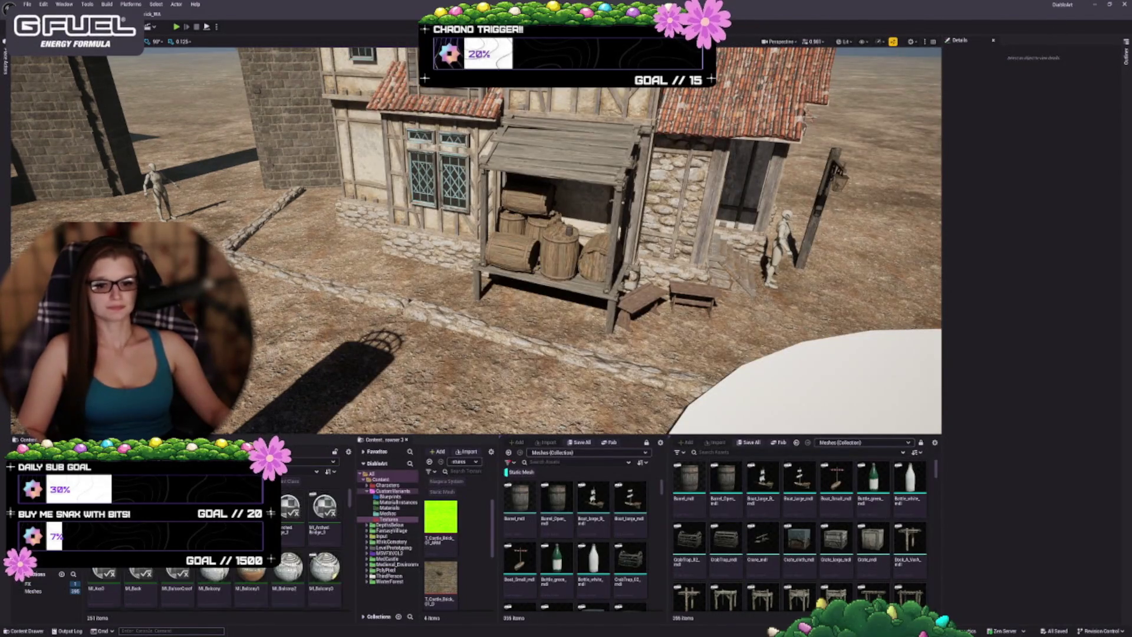
scroll(213, 584, "down", 3)
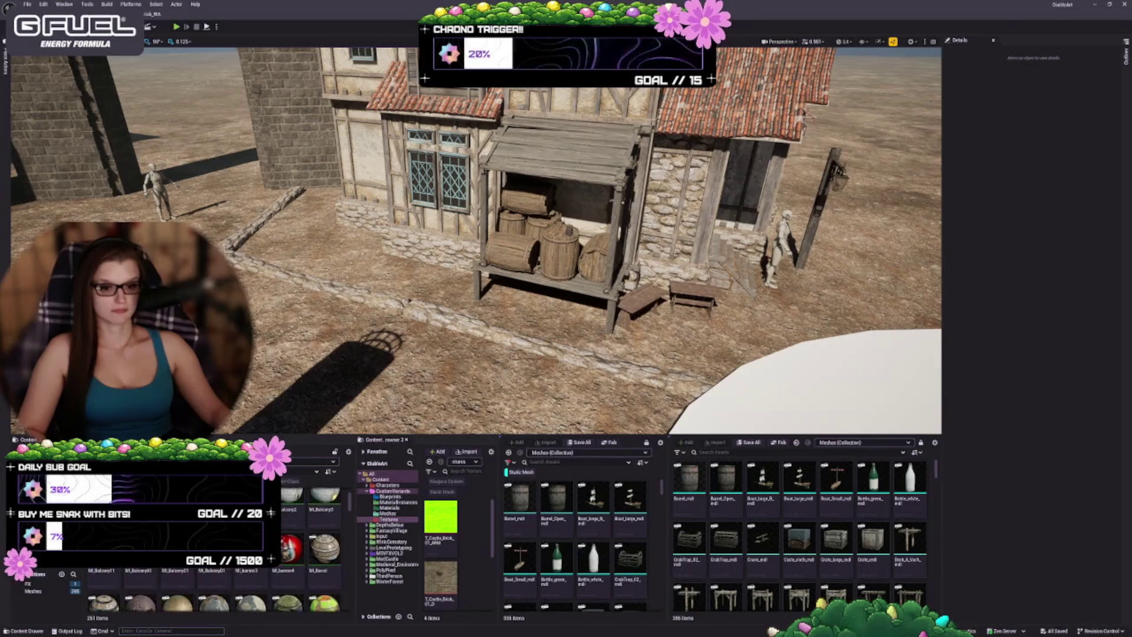
scroll(214, 566, "down", 3)
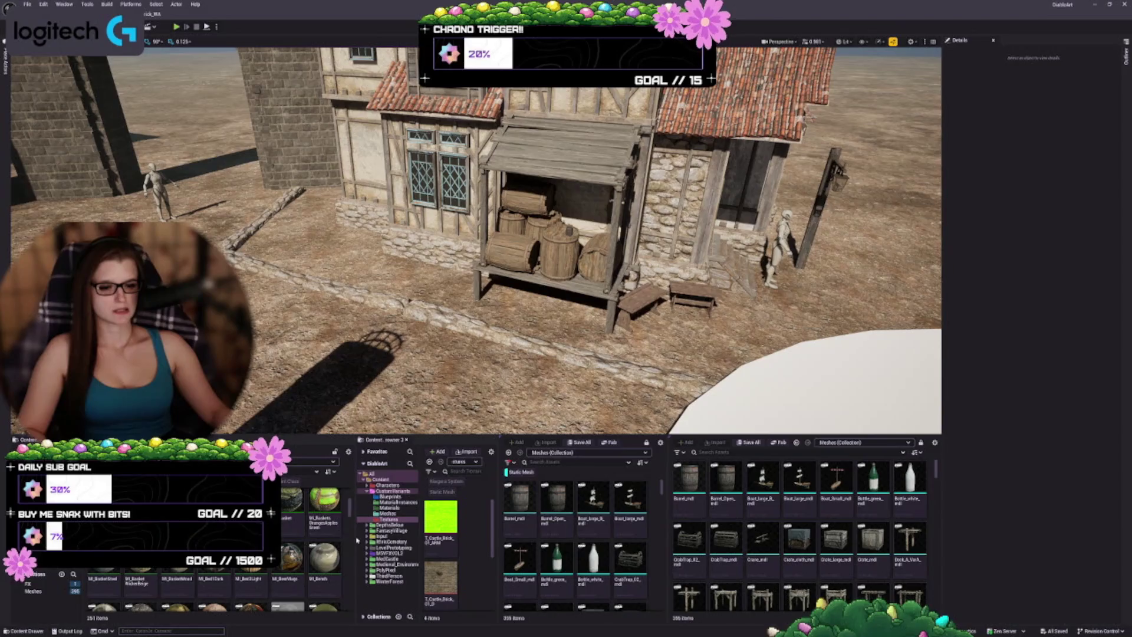
left_click_drag(355, 537, 295, 533)
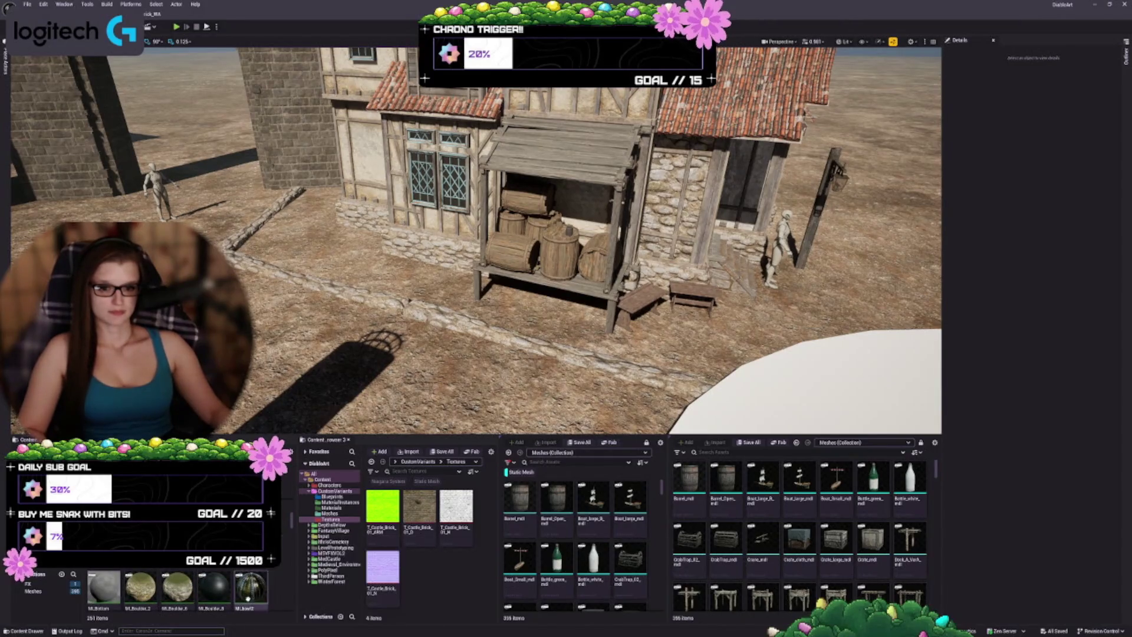
- Scroll to the MI_CastleBrick material instance and open it
scroll(248, 597, "down", 3)
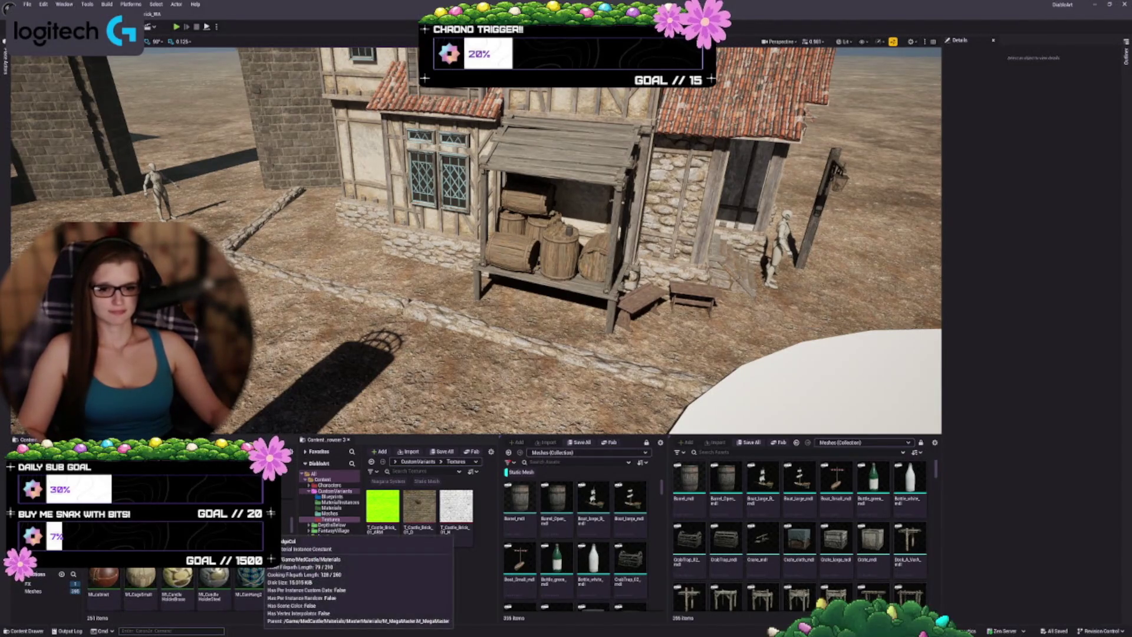
scroll(247, 596, "down", 3)
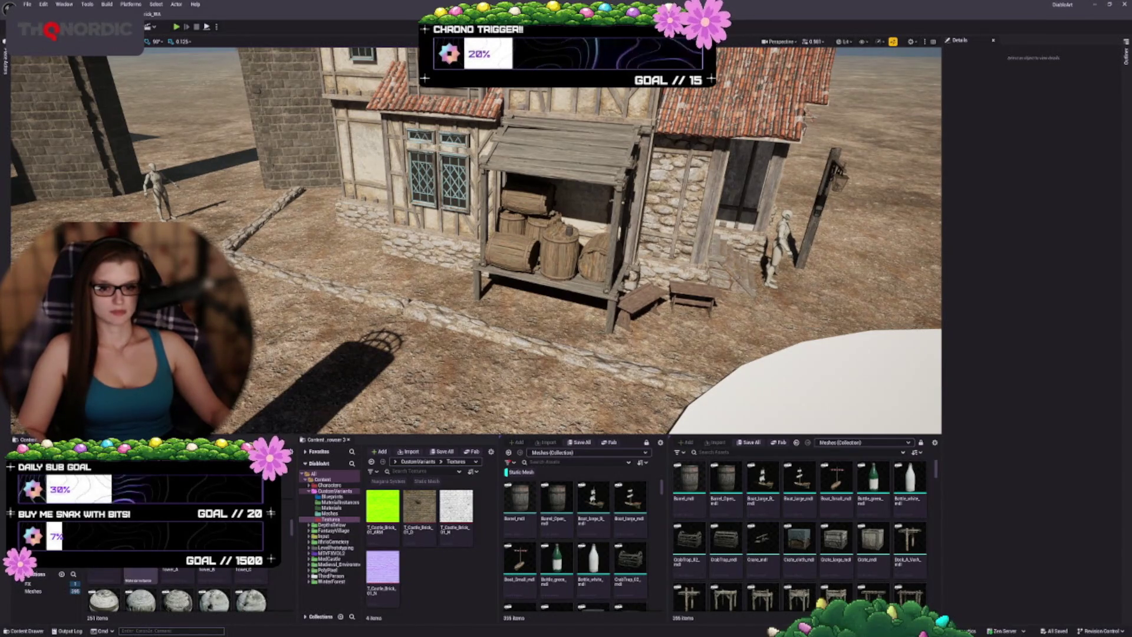
double_click(141, 600)
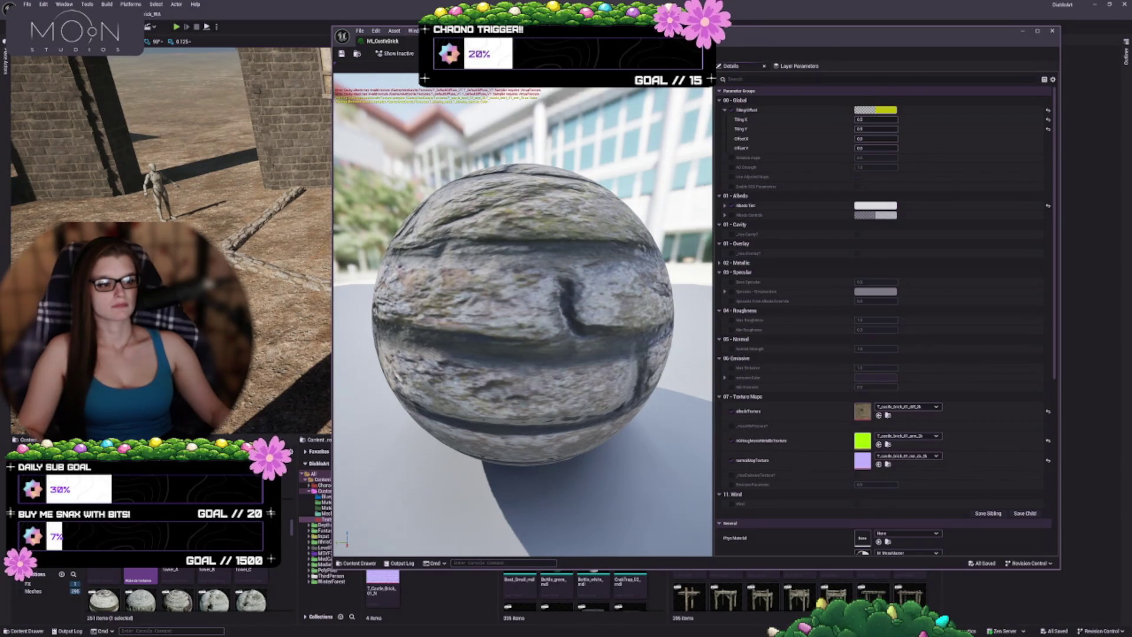
scroll(786, 336, "down", 3)
scroll(792, 341, "down", 8)
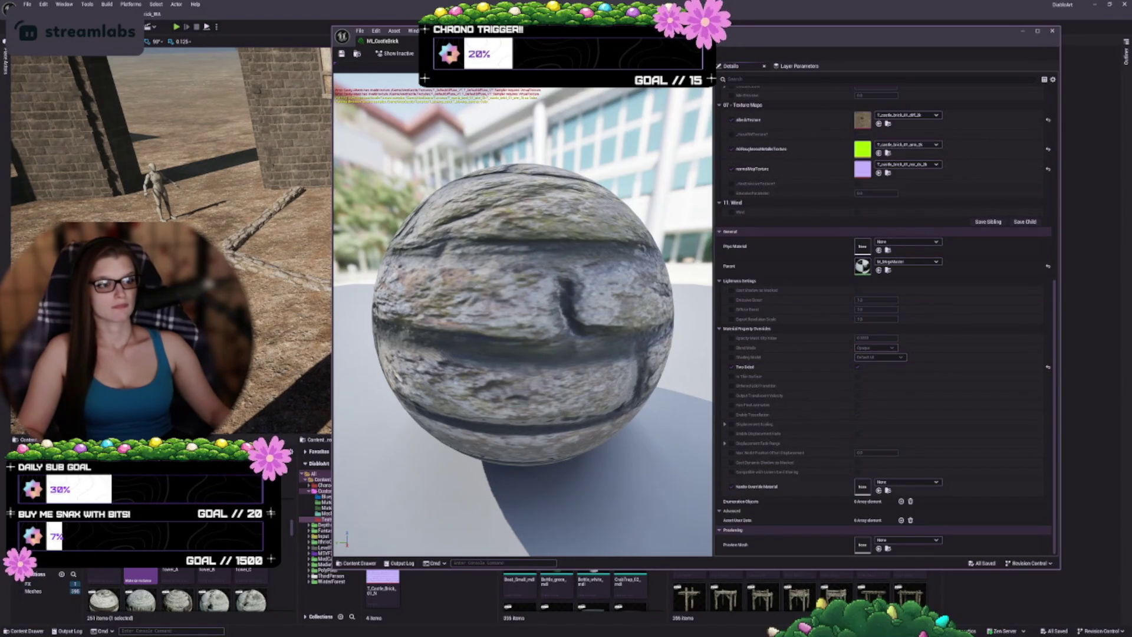
left_click(569, 79)
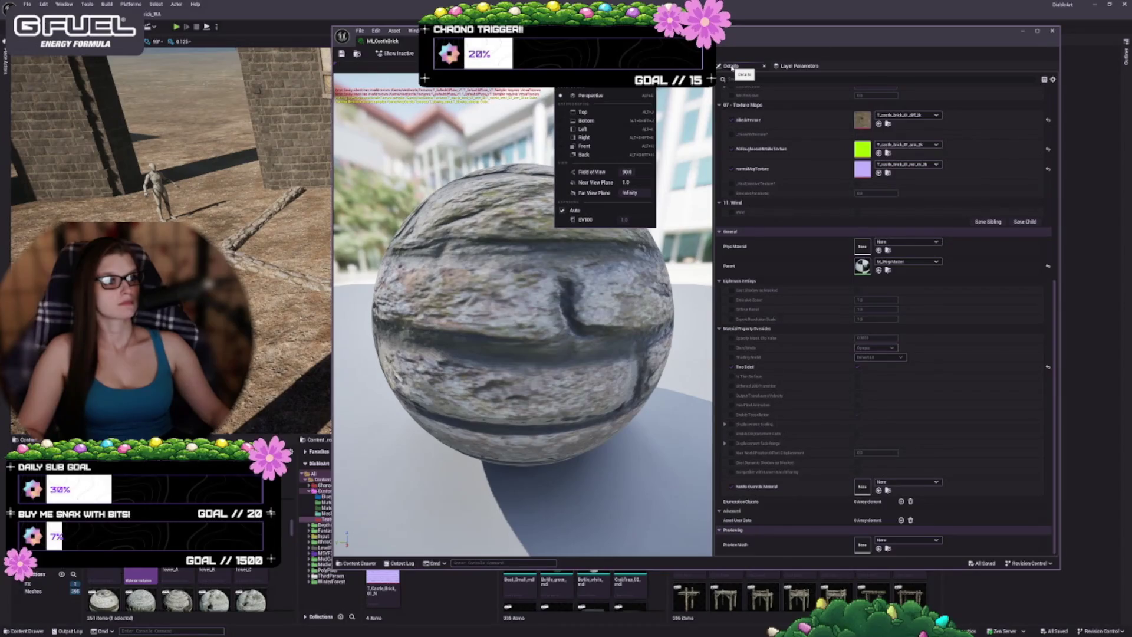
left_click(796, 67)
left_click(734, 66)
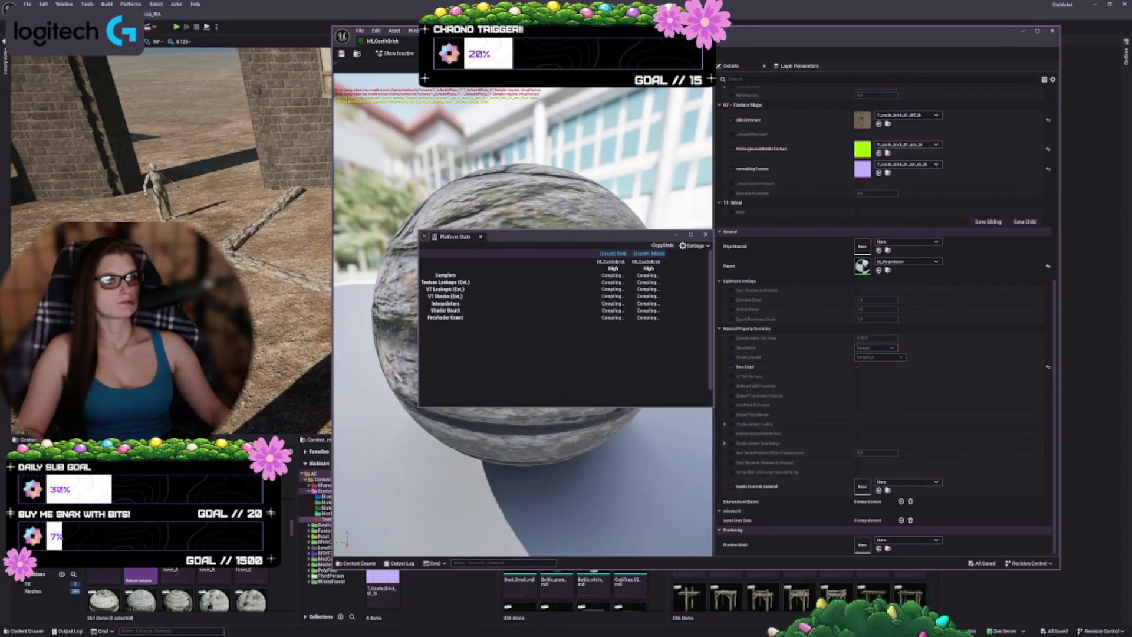
left_click(707, 235)
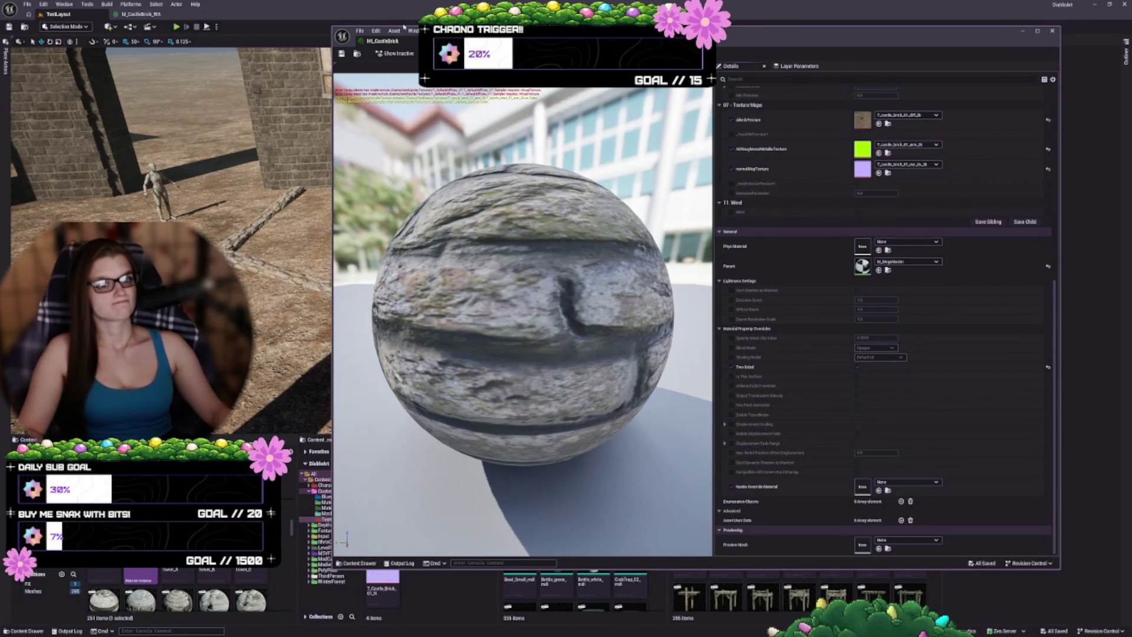
left_click(412, 31)
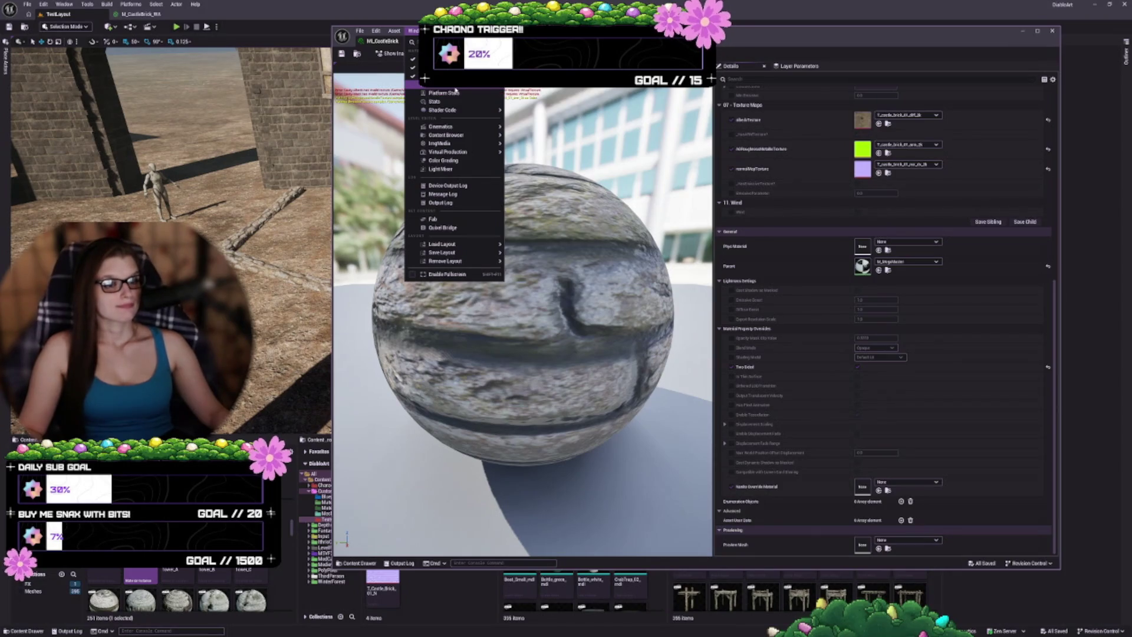
mouse_move(440, 31)
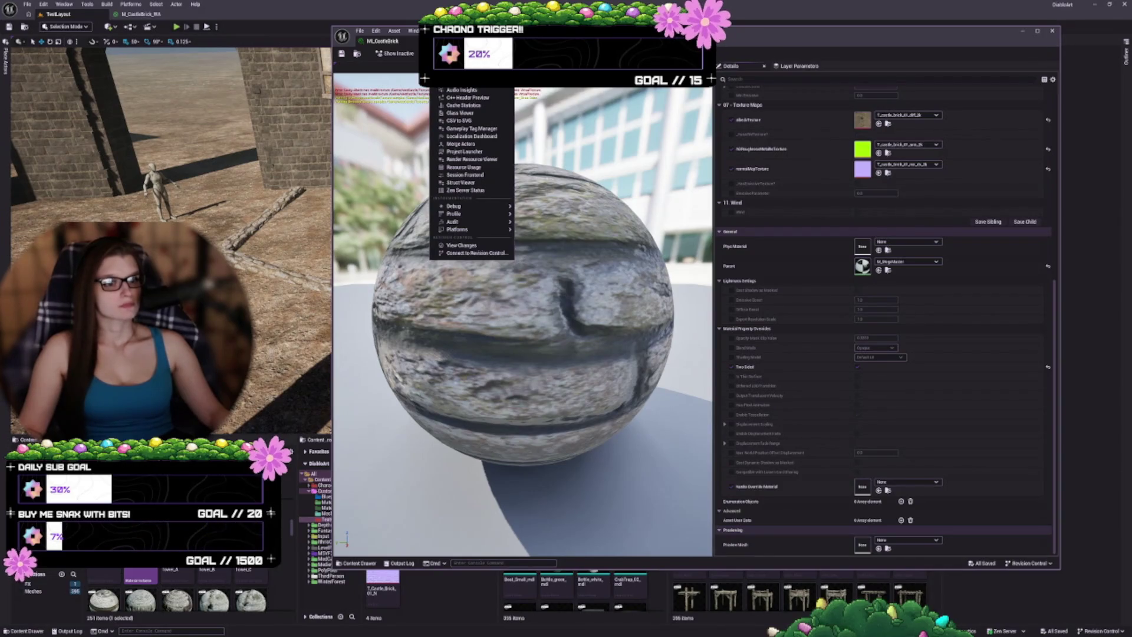
mouse_move(397, 32)
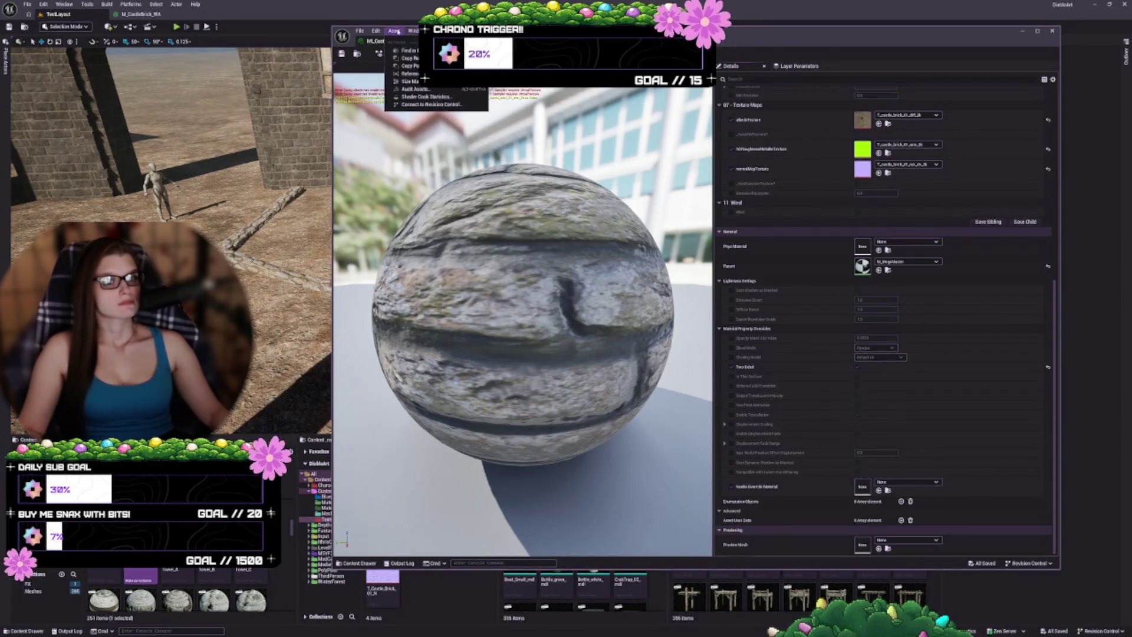
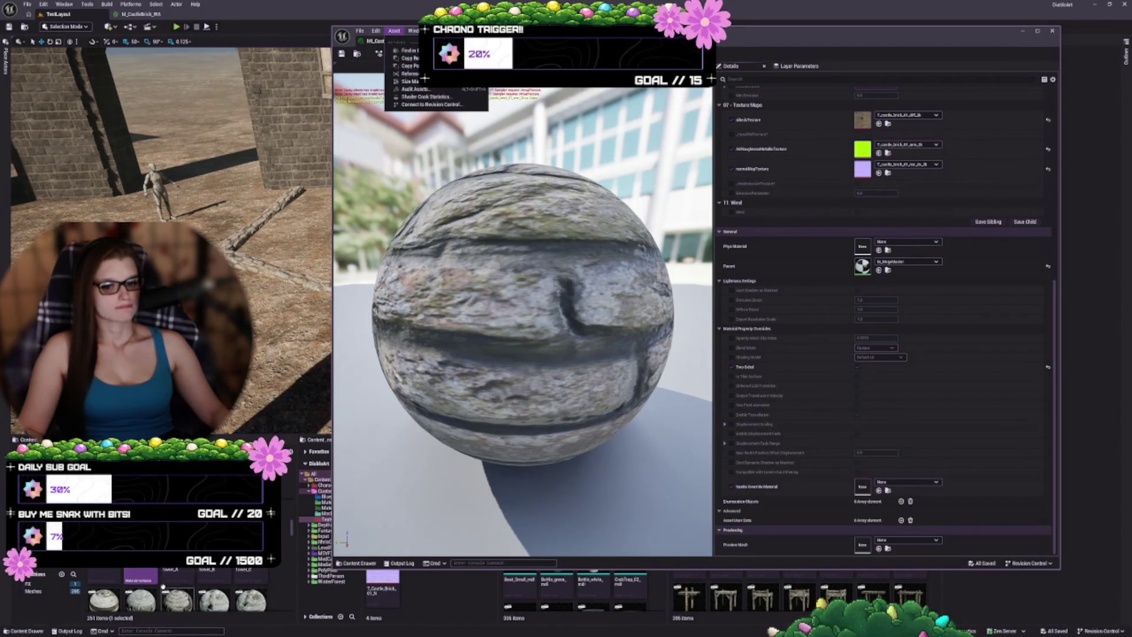
- Locate MI_CastleSquareTower_A in the Content Browser and open it in the material instance editor
left_click(406, 50)
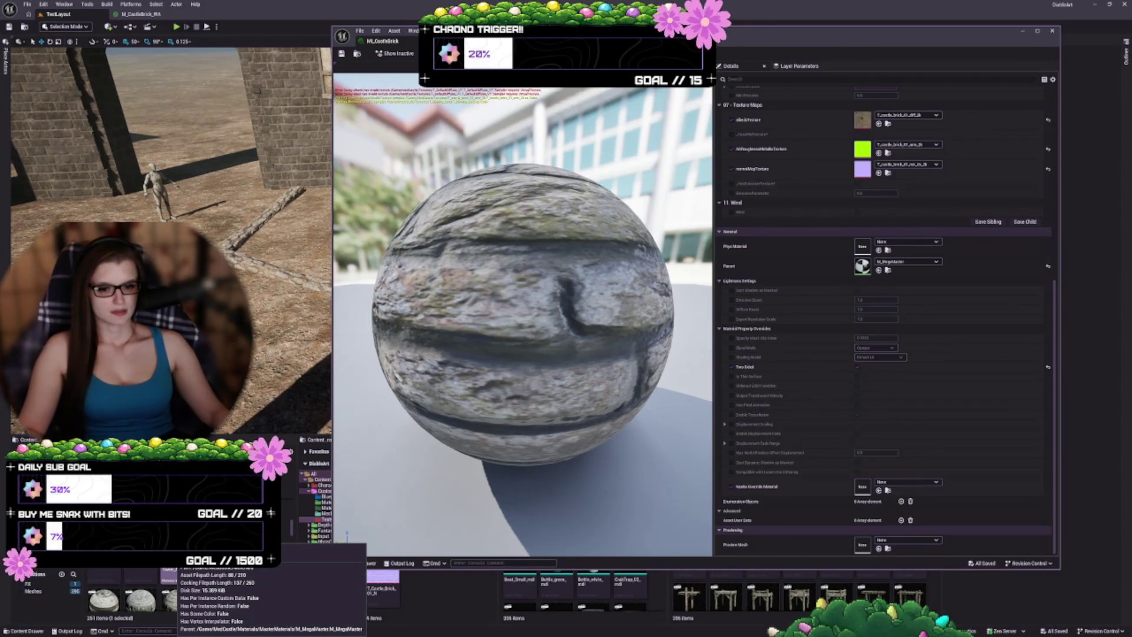
double_click(170, 584)
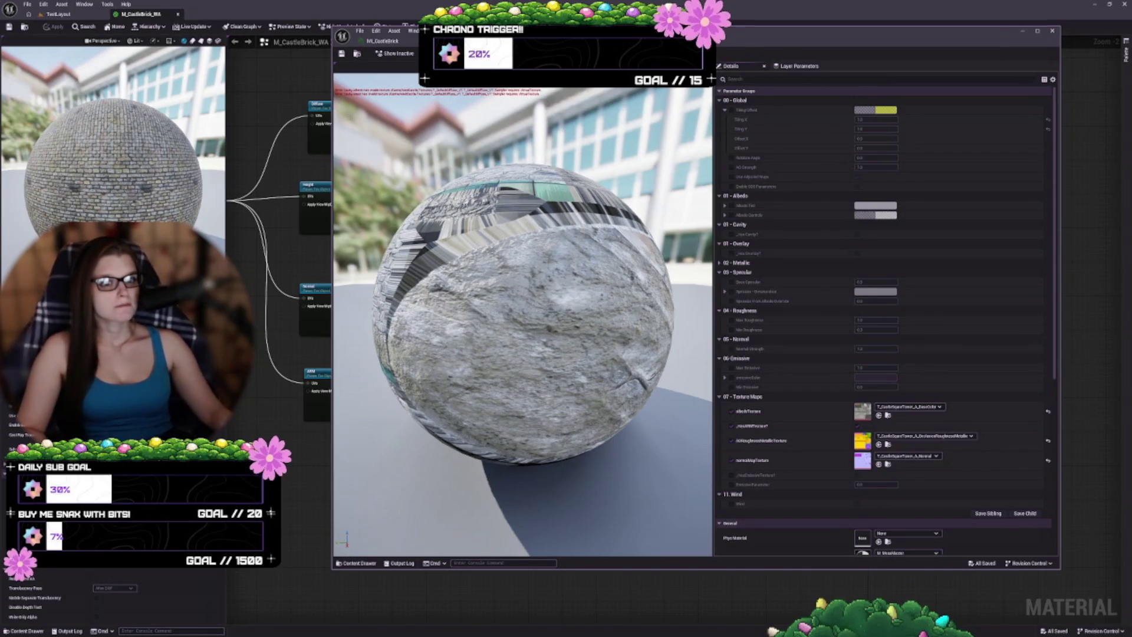
- Return to the TestLayout level, go up a folder and browse the Textures folder thumbnails
left_click(73, 18)
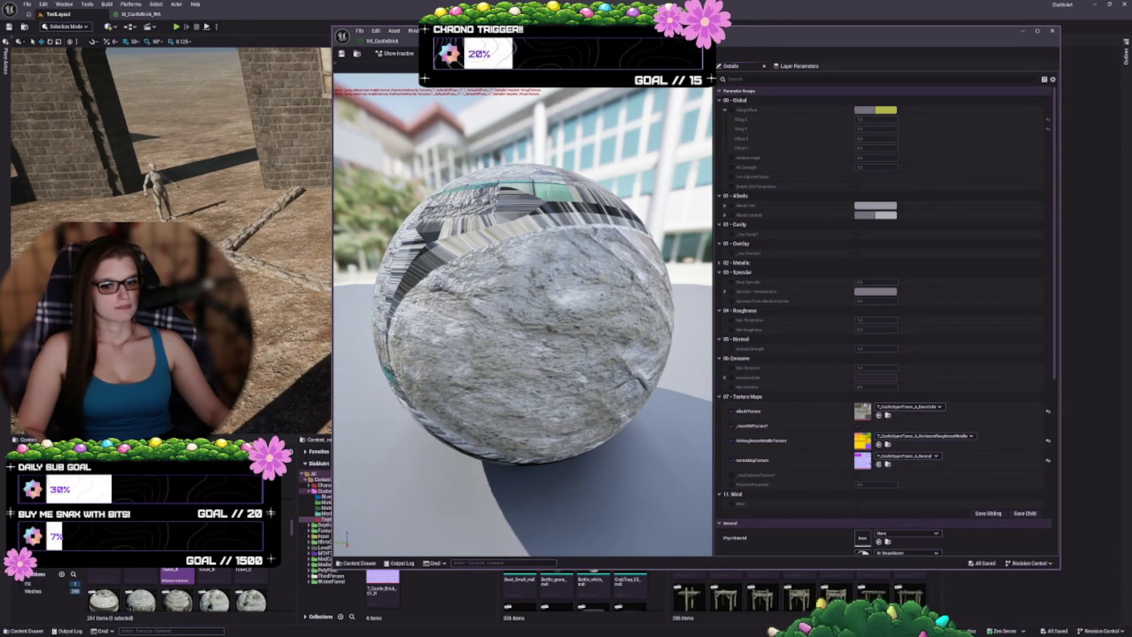
key("alt+Left")
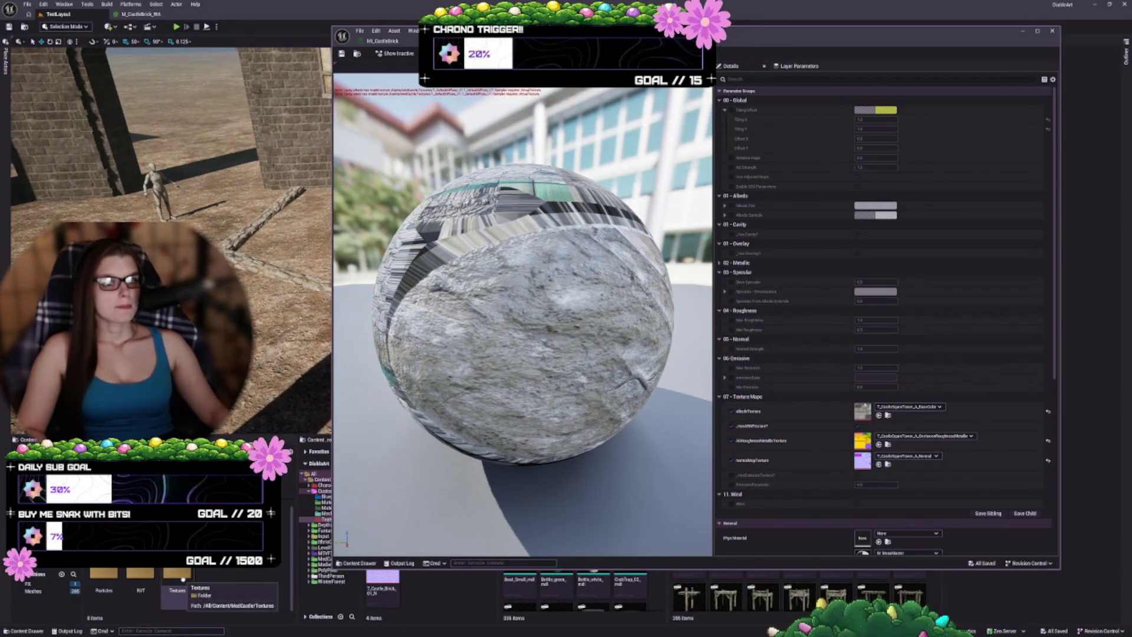
double_click(177, 575)
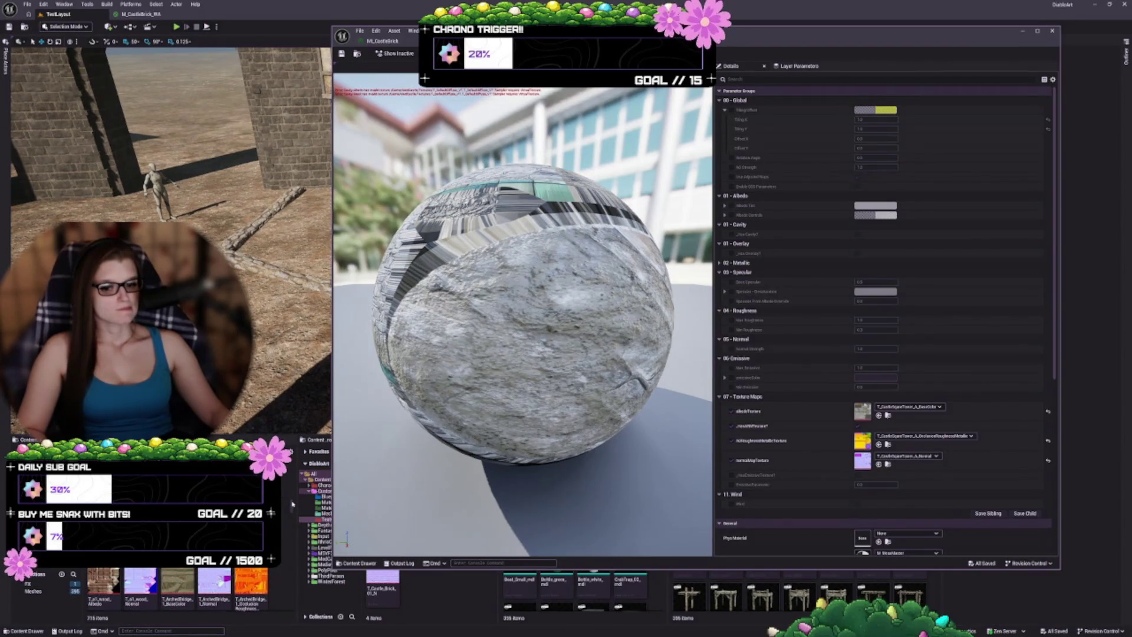
scroll(295, 512, "down", 10)
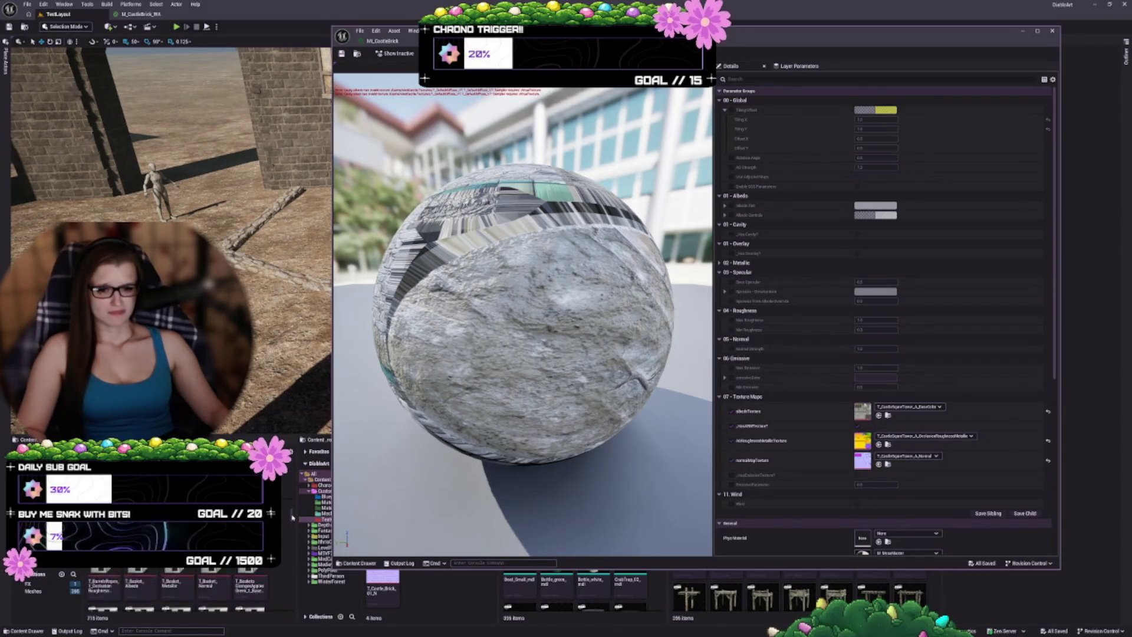
scroll(177, 590, "down", 5)
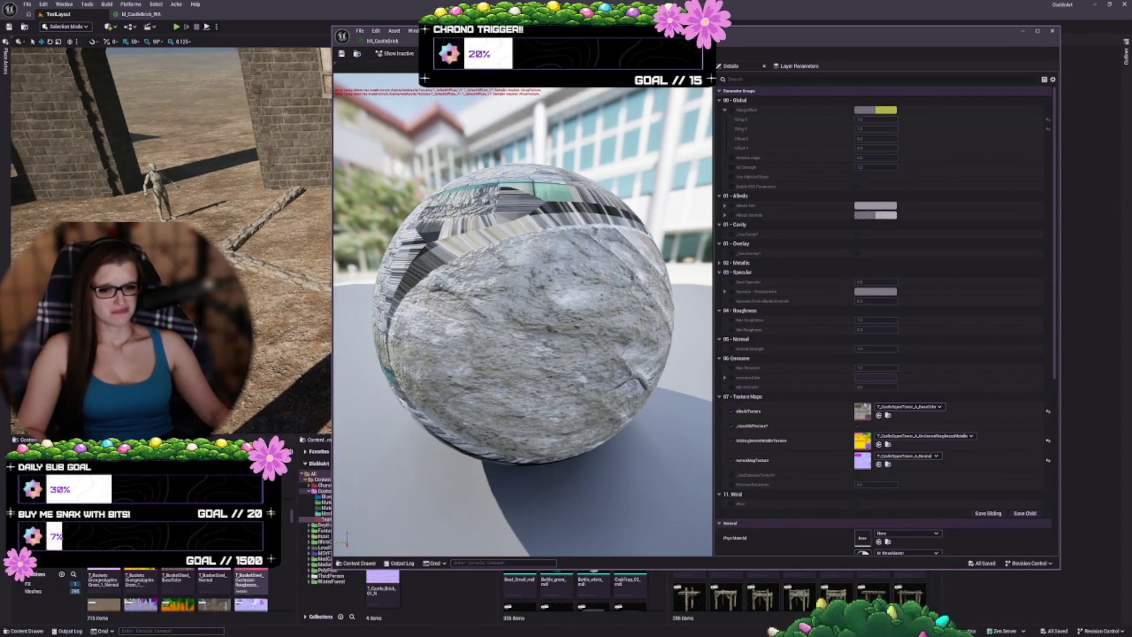
scroll(176, 589, "down", 5)
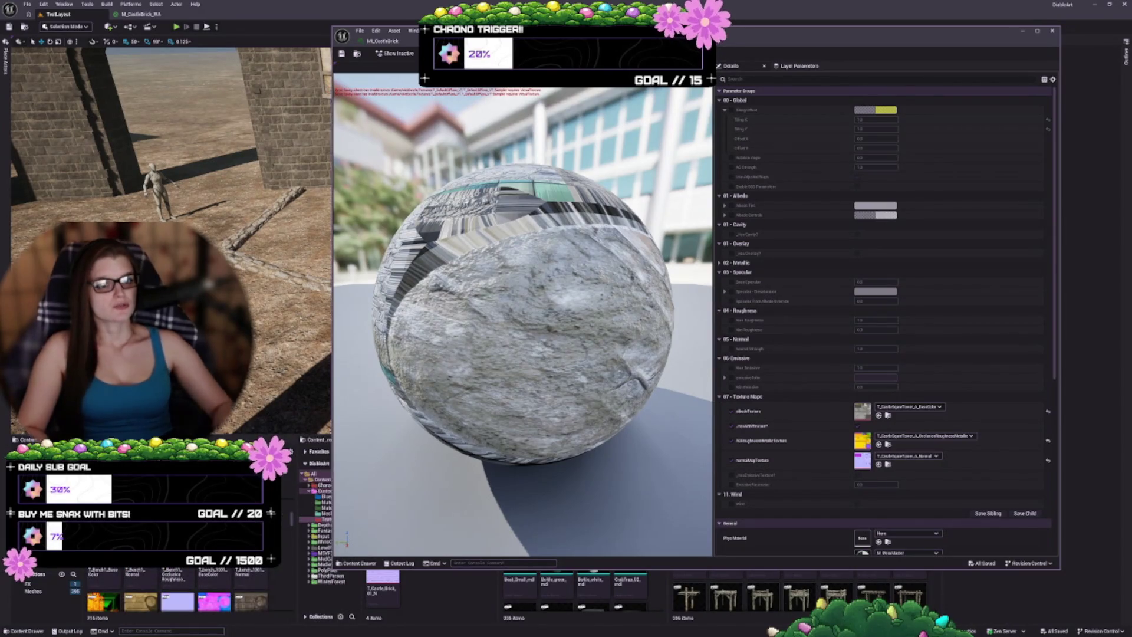
scroll(177, 590, "down", 3)
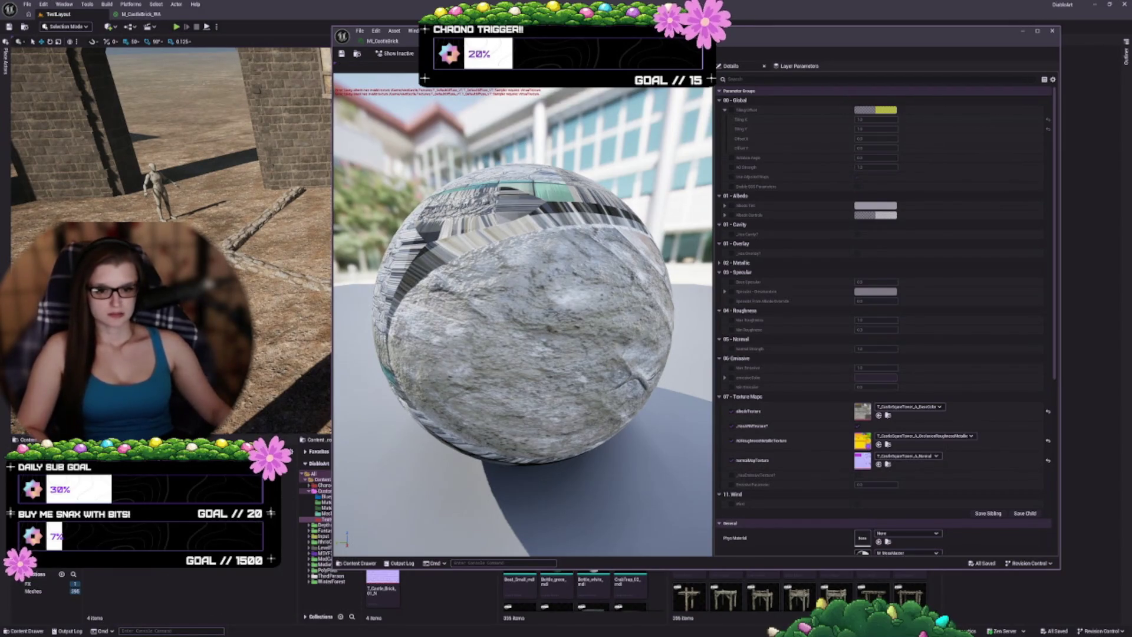
left_click(130, 588)
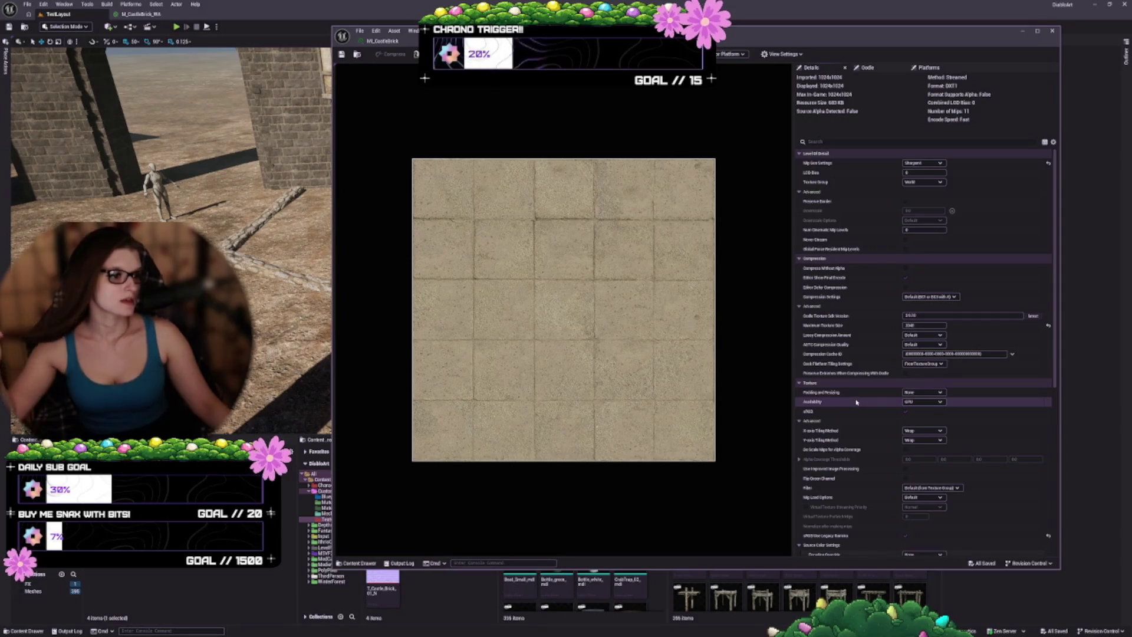
scroll(862, 386, "down", 10)
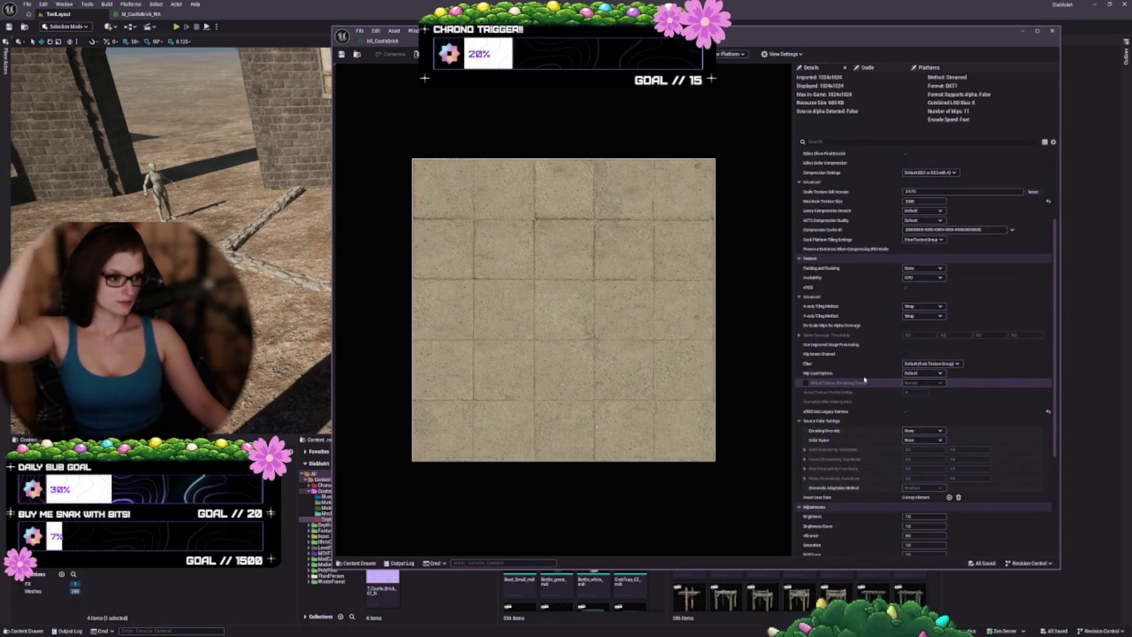
scroll(875, 364, "down", 2)
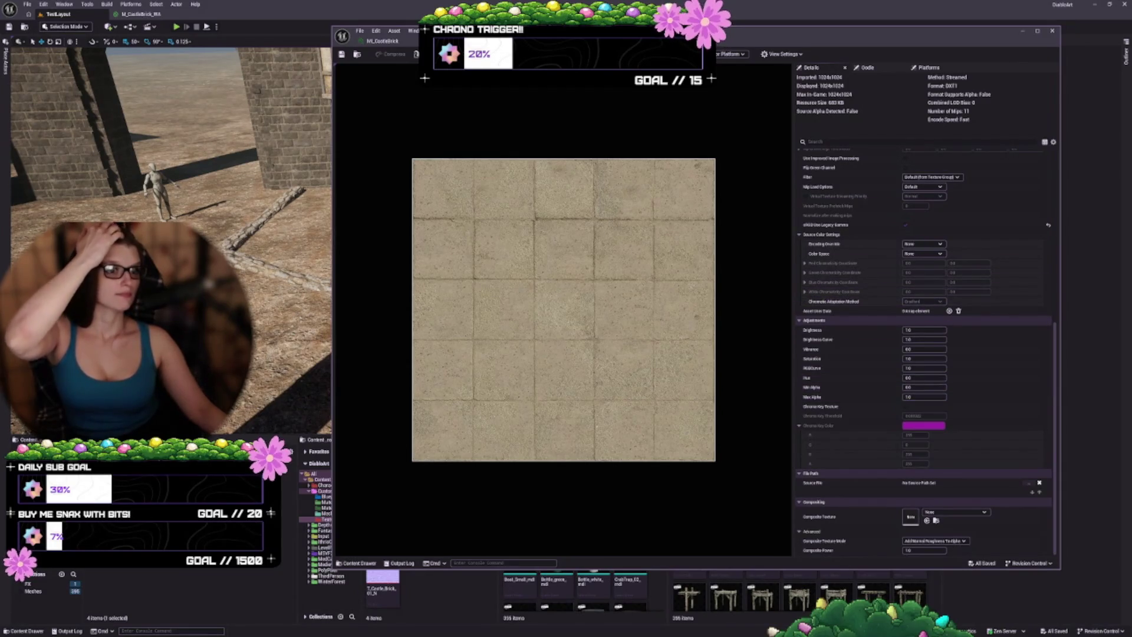
key("ctrl+w")
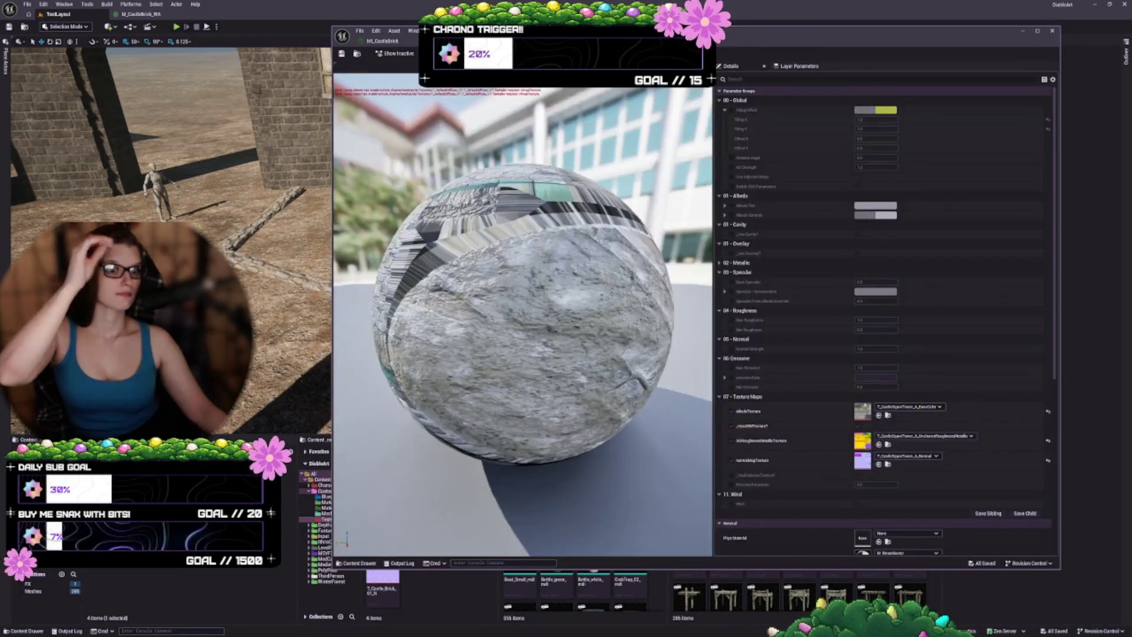
- Open the Reference Viewer for T_DefaultDiffuse_VT and focus it on M_MegaMaster
right_click(112, 193)
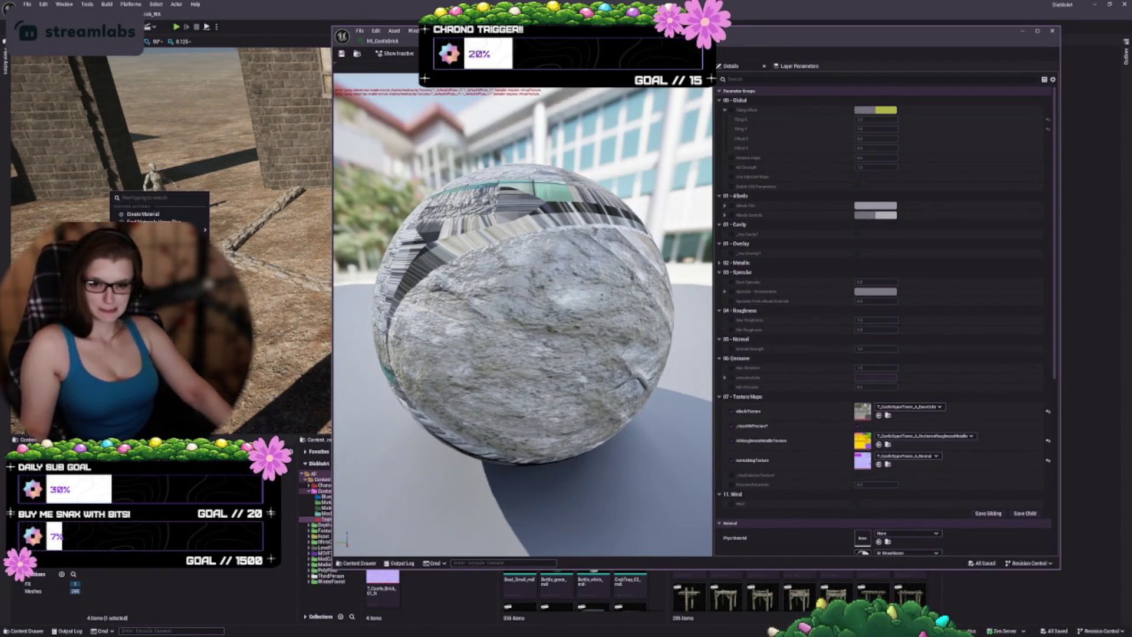
left_click(153, 295)
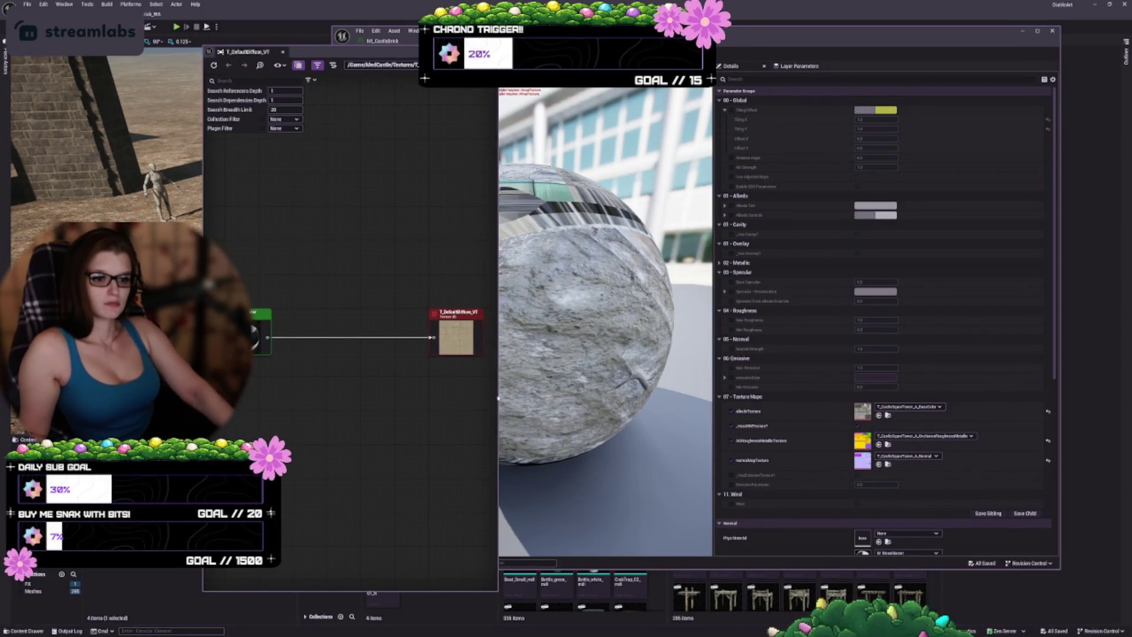
left_click_drag(497, 396, 639, 396)
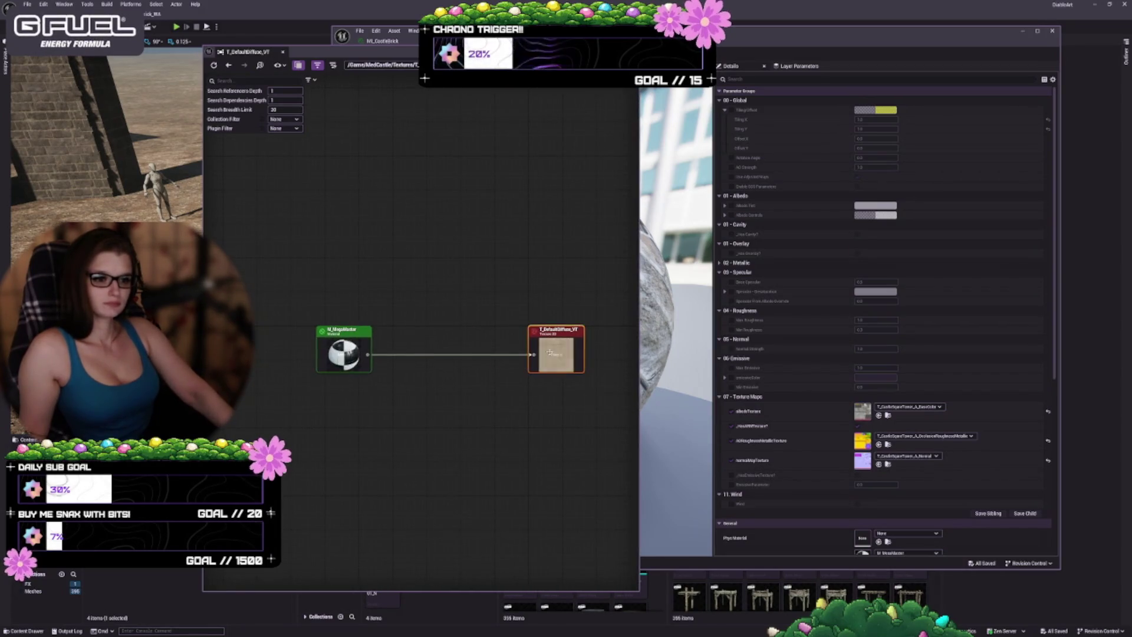
left_click(354, 357)
double_click(354, 357)
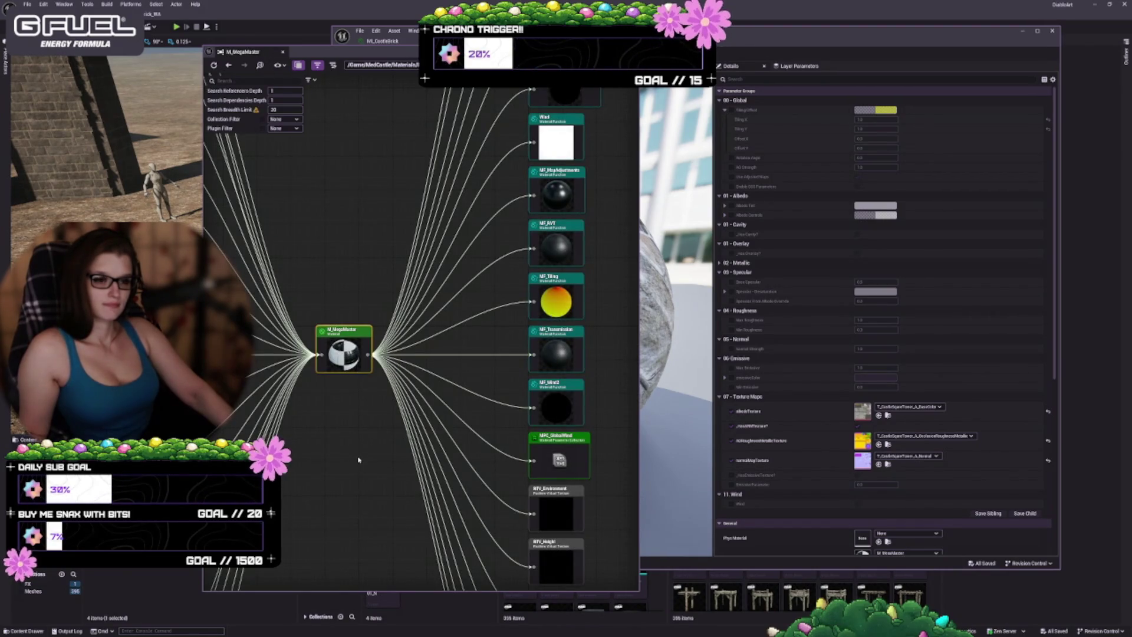
- Inspect M_MegaMaster's texture dependency nodes, then close the Reference Viewer
scroll(359, 463, "down", 3)
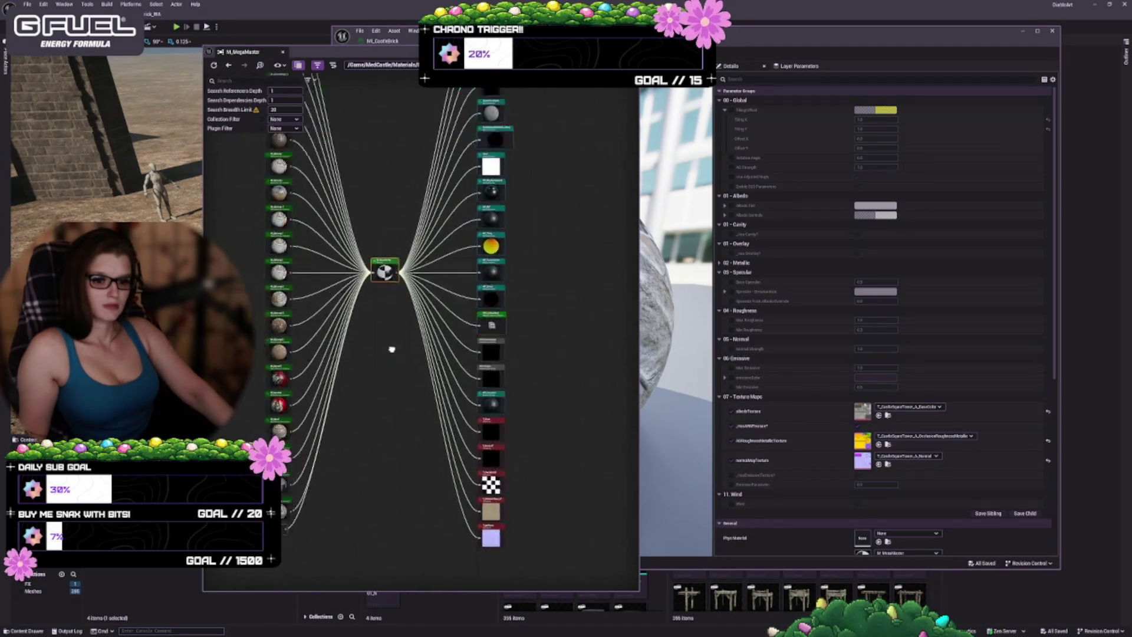
scroll(412, 451, "up", 4)
mouse_move(412, 451)
left_mouse_down()
mouse_move(340, 379)
mouse_move(316, 373)
left_mouse_up()
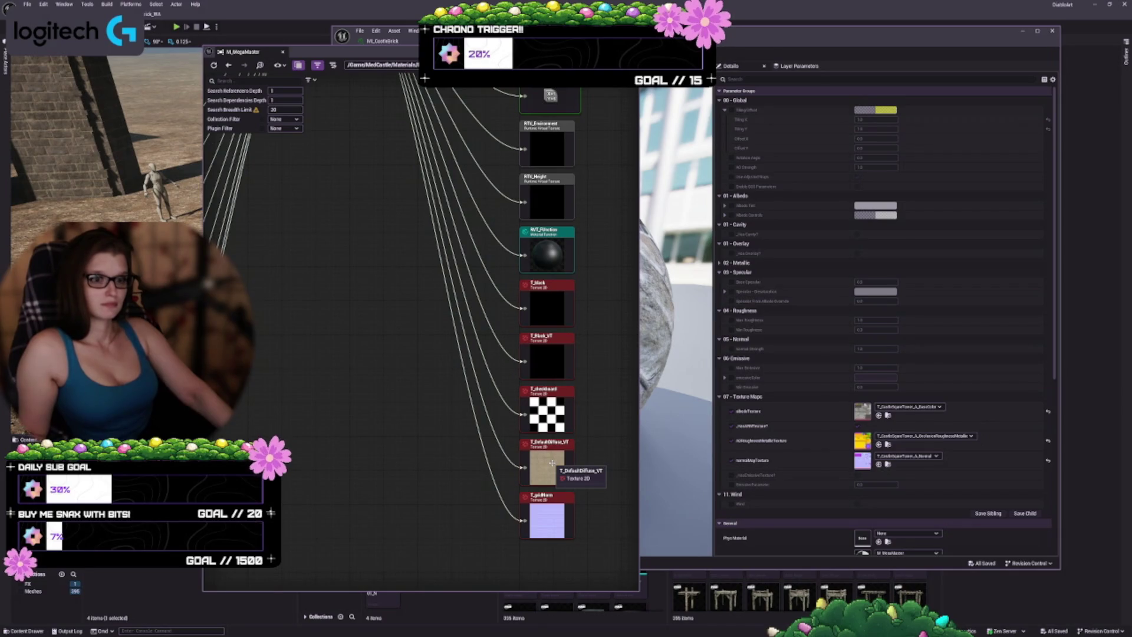
left_click_drag(543, 57, 538, 201)
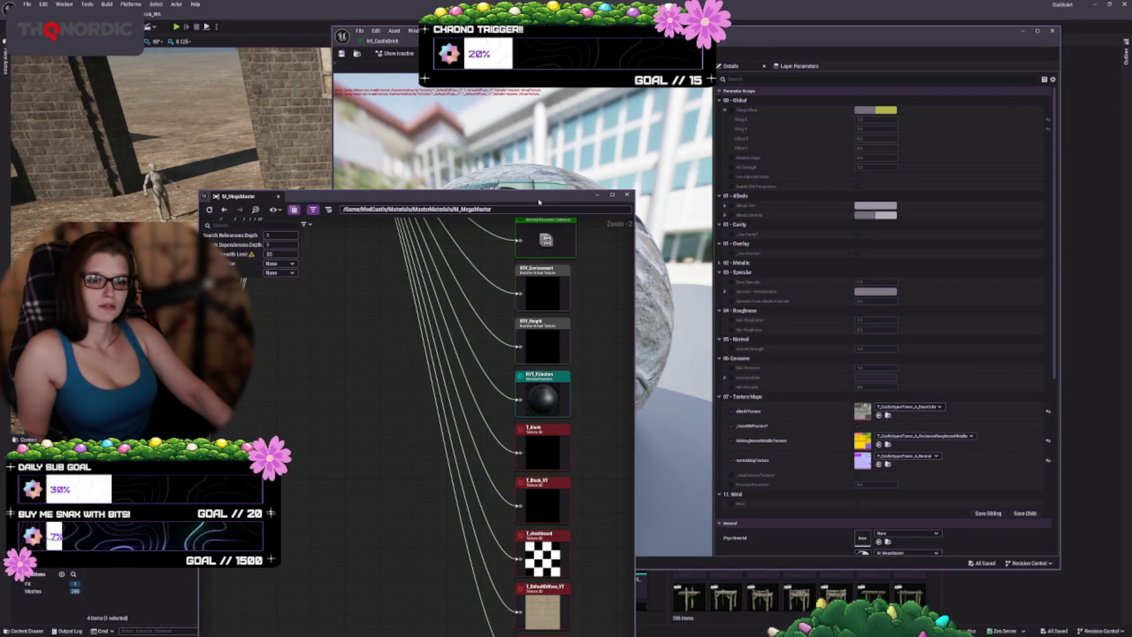
mouse_move(538, 202)
left_mouse_down()
mouse_move(536, 90)
mouse_move(519, 83)
left_mouse_up()
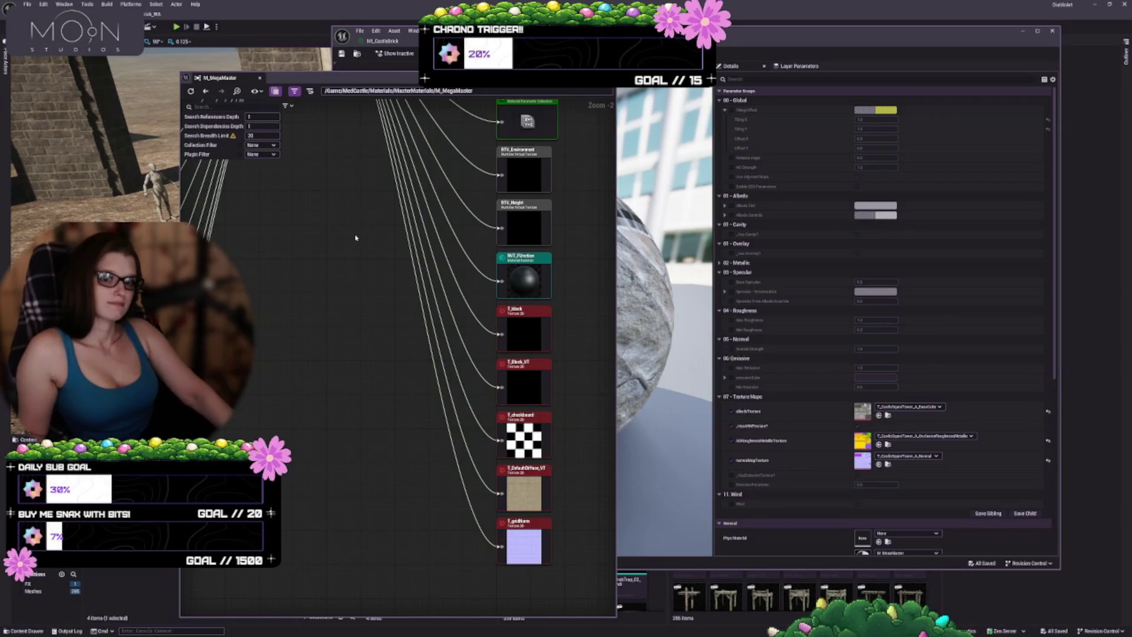
left_click(260, 79)
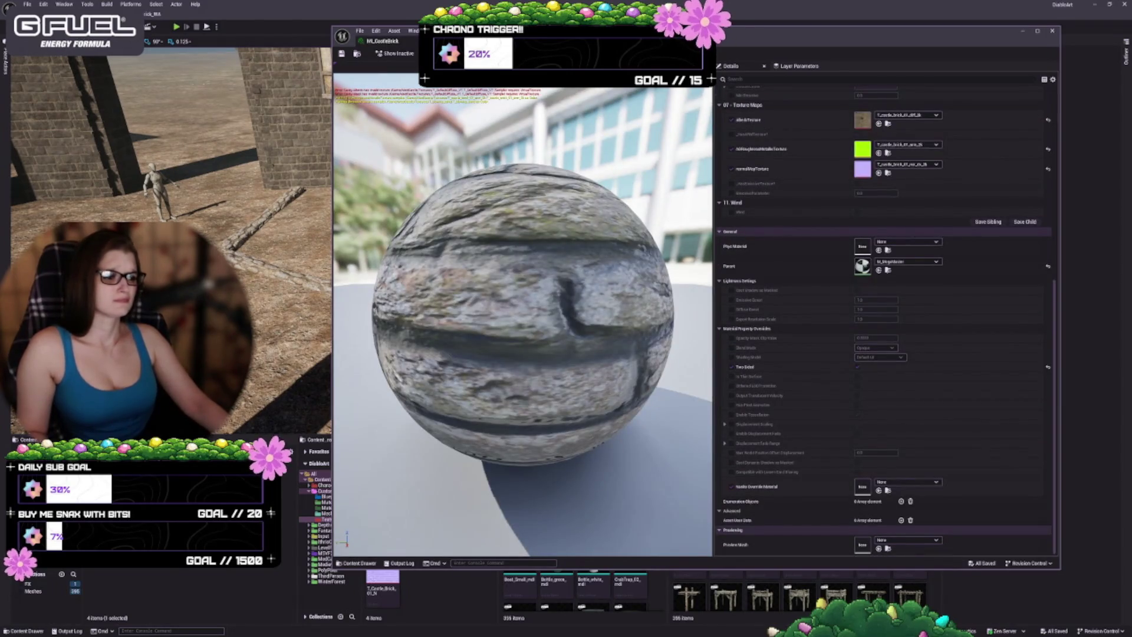
- Bring the level viewport forward and browse up to the parent folder, then into RVT
scroll(874, 358, "up", 10)
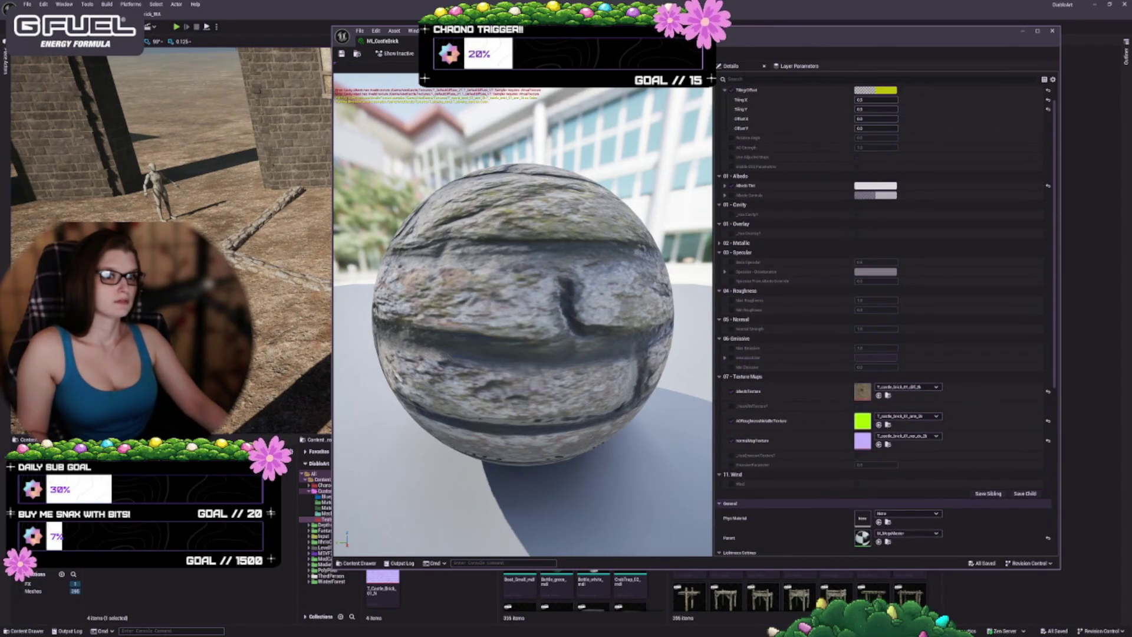
left_click(159, 598)
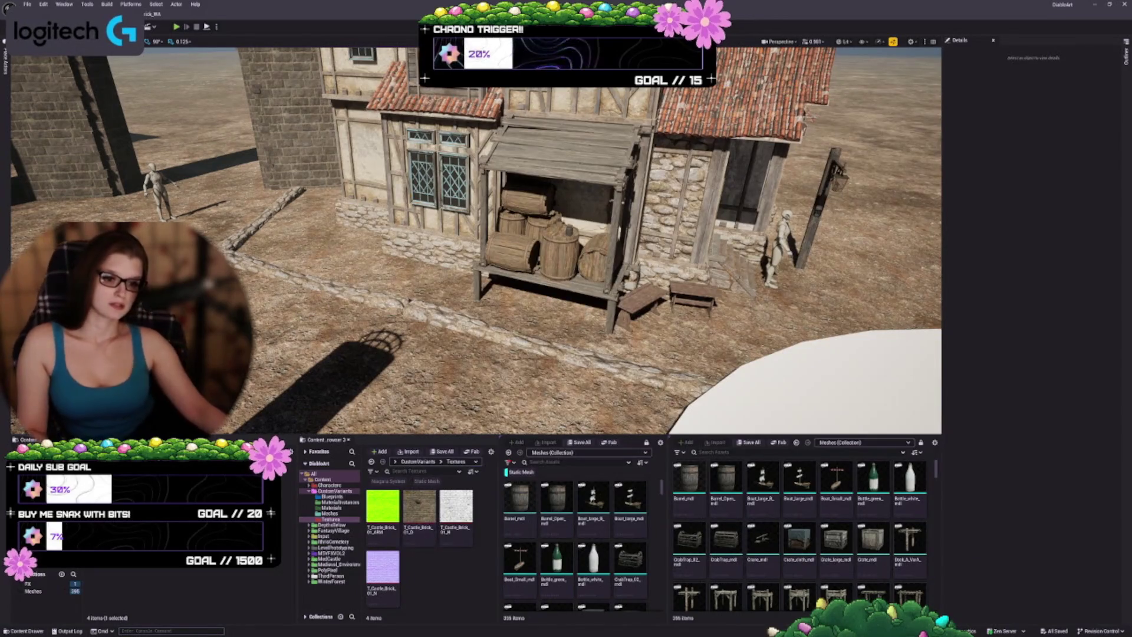
left_click(160, 598)
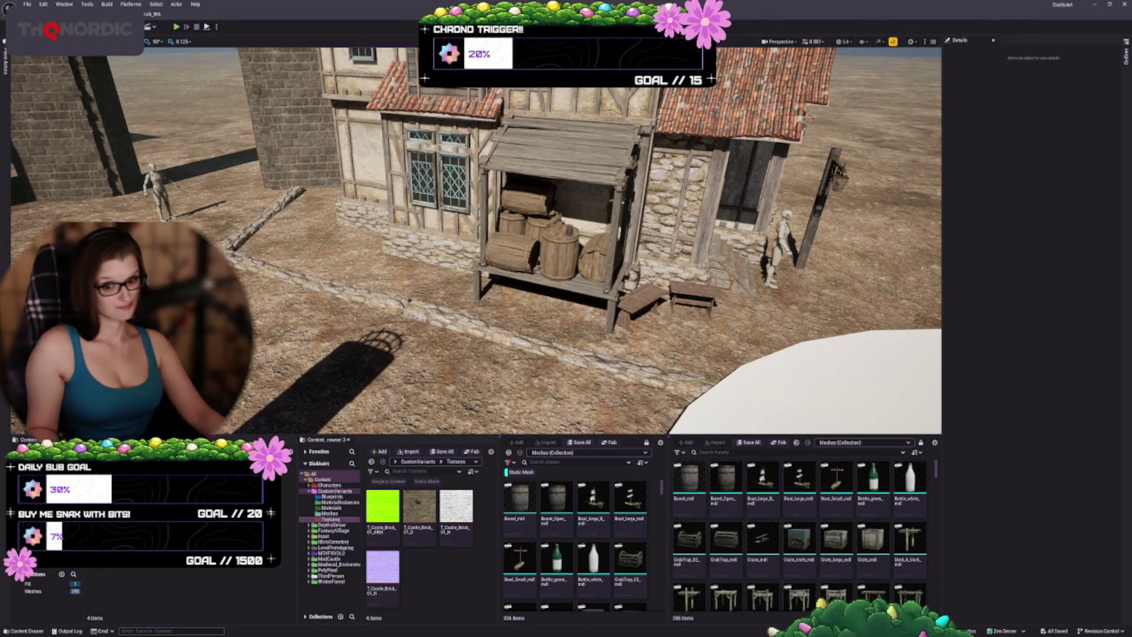
double_click(154, 579)
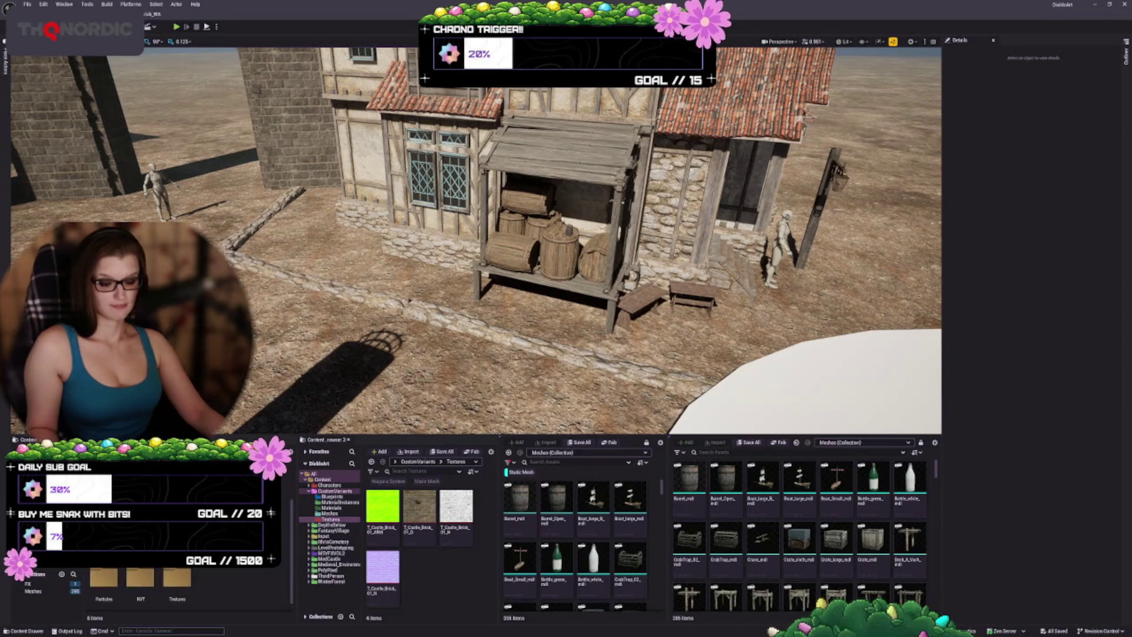
double_click(135, 585)
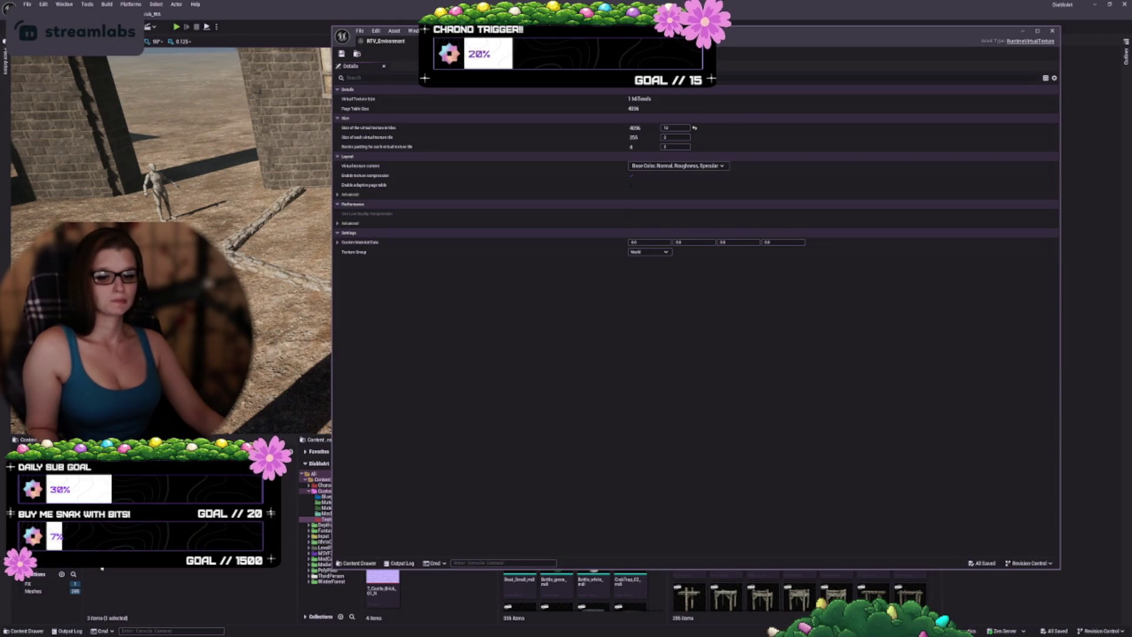
- Open the RTV_Height runtime virtual texture, then close its editor again
mouse_move(101, 569)
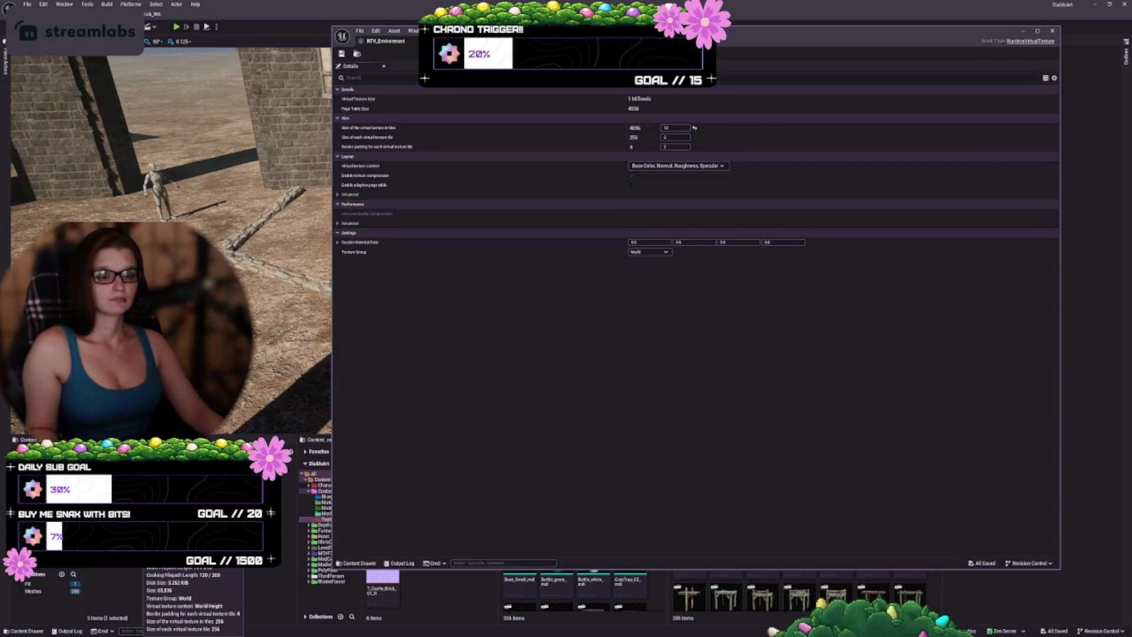
double_click(102, 569)
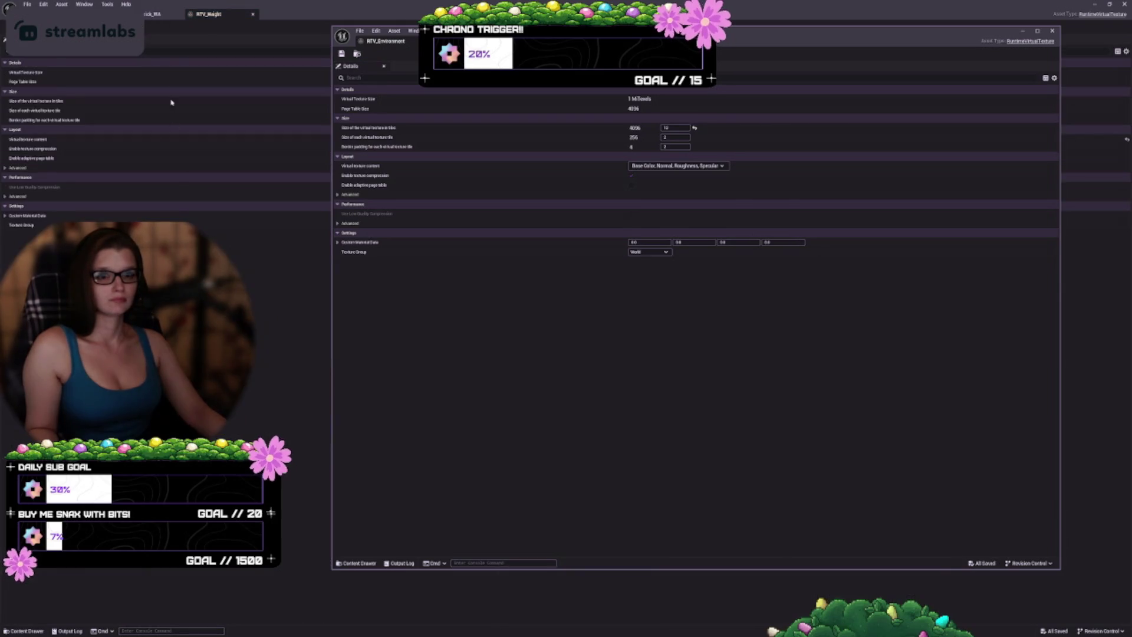
middle_click(193, 16)
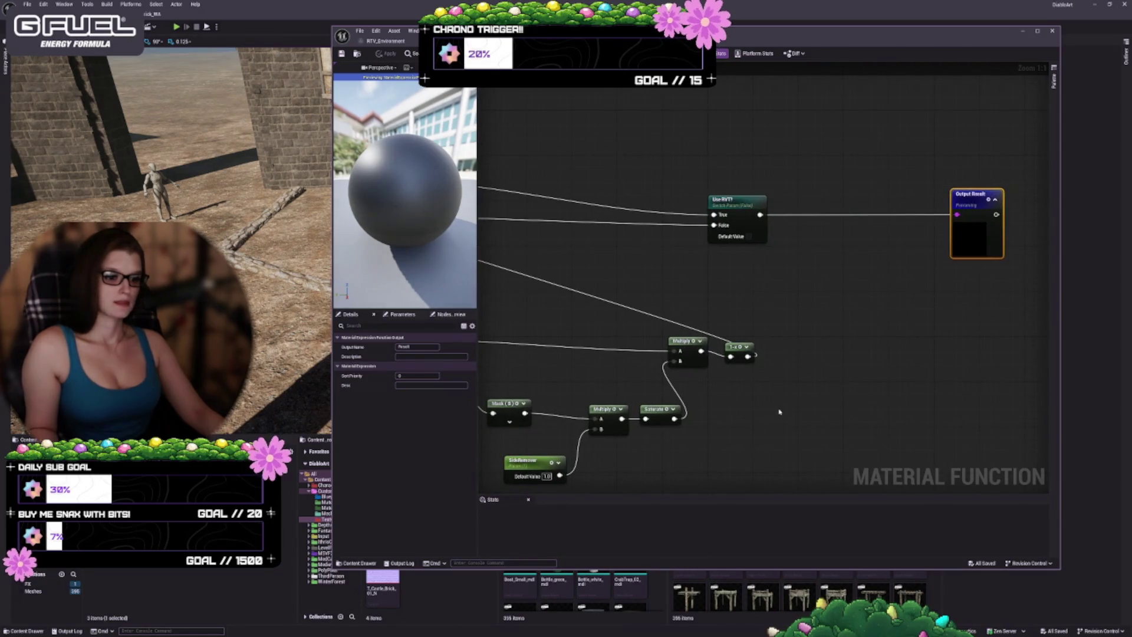
- Pan around the material function graph and reposition the Use RVT? switch node
scroll(778, 411, "down", 3)
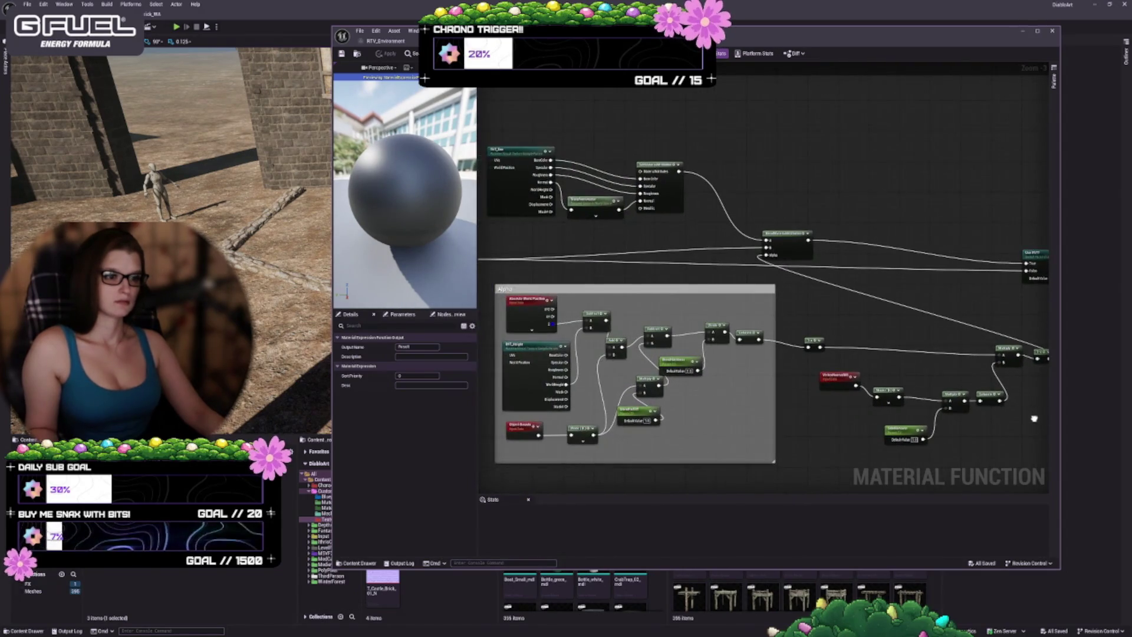
mouse_move(671, 445)
left_mouse_down()
mouse_move(929, 419)
mouse_move(849, 444)
mouse_move(752, 426)
left_mouse_up()
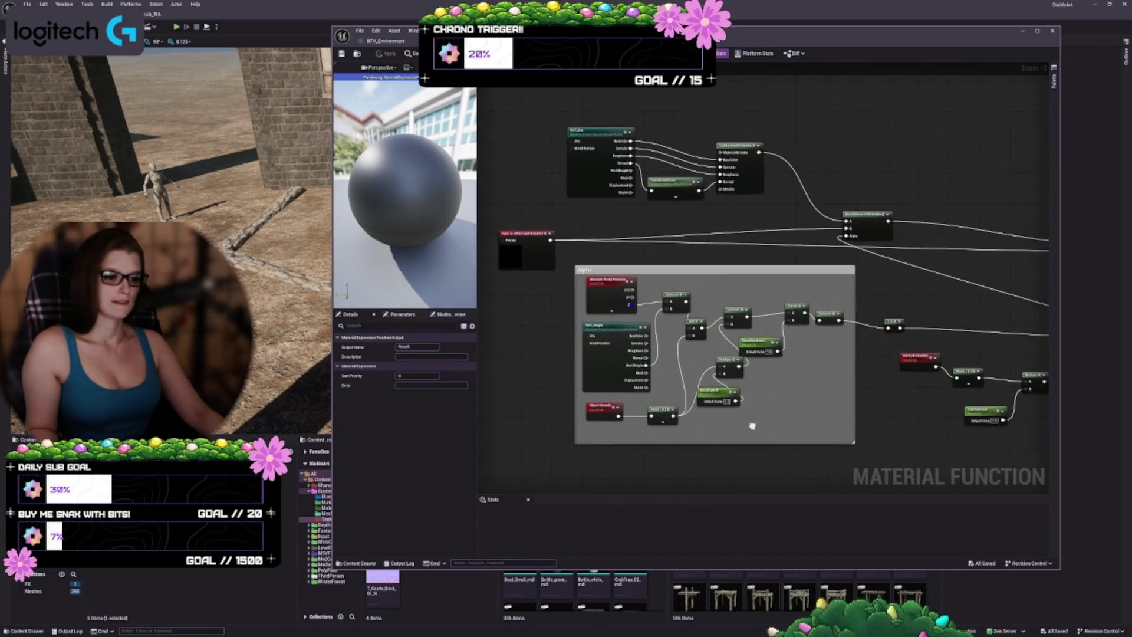
scroll(752, 426, "up", 3)
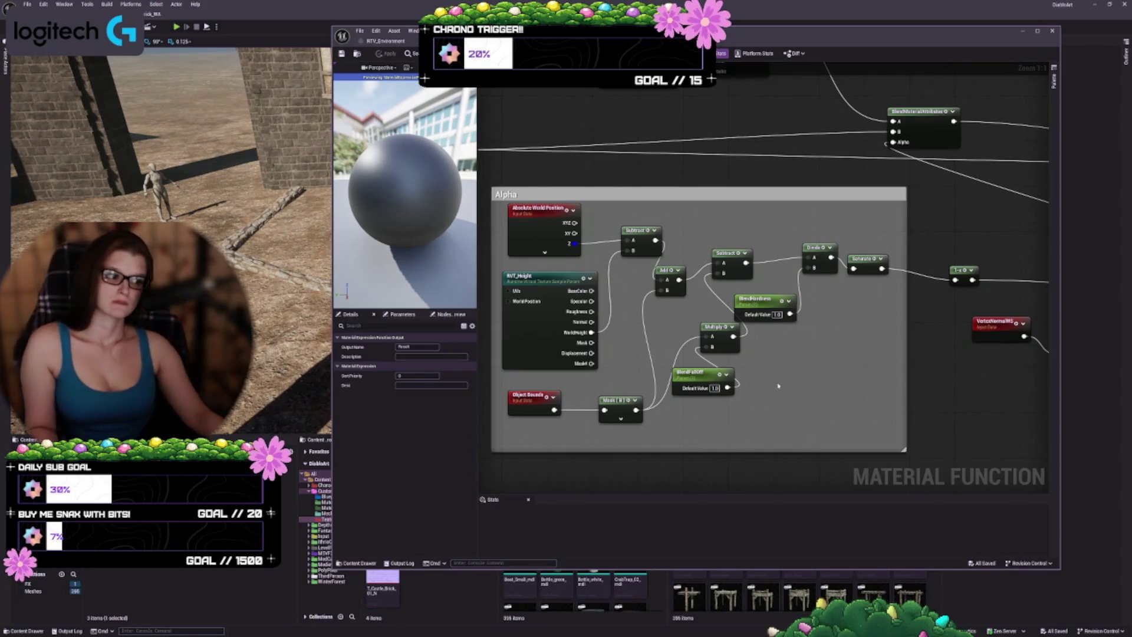
scroll(778, 386, "down", 2)
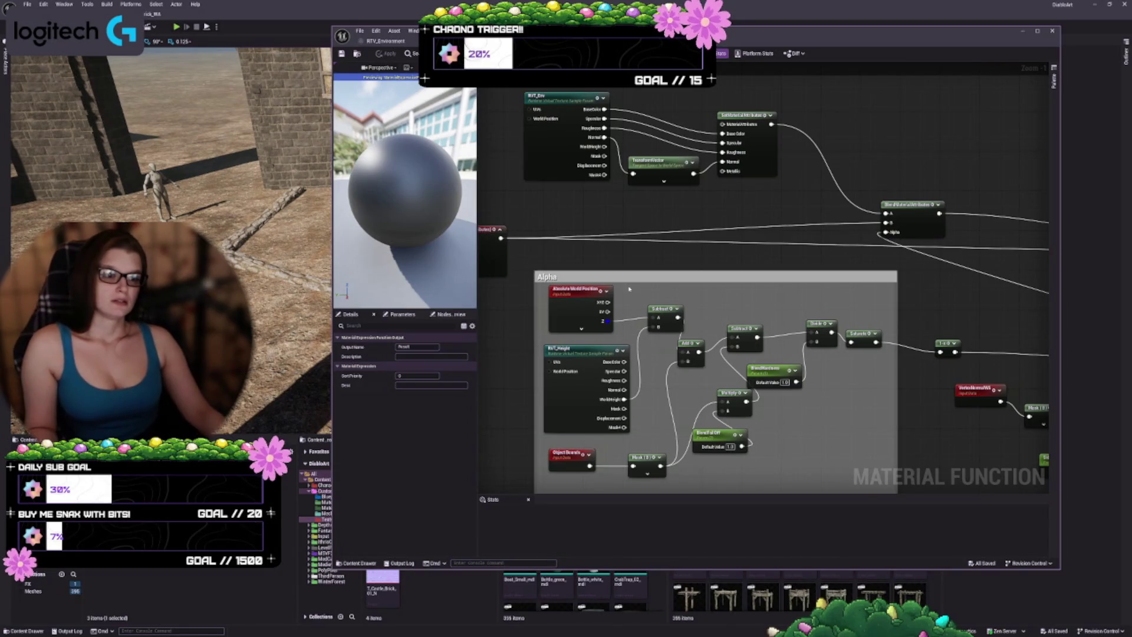
left_click_drag(1031, 303, 765, 280)
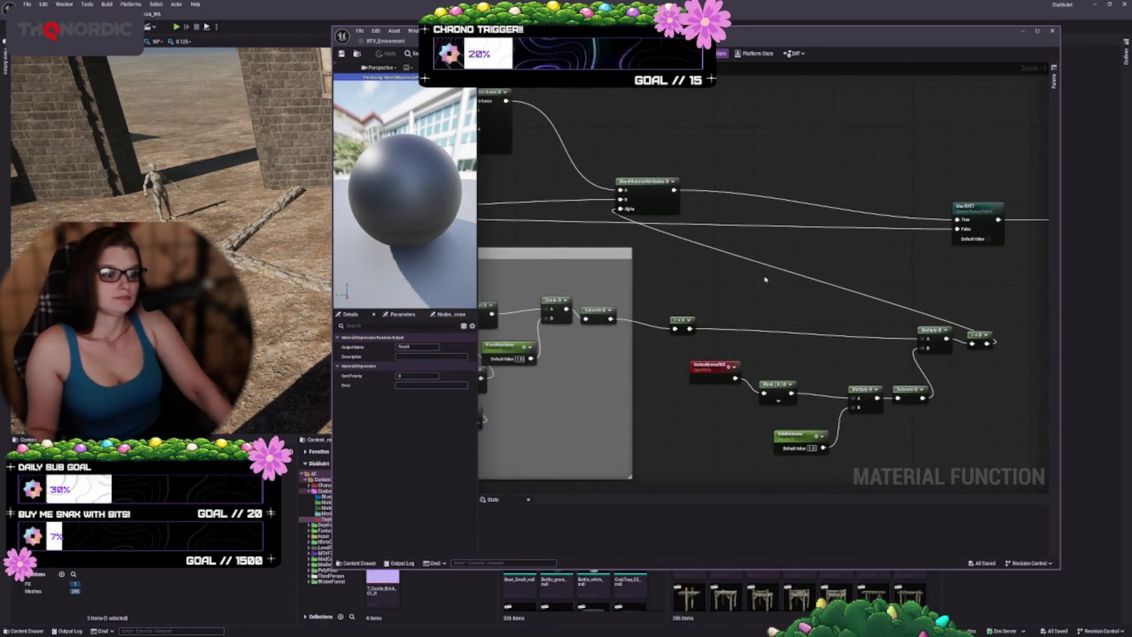
scroll(765, 280, "down", 4)
scroll(839, 324, "up", 2)
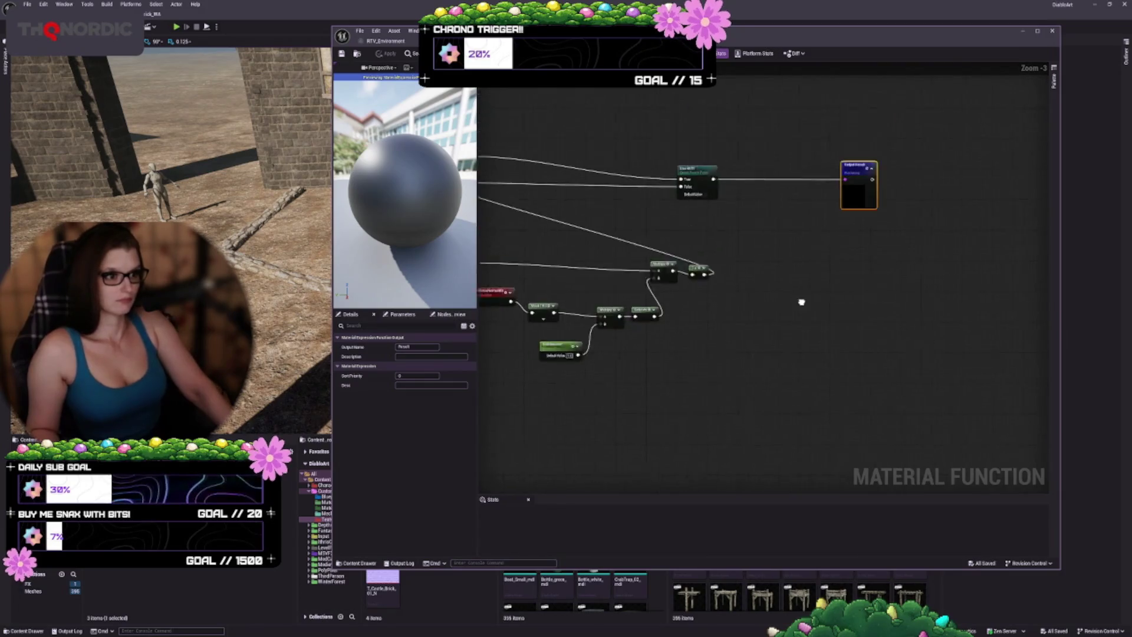
left_click_drag(802, 302, 861, 367)
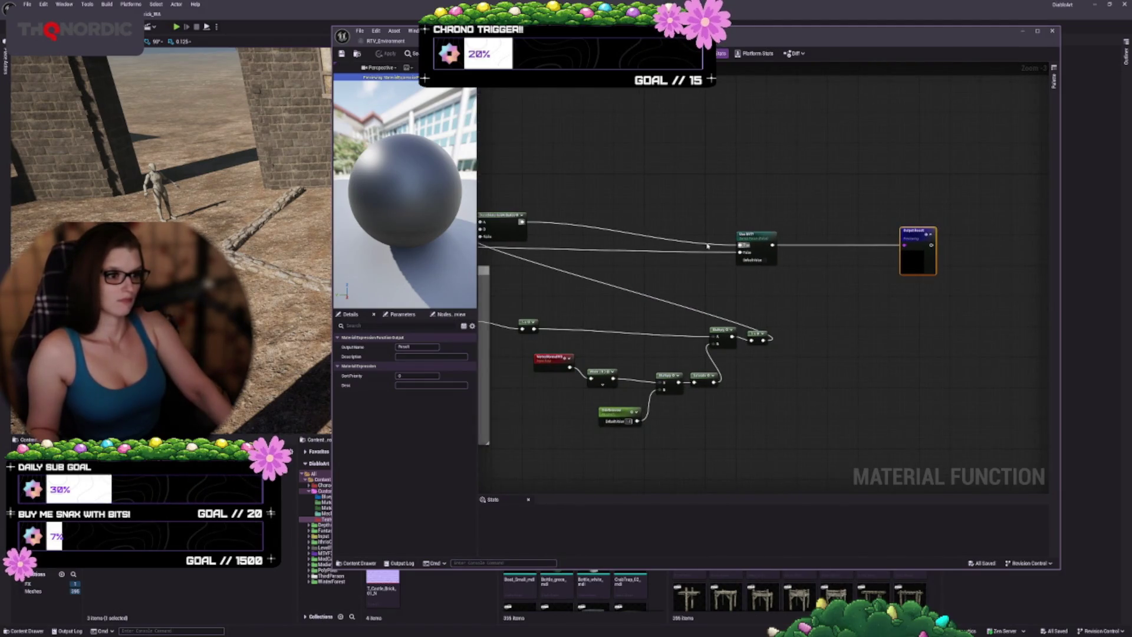
left_click_drag(713, 285, 827, 286)
mouse_move(877, 245)
left_mouse_down()
mouse_move(867, 157)
mouse_move(873, 254)
left_mouse_up()
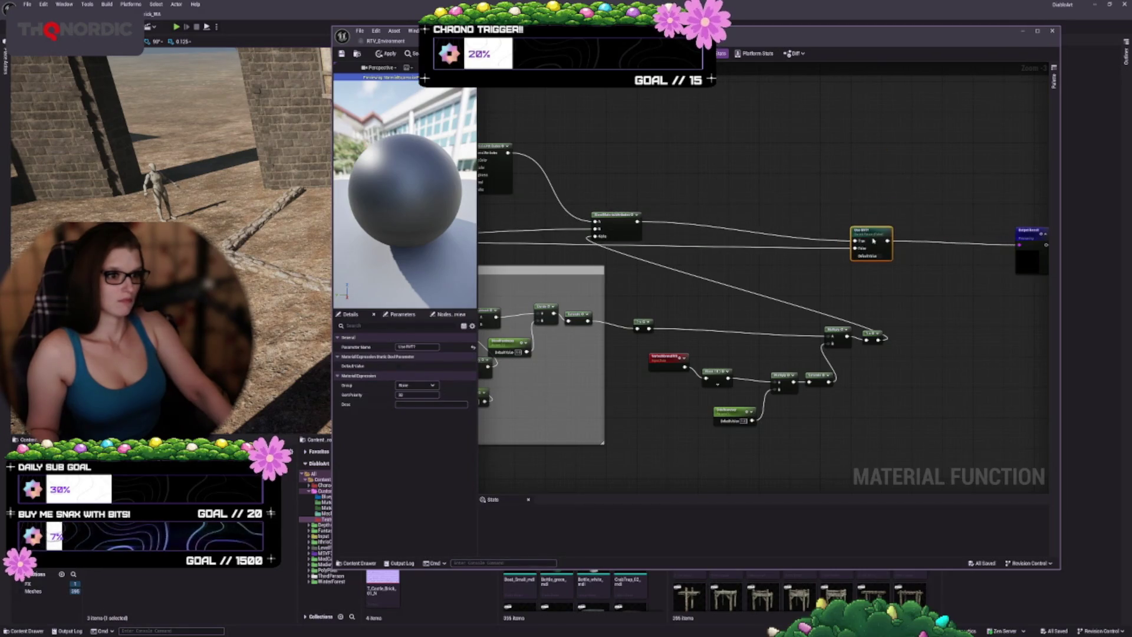
mouse_move(719, 280)
left_mouse_down()
mouse_move(811, 271)
mouse_move(669, 256)
mouse_move(943, 292)
mouse_move(939, 257)
left_mouse_up()
- Add a reroute point on the Use RVT? switch wire and apply the changes
left_click(834, 238)
double_click(834, 237)
left_click(793, 236)
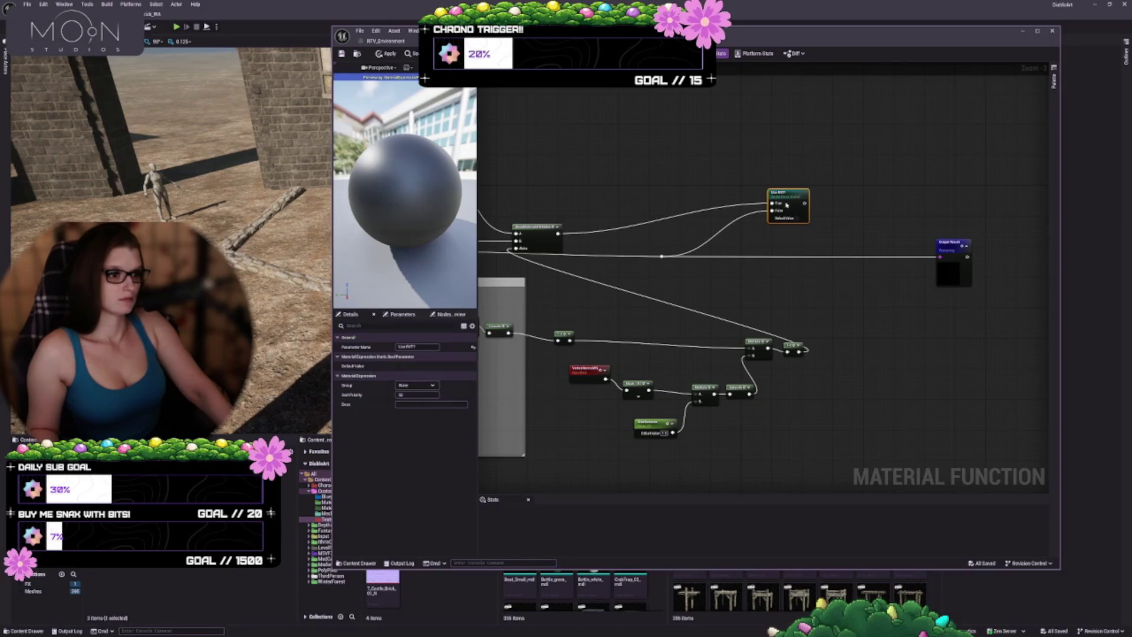
mouse_move(793, 237)
left_mouse_down()
mouse_move(841, 278)
mouse_move(1003, 260)
mouse_move(850, 305)
left_mouse_up()
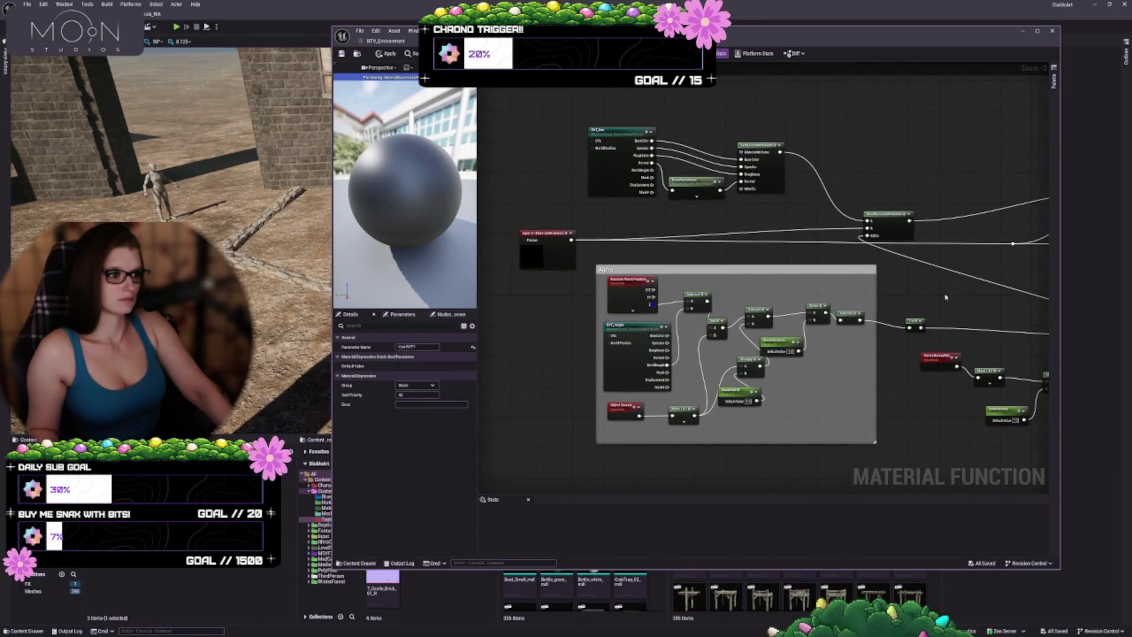
left_click_drag(981, 298, 760, 298)
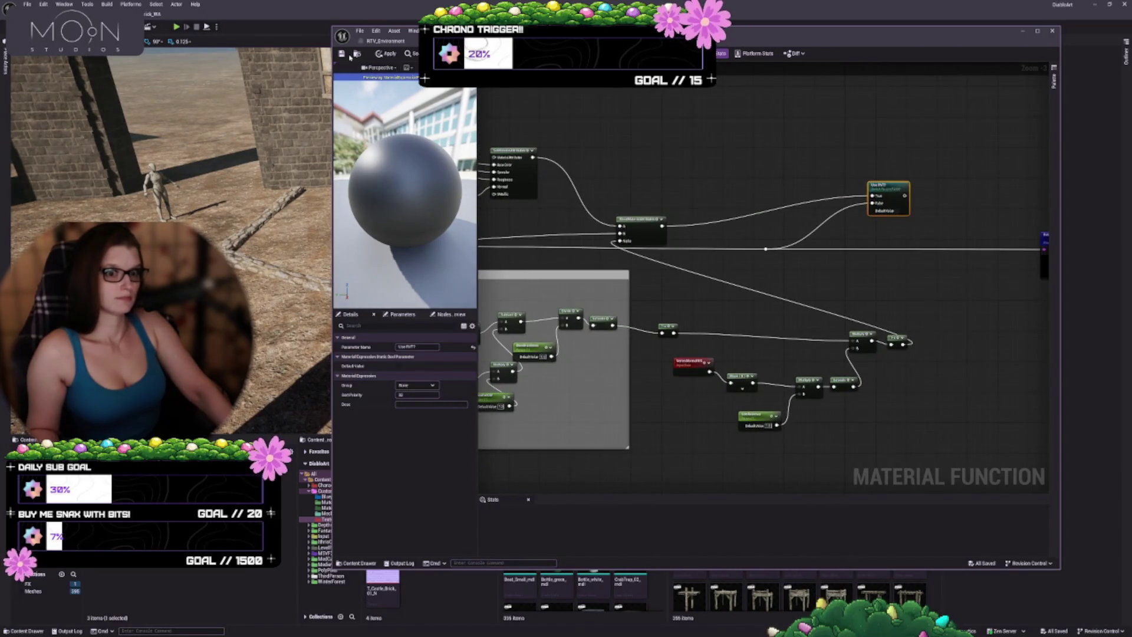
left_click(386, 54)
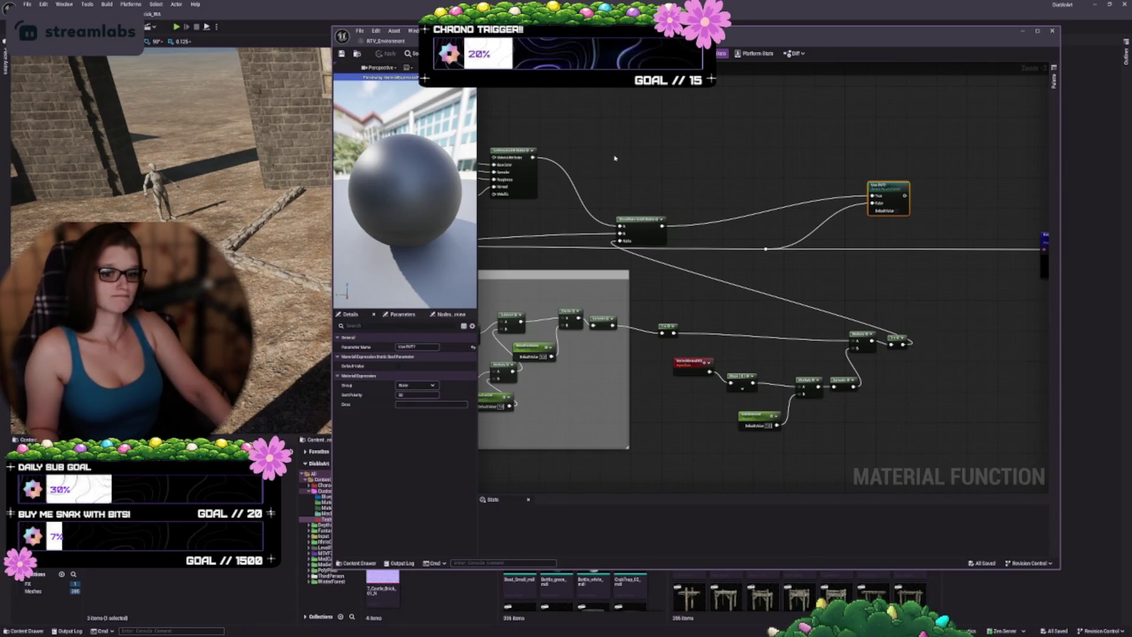
- Select the Output Result node, then view RTV_Environment's virtual texture settings
left_click(791, 254)
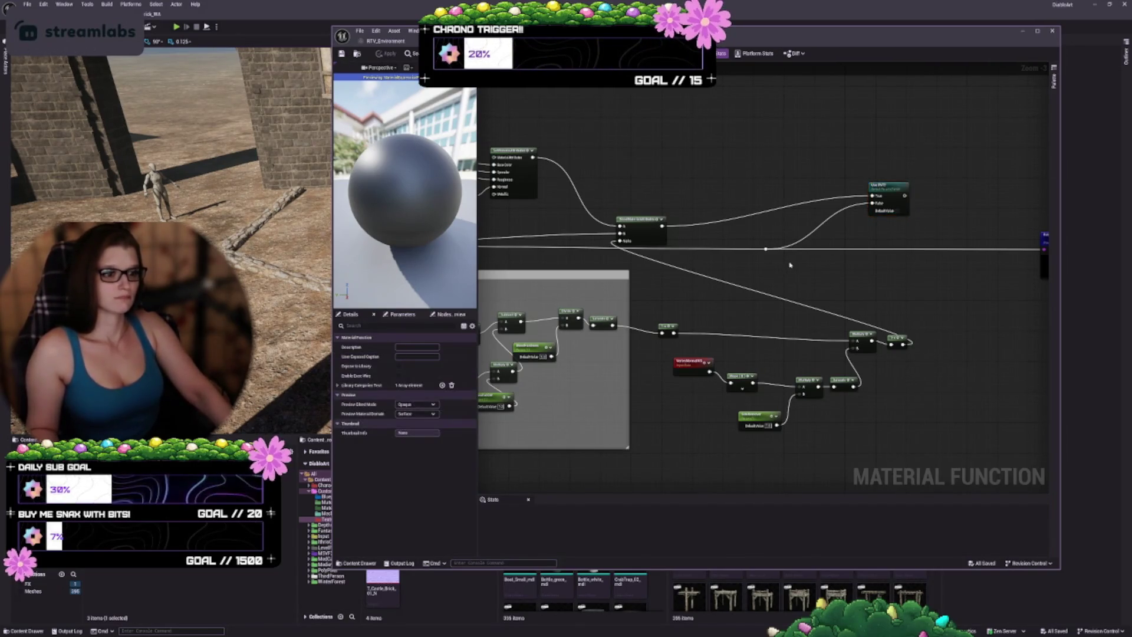
left_click_drag(794, 260, 678, 252)
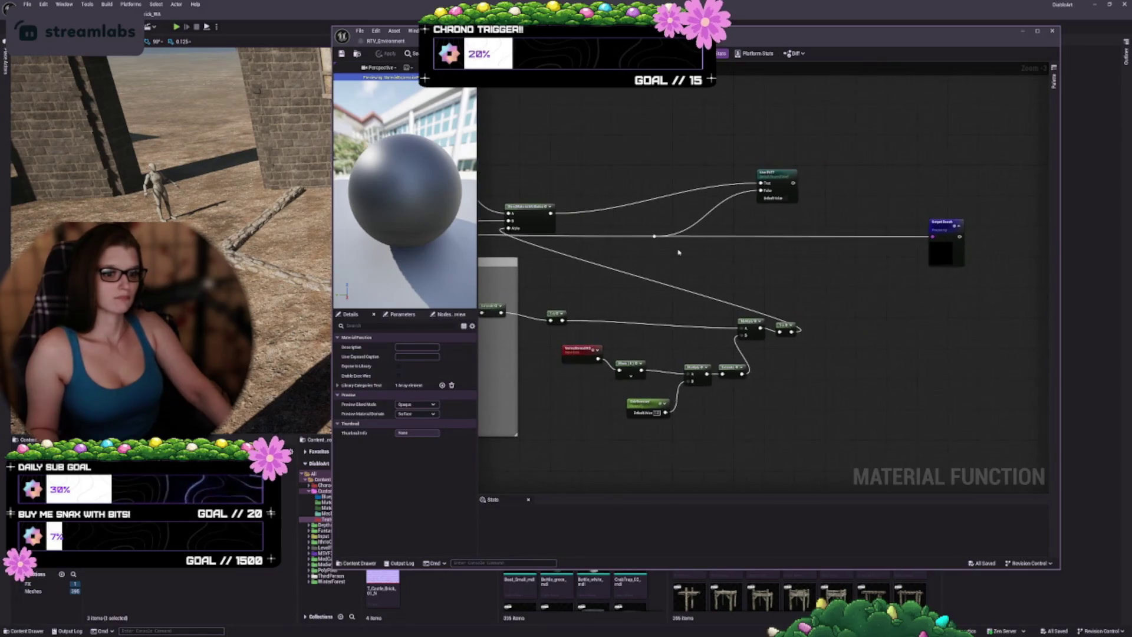
left_click(944, 248)
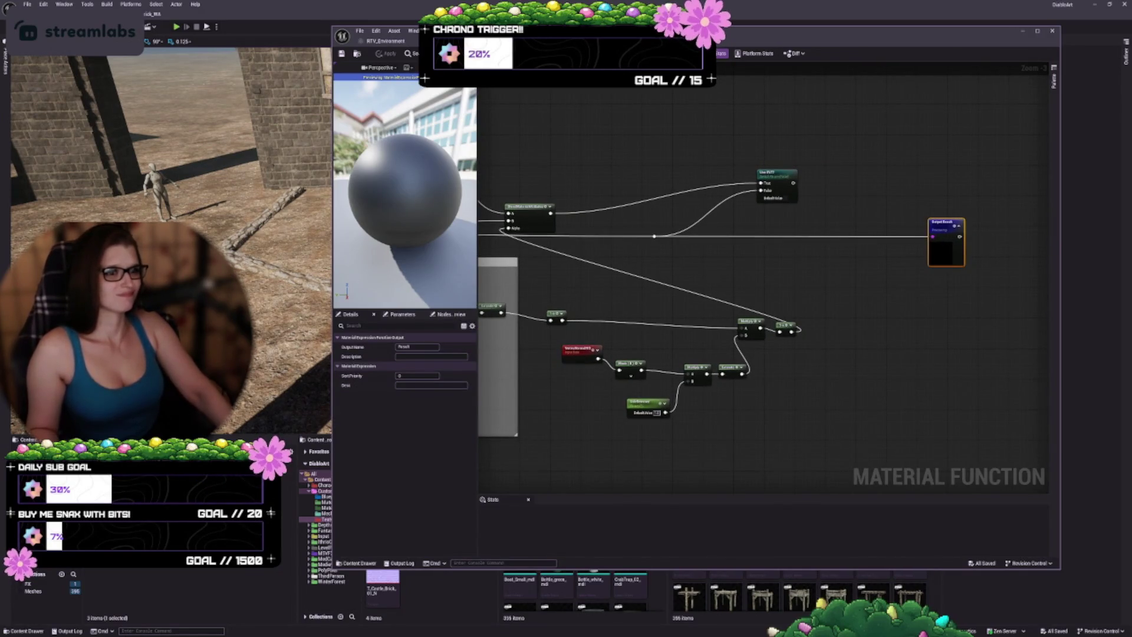
left_click(385, 41)
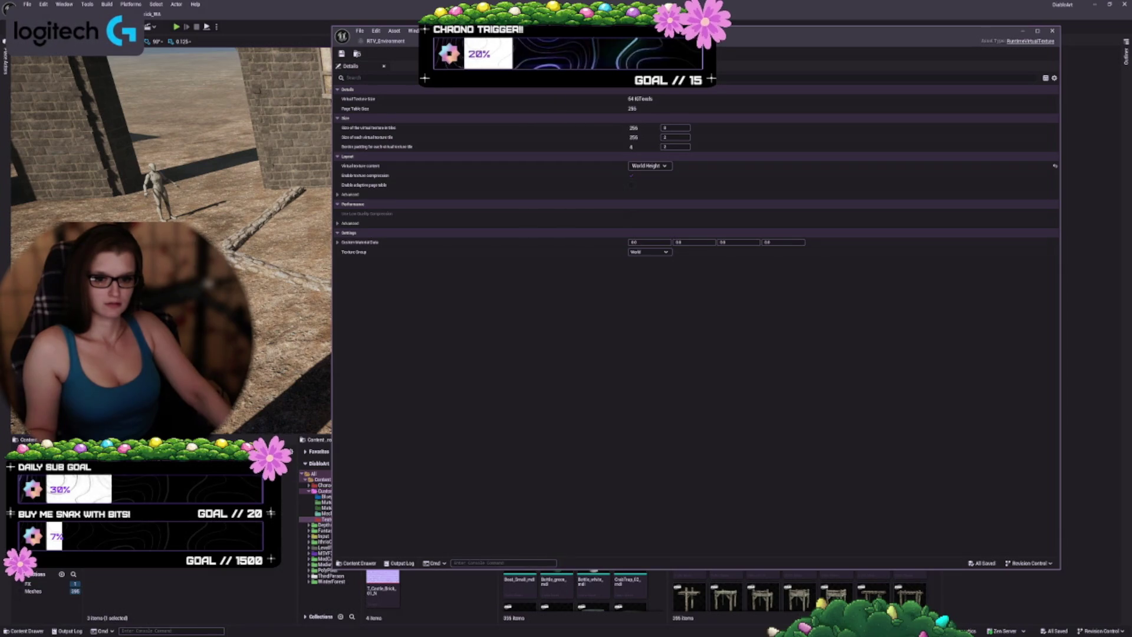
- Open RTV_Environment's Reference Viewer and edit all material instances referencing it
key("alt+shift+r")
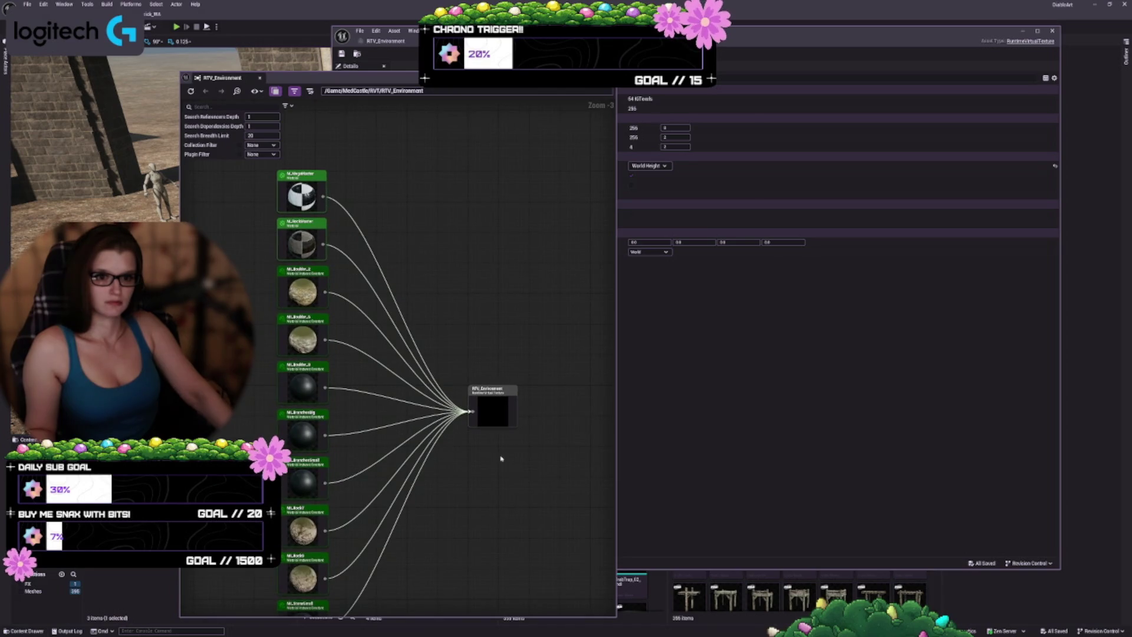
left_click(408, 47)
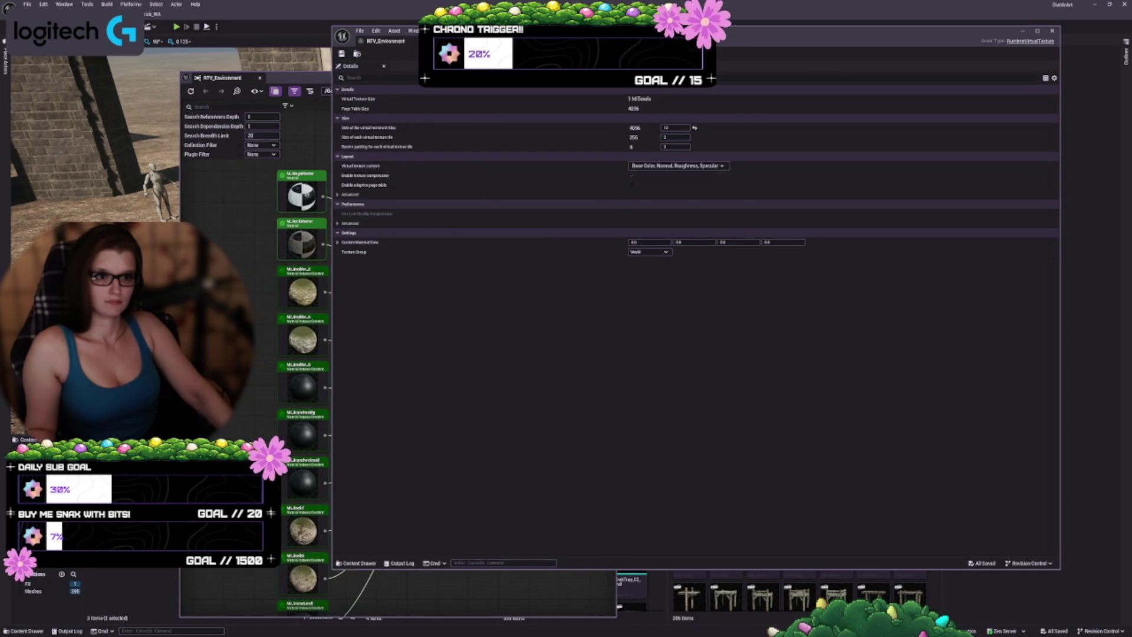
left_click(271, 351)
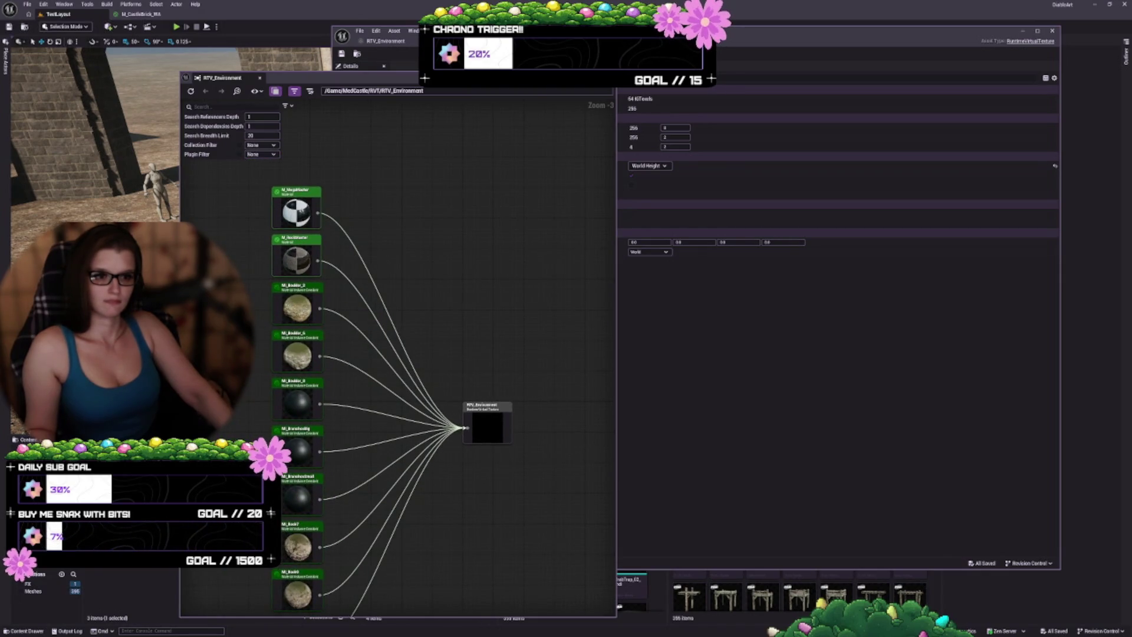
mouse_move(424, 77)
left_mouse_down()
mouse_move(704, 59)
mouse_move(437, 52)
left_mouse_up()
mouse_move(242, 287)
left_mouse_down()
mouse_move(342, 348)
mouse_move(352, 566)
mouse_move(447, 475)
mouse_move(372, 441)
left_mouse_up()
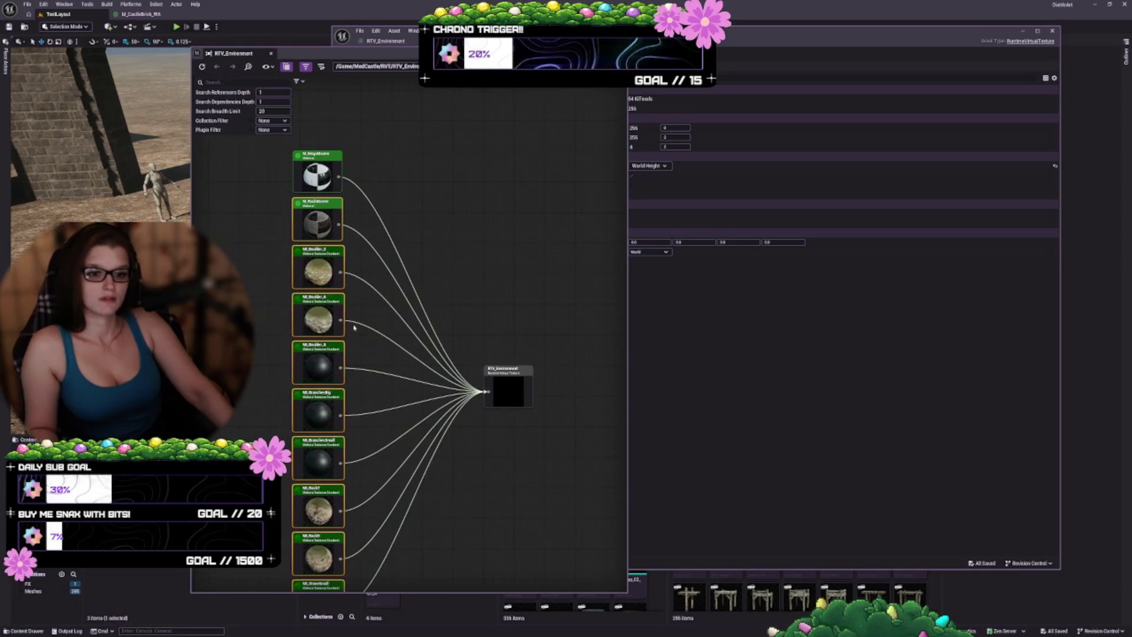
right_click(320, 228)
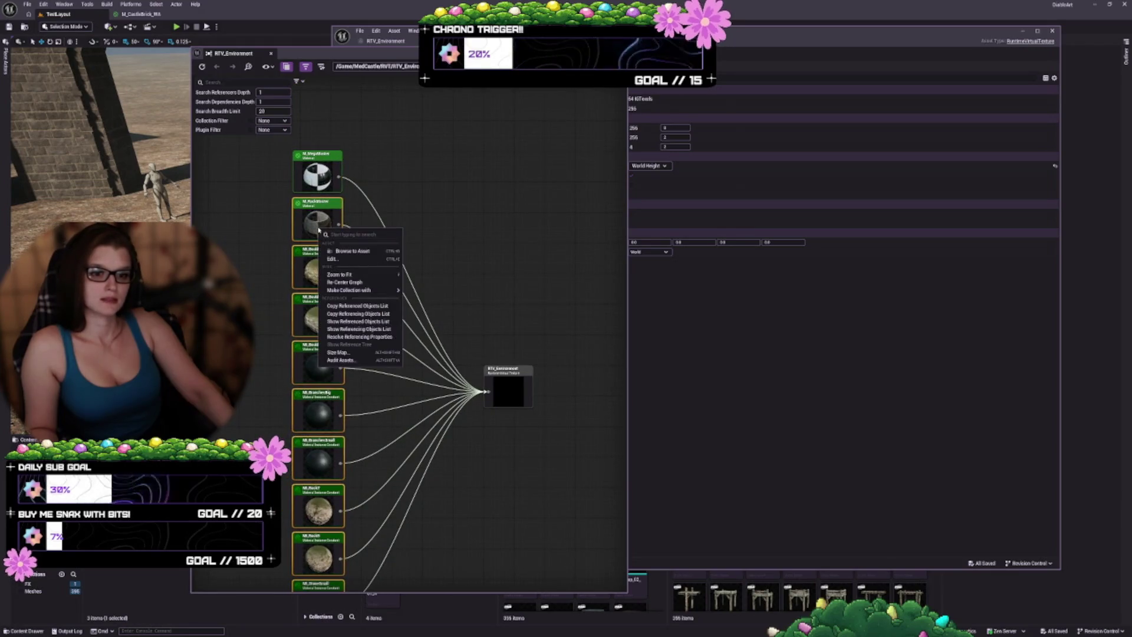
left_click(372, 260)
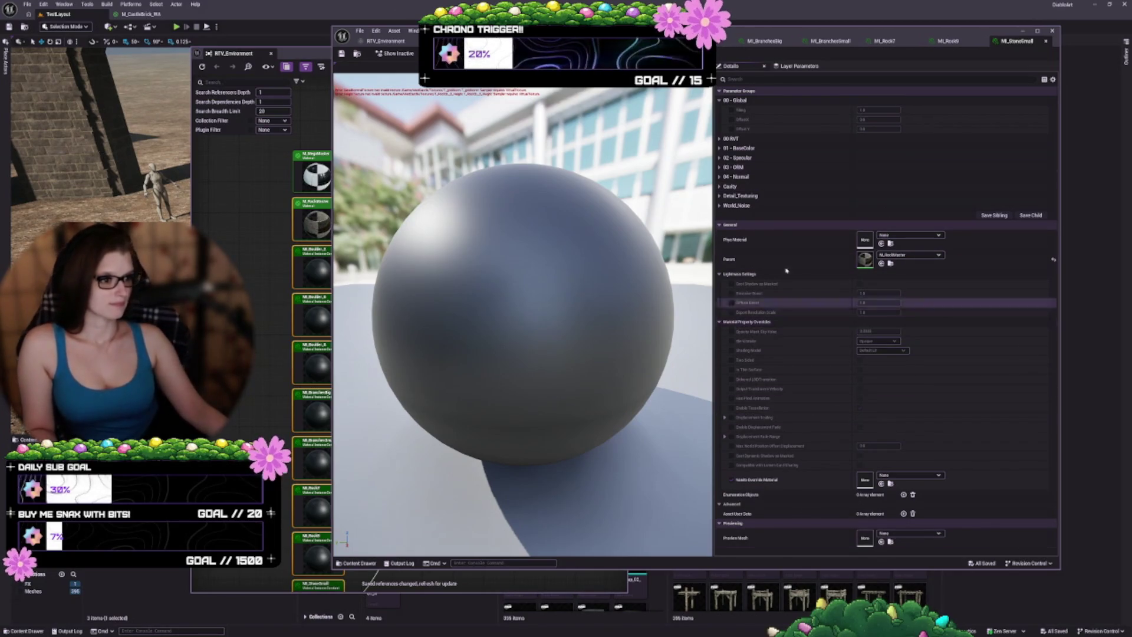
- Enable cavity on MI_StoneSmall and expand the RVT, BaseColor, Specular, ORM and Normal groups
left_click(720, 186)
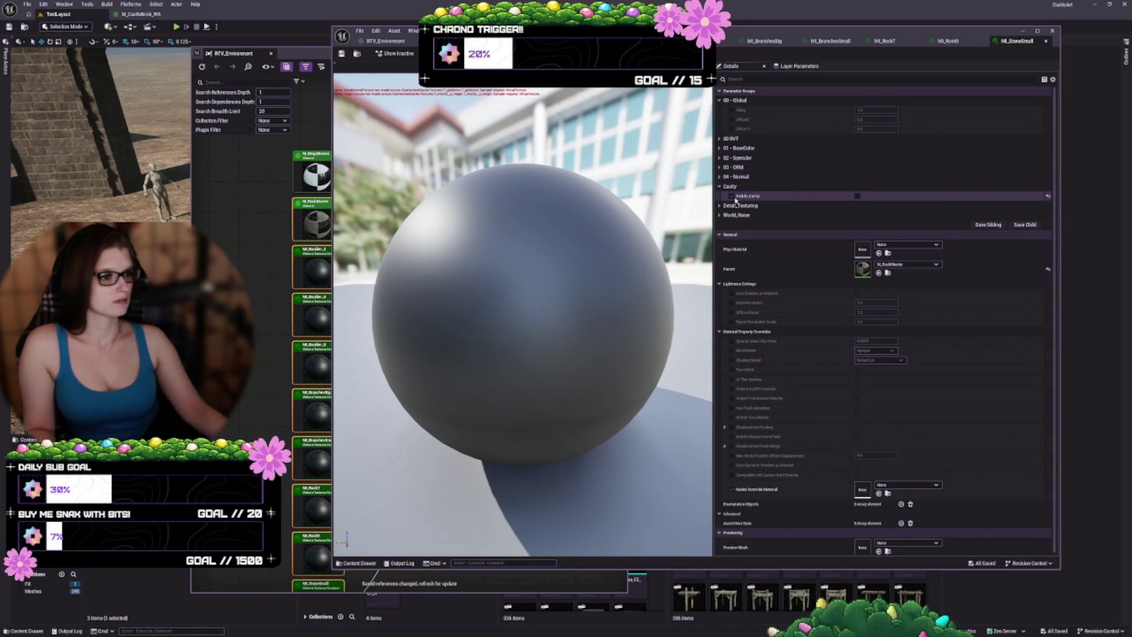
left_click(732, 196)
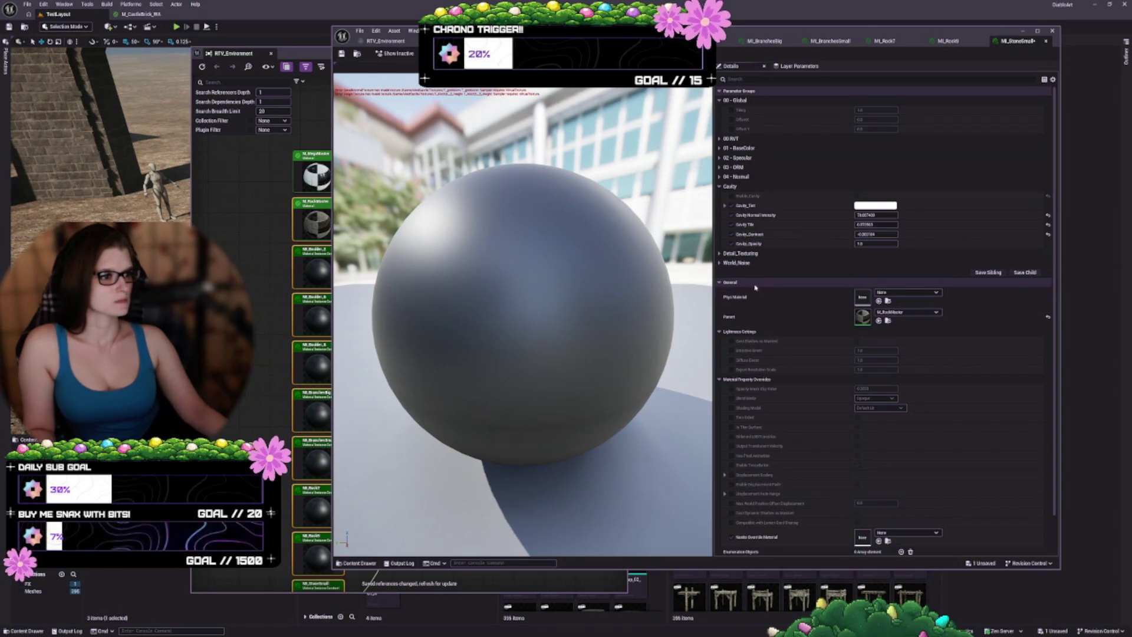
left_click(728, 178)
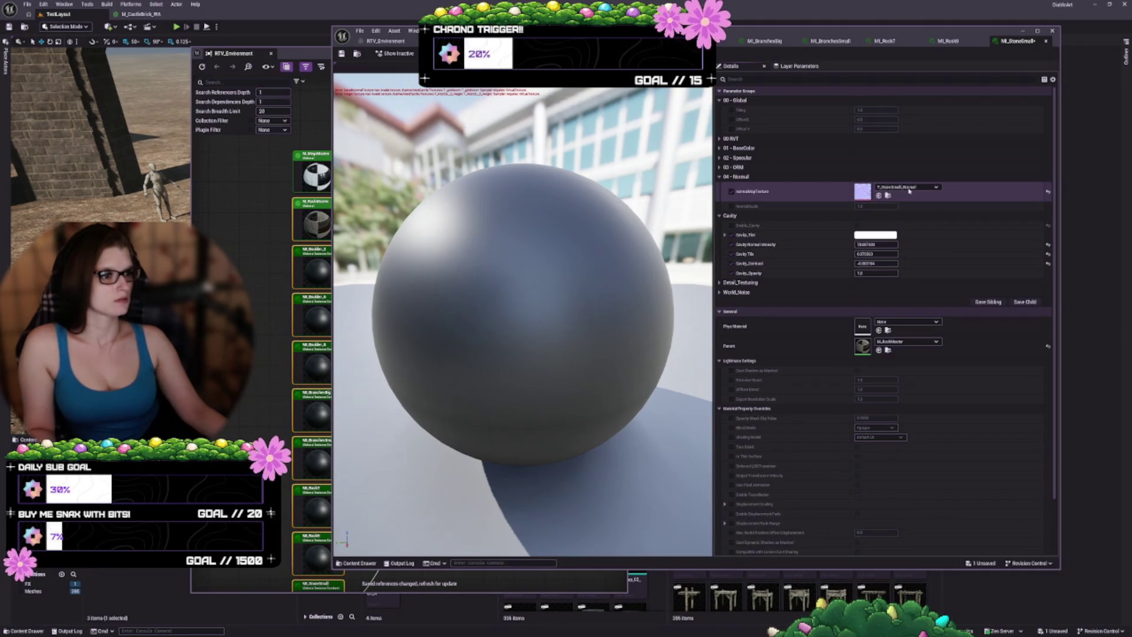
left_click(719, 168)
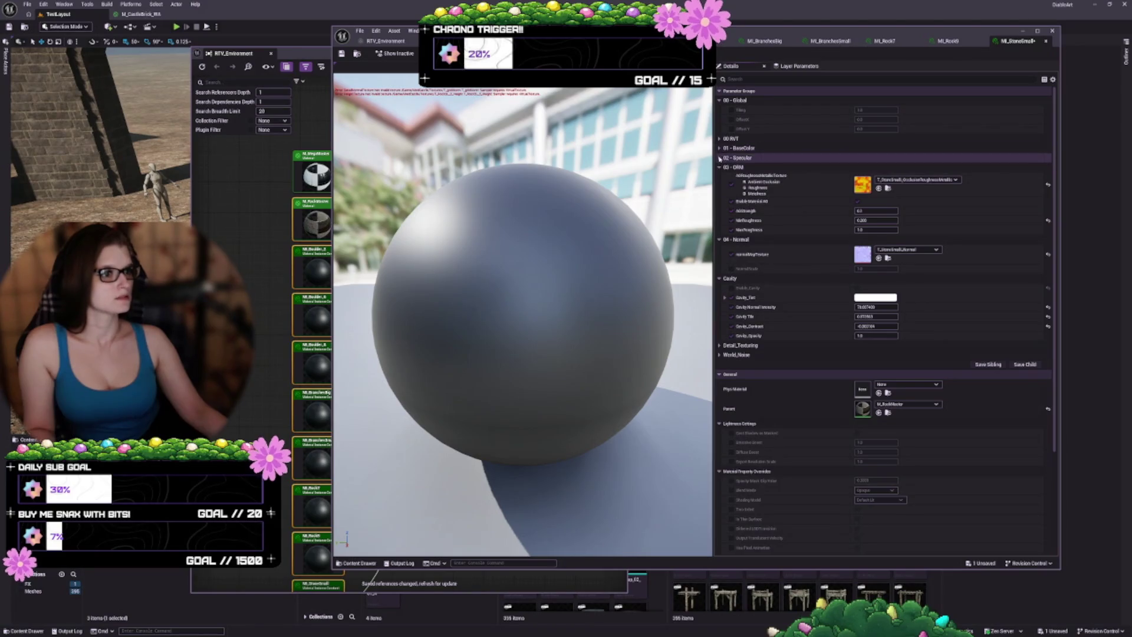
left_click(719, 157)
left_click(720, 148)
left_click(720, 138)
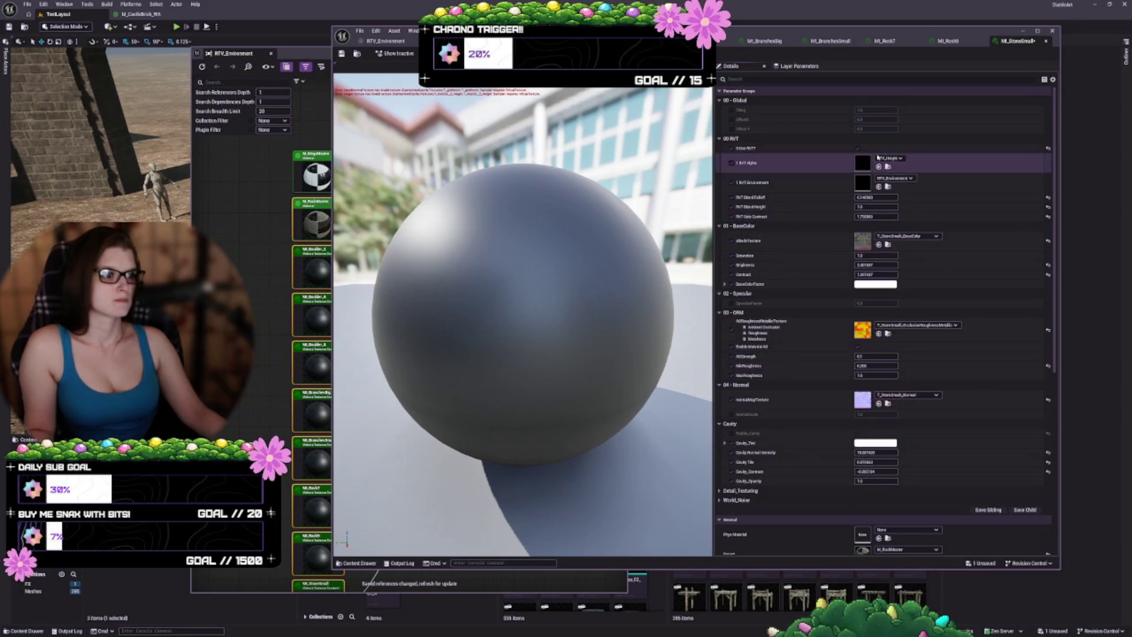
- Turn off Use RVT so the preview sphere shows rock texture, and save MI_StoneSmall
left_click(859, 148)
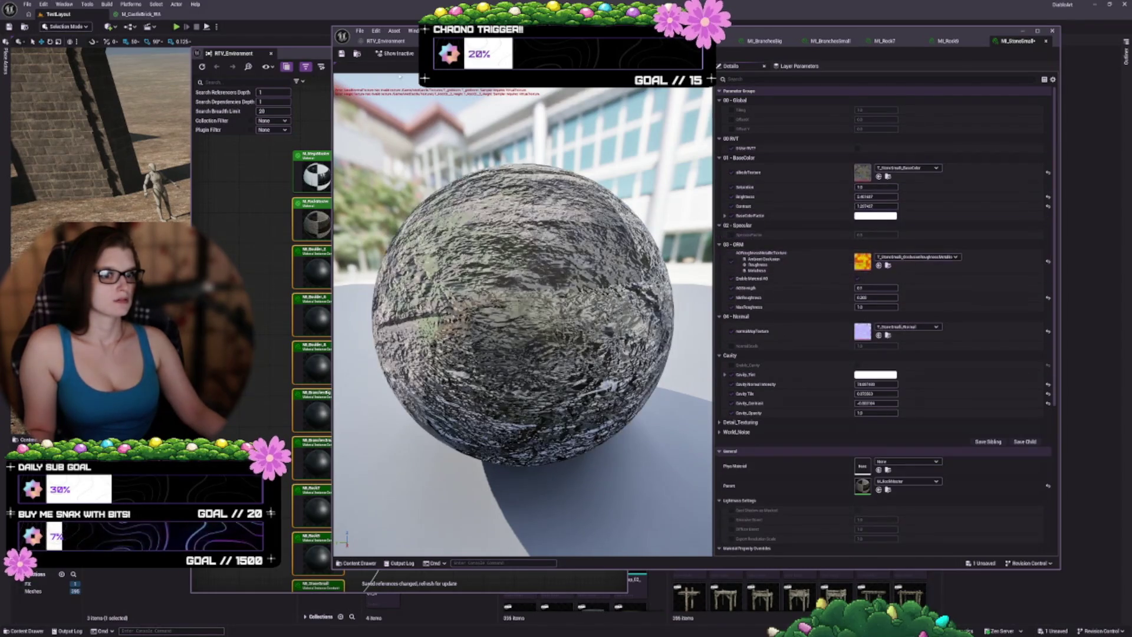
left_click(344, 53)
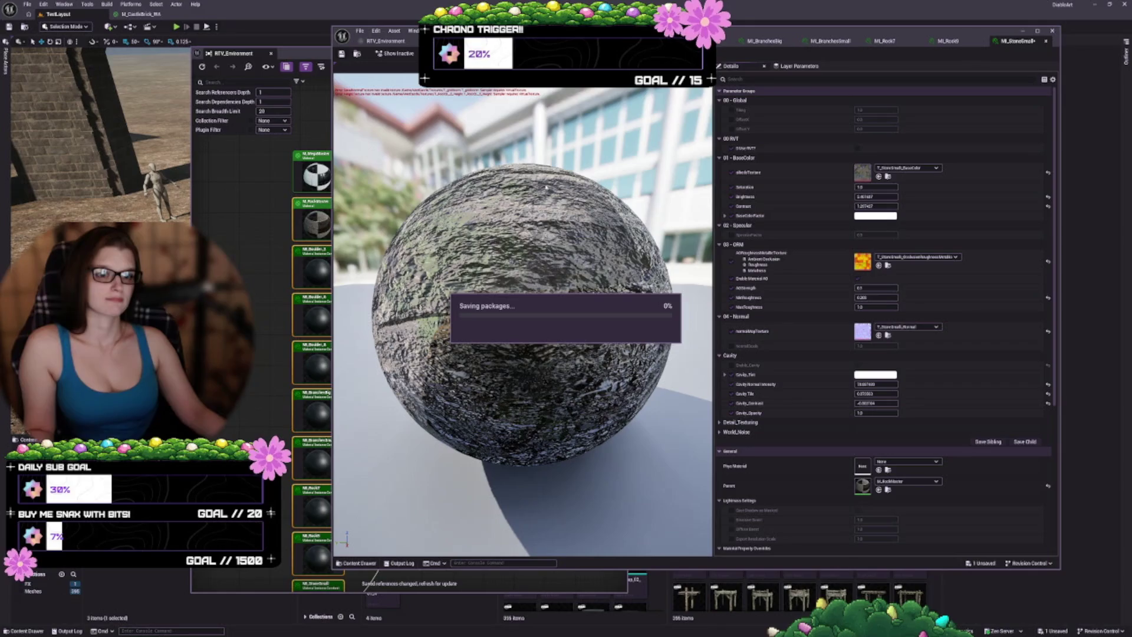
left_click_drag(490, 340, 602, 343)
left_click(732, 148)
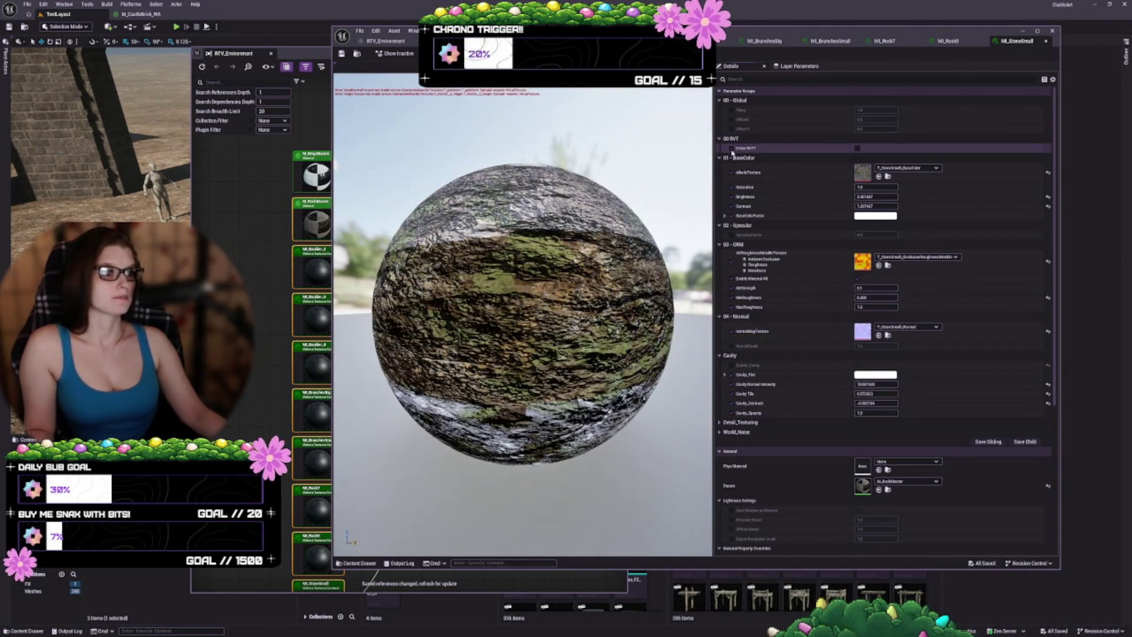
key("ctrl+s")
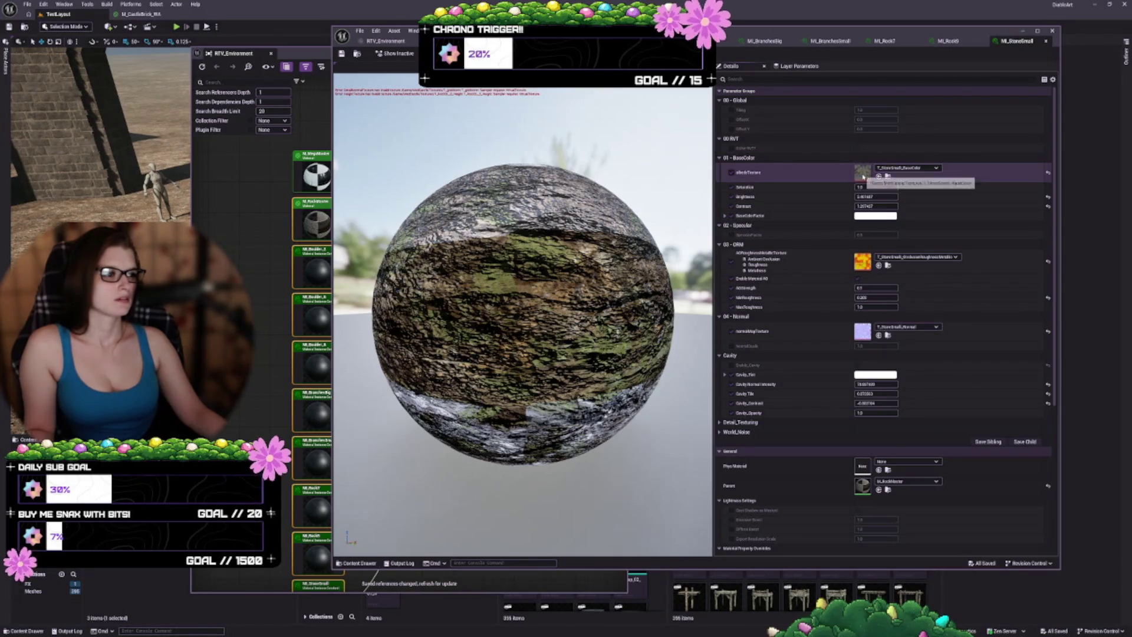
left_click(893, 169)
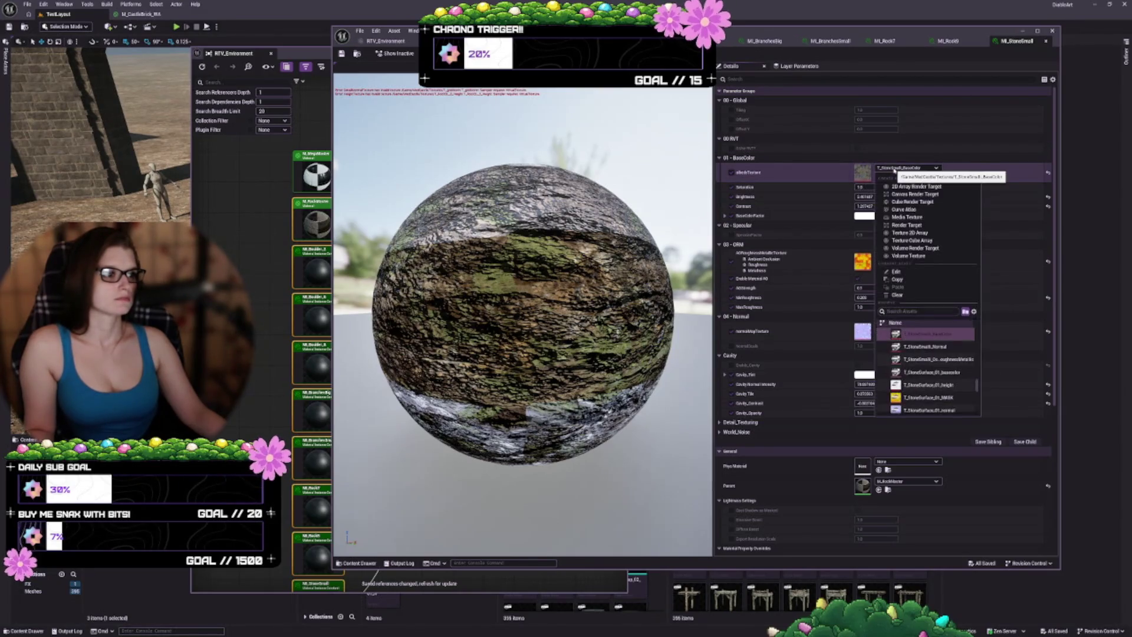
left_click(894, 169)
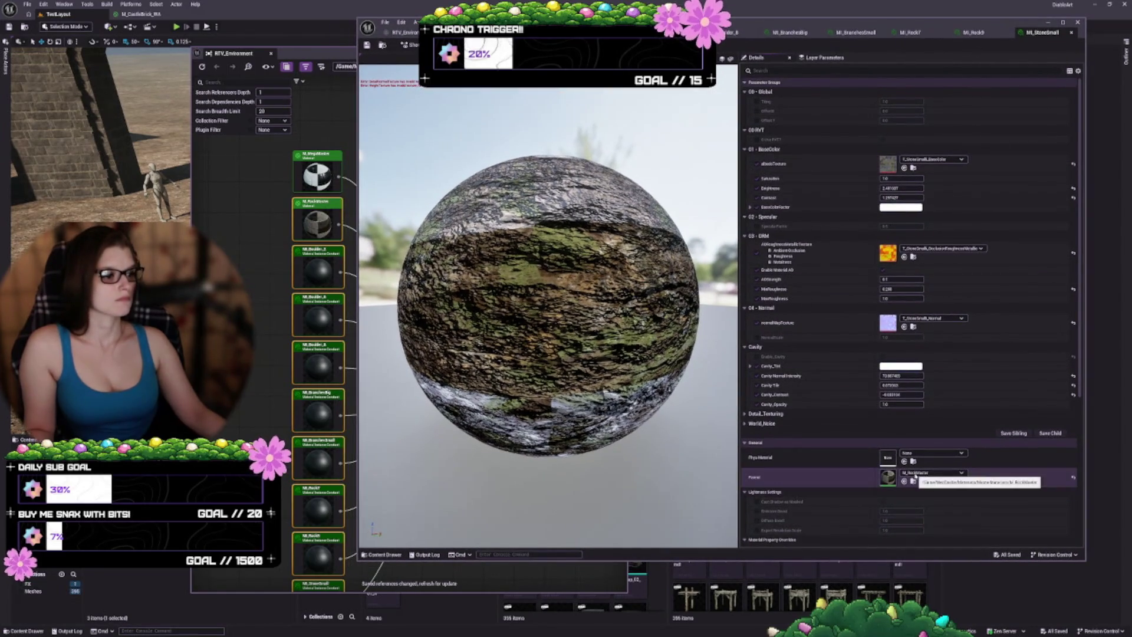
- Check MI_Boulder_2 in the reference graph, then frame the master material's DetailNormal group
double_click(319, 271)
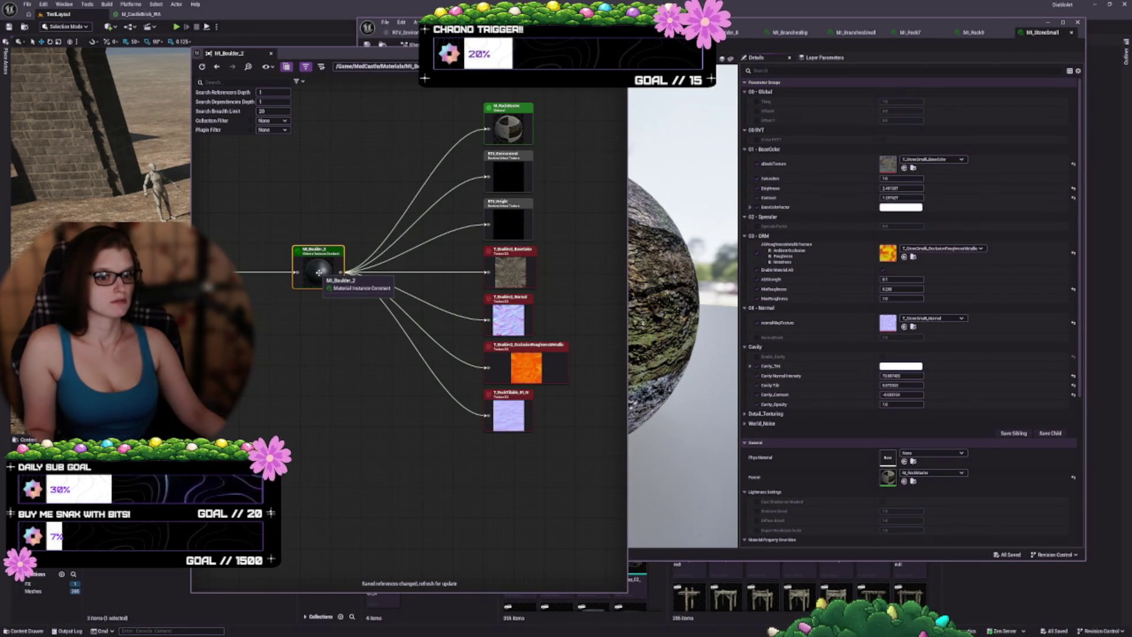
key("alt+Left")
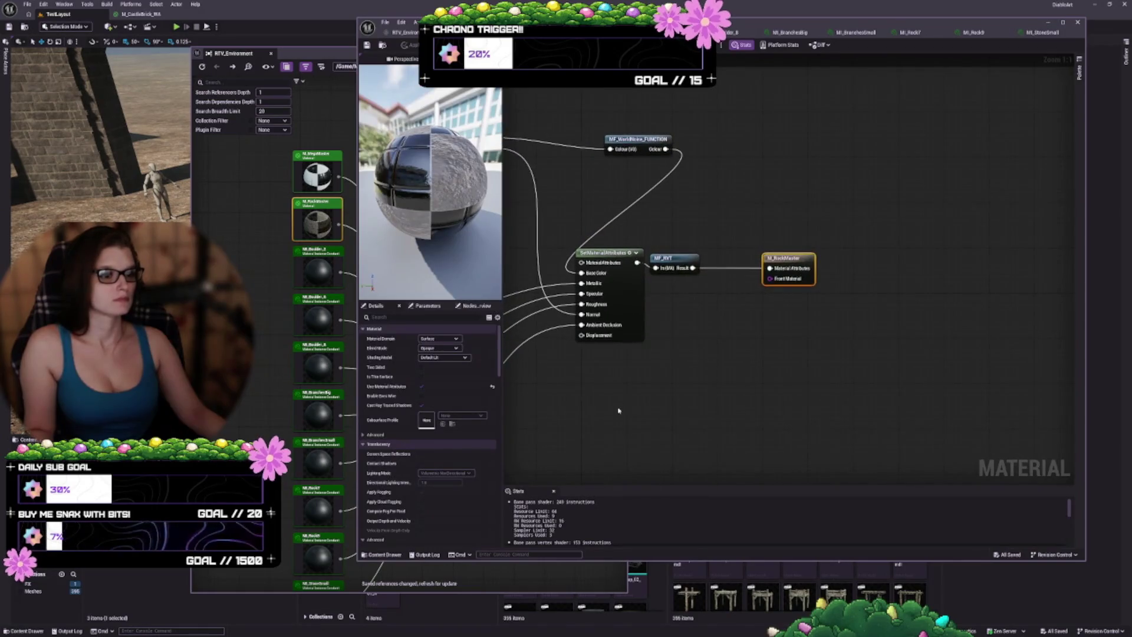
left_click(554, 491)
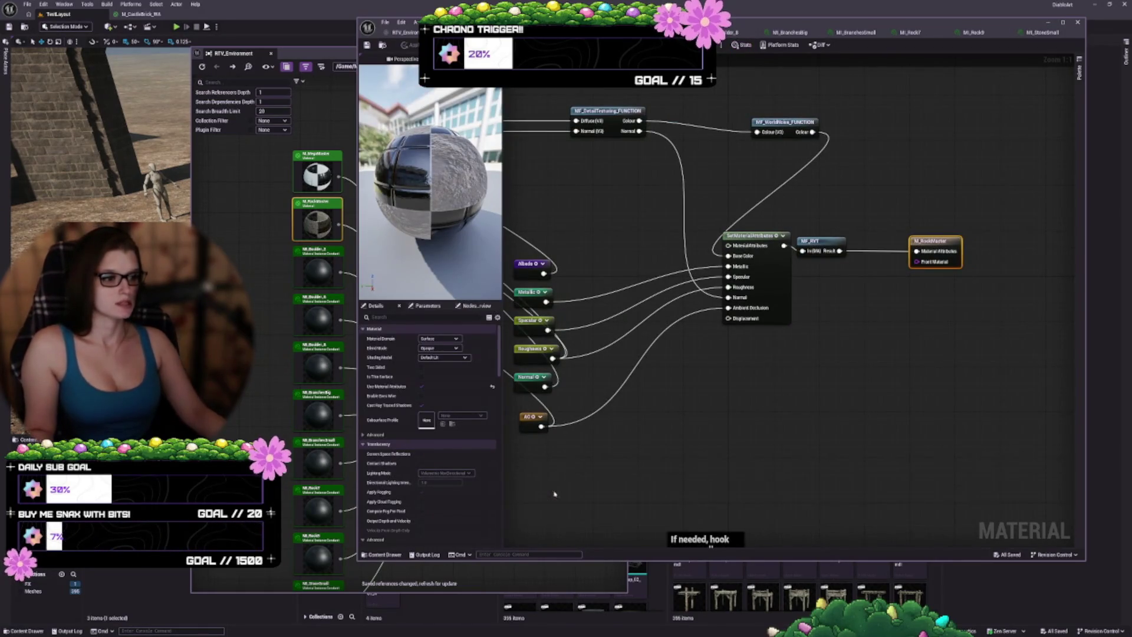
left_click_drag(706, 455, 681, 319)
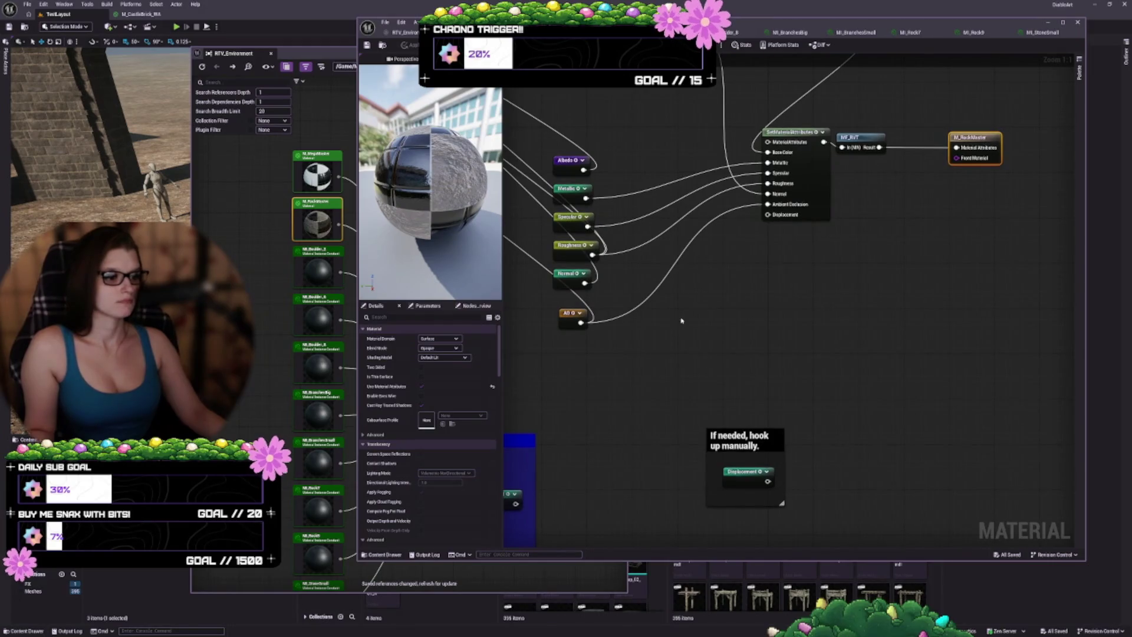
mouse_move(641, 460)
left_mouse_down()
mouse_move(893, 278)
mouse_move(1002, 286)
left_mouse_up()
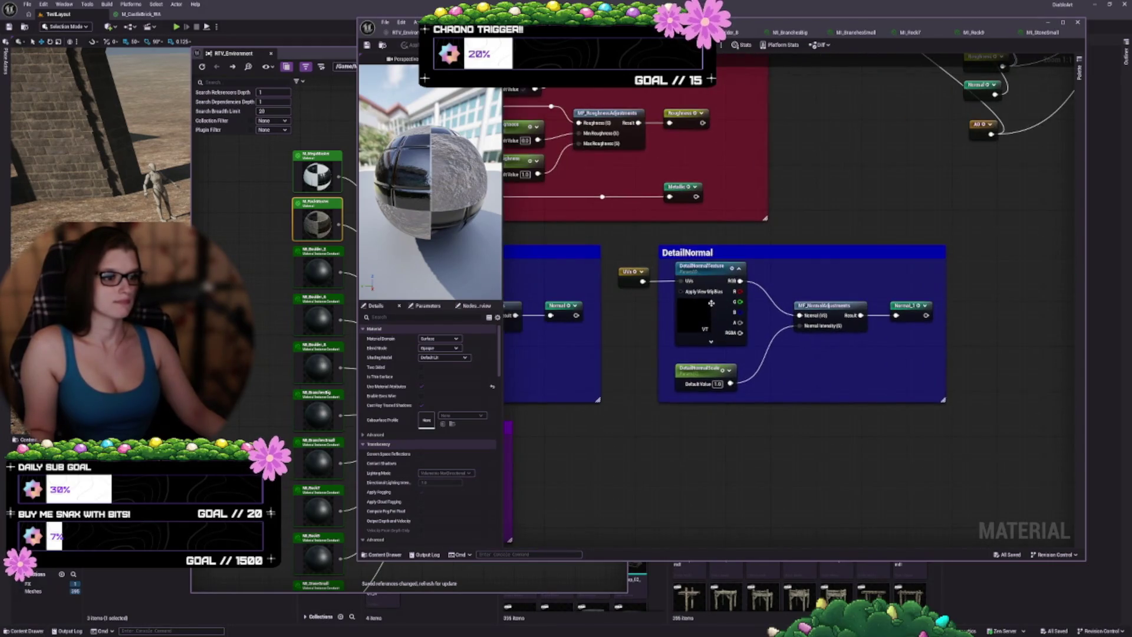
- Set DetailNormalTexture's sampler type to Normal and HeightTexture's to Color
left_click(706, 305)
left_click(439, 540)
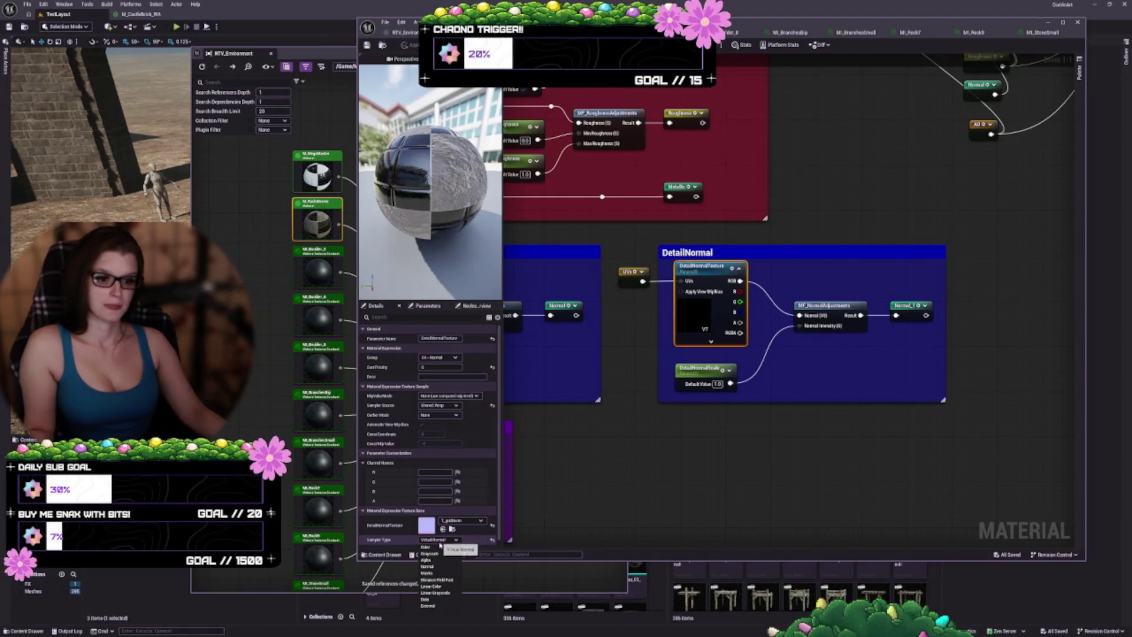
left_click(437, 547)
left_click(439, 539)
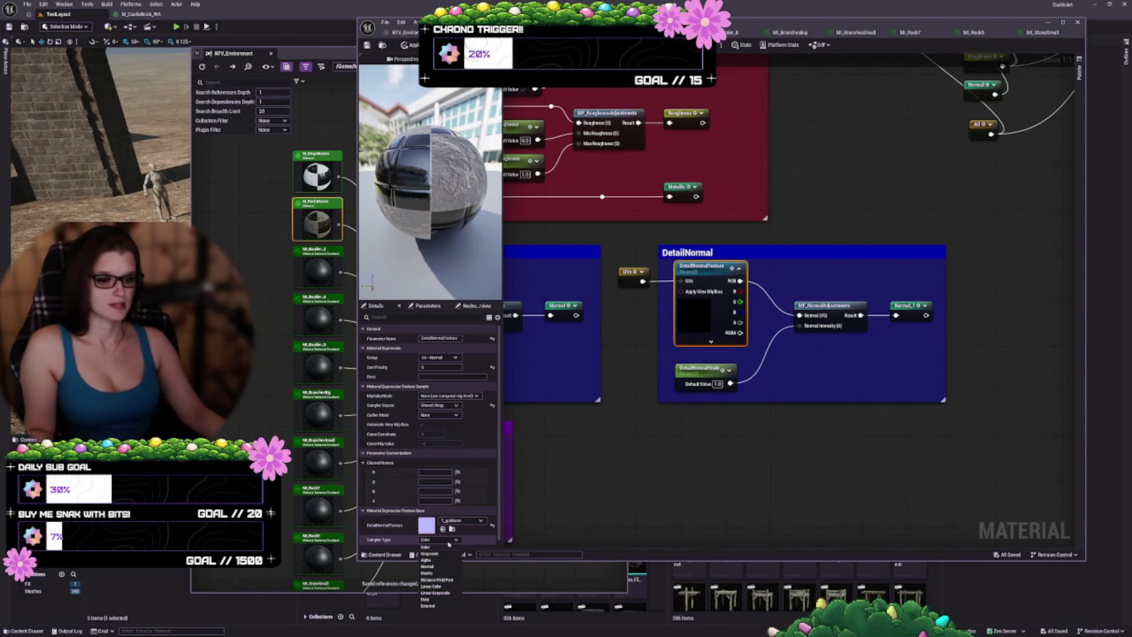
left_click(436, 569)
left_click_drag(519, 514, 789, 458)
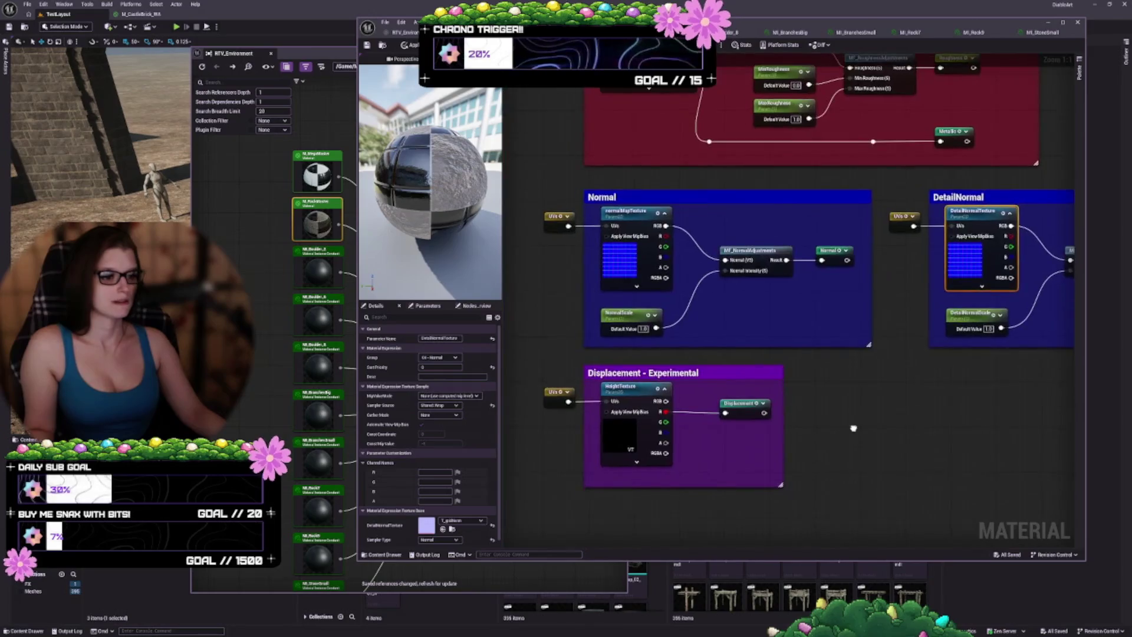
left_click(628, 435)
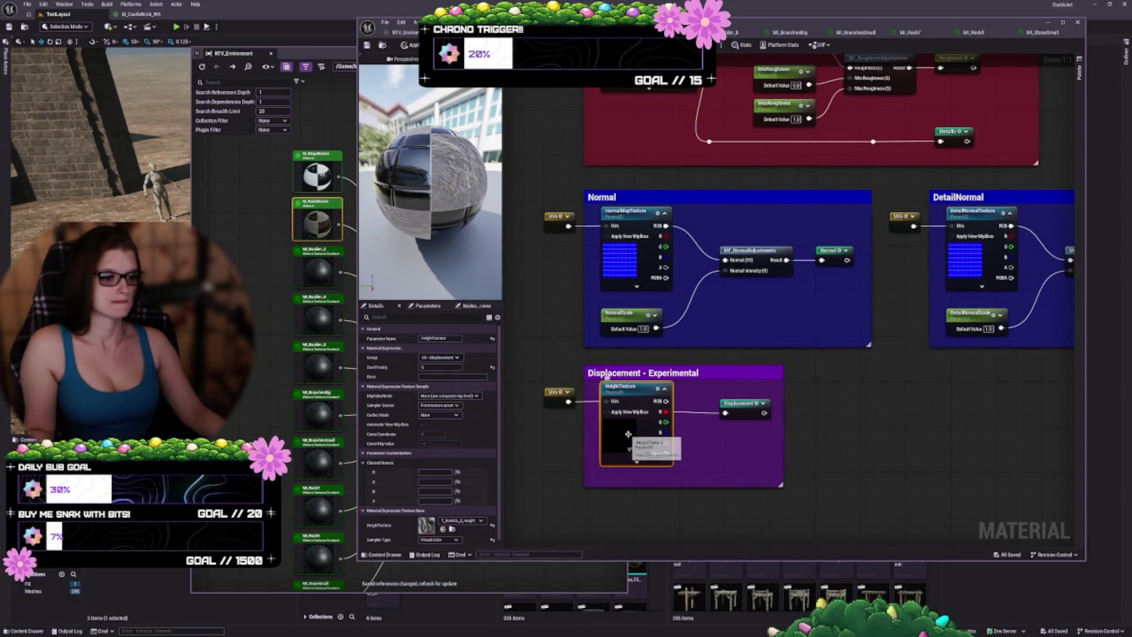
left_click(439, 539)
left_click(437, 547)
- Review the normalMap, AORoughnessMetallic and albedo texture sample nodes in the graph
left_click_drag(752, 350, 772, 355)
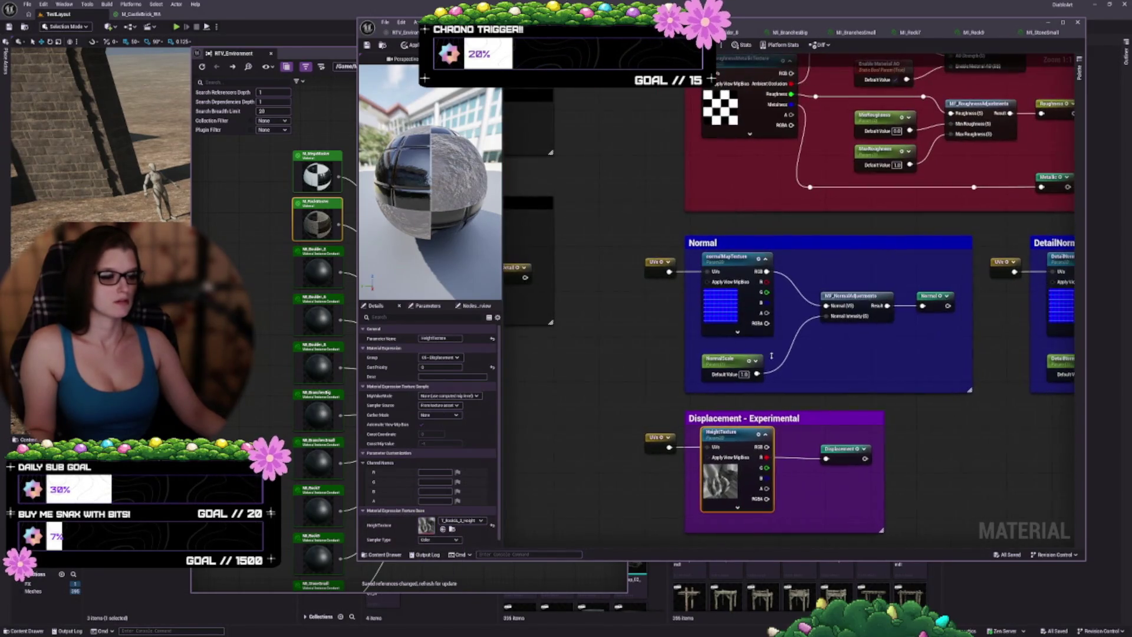
left_click(714, 305)
mouse_move(643, 362)
left_mouse_down()
mouse_move(921, 365)
mouse_move(807, 530)
mouse_move(760, 556)
left_mouse_up()
left_click(866, 253)
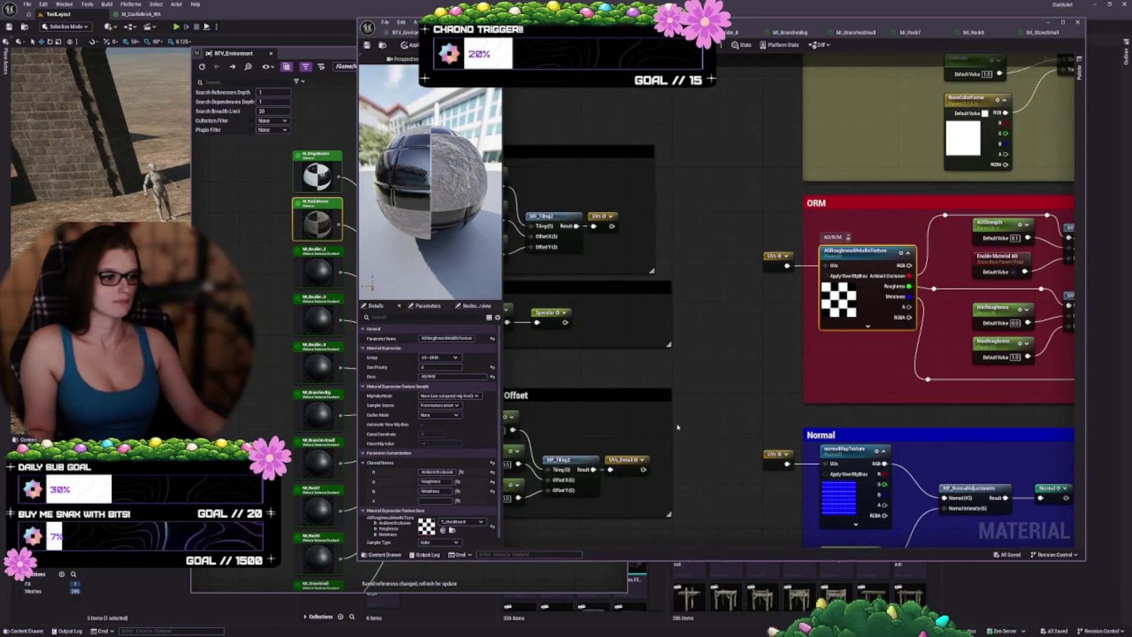
left_click_drag(678, 426, 557, 553)
left_click(734, 134)
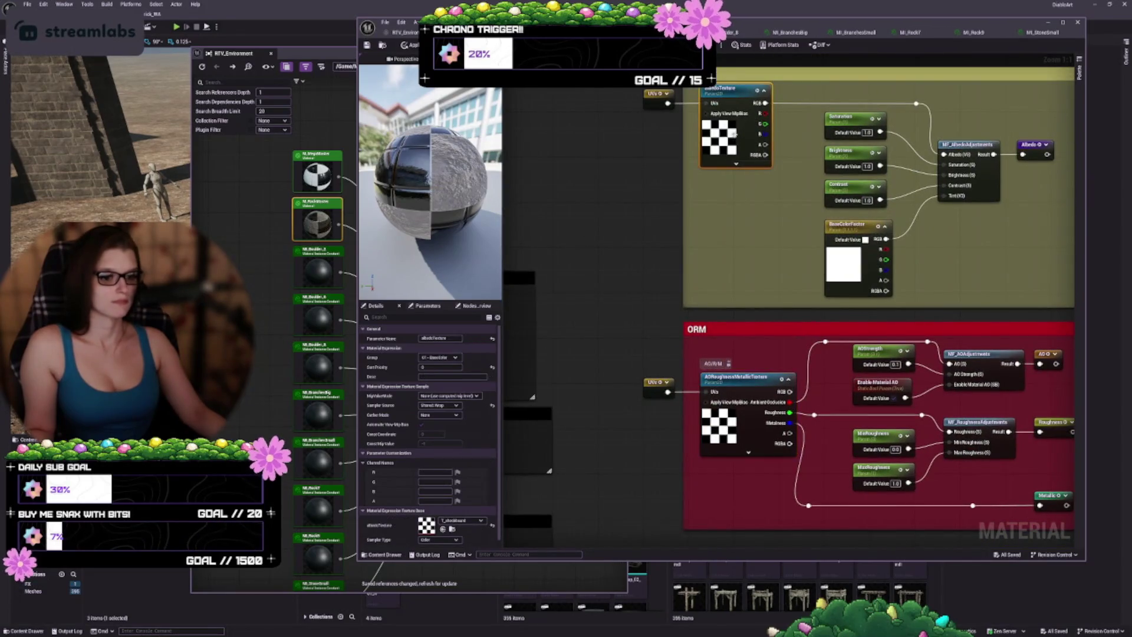
scroll(754, 435, "down", 3)
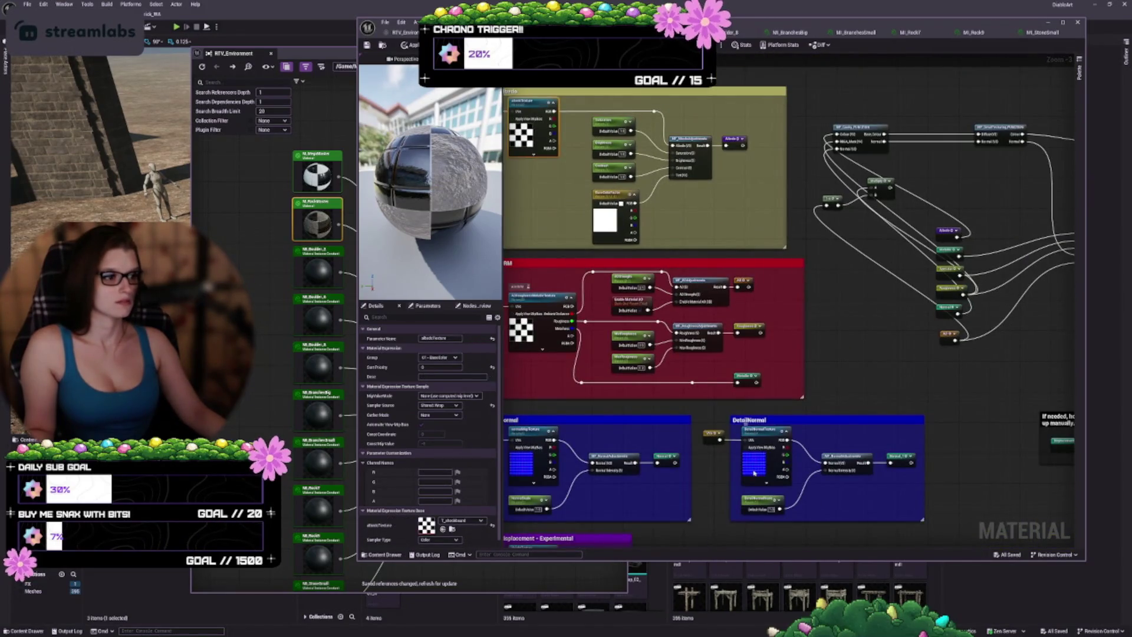
left_click(754, 471)
mouse_move(754, 472)
left_mouse_down()
mouse_move(855, 289)
mouse_move(1007, 366)
mouse_move(1027, 364)
mouse_move(1073, 530)
left_mouse_up()
mouse_move(783, 341)
left_mouse_down()
mouse_move(490, 341)
mouse_move(218, 267)
left_mouse_up()
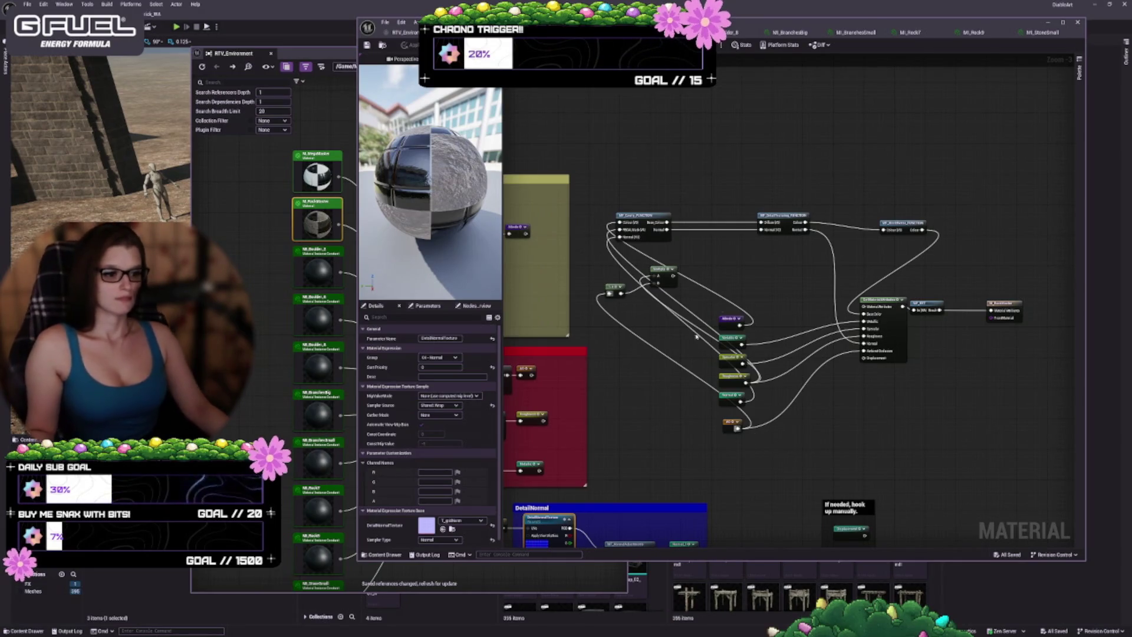
left_click(1043, 32)
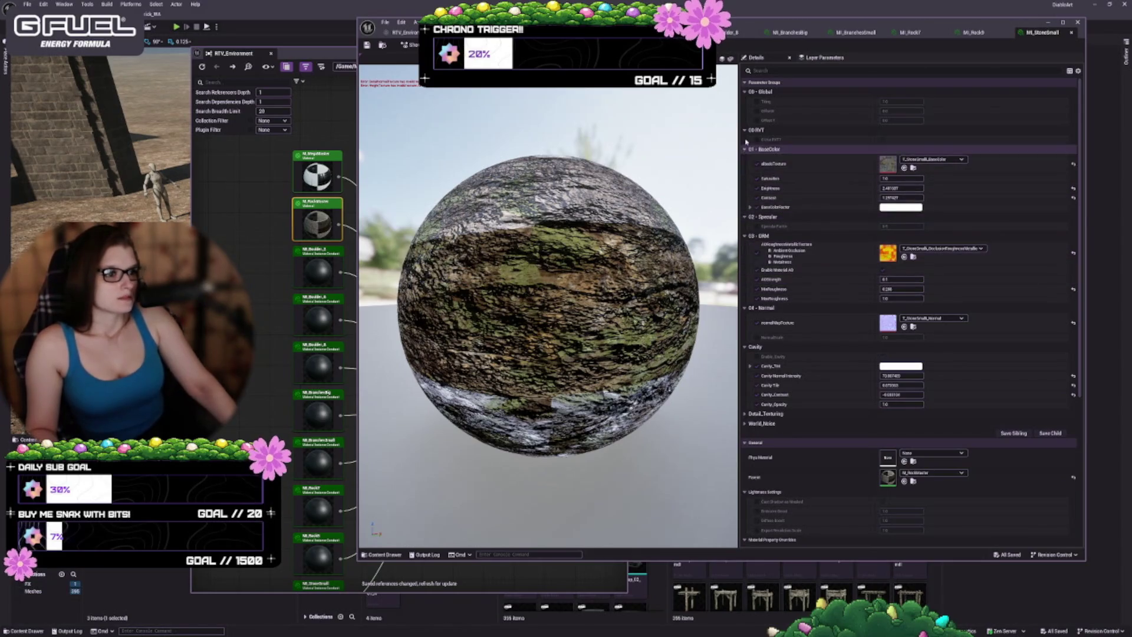
- Toggle MI_StoneSmall's Use RVT override on and off to compare the preview
left_click(756, 139)
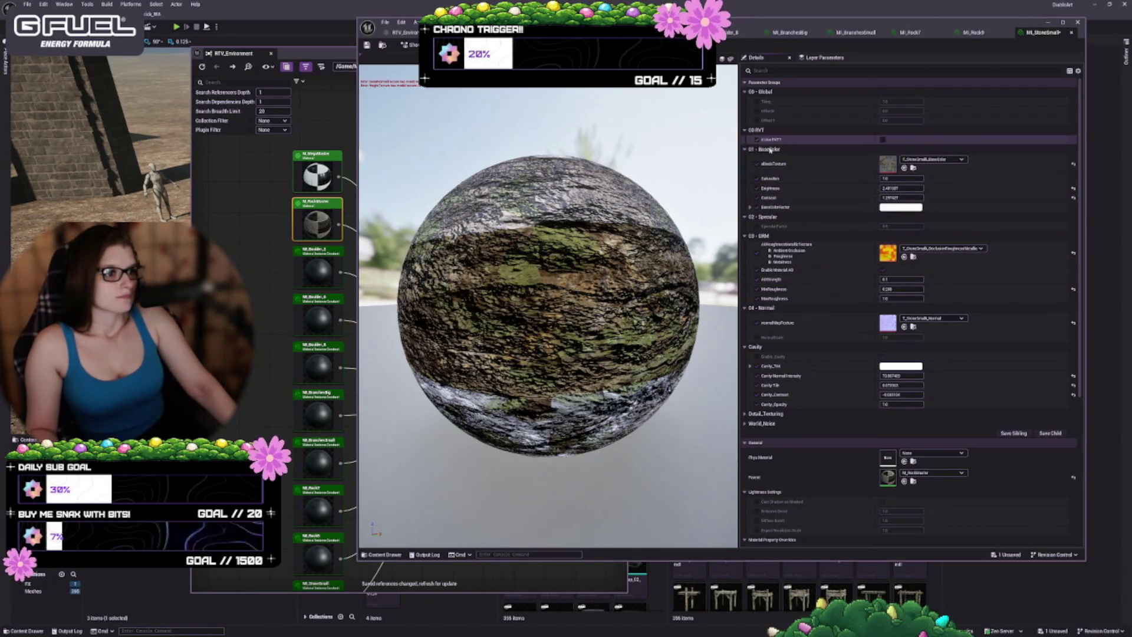
left_click(882, 140)
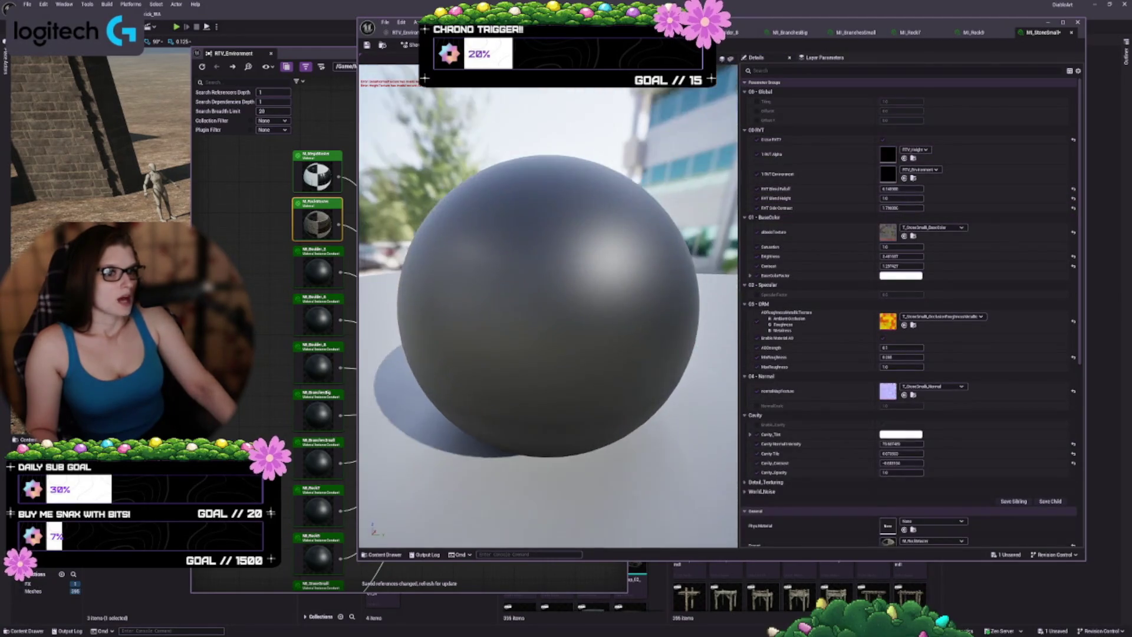
left_click(756, 140)
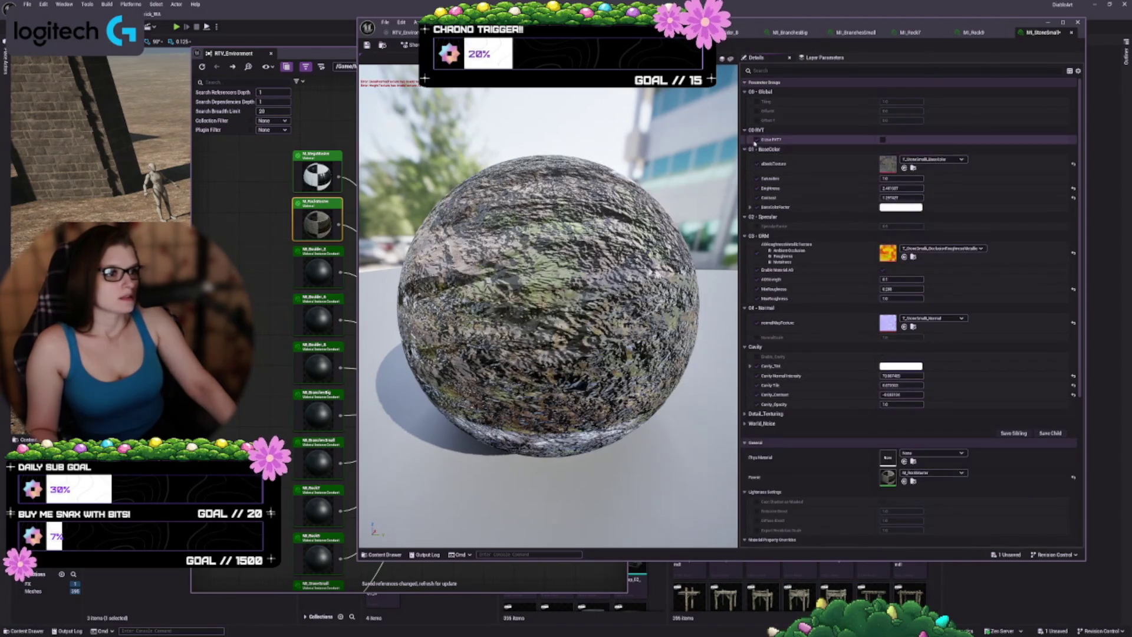
left_click(762, 142)
left_click(761, 142)
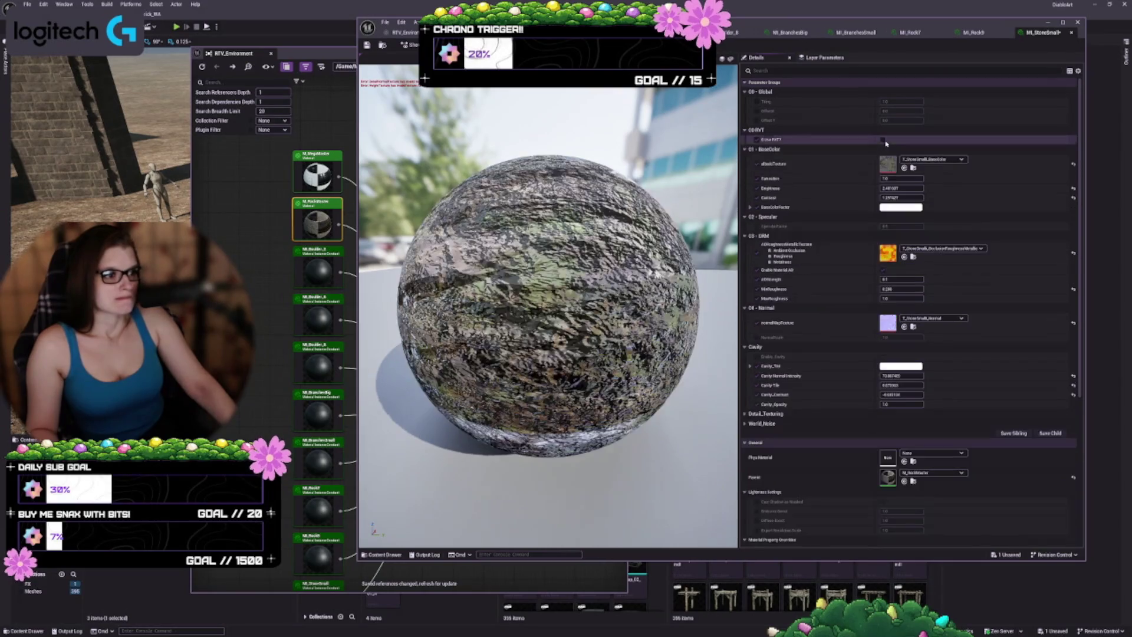
left_click(759, 141)
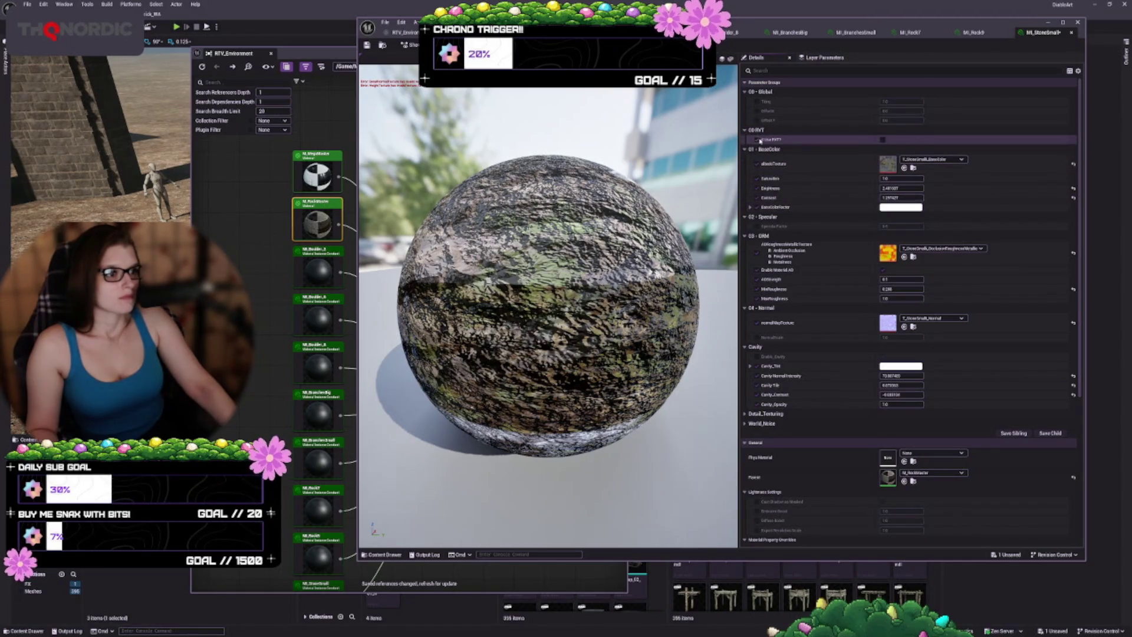
left_click(882, 141)
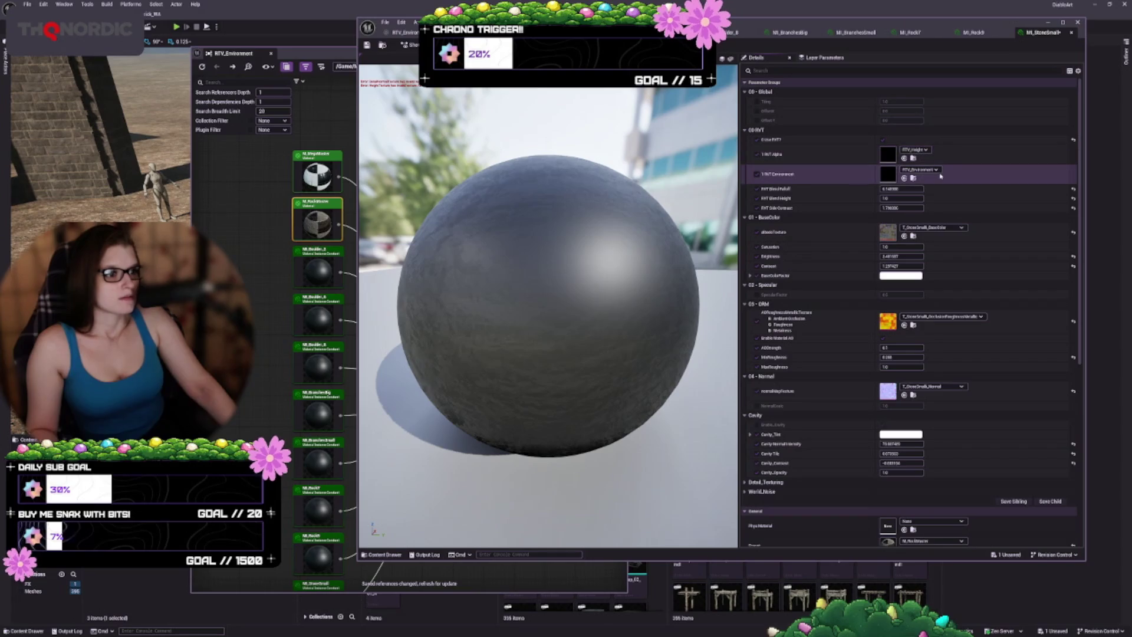
- Clear MI_StoneSmall's RVT Environment and RVT Alpha textures, drop the Use RVT override, and save
left_click(926, 171)
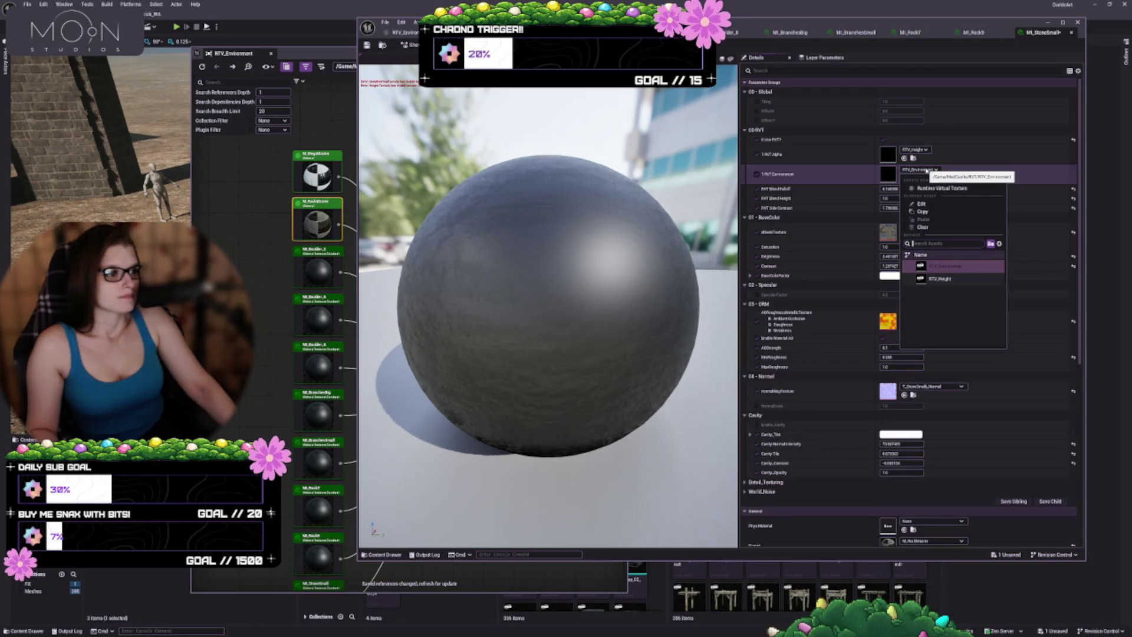
left_click(926, 171)
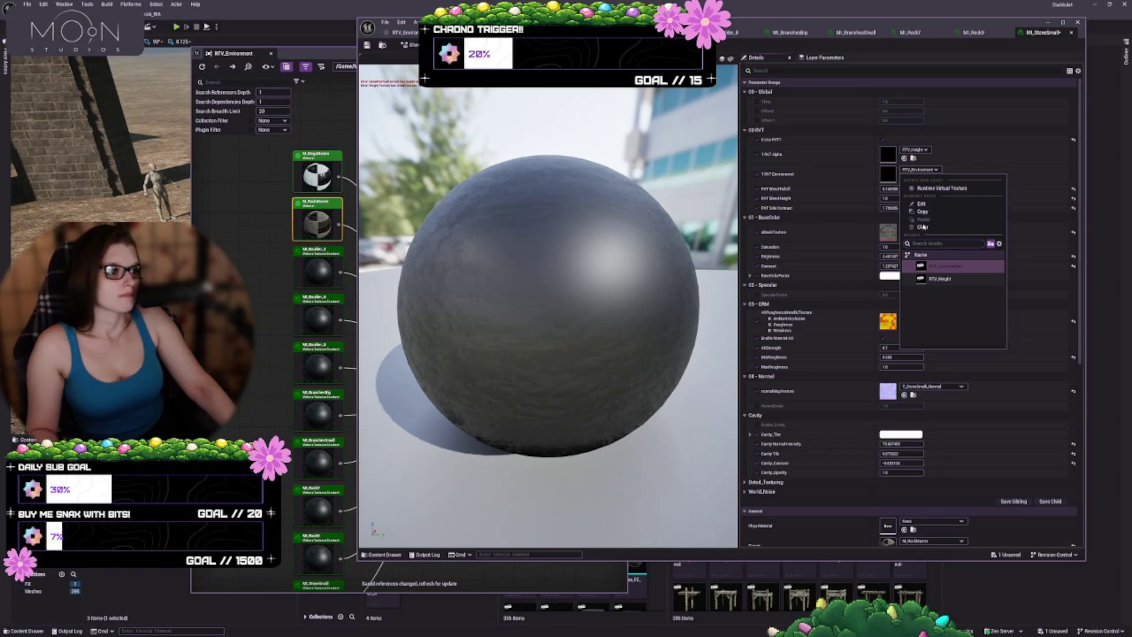
left_click(923, 227)
left_click(916, 150)
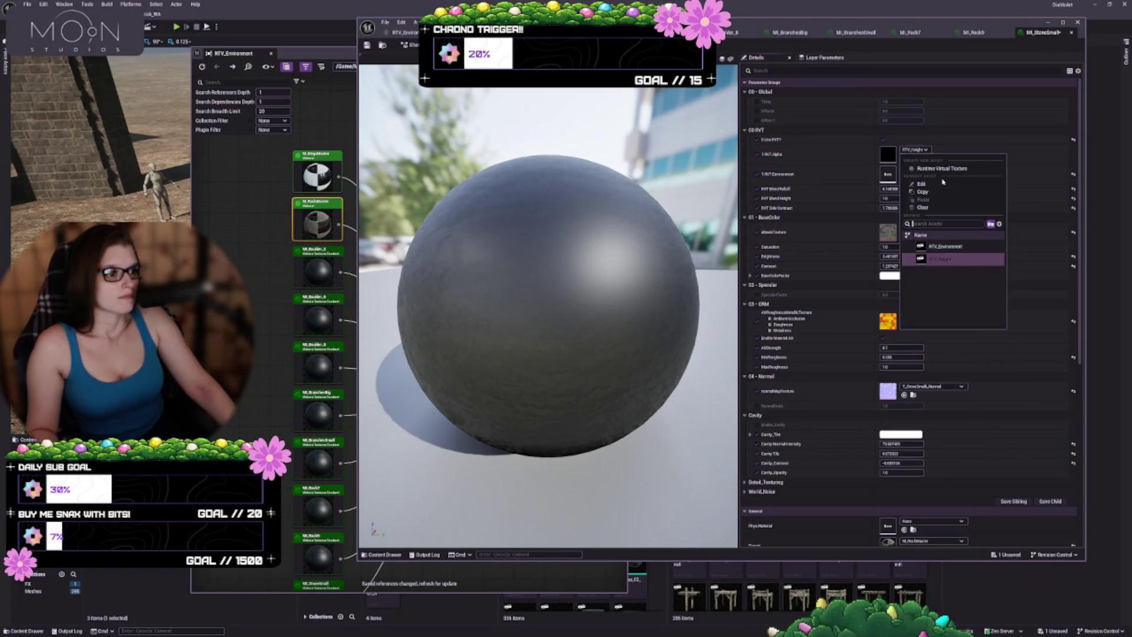
left_click(923, 208)
left_click(755, 140)
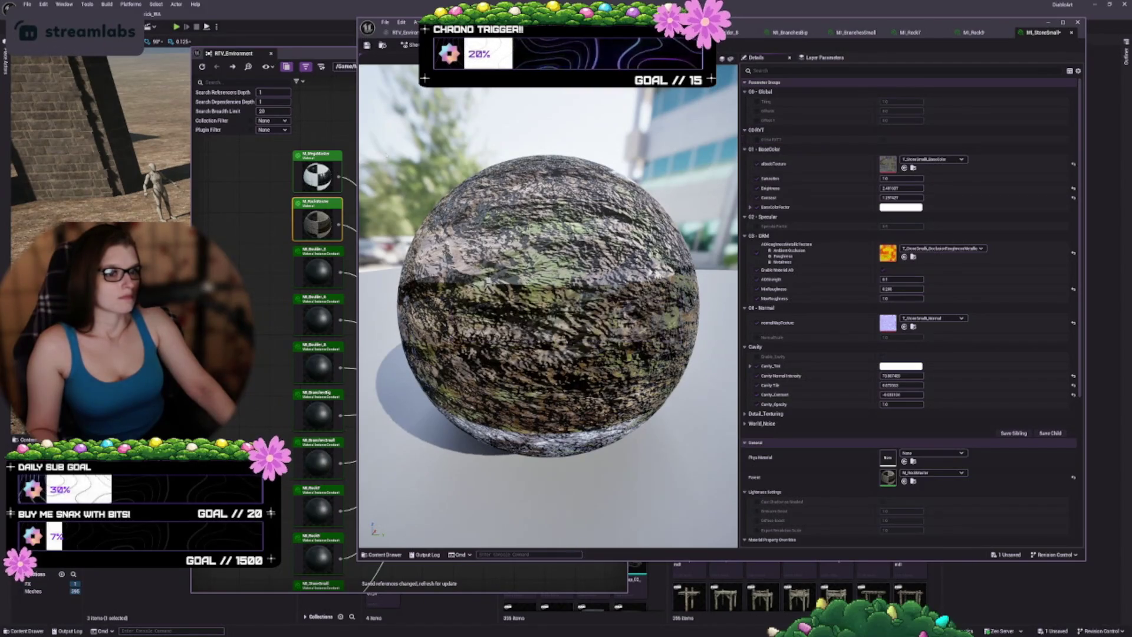
key("ctrl+s")
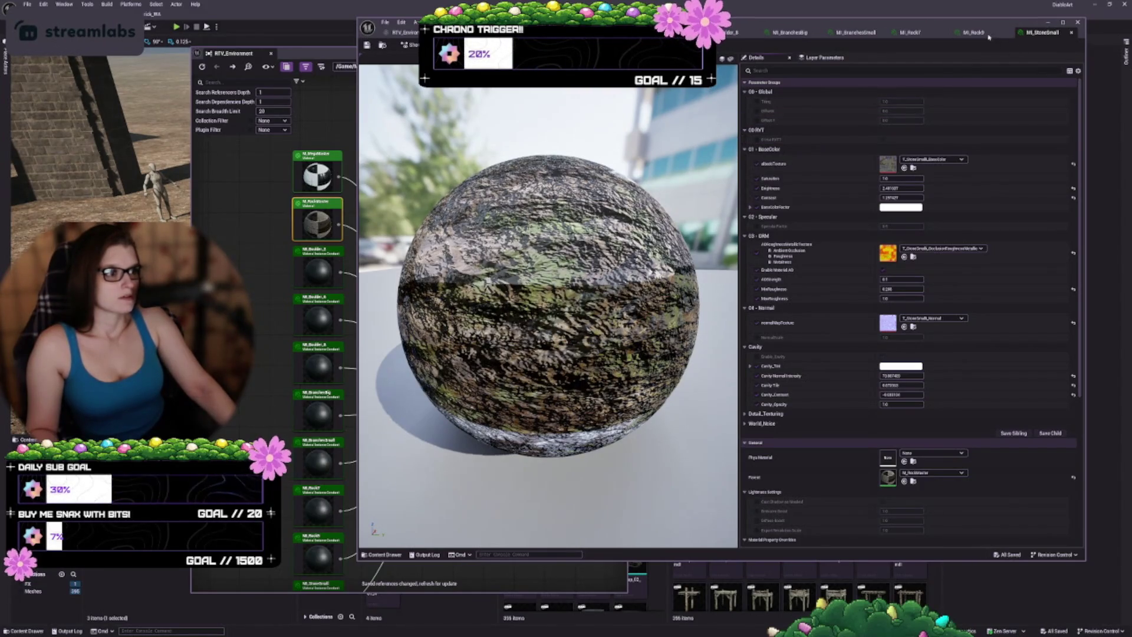
- In MI_Rock9, clear RVT Environment and RVT Alpha, drop the Use RVT override, save and close
left_click(974, 33)
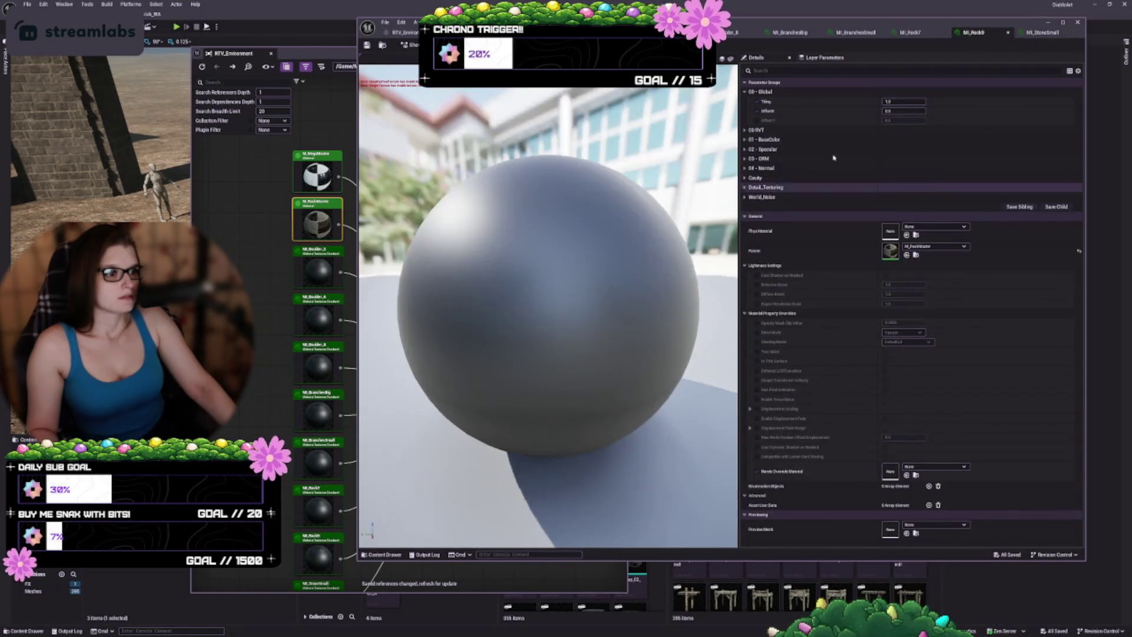
left_click(745, 130)
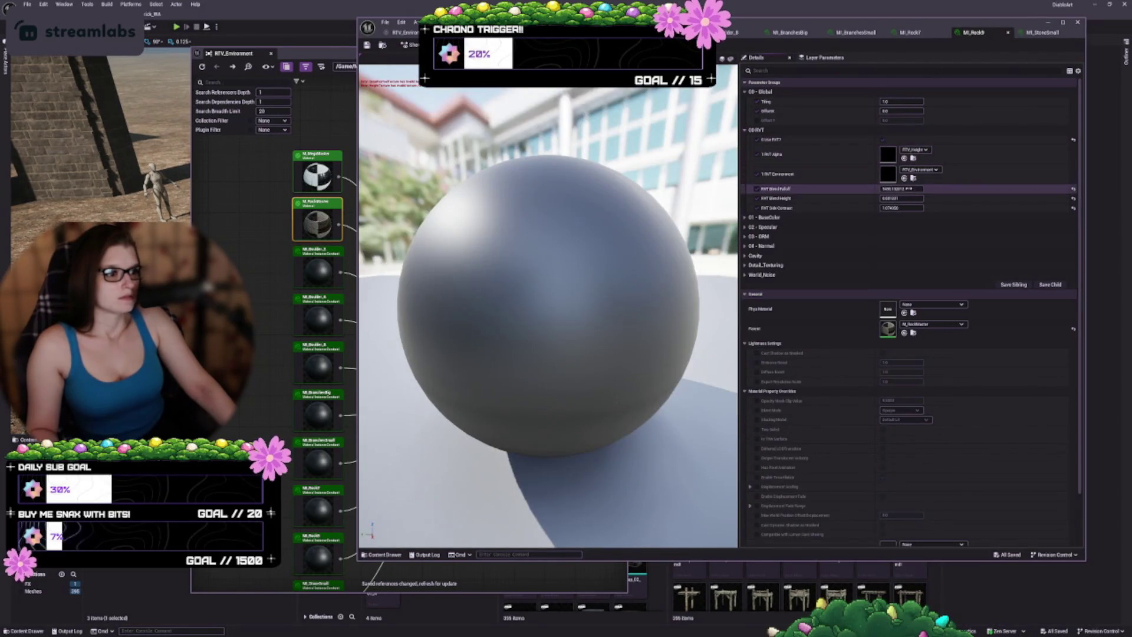
left_click(920, 170)
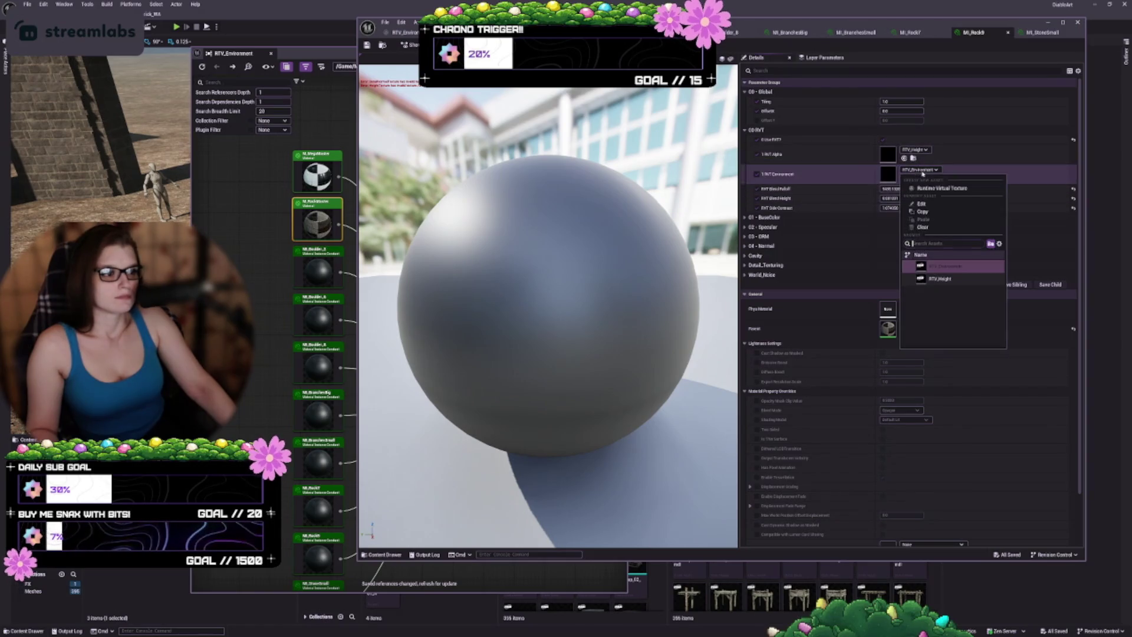
left_click(922, 228)
left_click(916, 150)
left_click(922, 207)
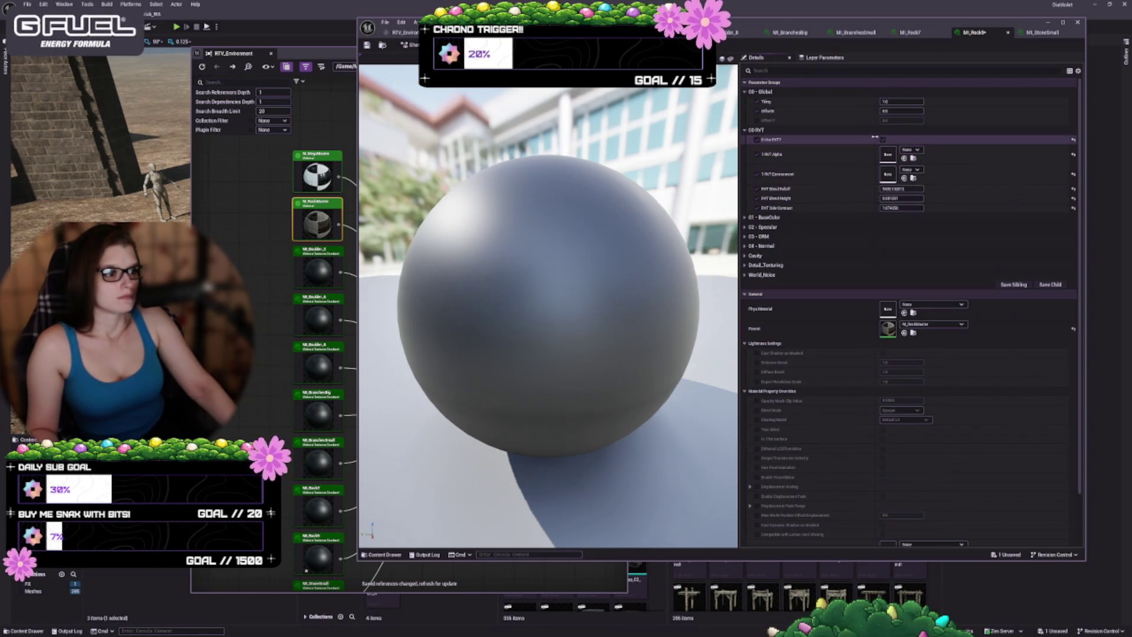
left_click(756, 139)
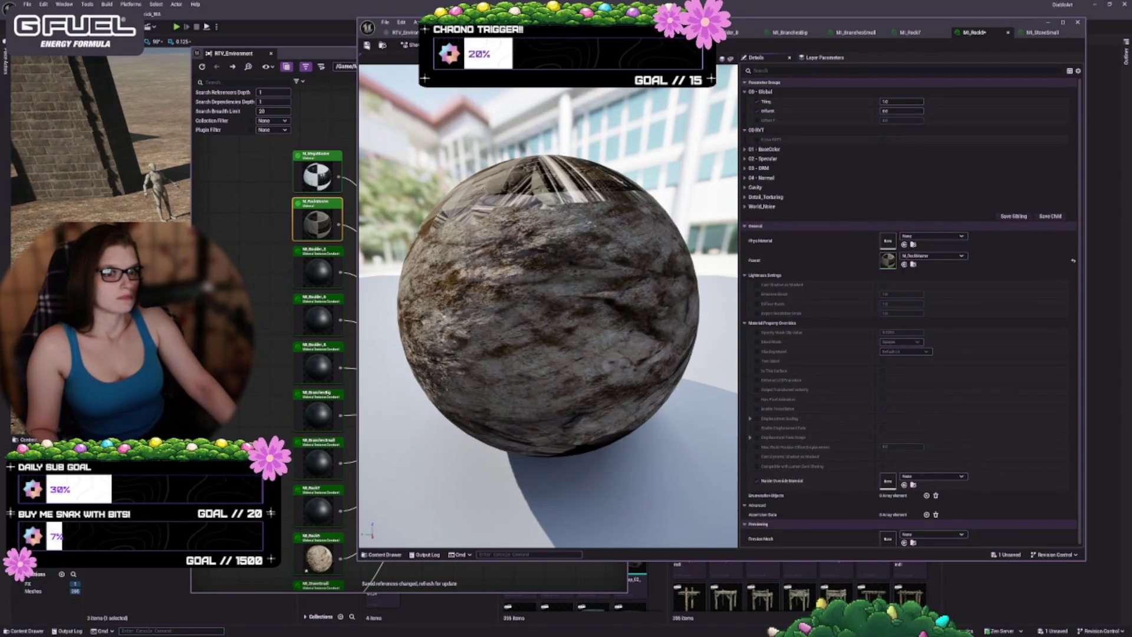
left_click(367, 45)
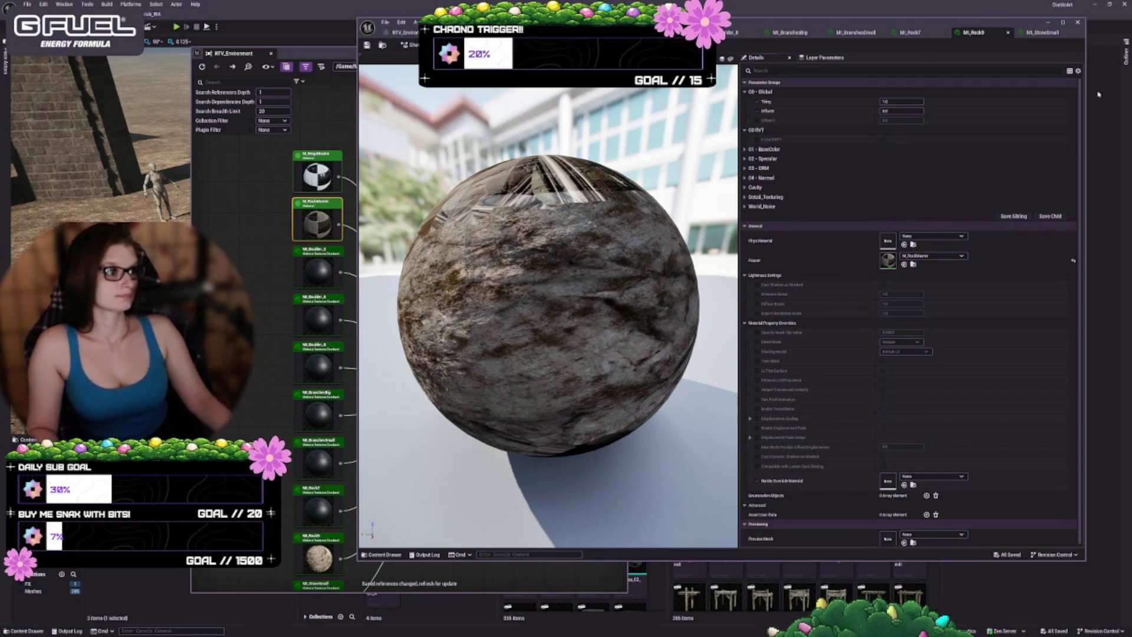
left_click(1008, 33)
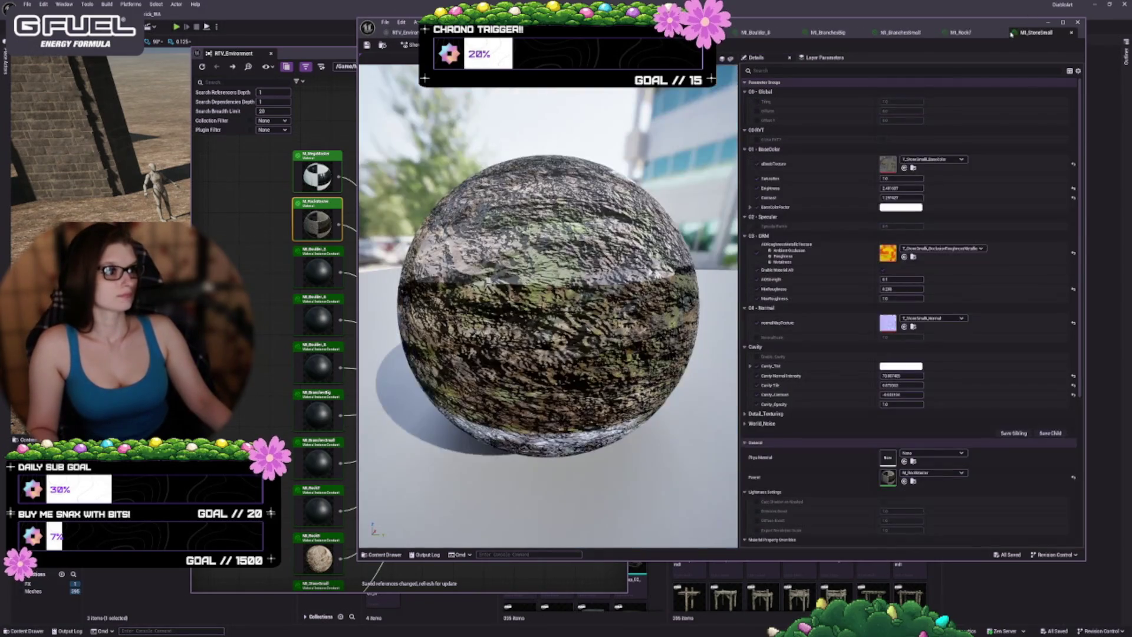
- On MI_Rock7, disable RVT, save it, and clear its RVT Alpha texture
left_click(1071, 33)
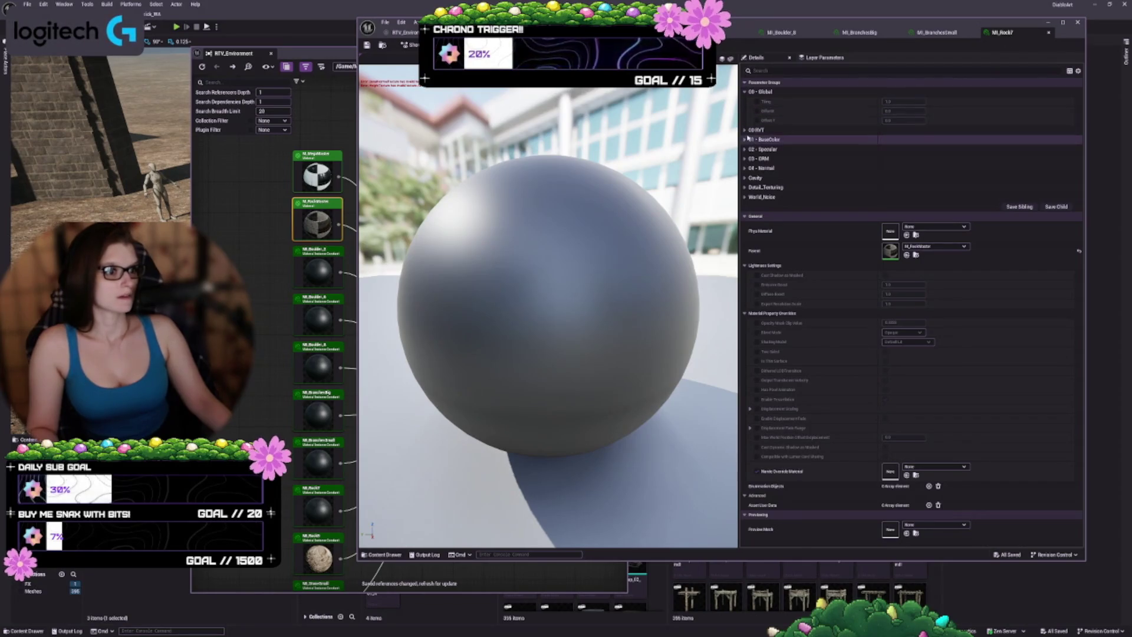
left_click(759, 141)
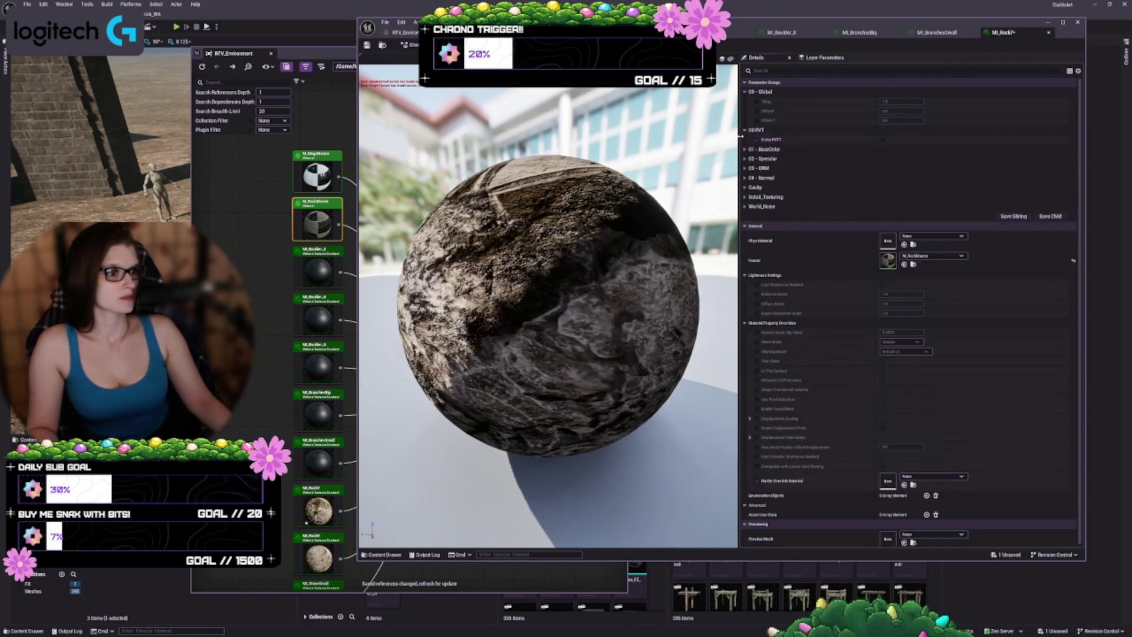
left_click(366, 46)
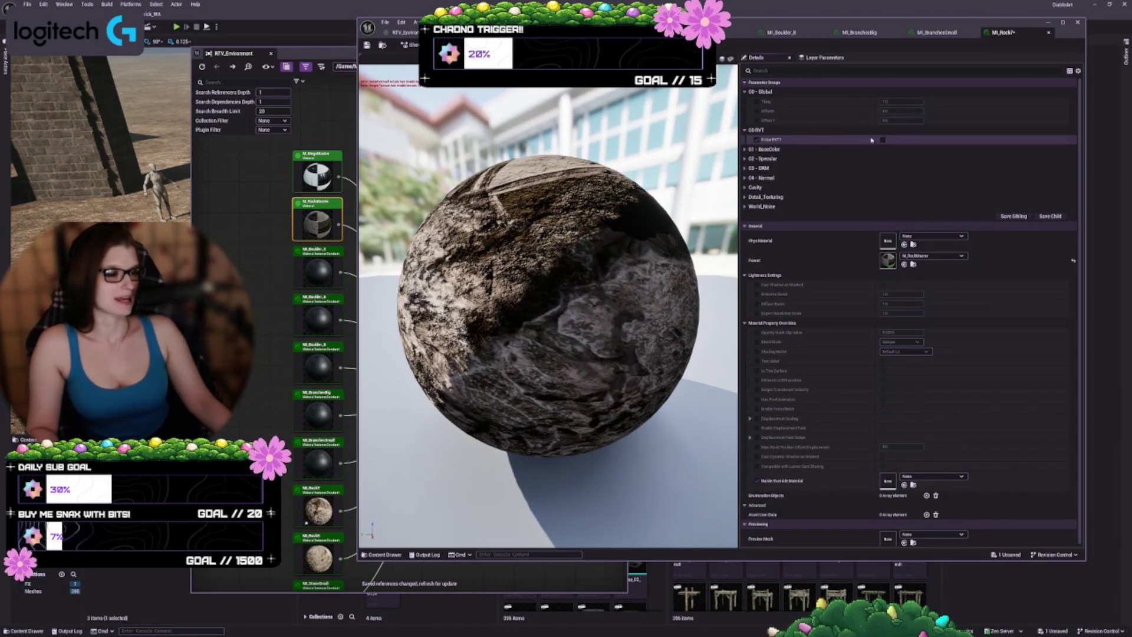
left_click(882, 140)
left_click(912, 151)
left_click(913, 151)
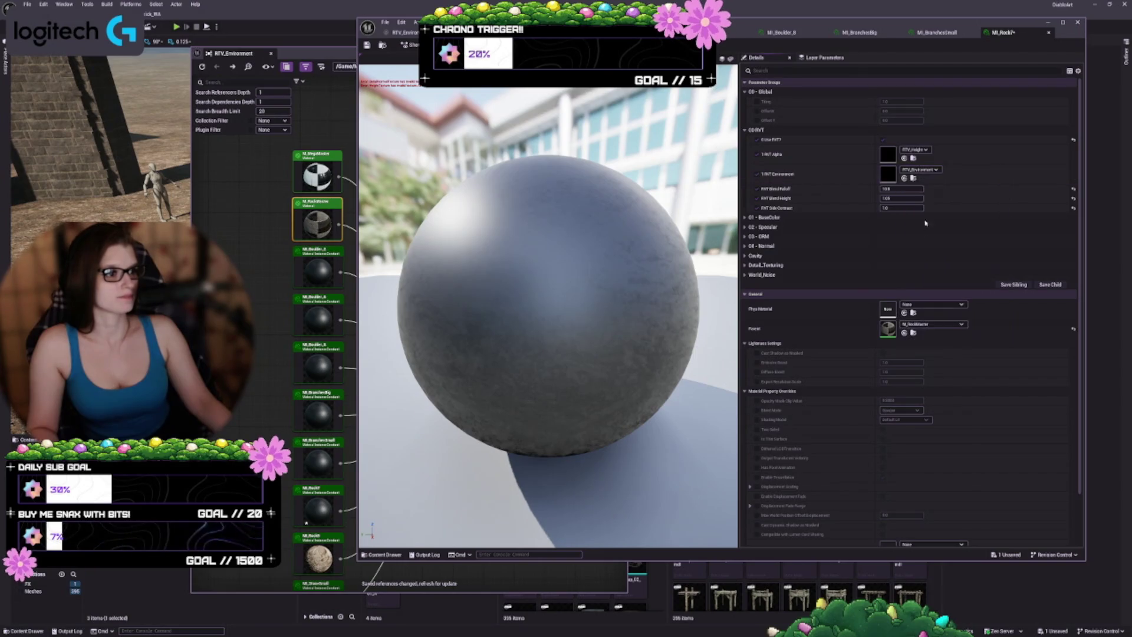
left_click(912, 151)
left_click(923, 208)
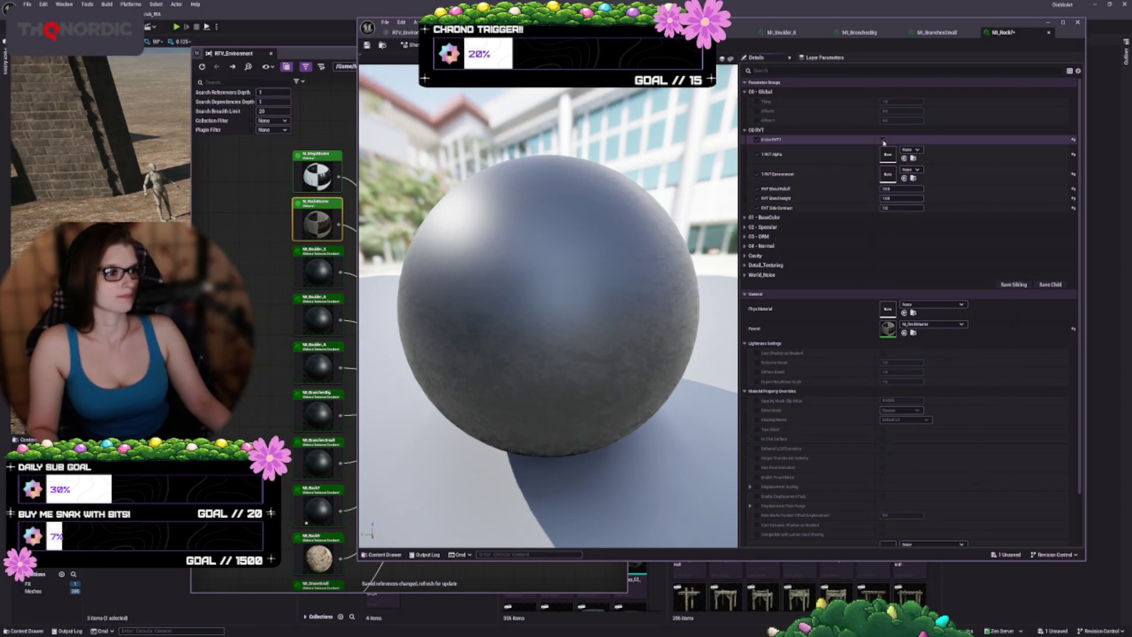
left_click(883, 140)
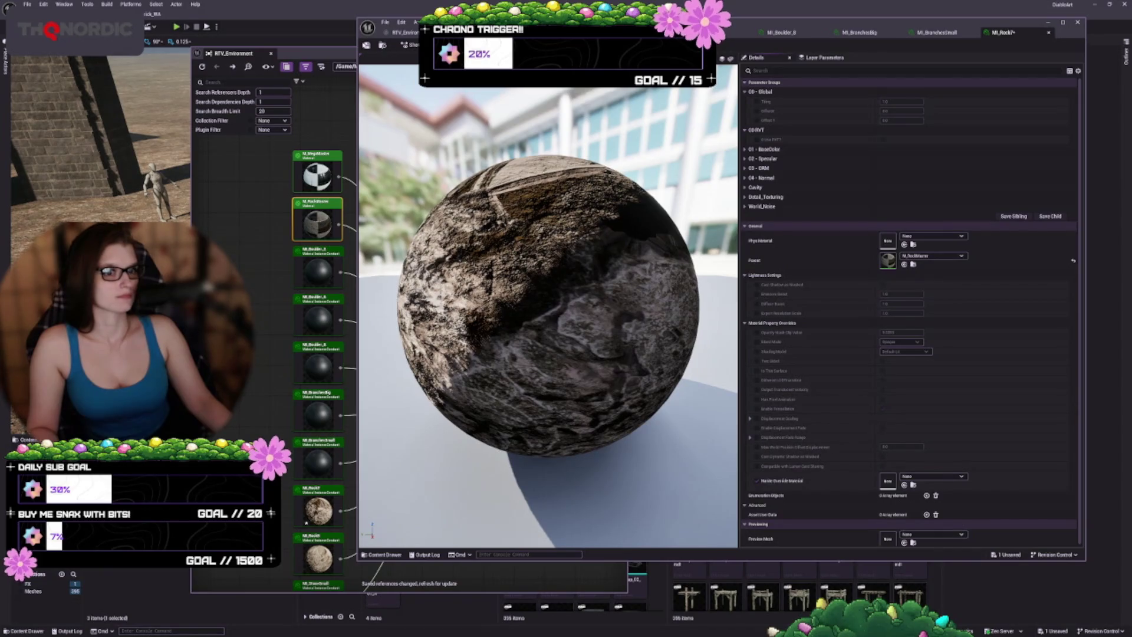
- Clear MI_BranchesSmall's RVT Environment and RVT Alpha textures, disable RVT, and save it
left_click(1048, 33)
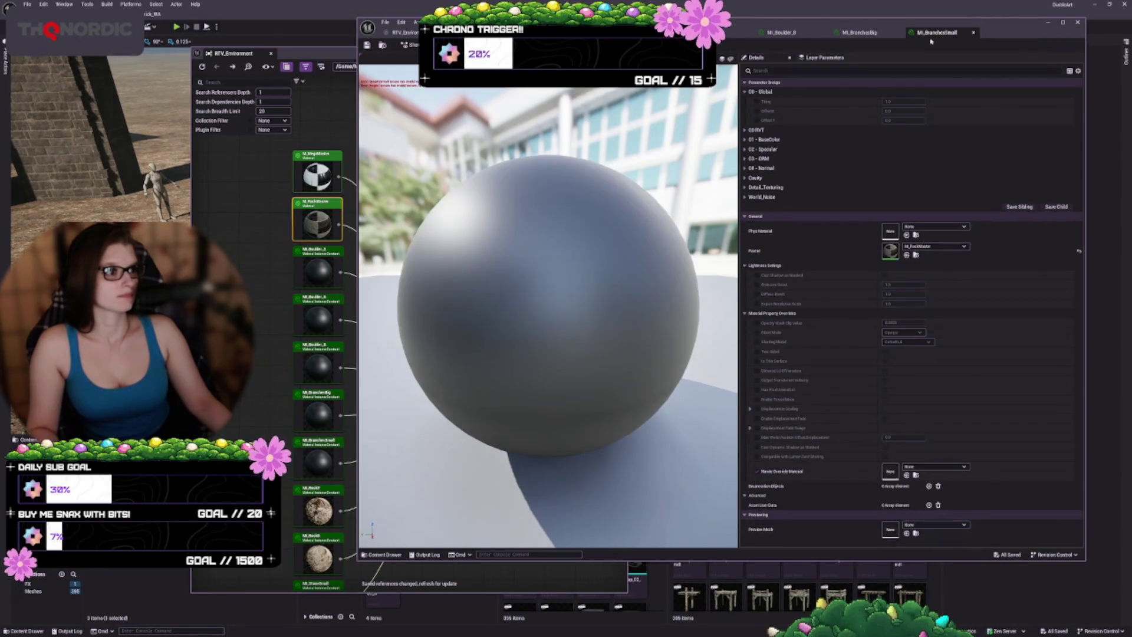
left_click(745, 131)
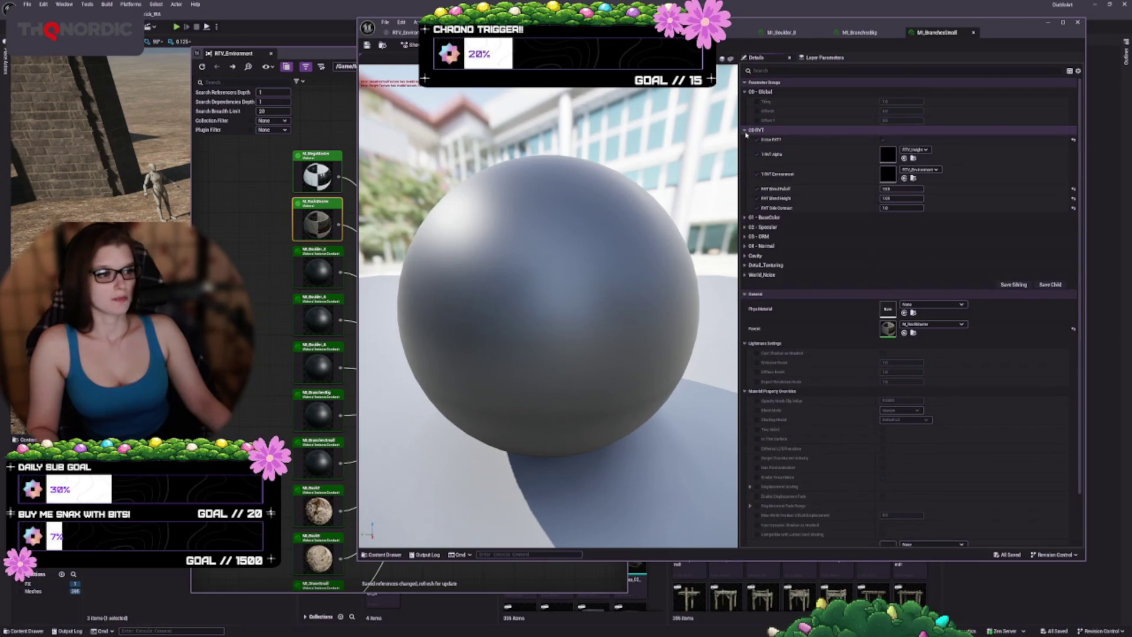
left_click(919, 170)
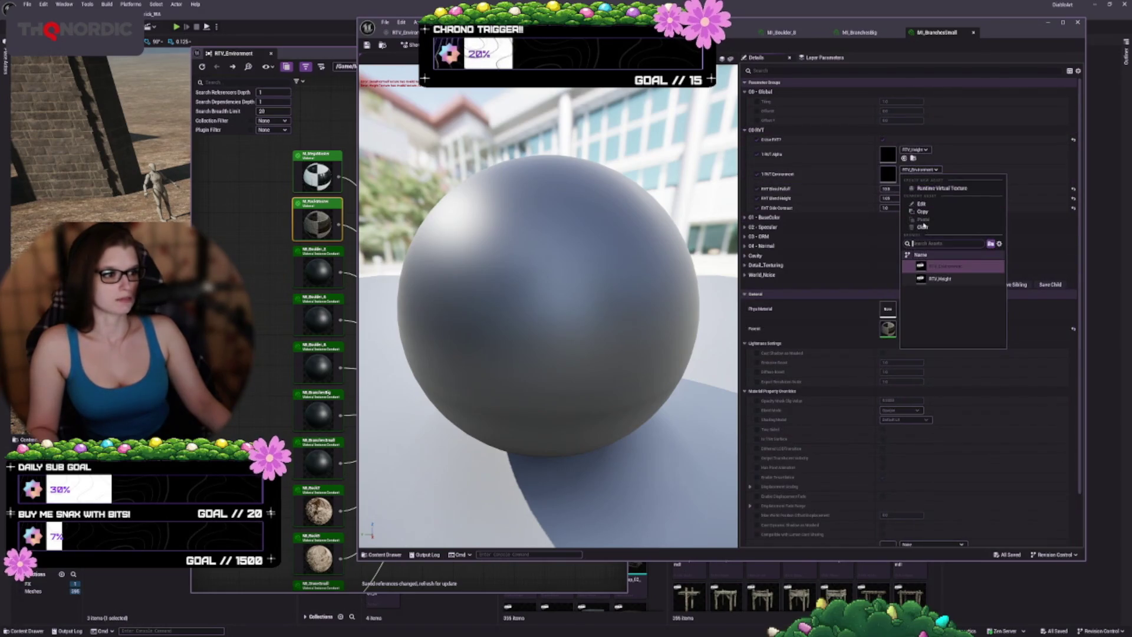
left_click(923, 227)
left_click(915, 150)
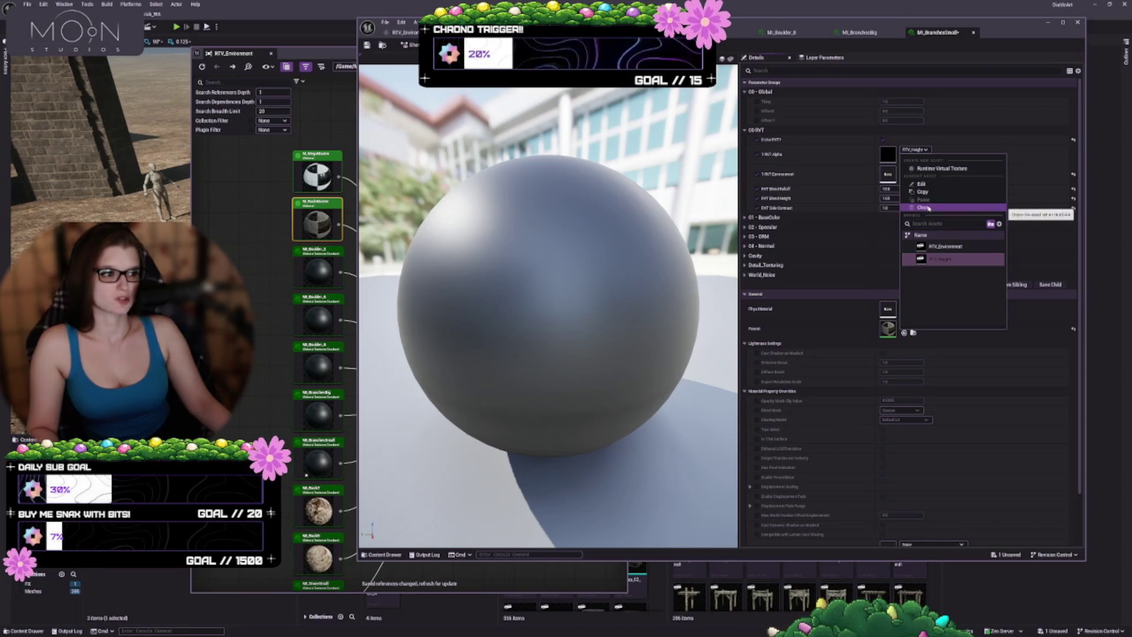
left_click(924, 207)
left_click(883, 139)
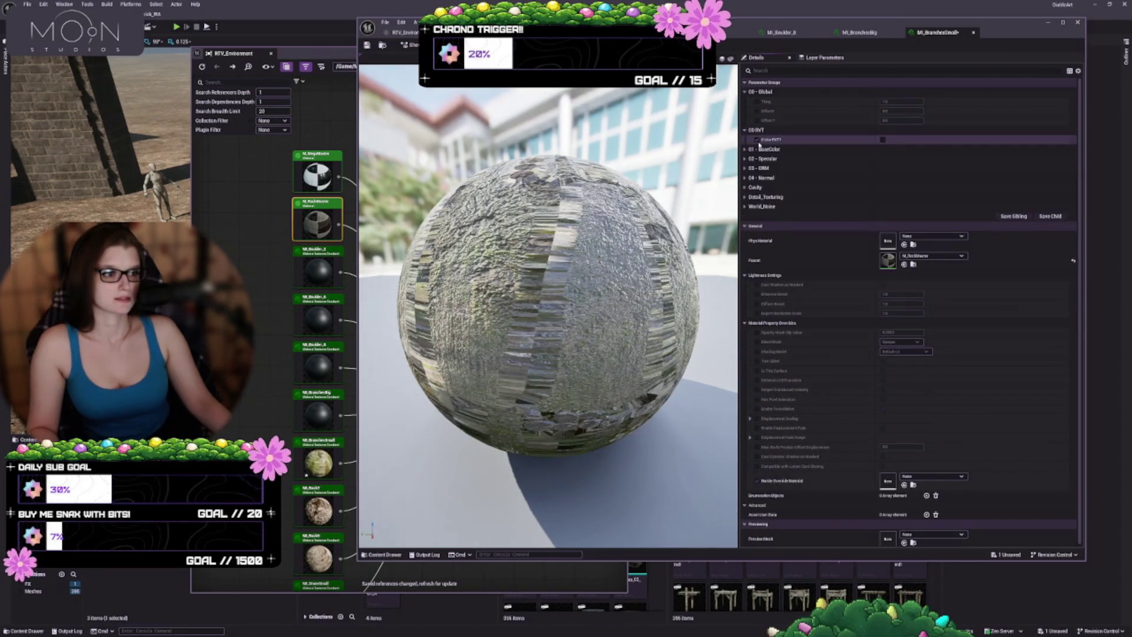
key("ctrl+s")
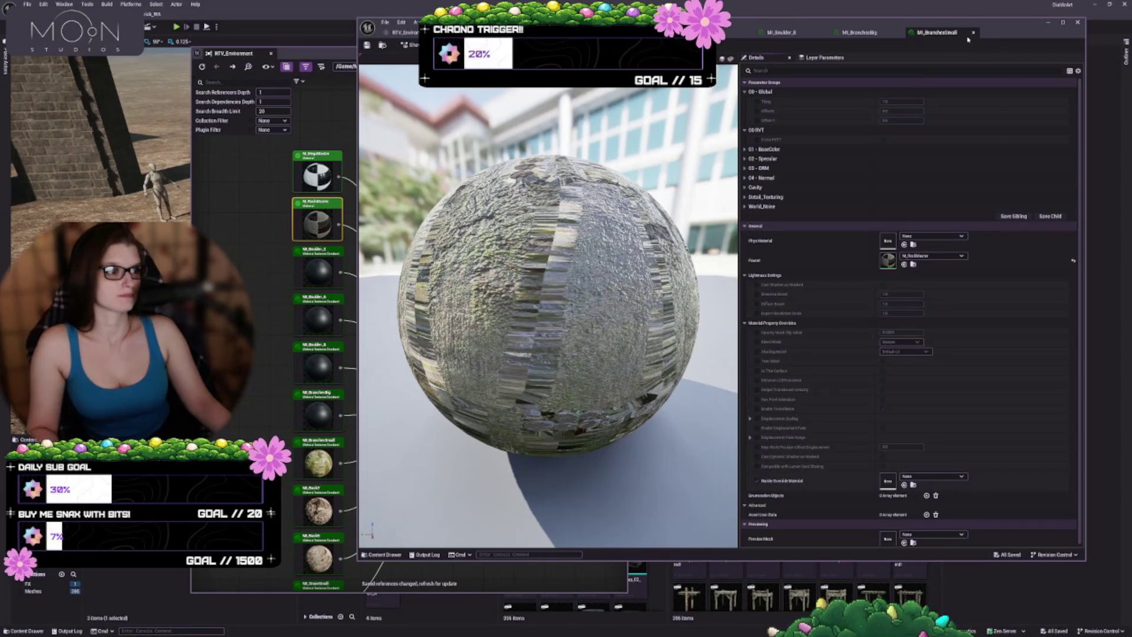
- Clear MI_BranchesBig's RVT Environment and RVT Alpha textures, disable RVT, save, and close it
left_click(974, 33)
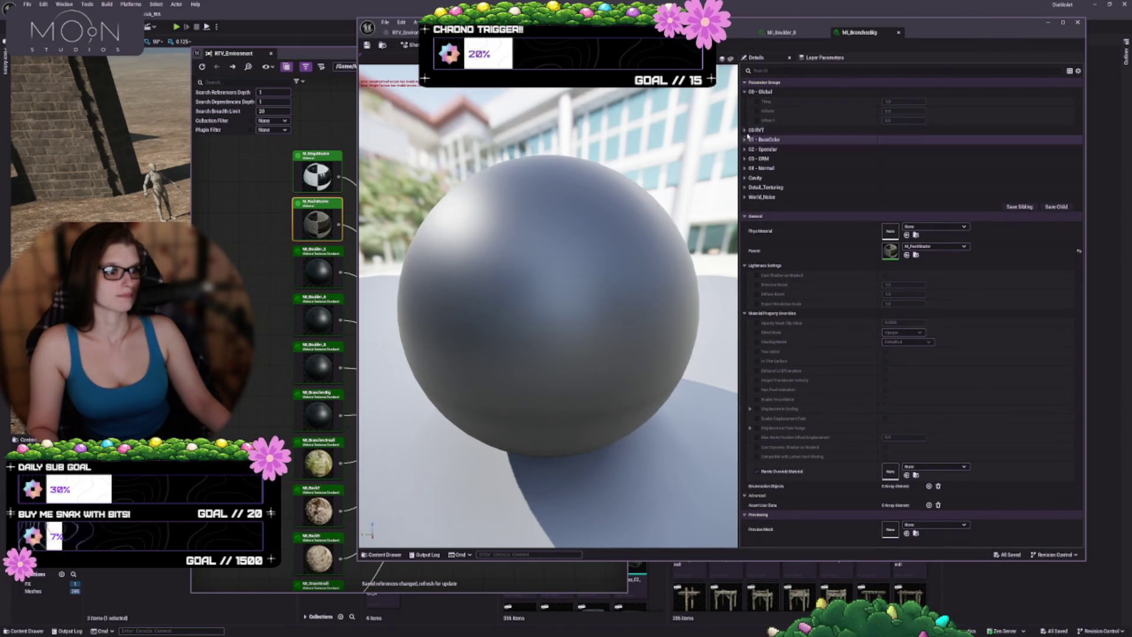
left_click(745, 130)
left_click(882, 140)
left_click(915, 150)
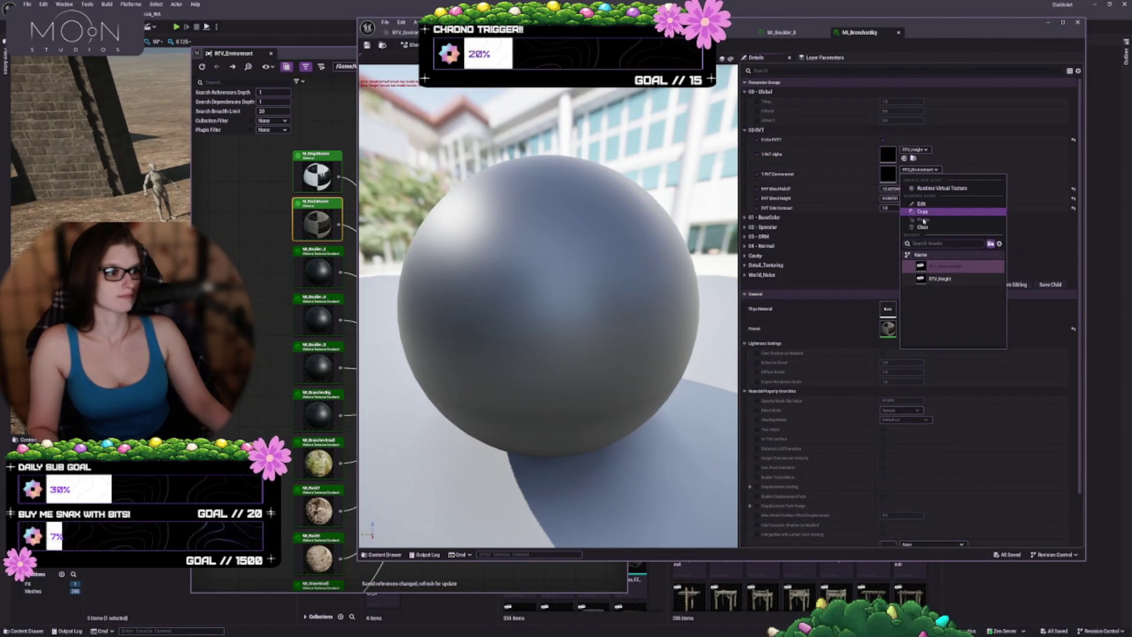
left_click(920, 225)
left_click(916, 150)
left_click(920, 211)
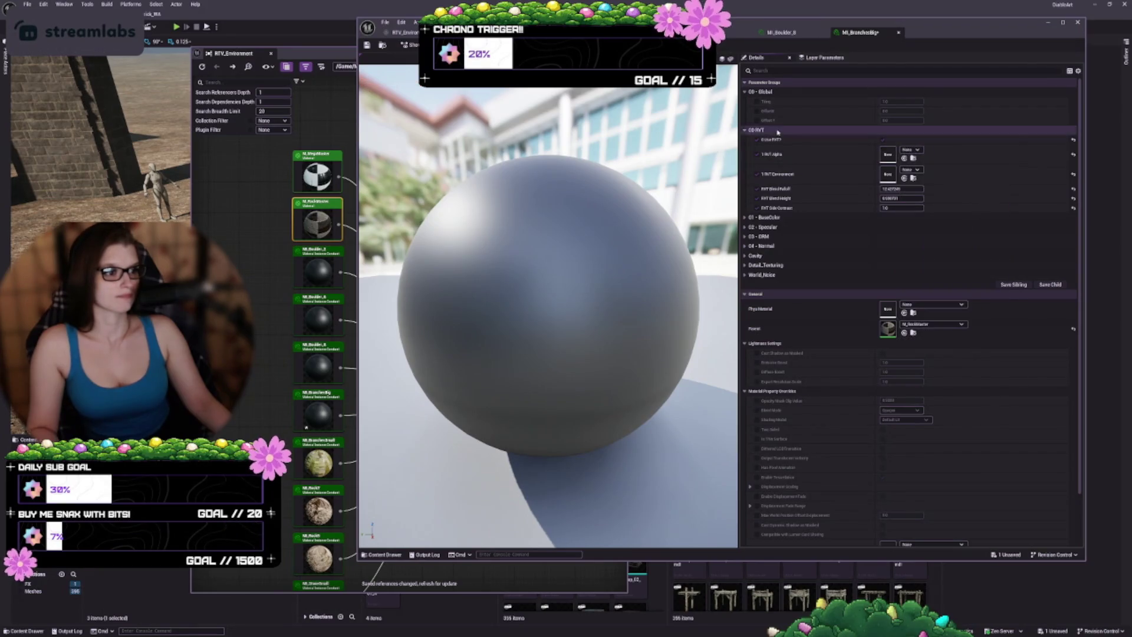
left_click(757, 140)
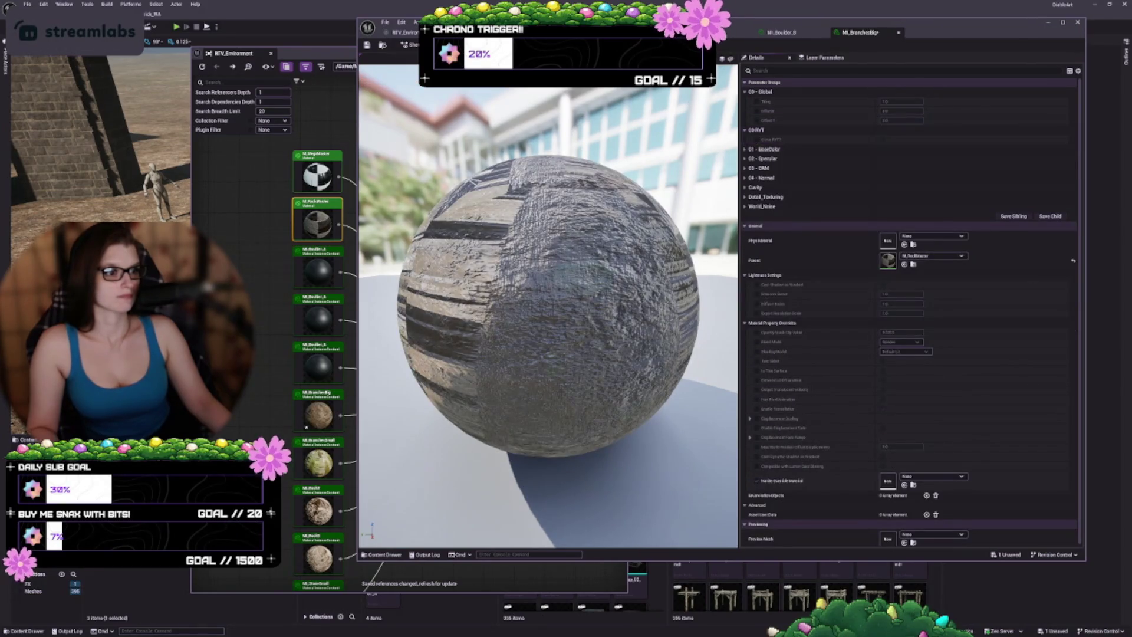
left_click(367, 45)
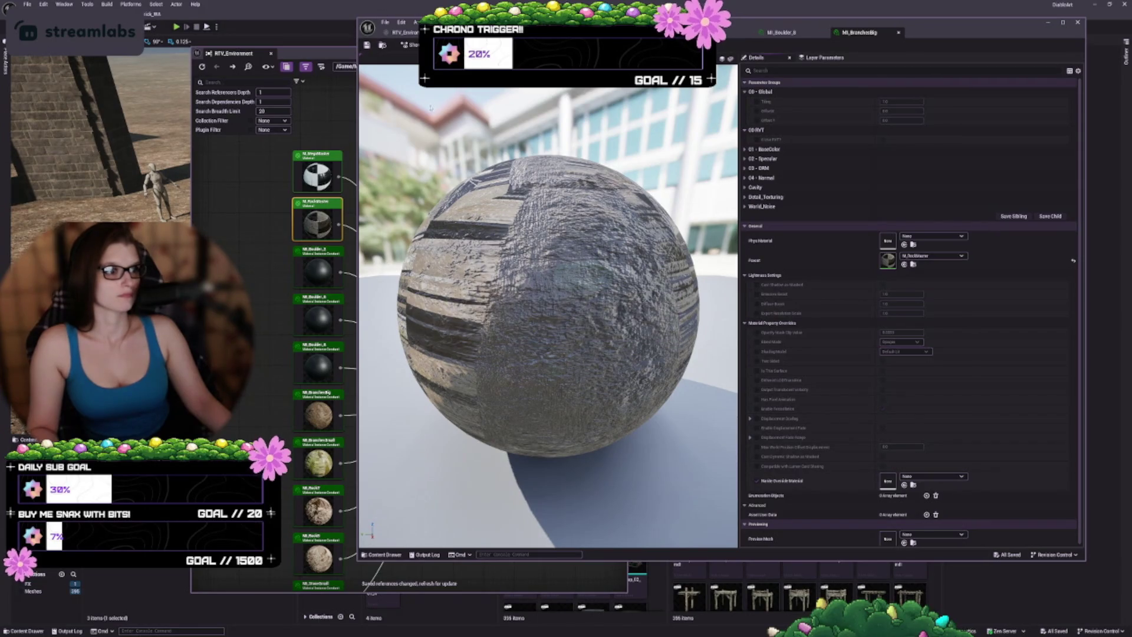
middle_click(838, 35)
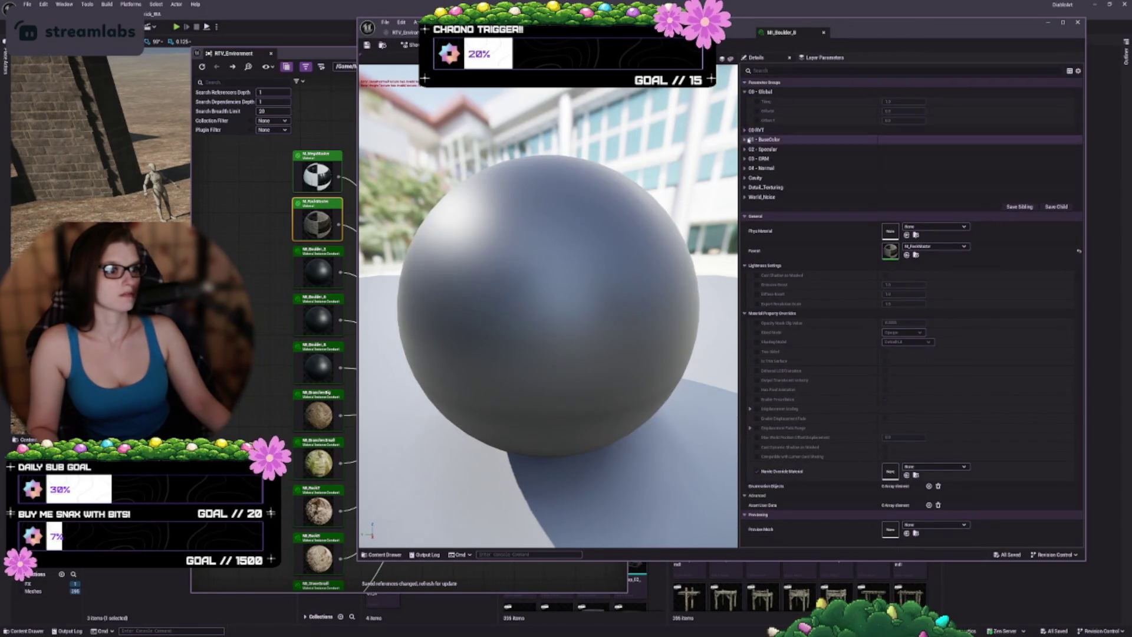
- Clear MI_Boulder_B's RVT Environment and RVT Alpha textures, disable RVT, and save it
left_click(920, 170)
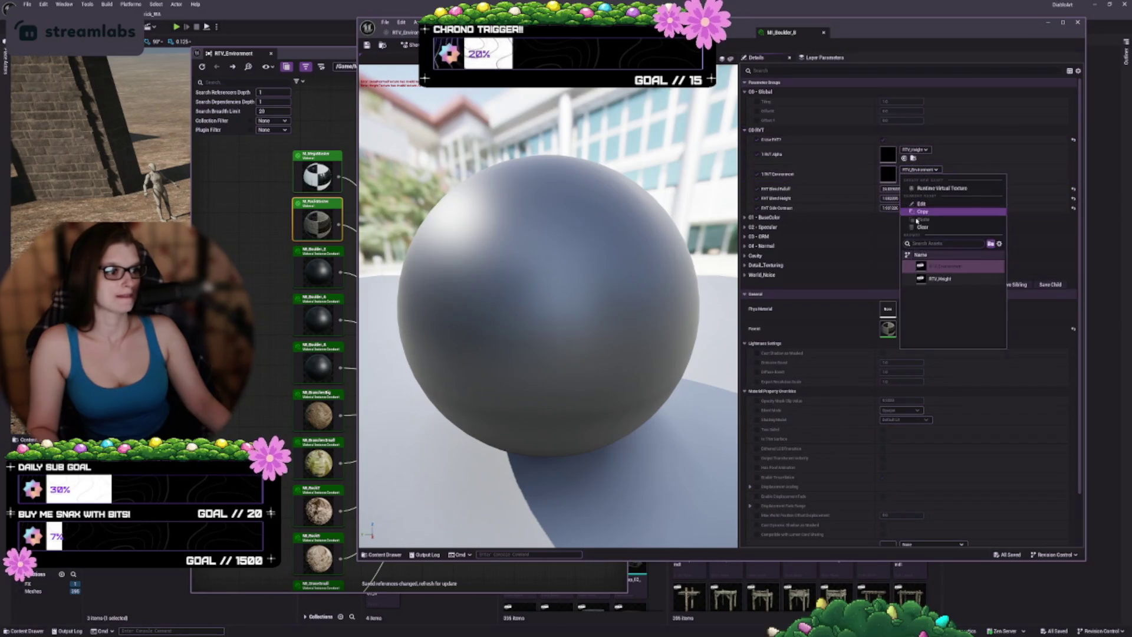
left_click(923, 227)
left_click(915, 149)
left_click(756, 138)
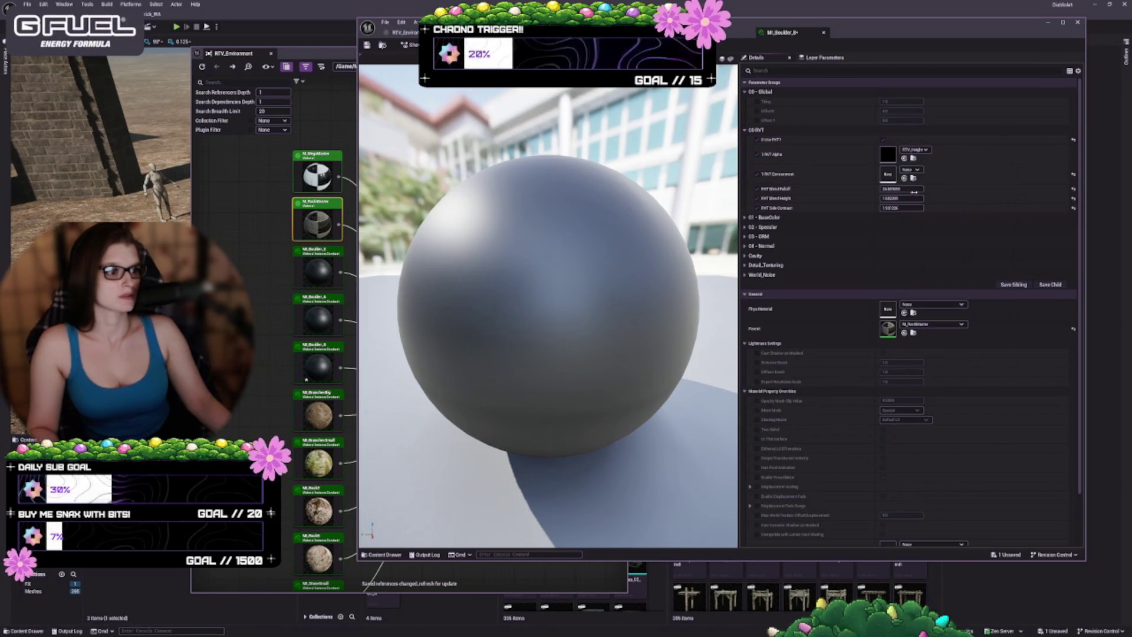
left_click(757, 138)
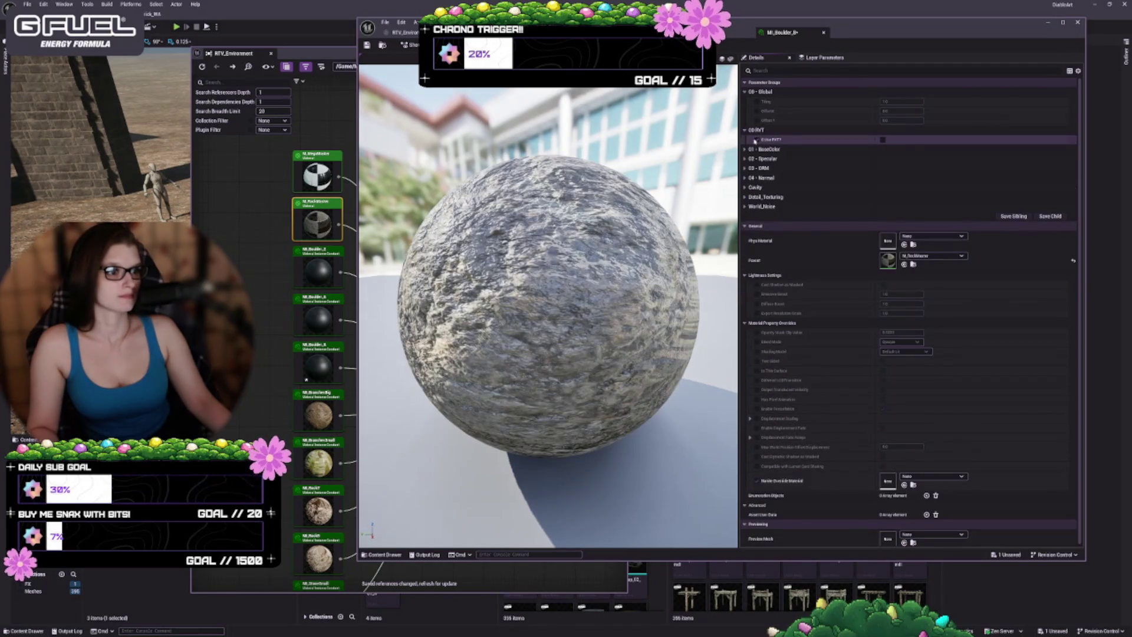
left_click(366, 46)
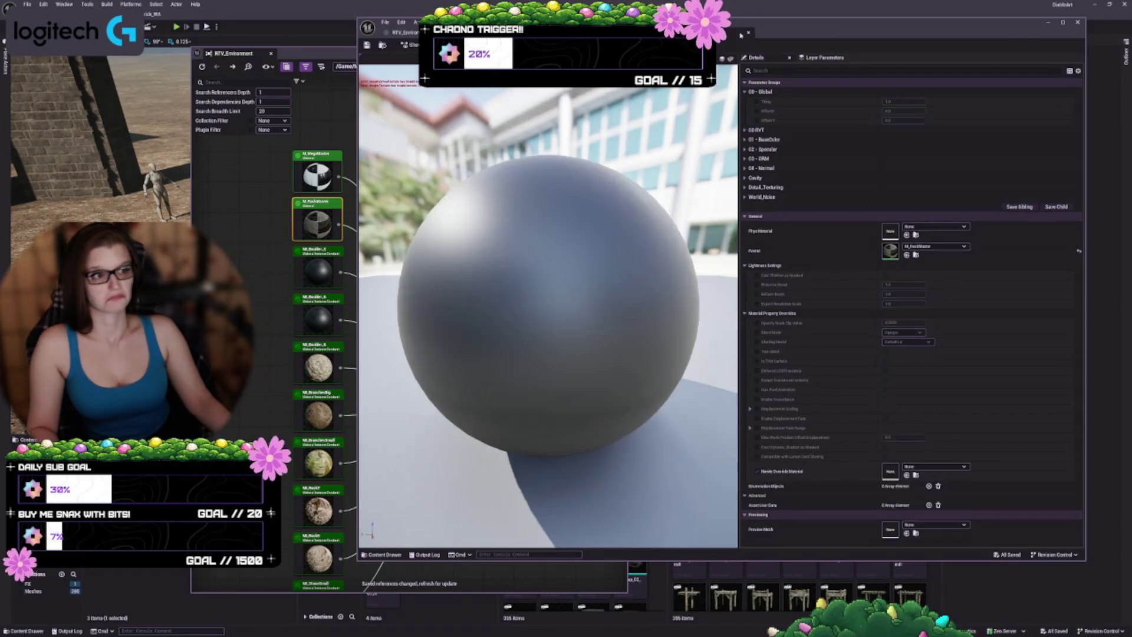
- Clear the second boulder instance's RVT Environment and Alpha textures, disable RVT, and save
left_click(919, 129)
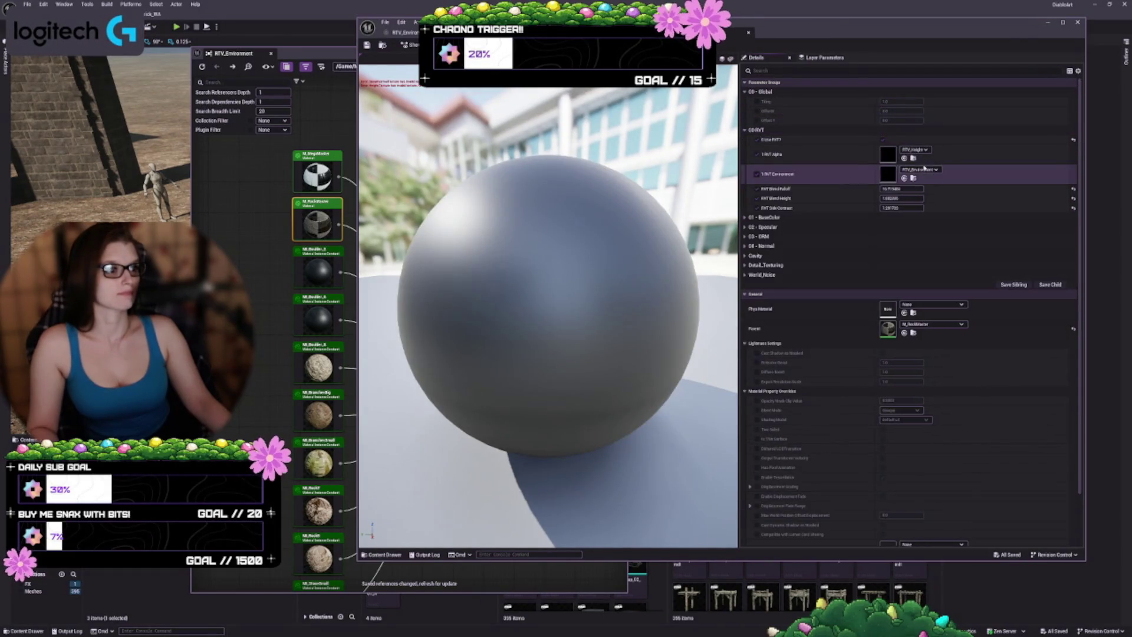
left_click(918, 171)
left_click(922, 227)
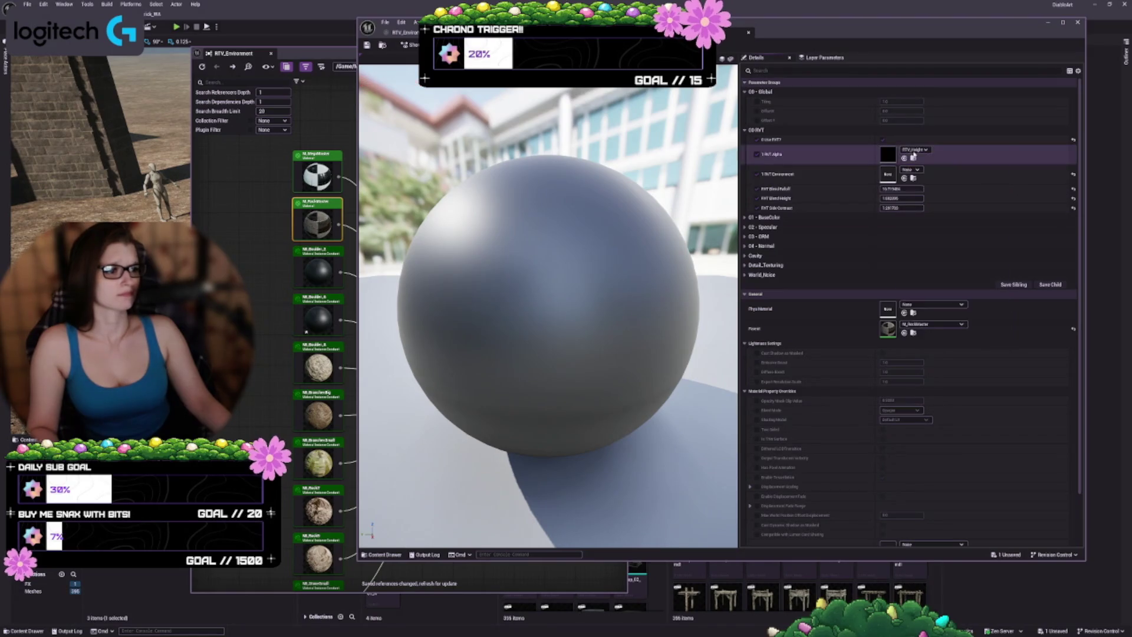
left_click(915, 150)
left_click(922, 207)
left_click(758, 140)
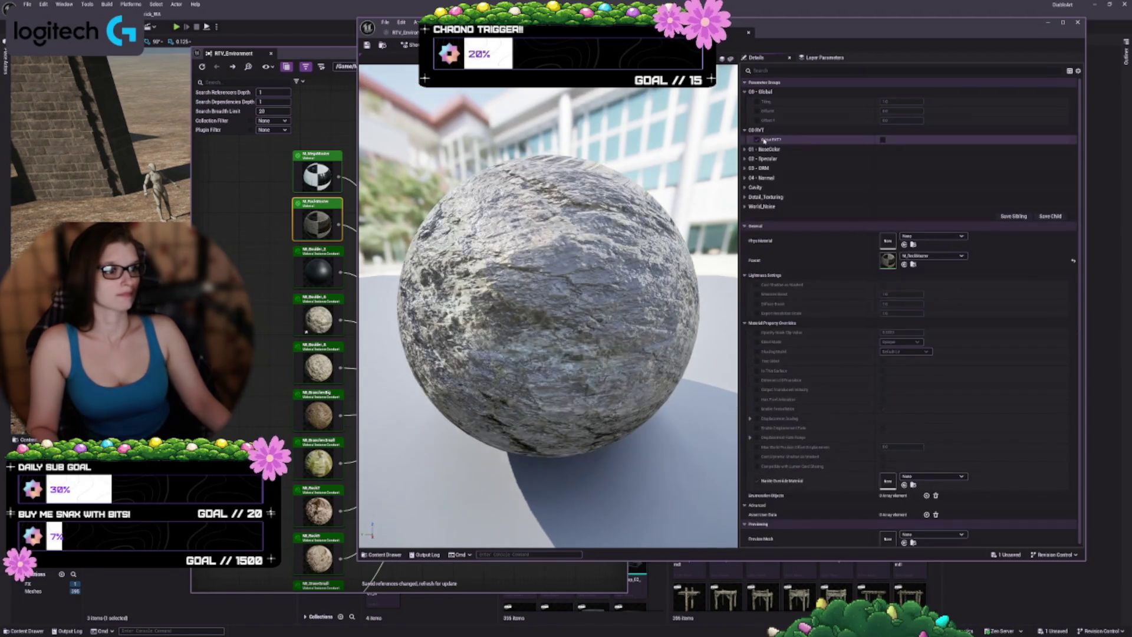
left_click(367, 45)
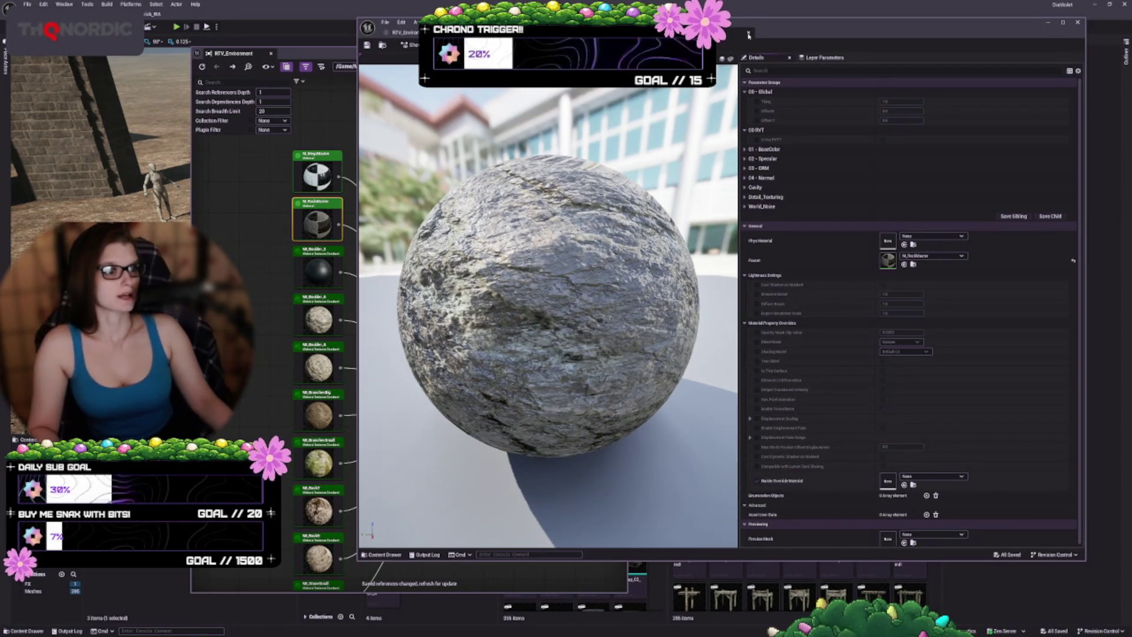
- Clear the third boulder instance's RVT textures, disable RVT, and save it
left_click(849, 130)
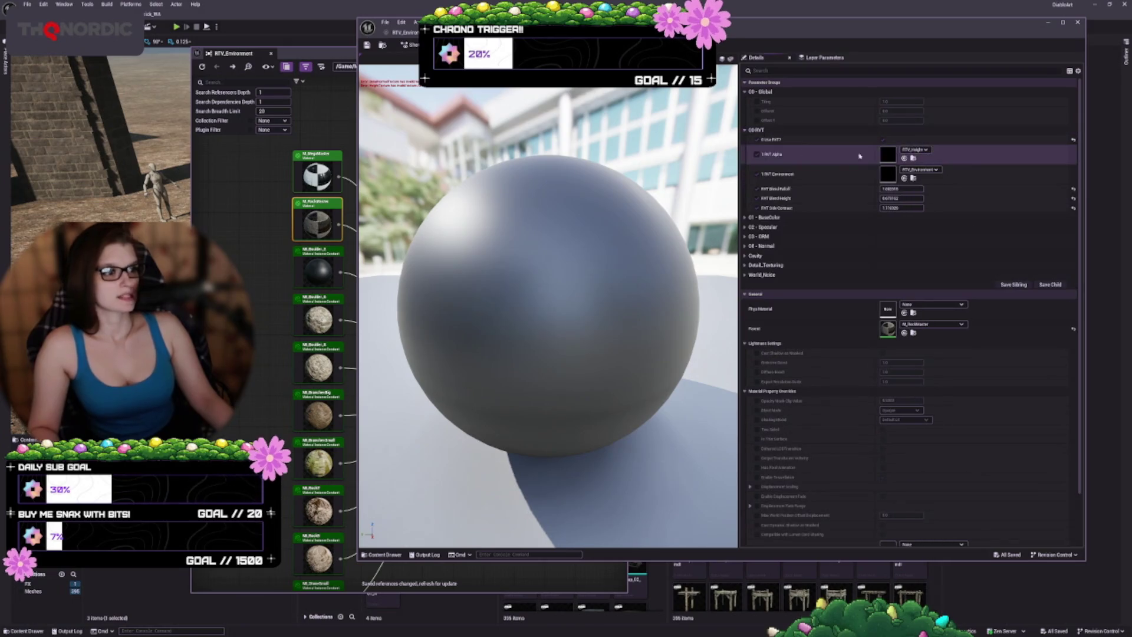
left_click(909, 169)
left_click(922, 227)
left_click(915, 149)
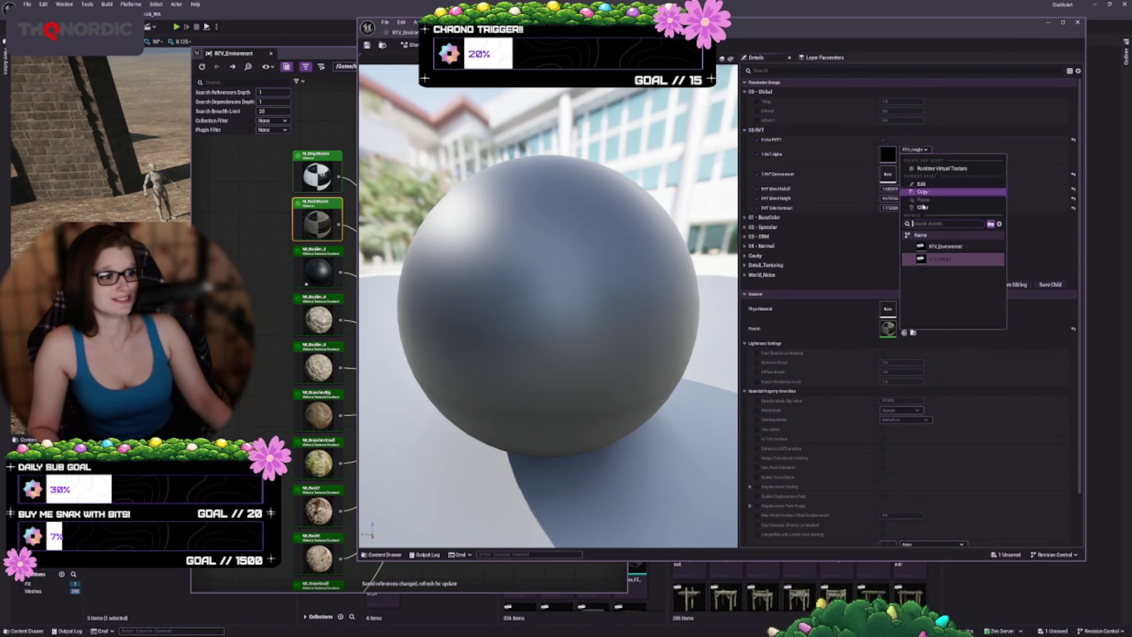
left_click(923, 208)
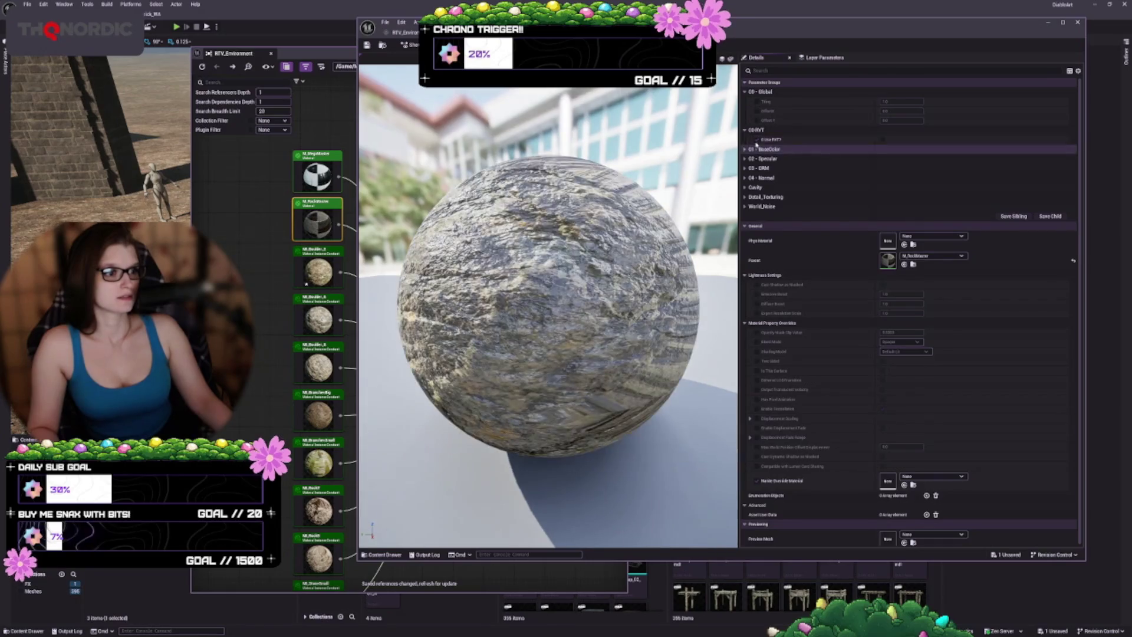
key("ctrl+s")
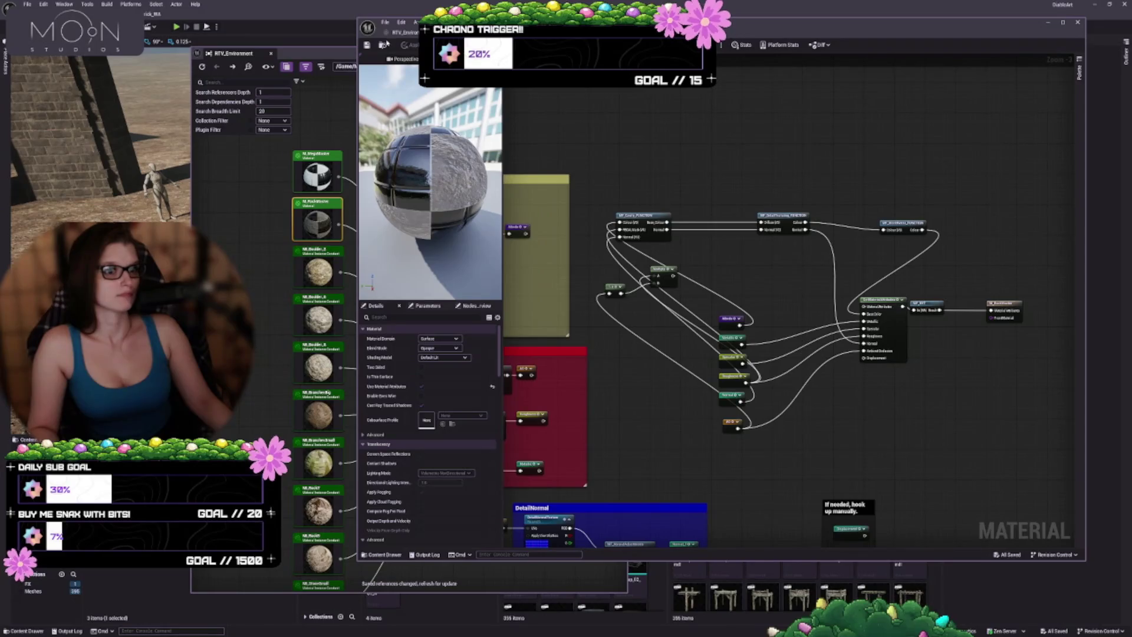
- Close the floating editor window holding the master material and RVT asset
left_click(406, 33)
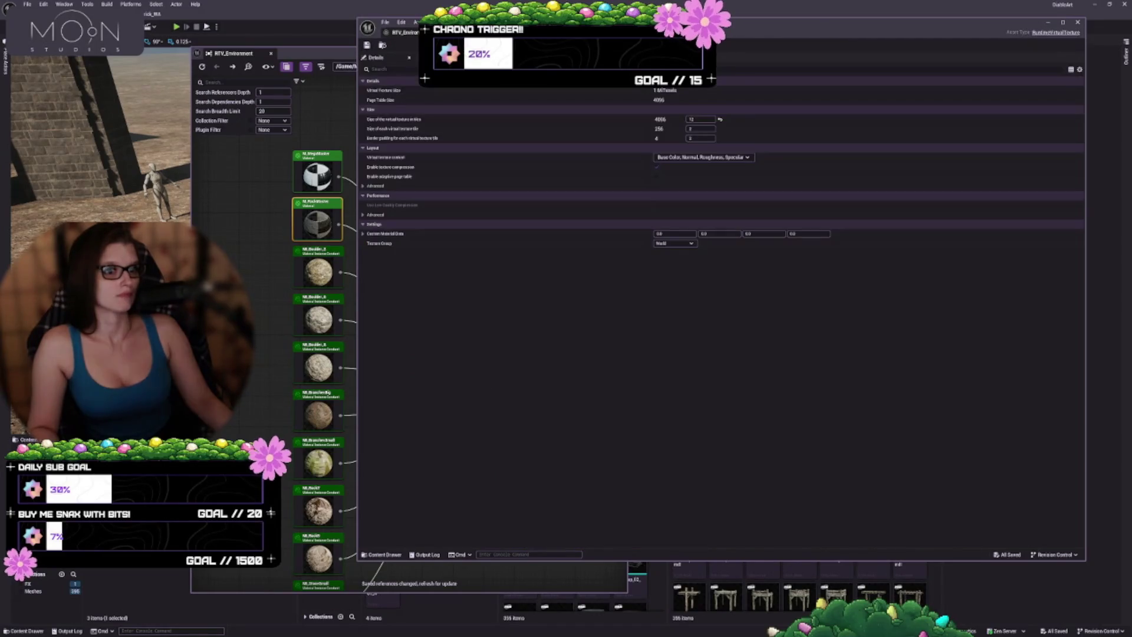
left_click(413, 33)
left_click(459, 87)
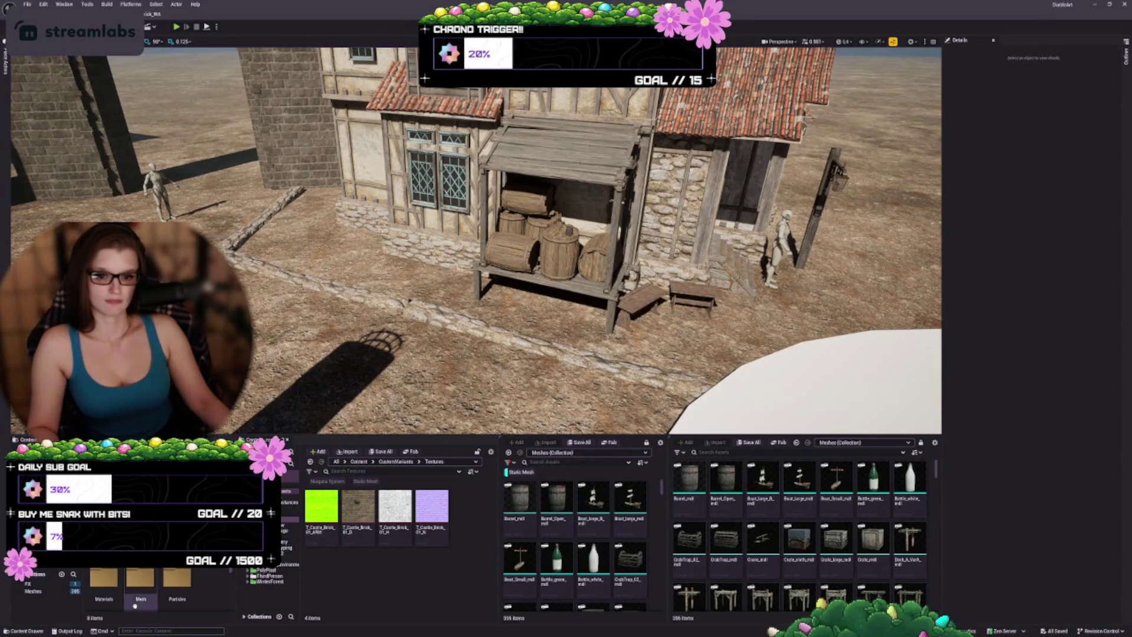
- Open the castle brick material instance from the Content Browser's Materials folder
double_click(97, 584)
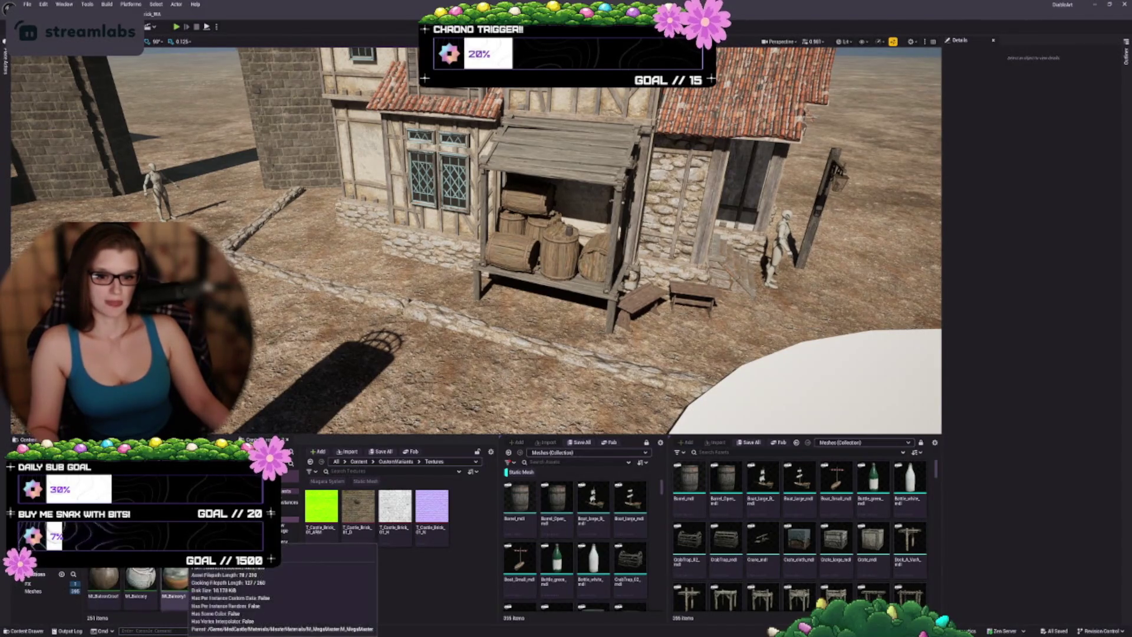
scroll(141, 592, "down", 2)
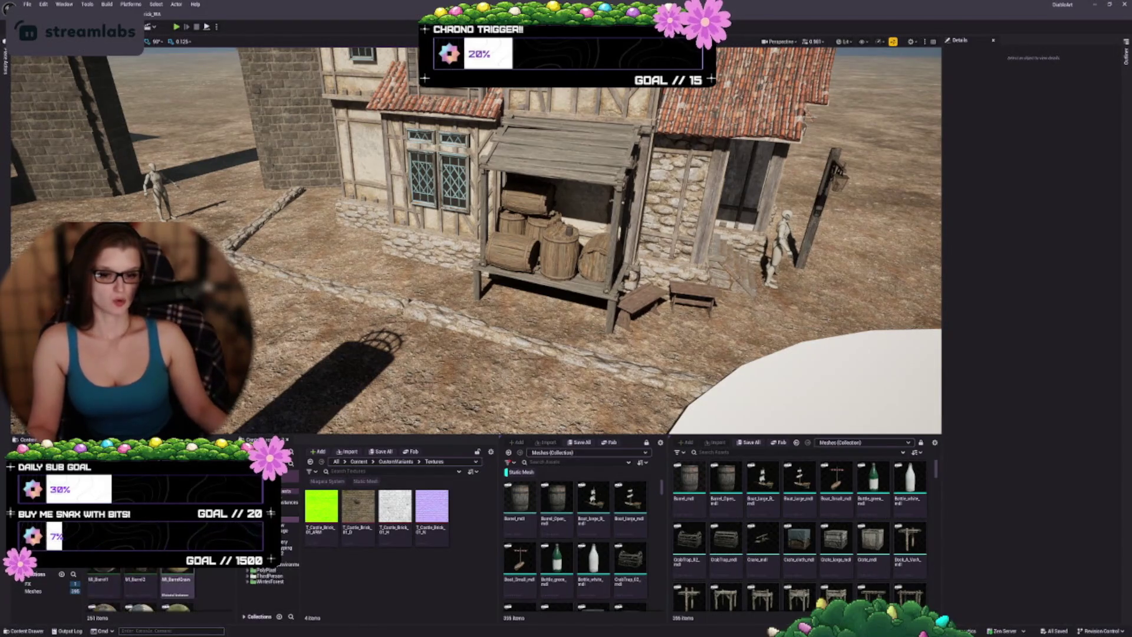
scroll(142, 593, "down", 5)
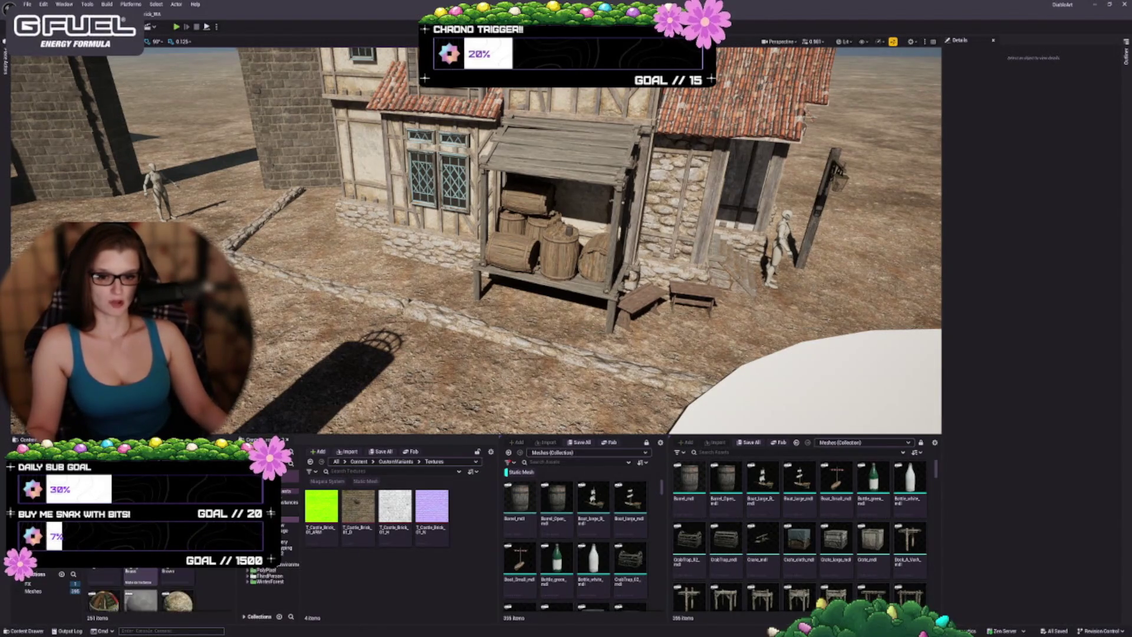
scroll(142, 583, "down", 3)
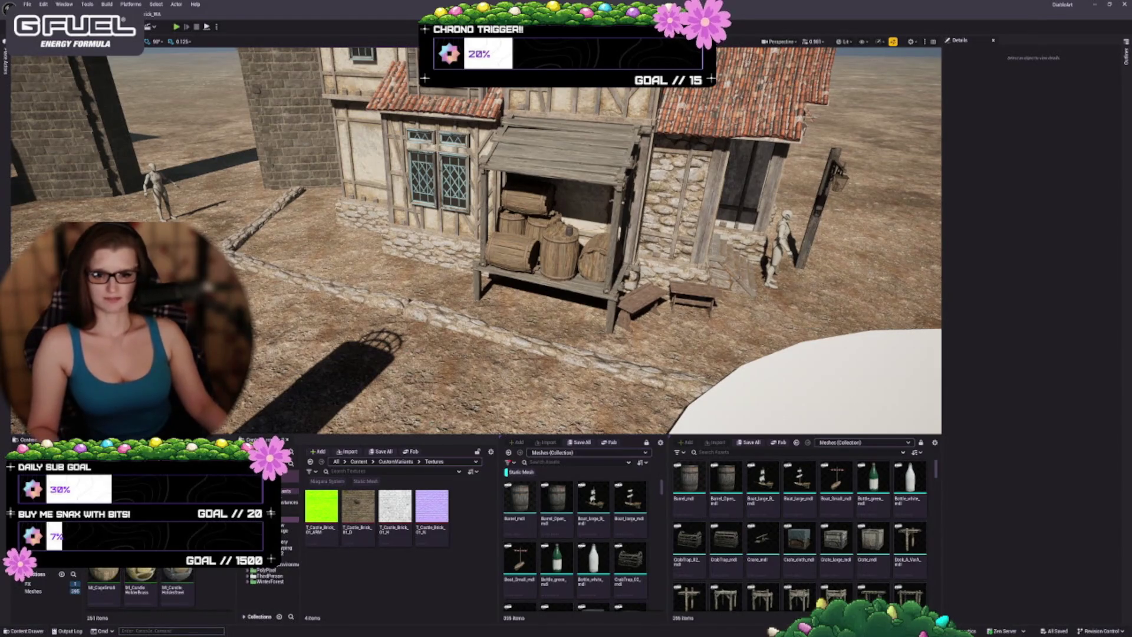
scroll(194, 579, "down", 3)
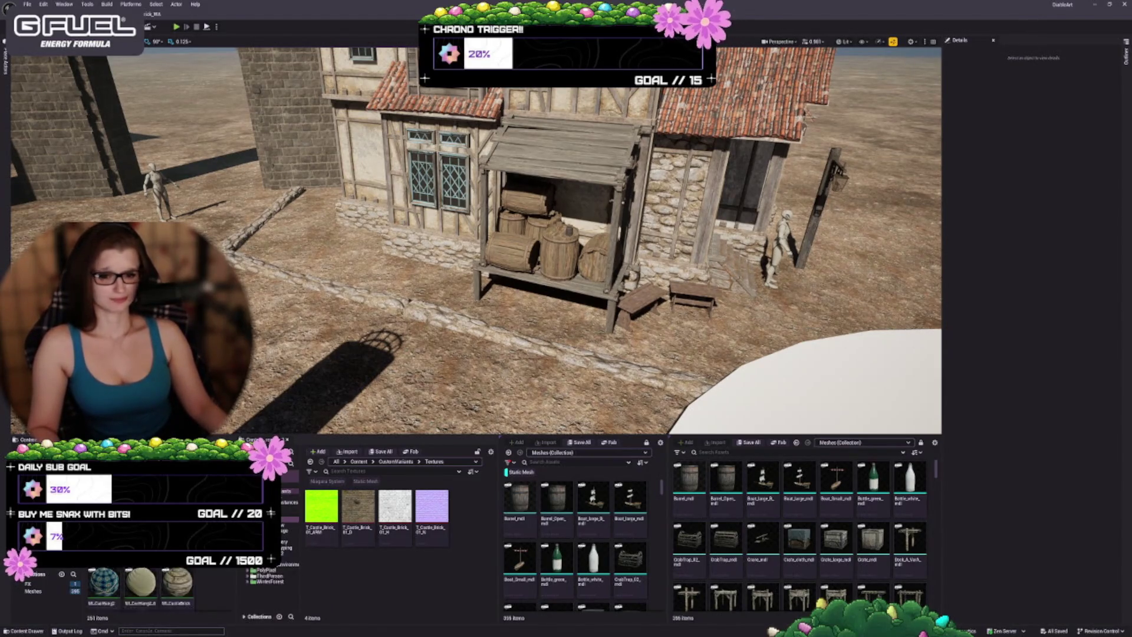
double_click(177, 596)
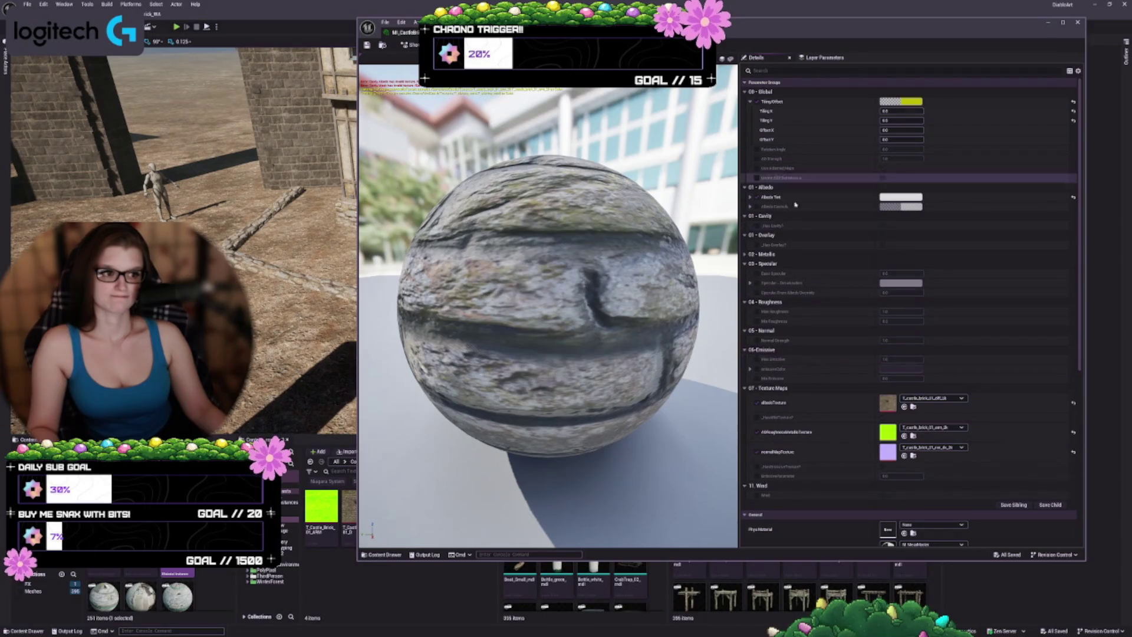
- Expand the 02 - Metallic group, make the Content Browser taller, and shrink the editor window
left_click(746, 254)
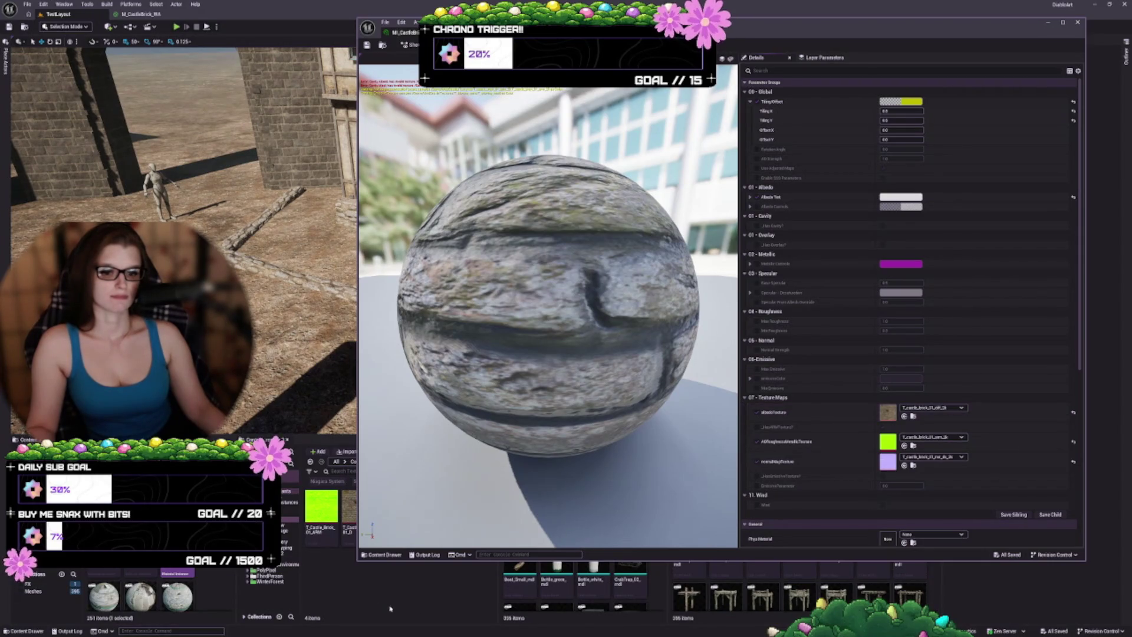
left_click_drag(293, 435, 287, 349)
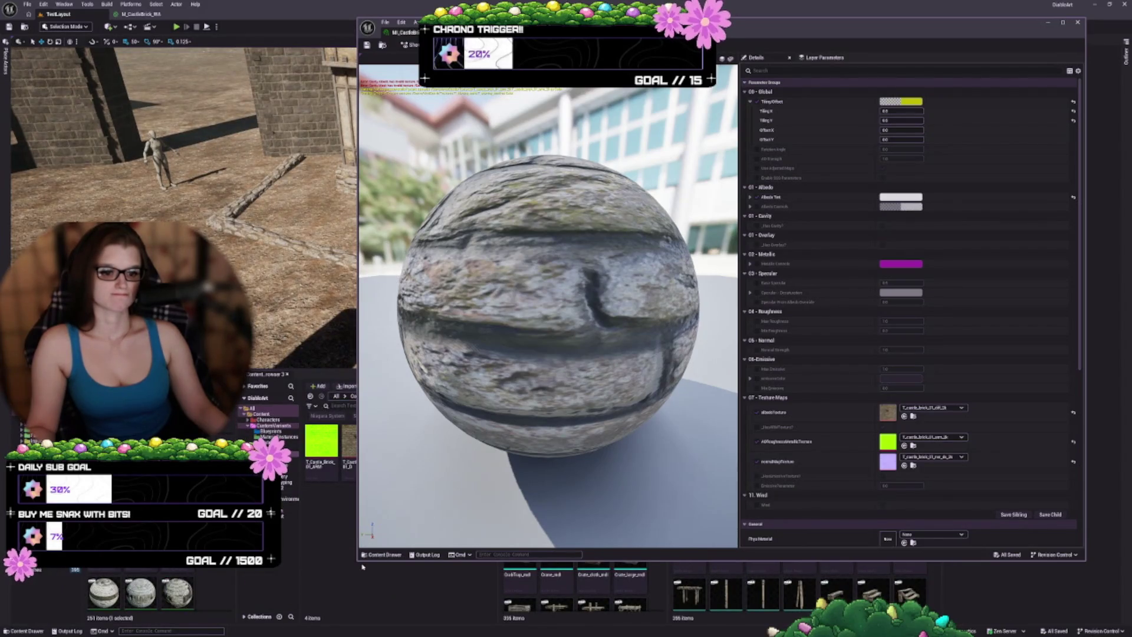
mouse_move(358, 563)
left_mouse_down()
mouse_move(455, 455)
mouse_move(473, 459)
left_mouse_up()
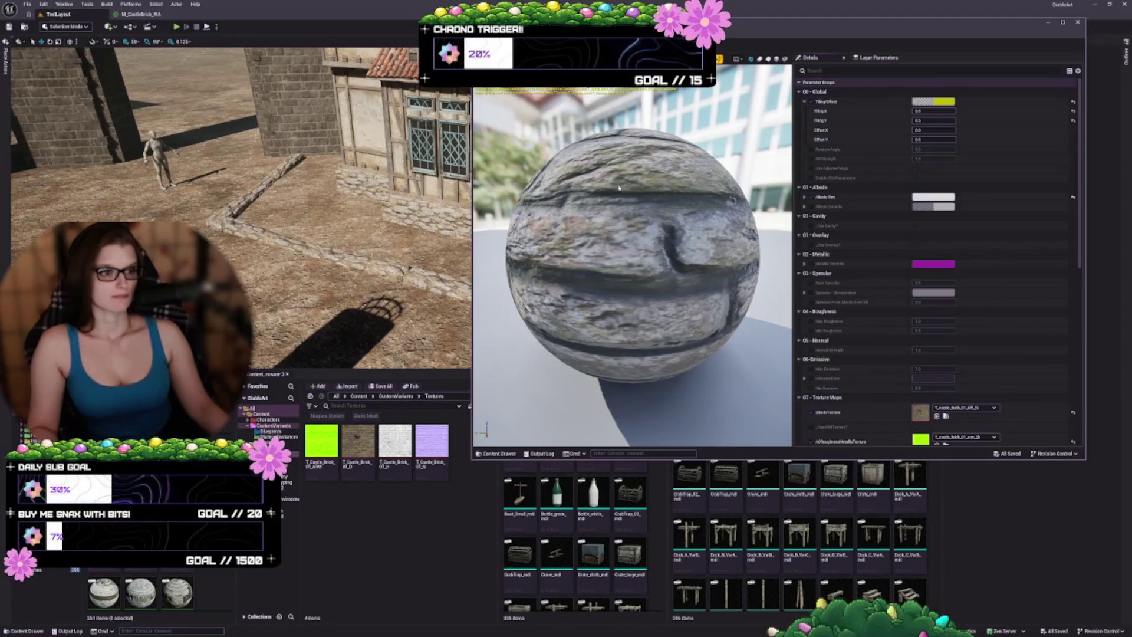
- Show and hide the Output Log, then move the material editor window lower
left_click(536, 454)
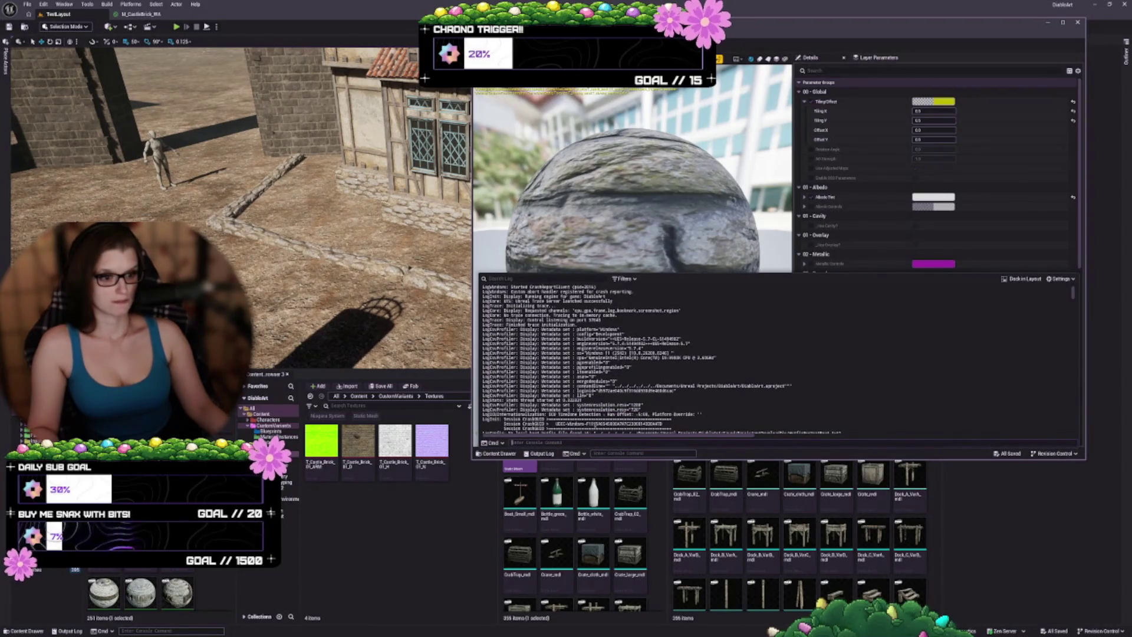
scroll(574, 406, "up", 3)
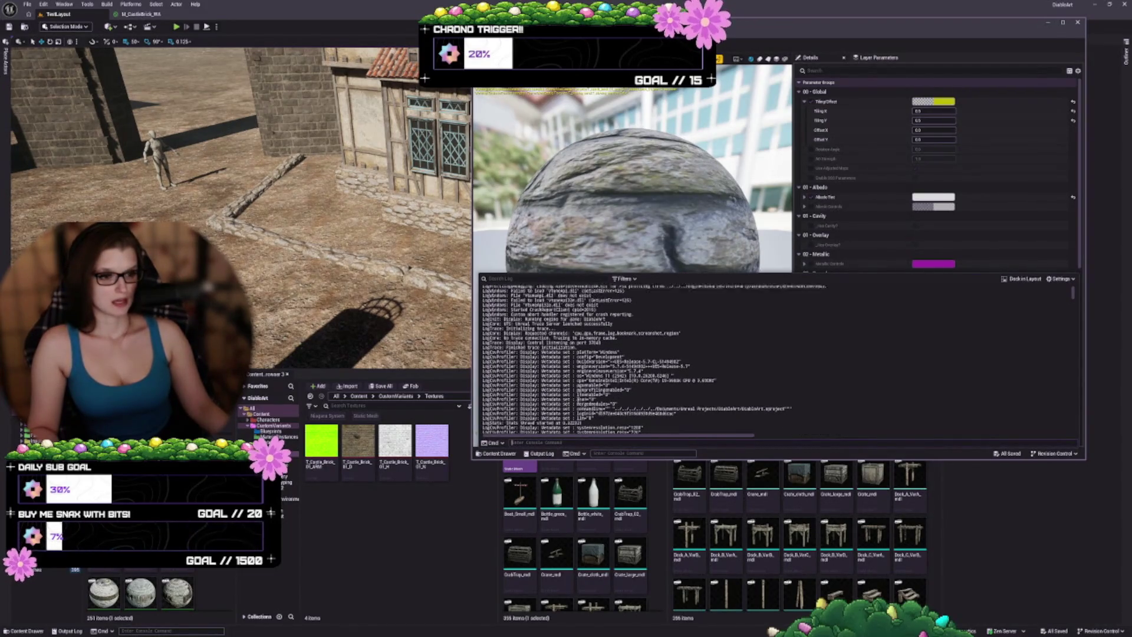
left_click(538, 453)
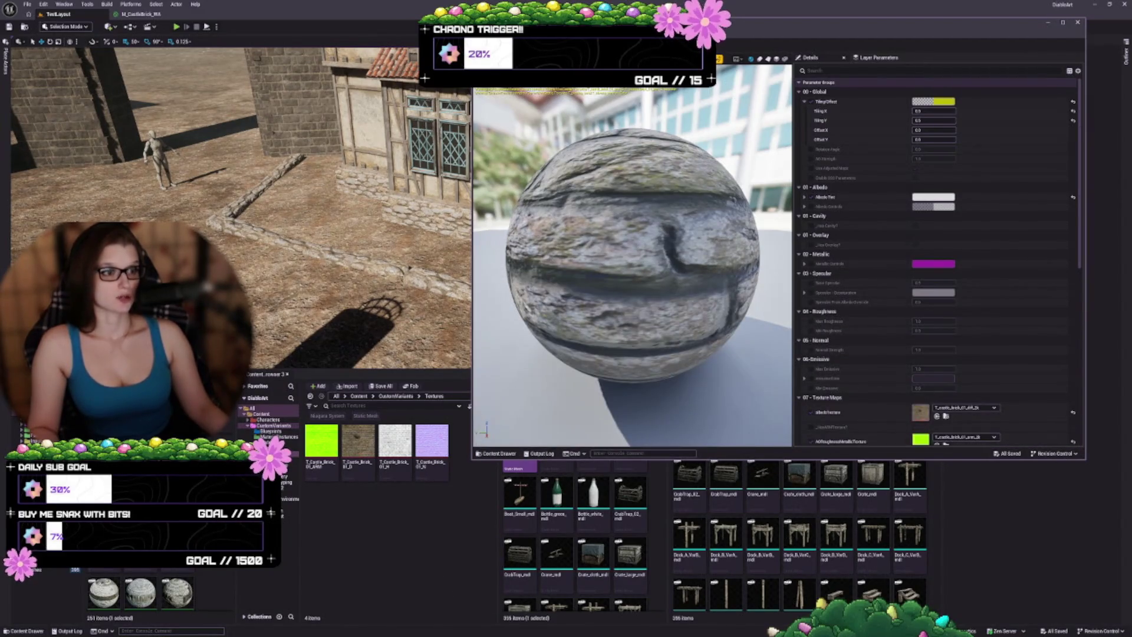
left_click_drag(590, 23, 582, 84)
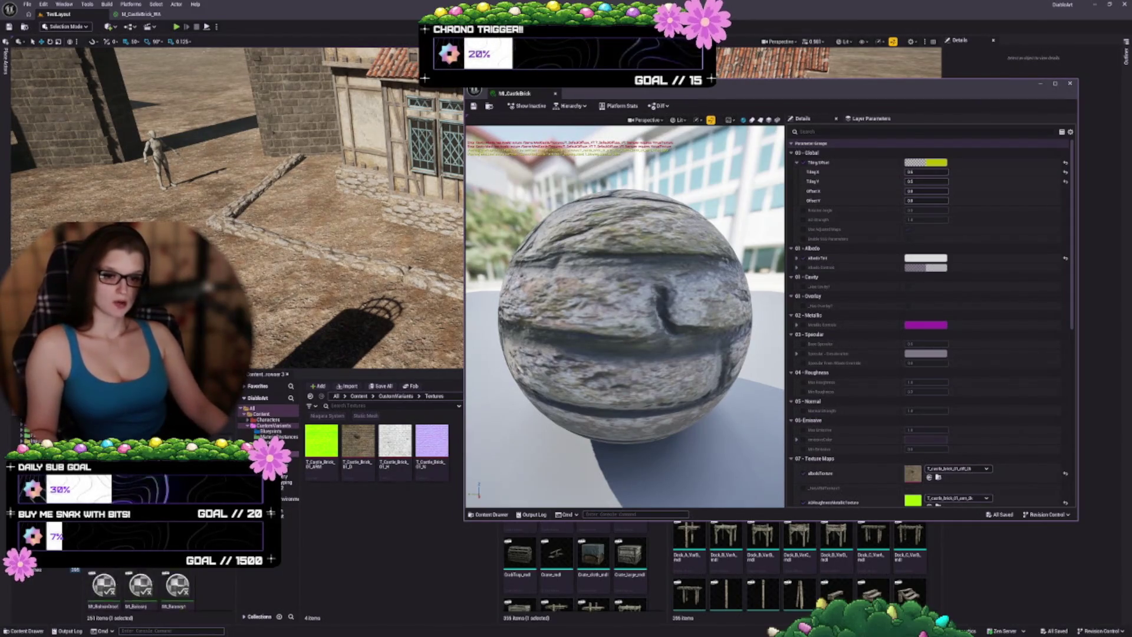
- Move the old material editor aside, close MI_AllTest, and return to the TestLayout level view
scroll(141, 590, "up", 3)
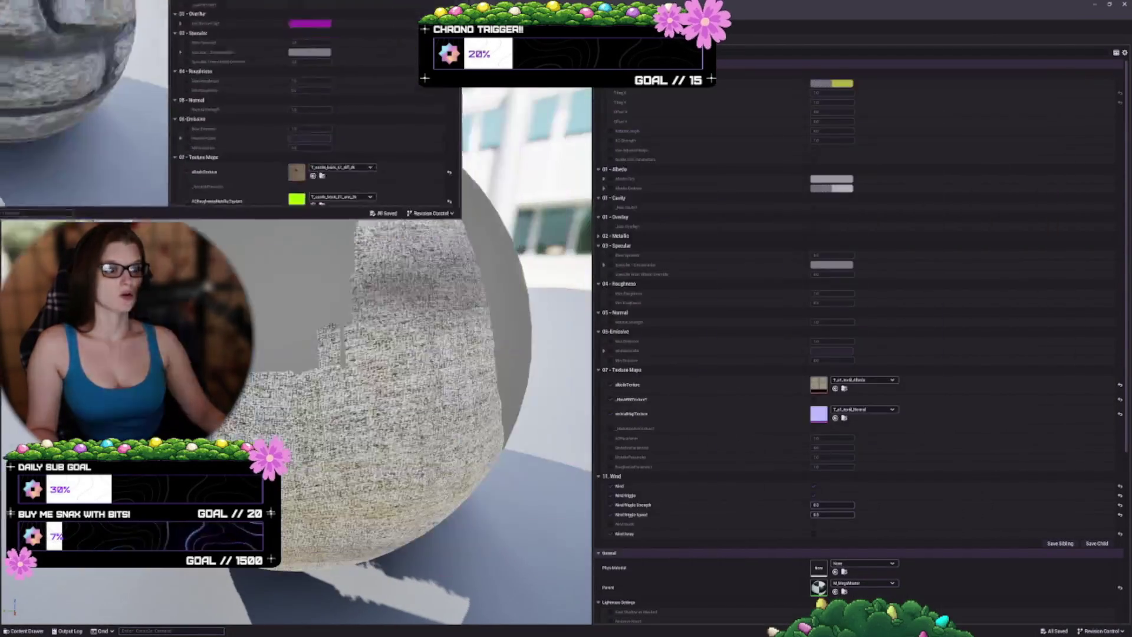
mouse_move(310, 204)
left_mouse_down()
mouse_move(254, 89)
mouse_move(195, 16)
left_mouse_up()
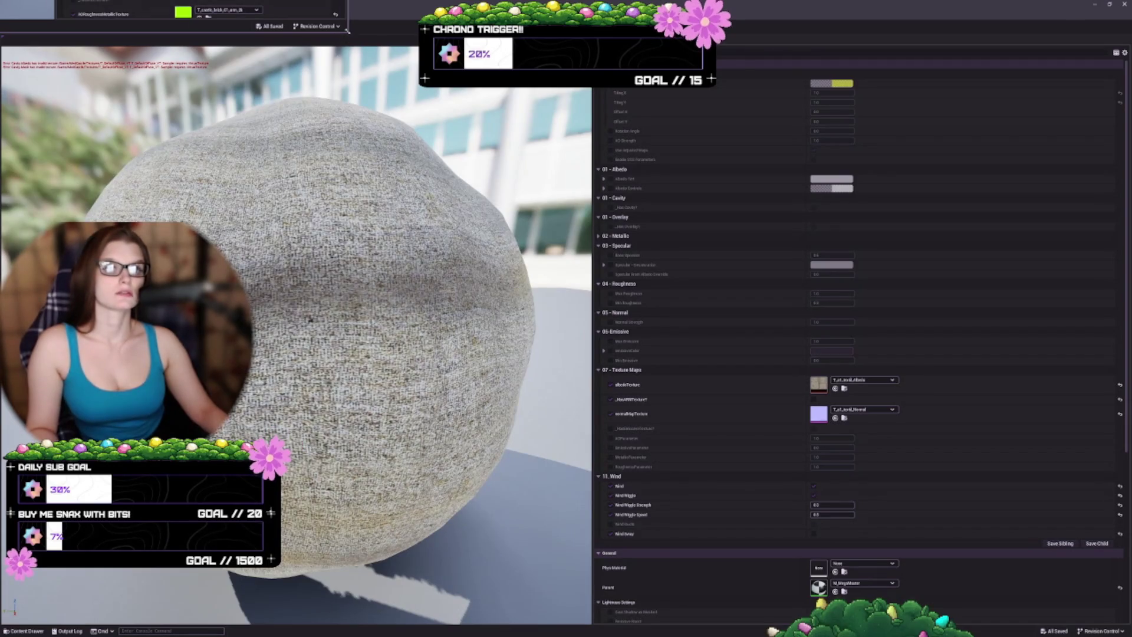
left_click(348, 31)
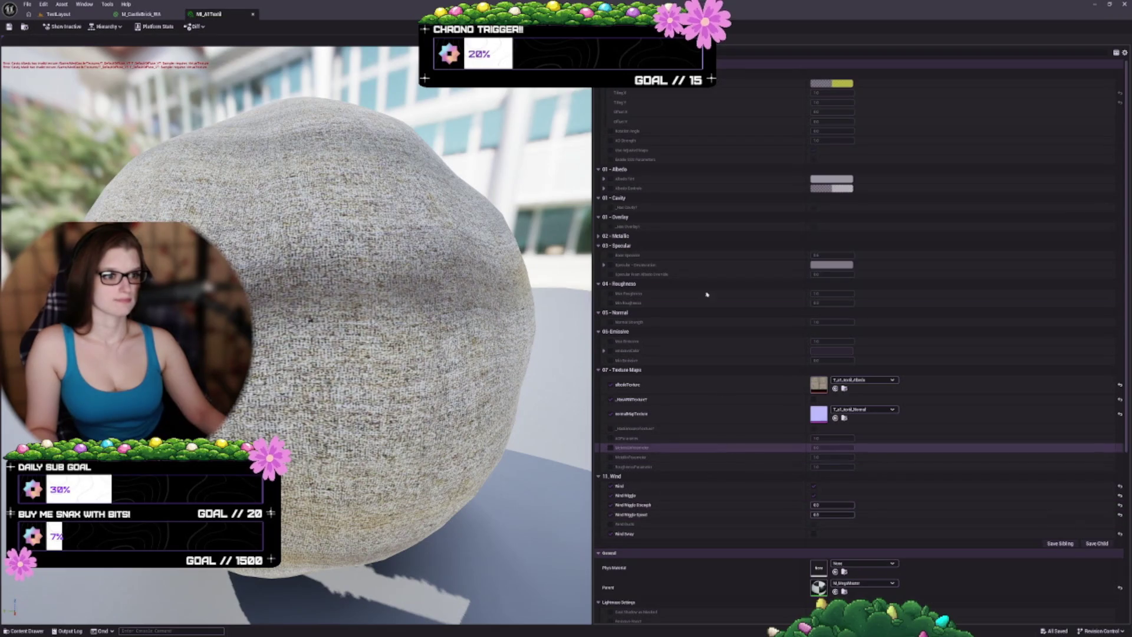
left_click(253, 14)
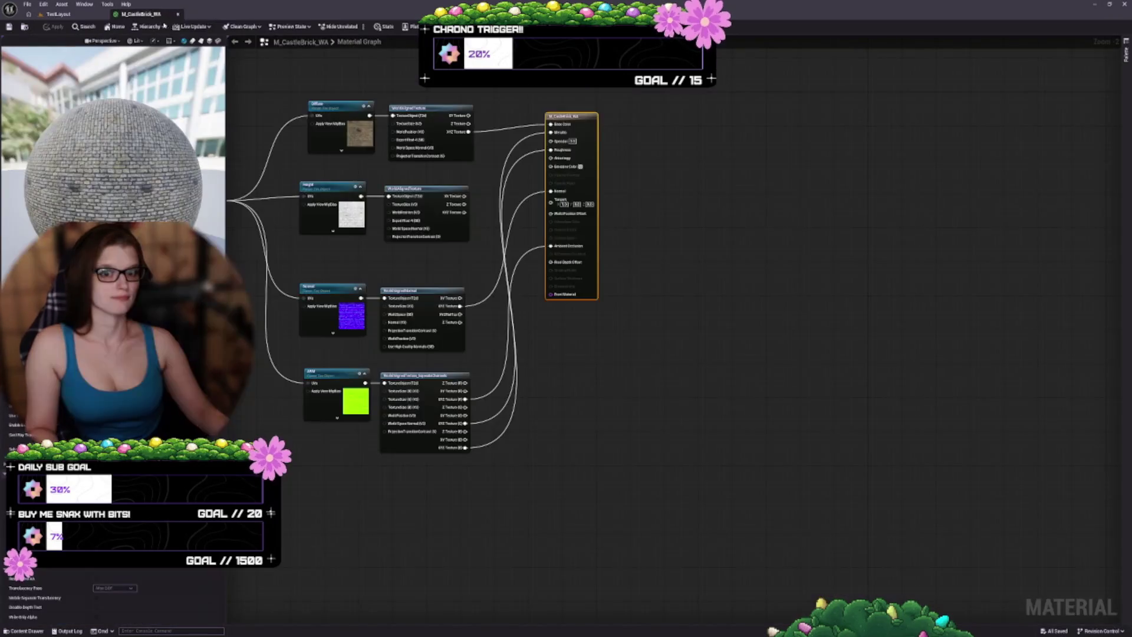
left_click(81, 15)
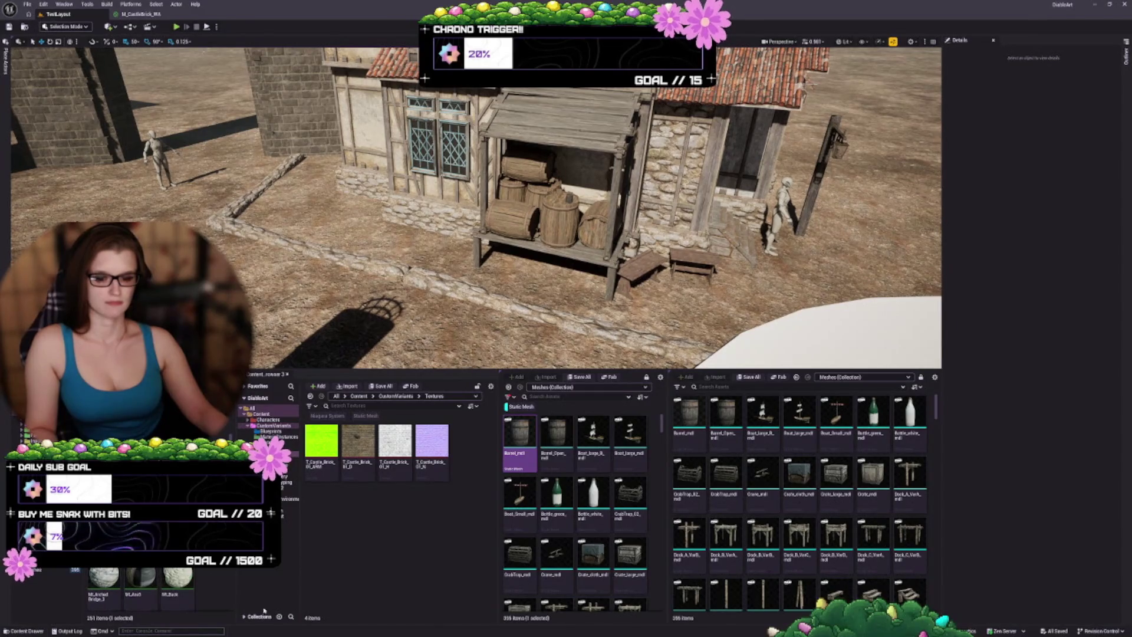
- Open the MI_AtWood material instance, then close its tab
double_click(173, 579)
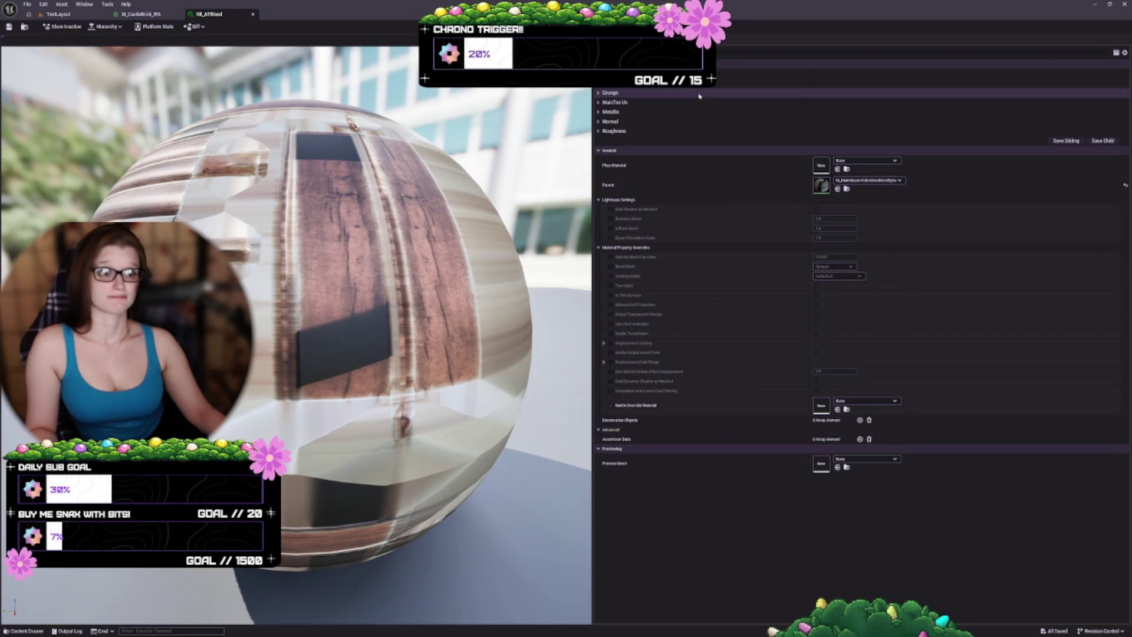
left_click(253, 17)
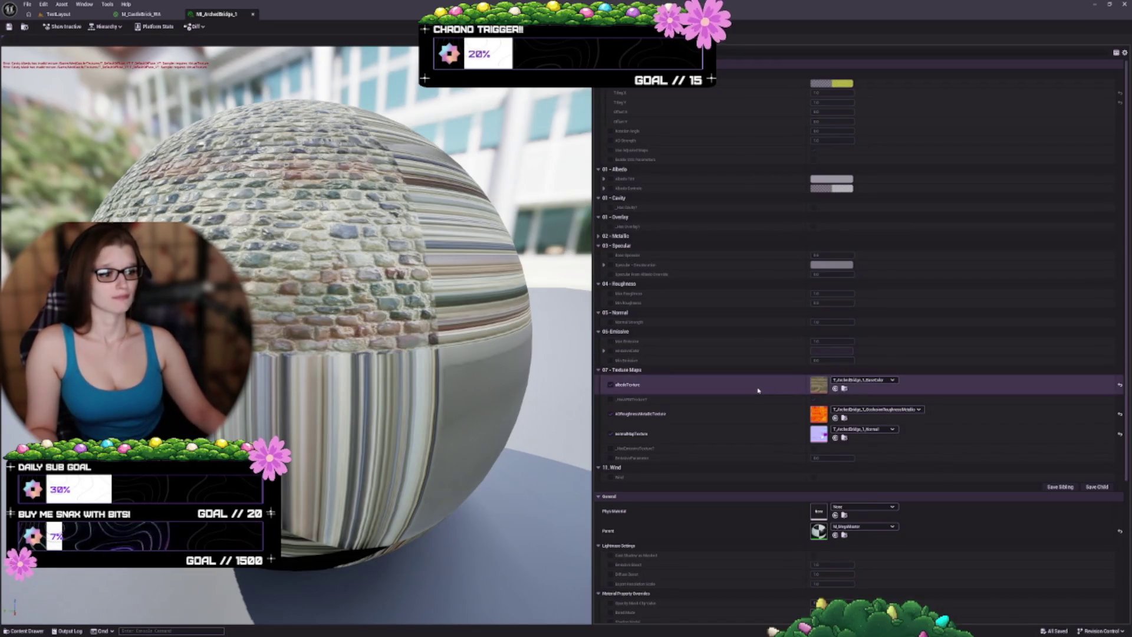
scroll(756, 390, "down", 2)
- Detach the MI_ArchedBridge_1 editor into an enlarged floating window
left_click(66, 13)
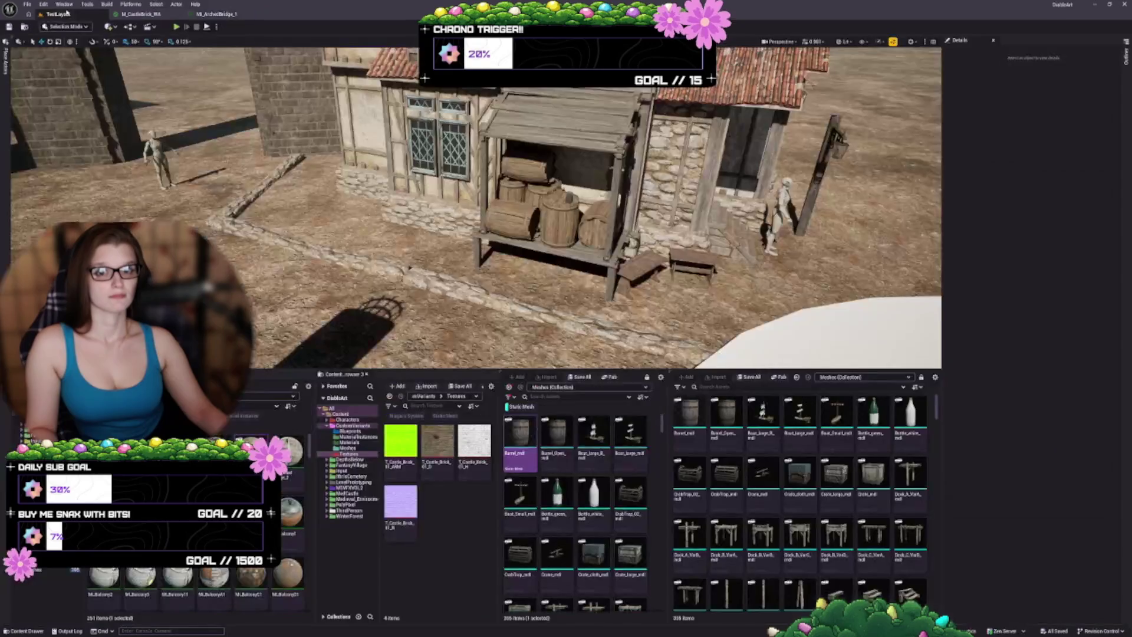
left_click_drag(183, 14, 389, 68)
left_click(58, 16)
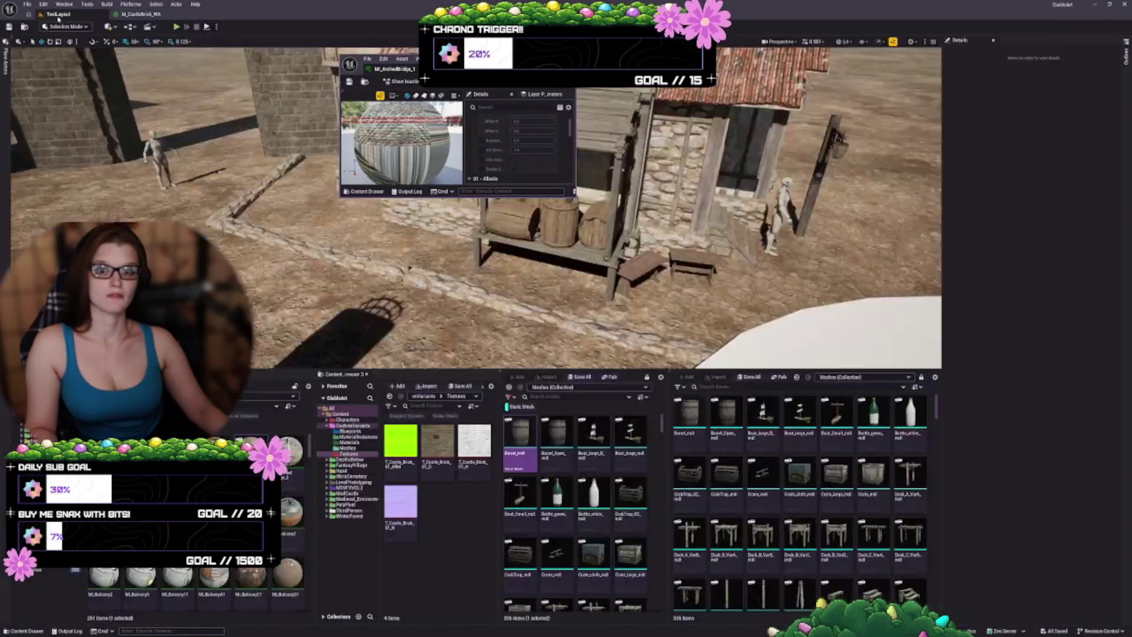
left_click_drag(573, 195, 925, 475)
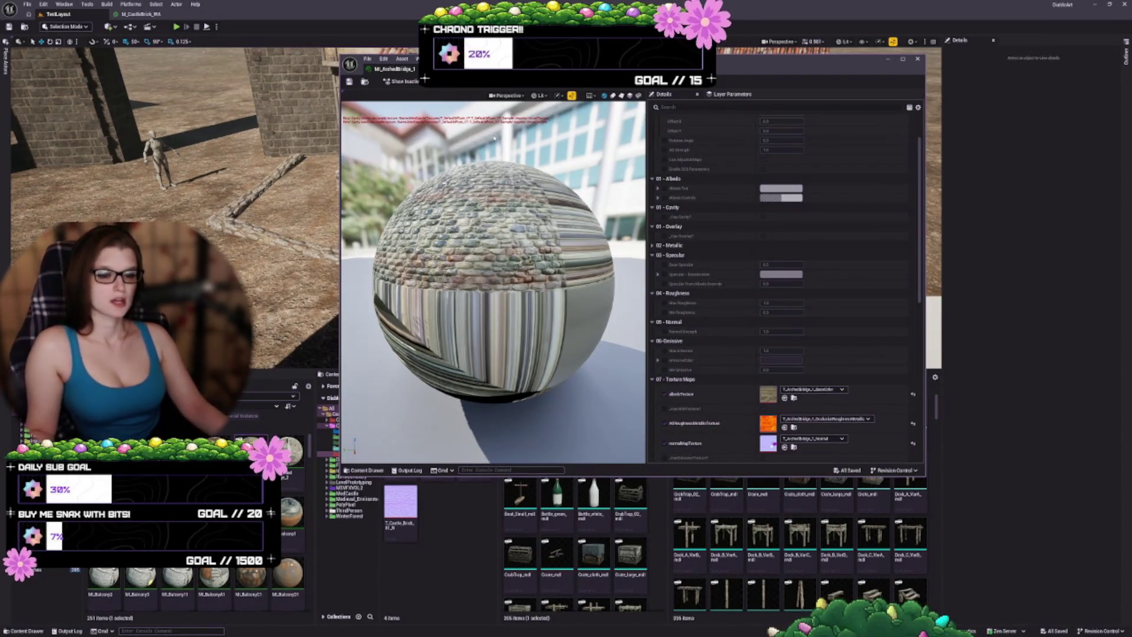
scroll(814, 247, "down", 5)
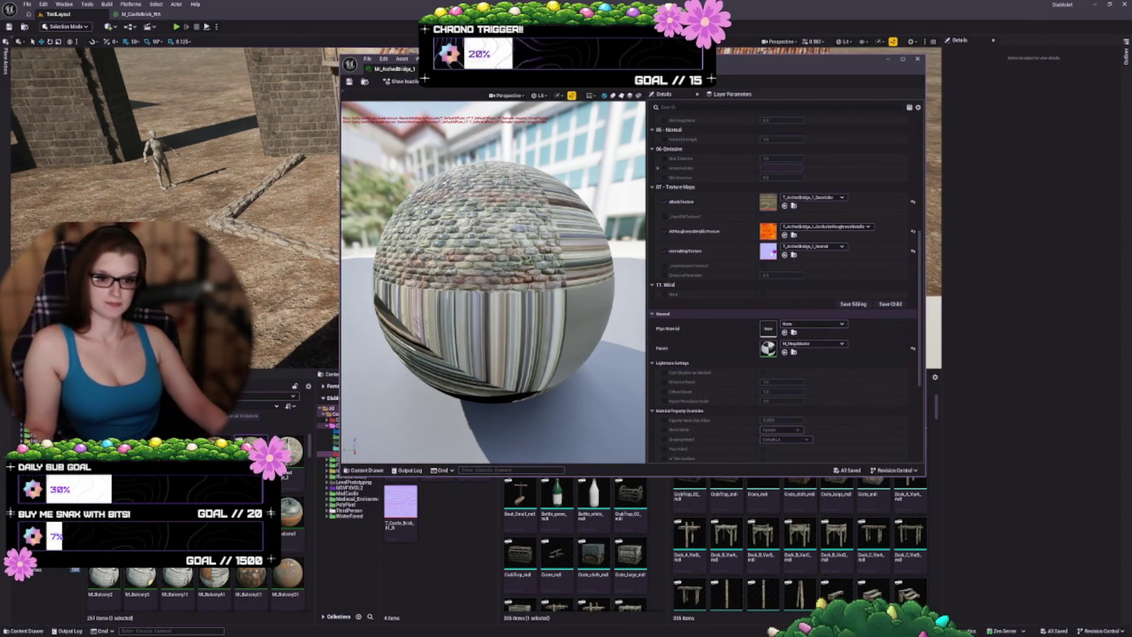
left_click_drag(290, 472, 768, 348)
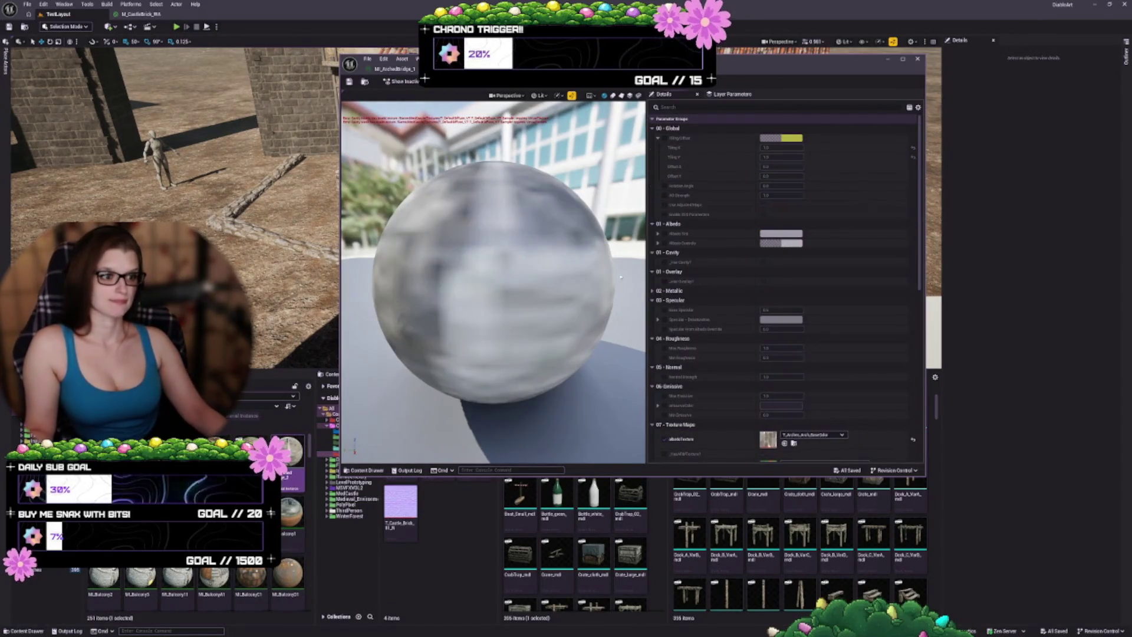
- Undo back to the earlier dock texture set, then open the parent material M_MegaMaster
scroll(701, 416, "down", 8)
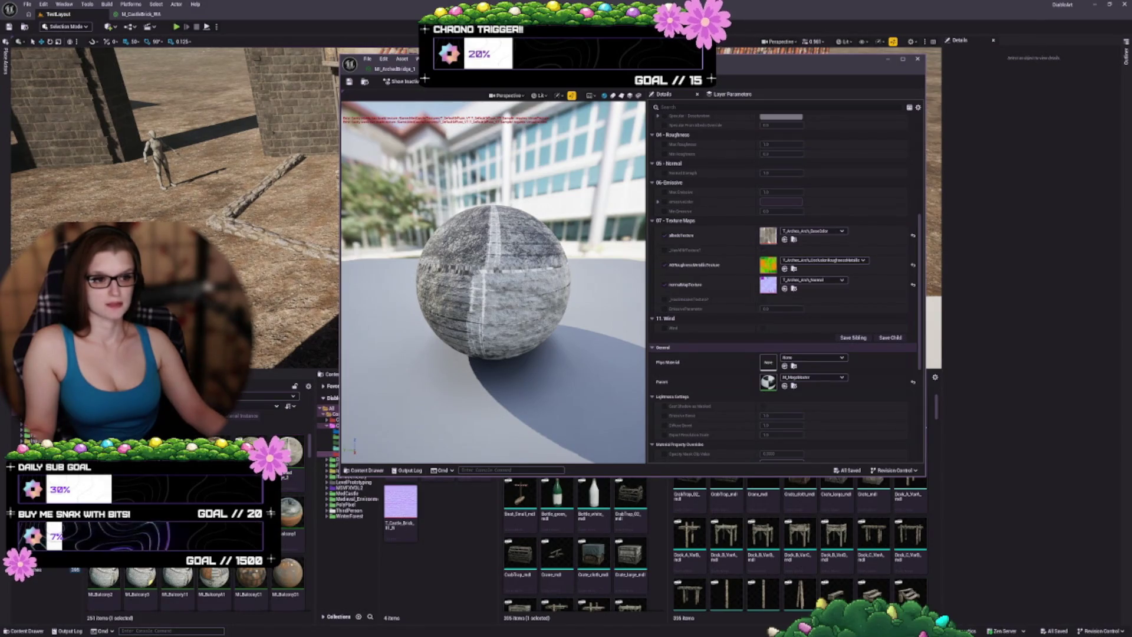
scroll(806, 328, "down", 6)
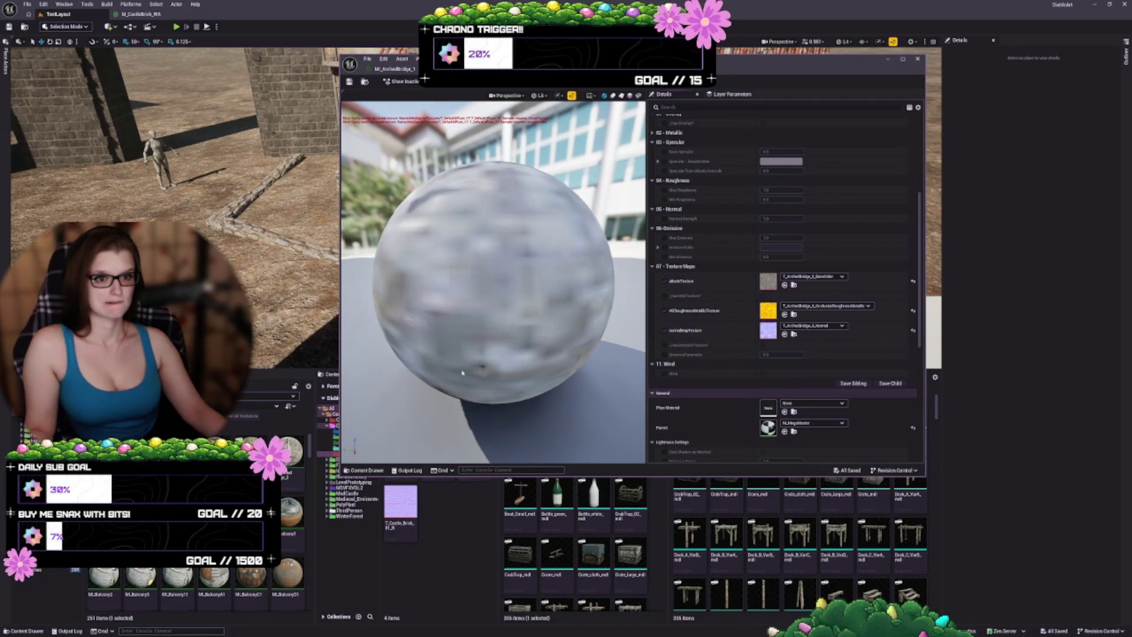
key("ctrl+z")
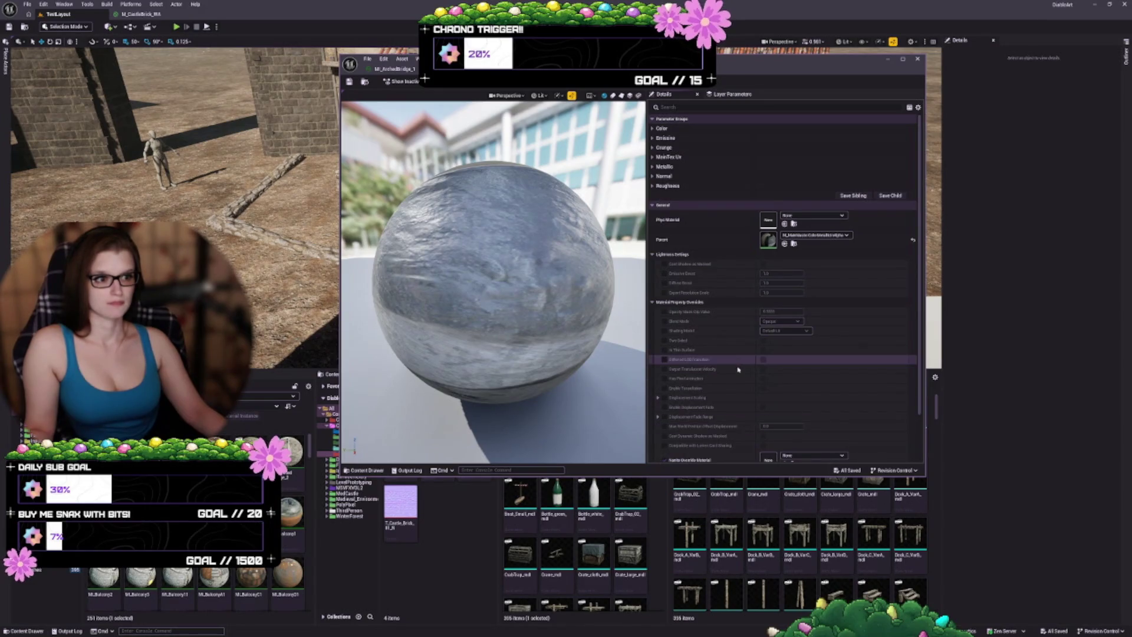
scroll(737, 370, "down", 3)
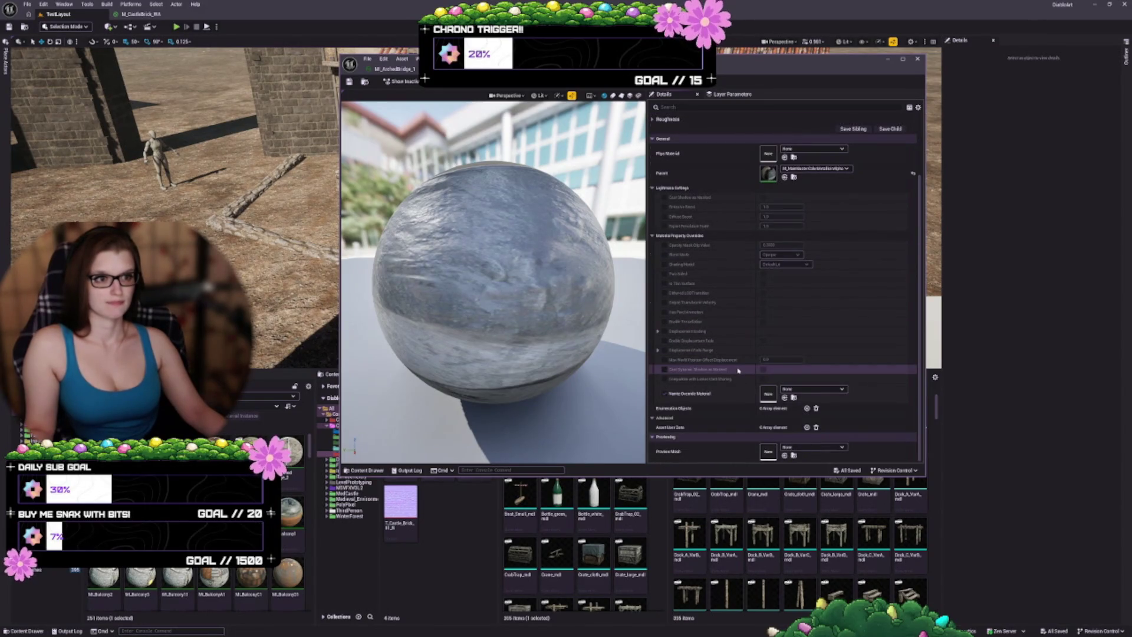
key("ctrl+y")
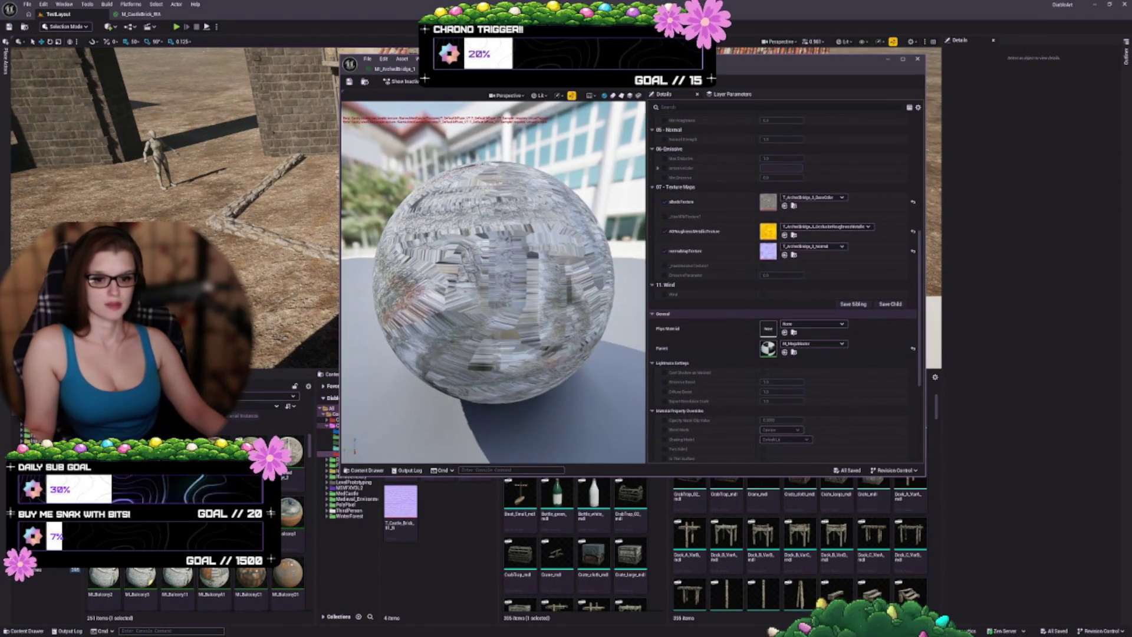
key("ctrl+z")
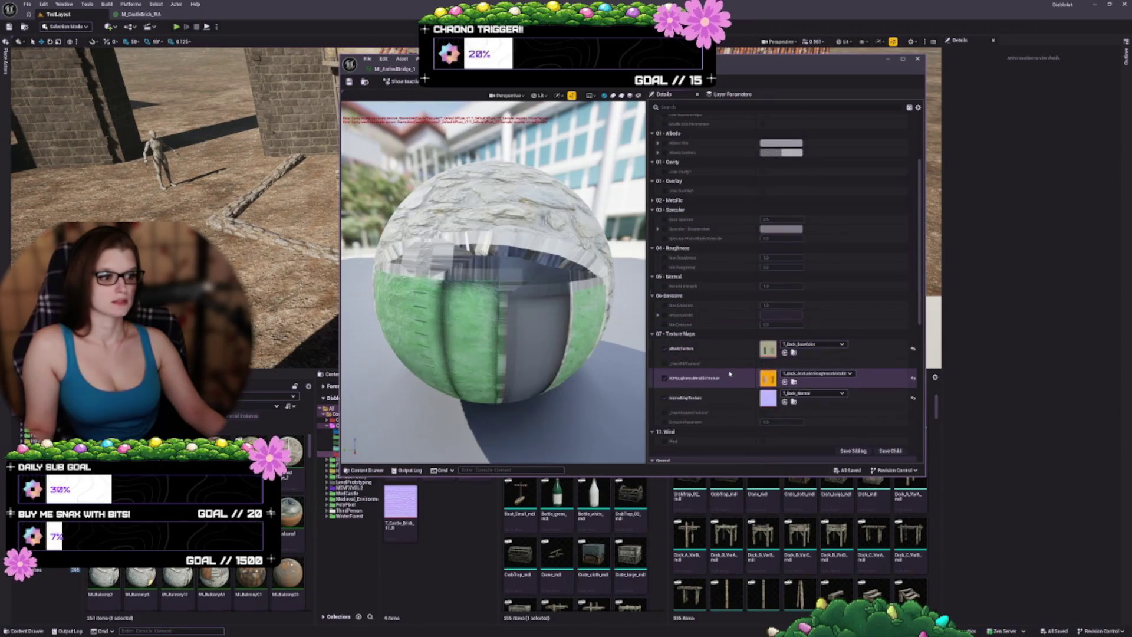
scroll(730, 374, "down", 4)
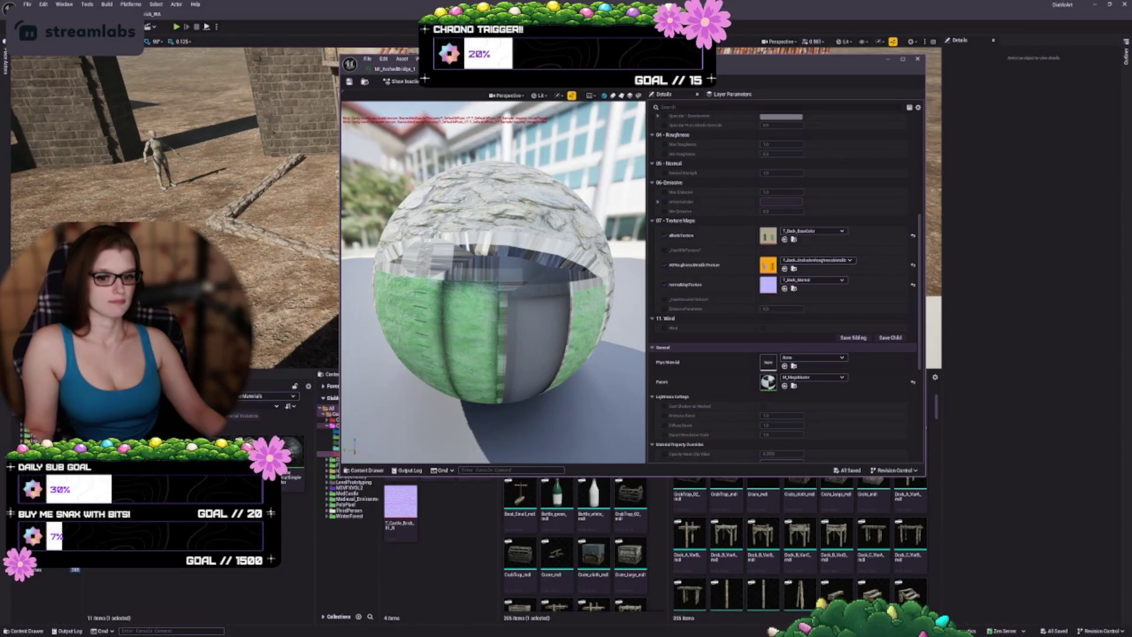
double_click(767, 382)
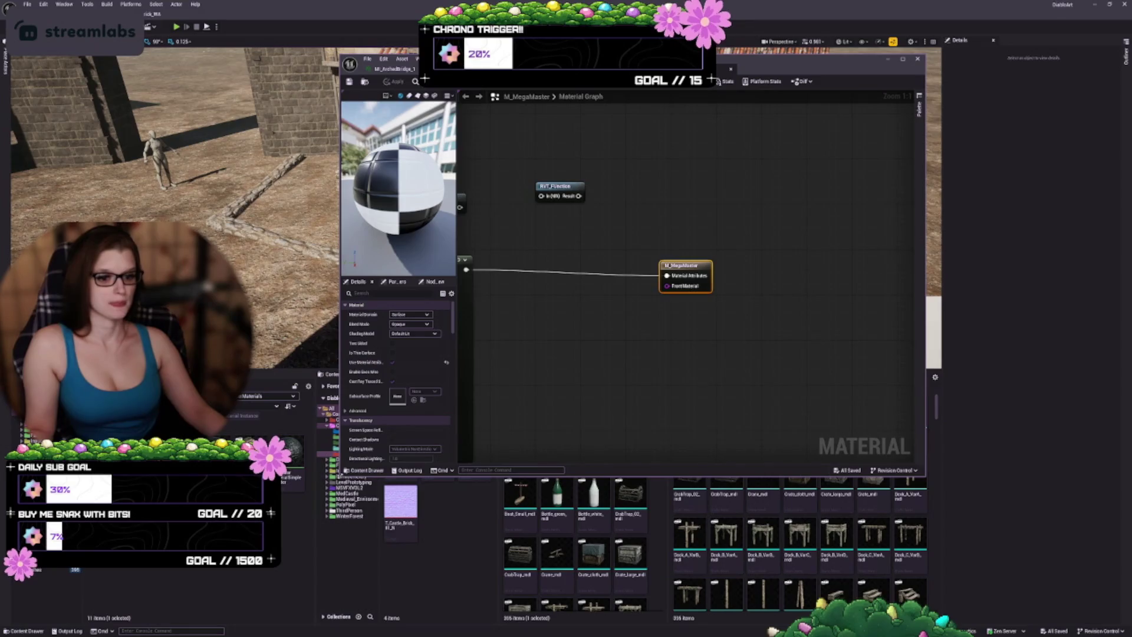
- Delete the MF_RVT and RVT_Function nodes from M_MegaMaster and apply the change
mouse_move(340, 476)
left_mouse_down()
mouse_move(265, 495)
mouse_move(142, 585)
left_mouse_up()
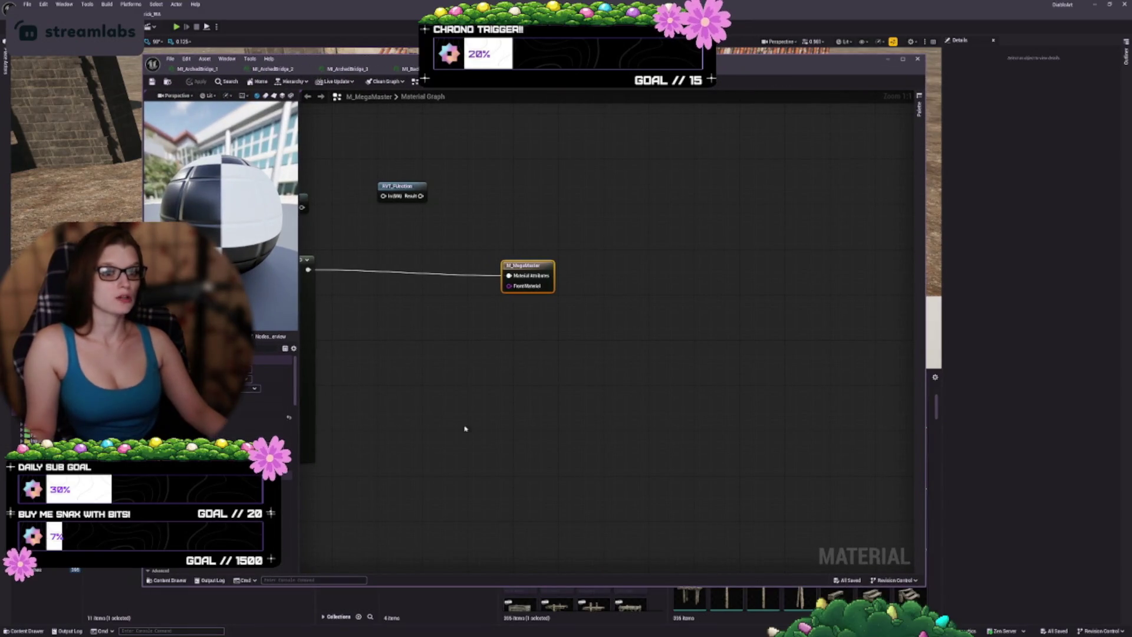
key("Home")
left_click_drag(498, 160, 628, 247)
key("Delete")
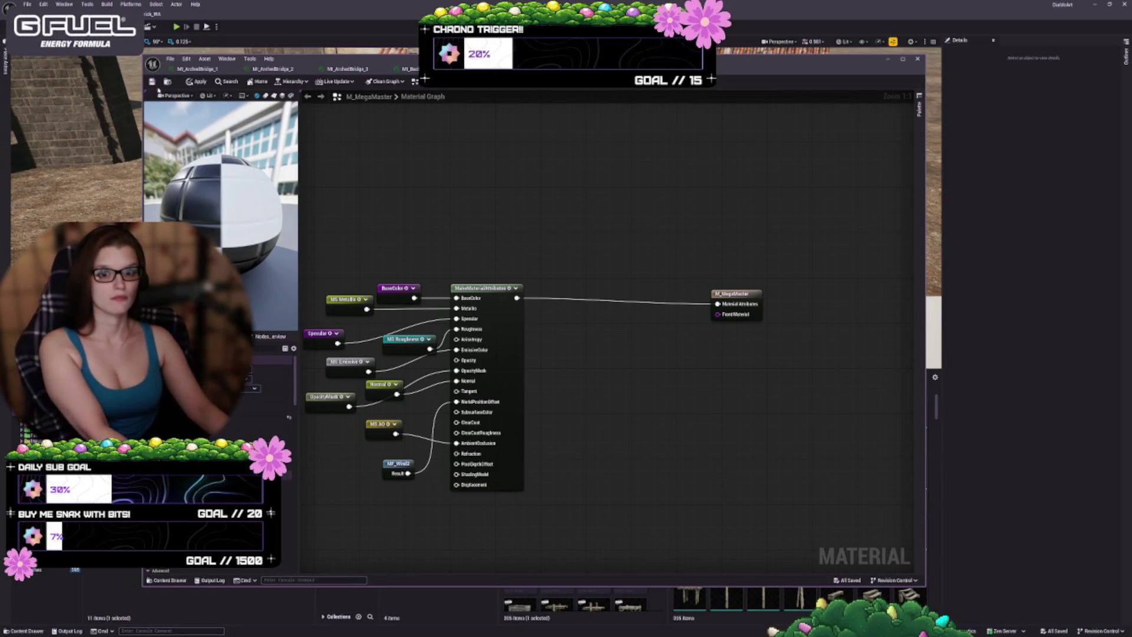
key("ctrl+s")
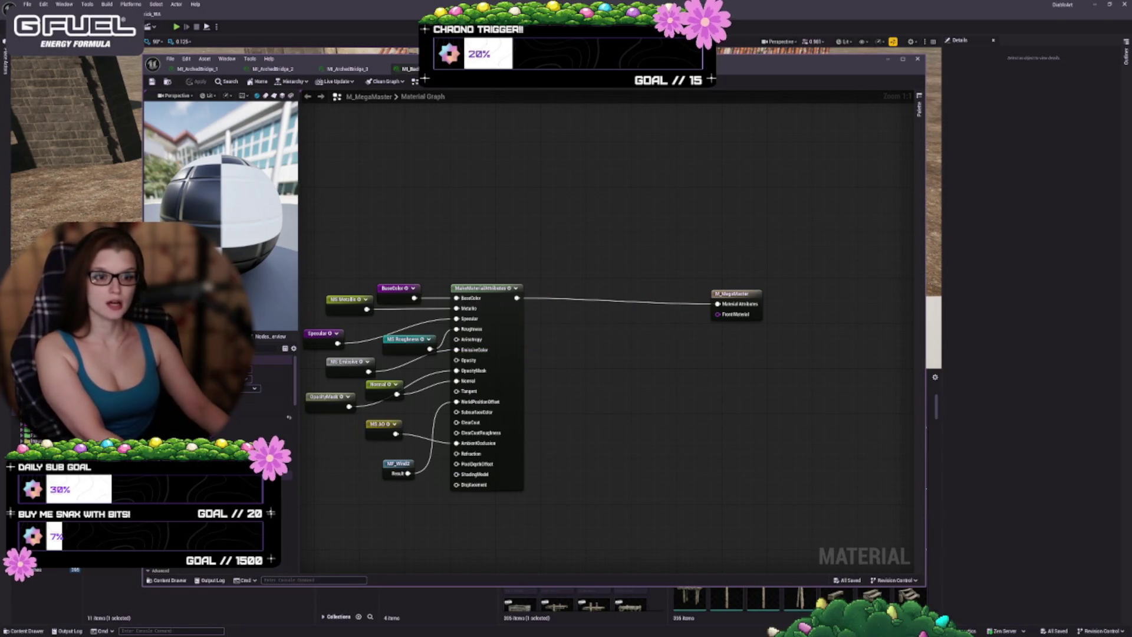
- Move MakeMaterialAttributes closer to the output and shift the BaseColor node up and right
left_click(407, 68)
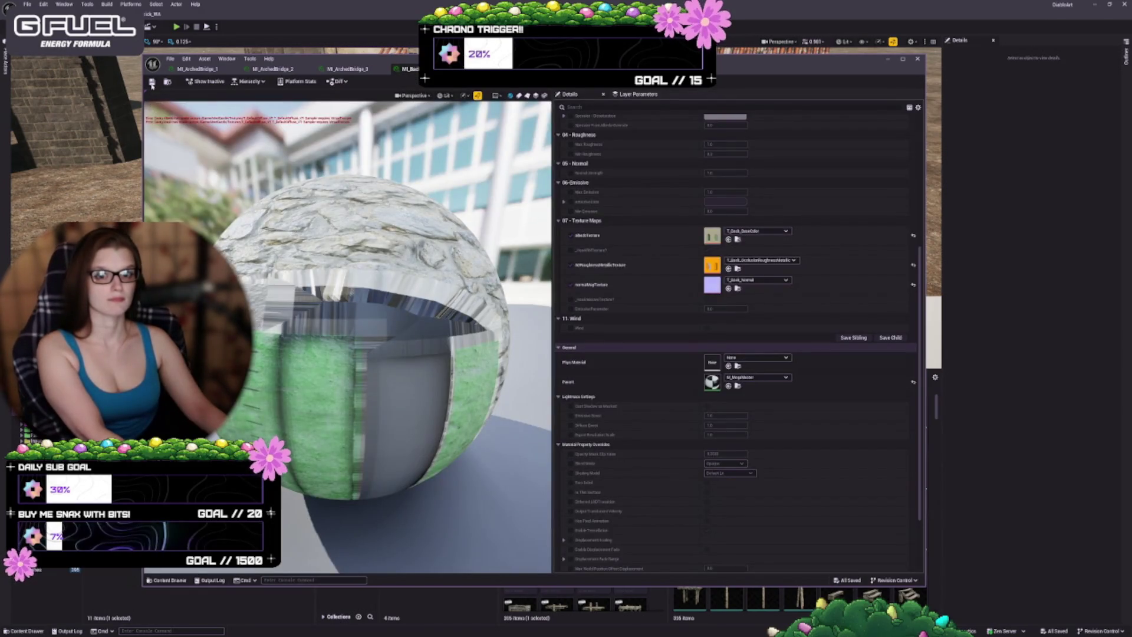
mouse_move(528, 412)
left_mouse_down()
mouse_move(677, 353)
mouse_move(711, 354)
left_mouse_up()
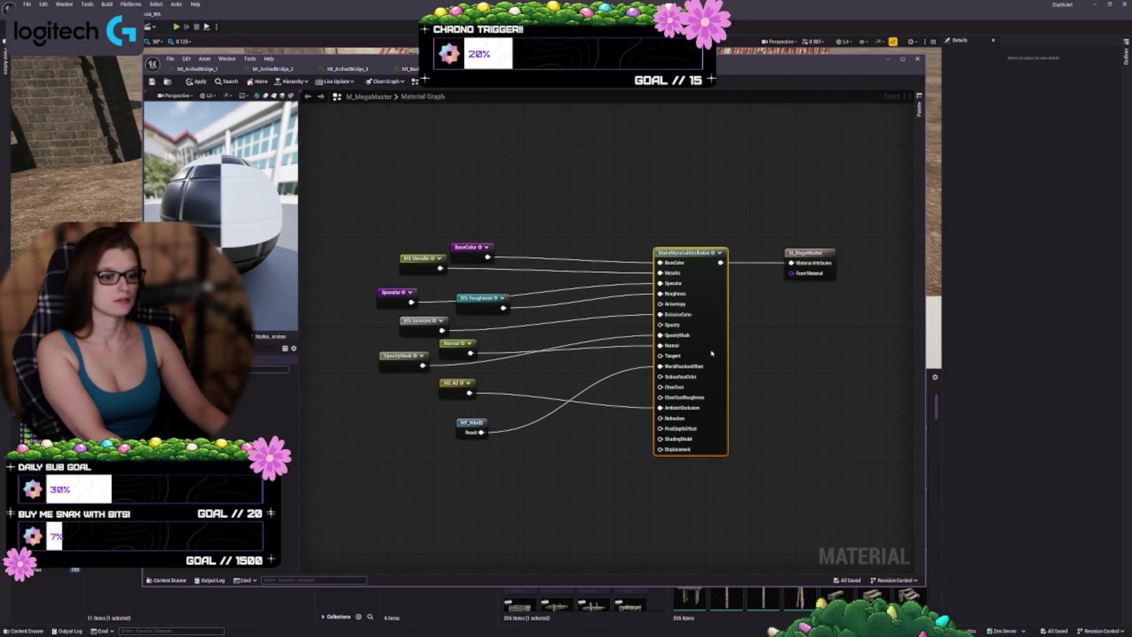
left_click(576, 426)
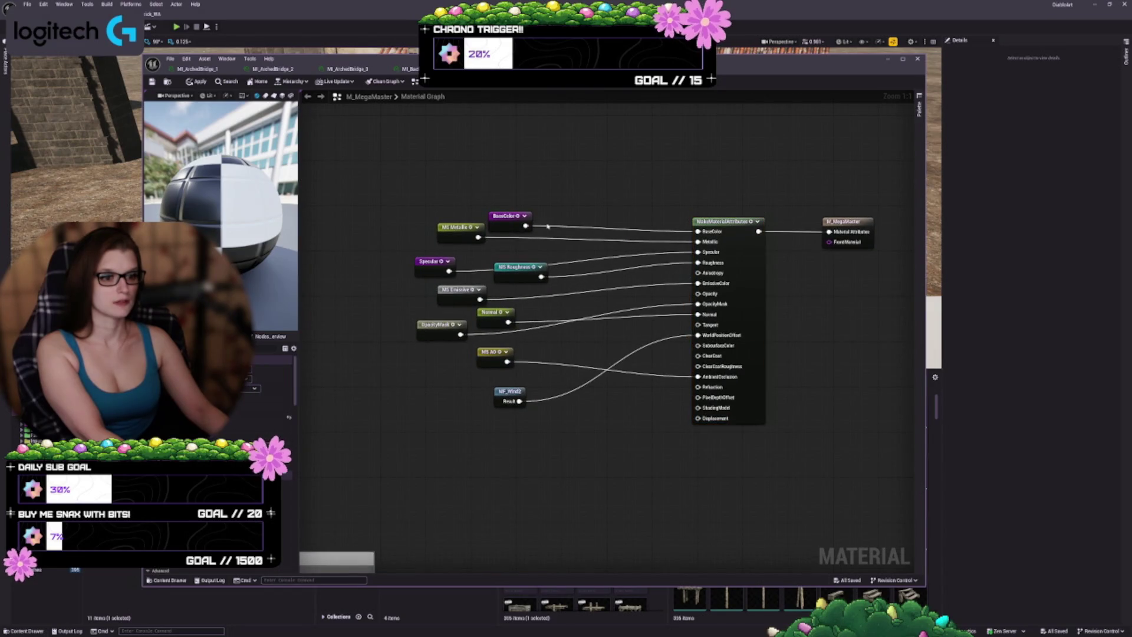
left_click_drag(508, 227, 529, 205)
scroll(525, 204, "down", 3)
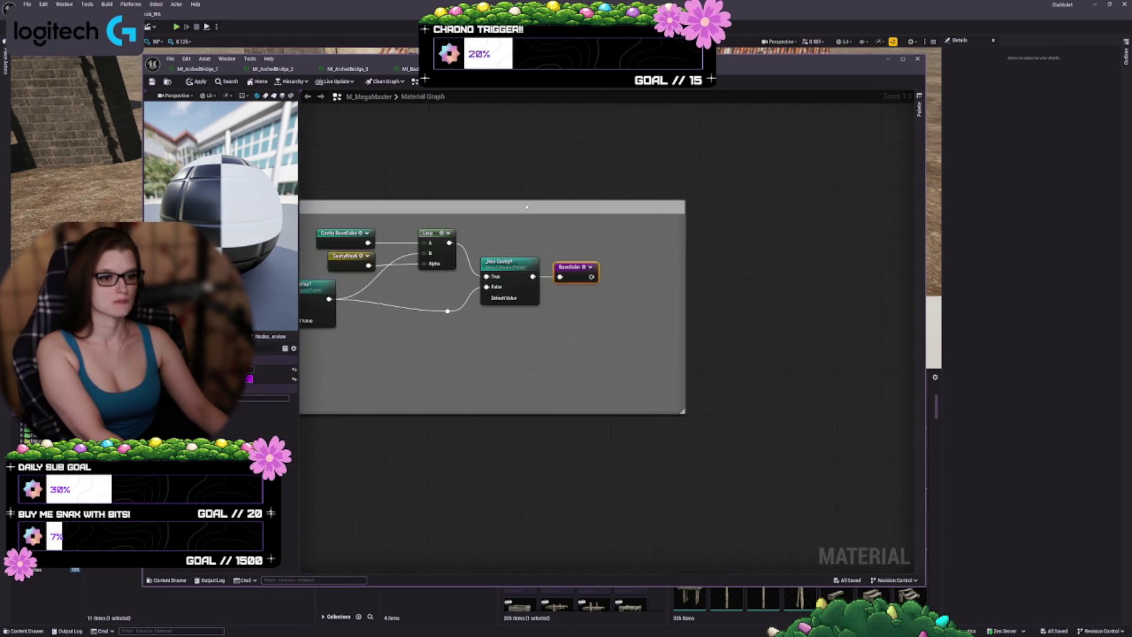
scroll(580, 177, "up", 3)
key("Home")
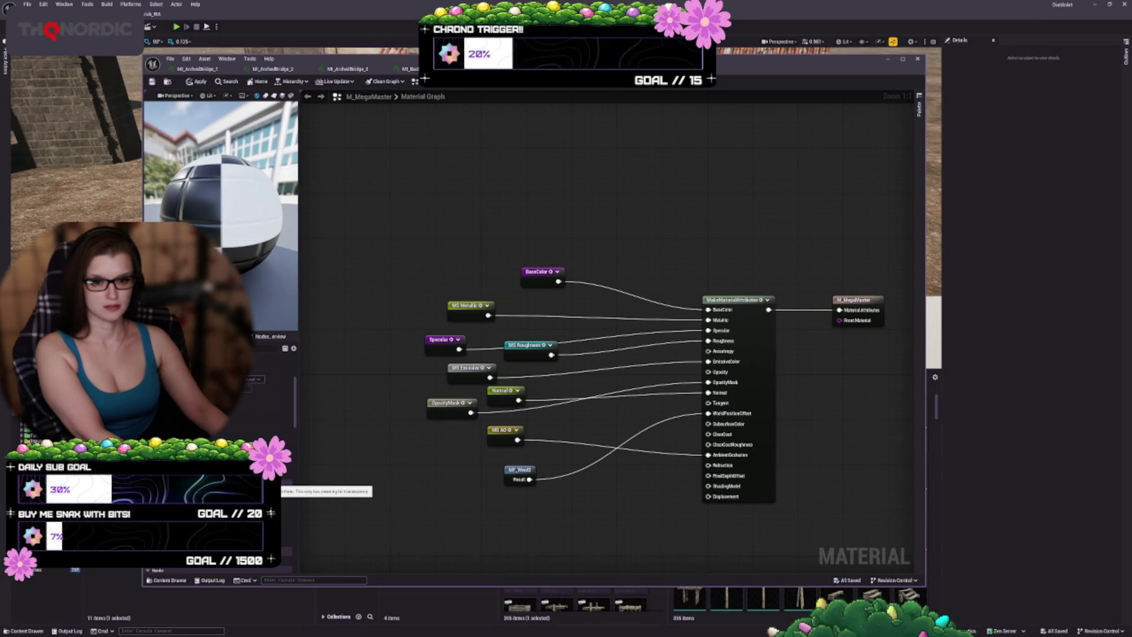
- Review the rearranged M_MegaMaster graph and expand more of the material's properties
scroll(279, 567, "down", 1)
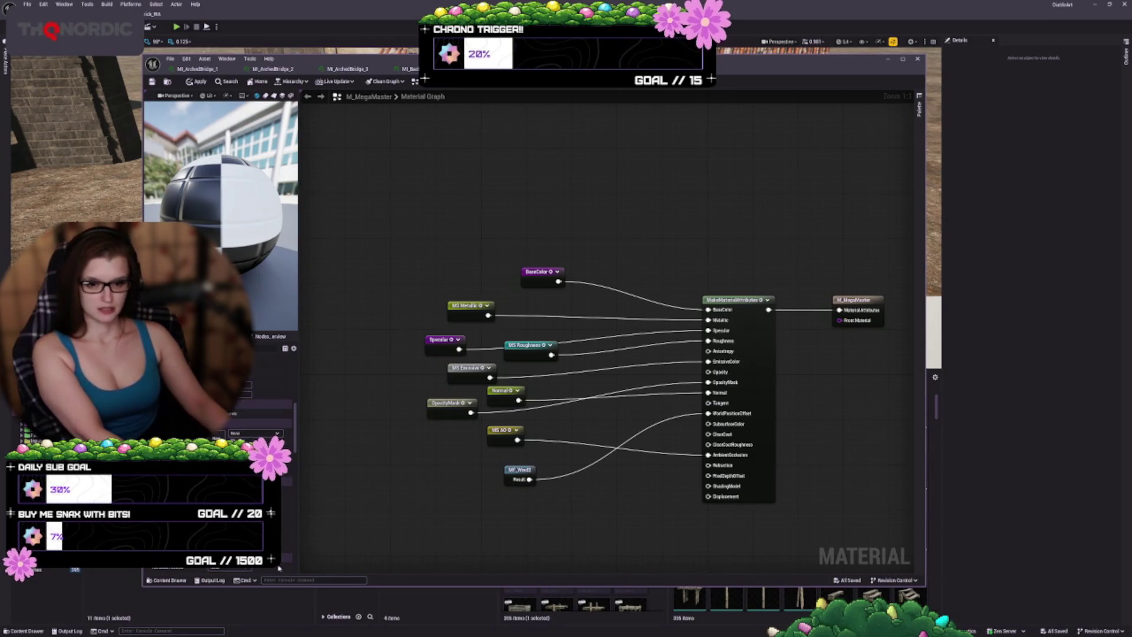
scroll(280, 537, "down", 2)
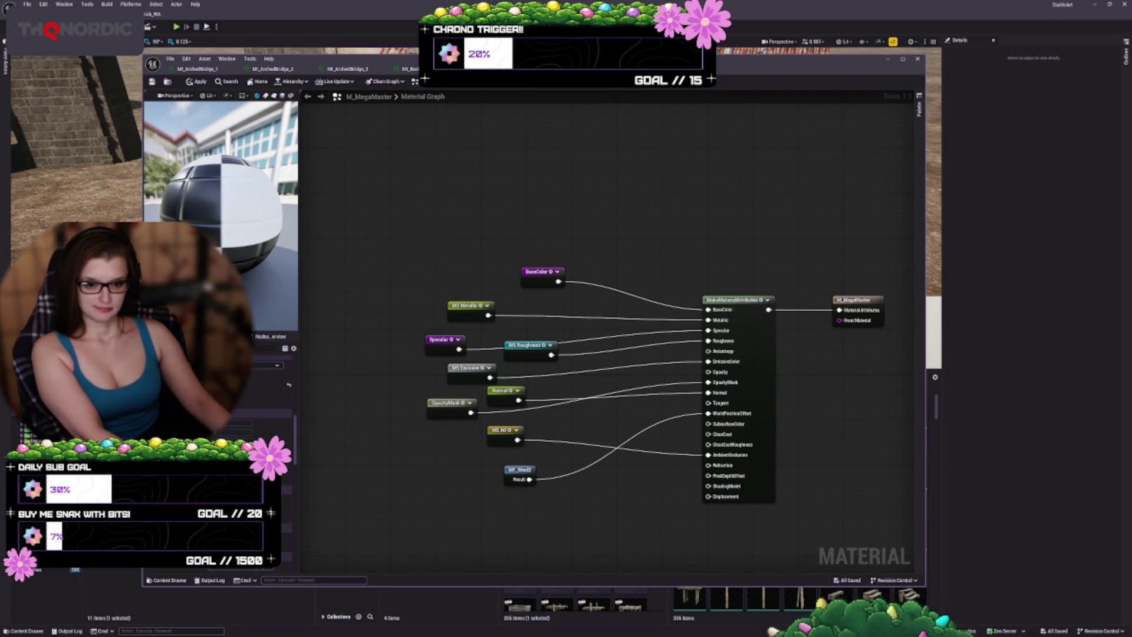
scroll(280, 536, "down", 2)
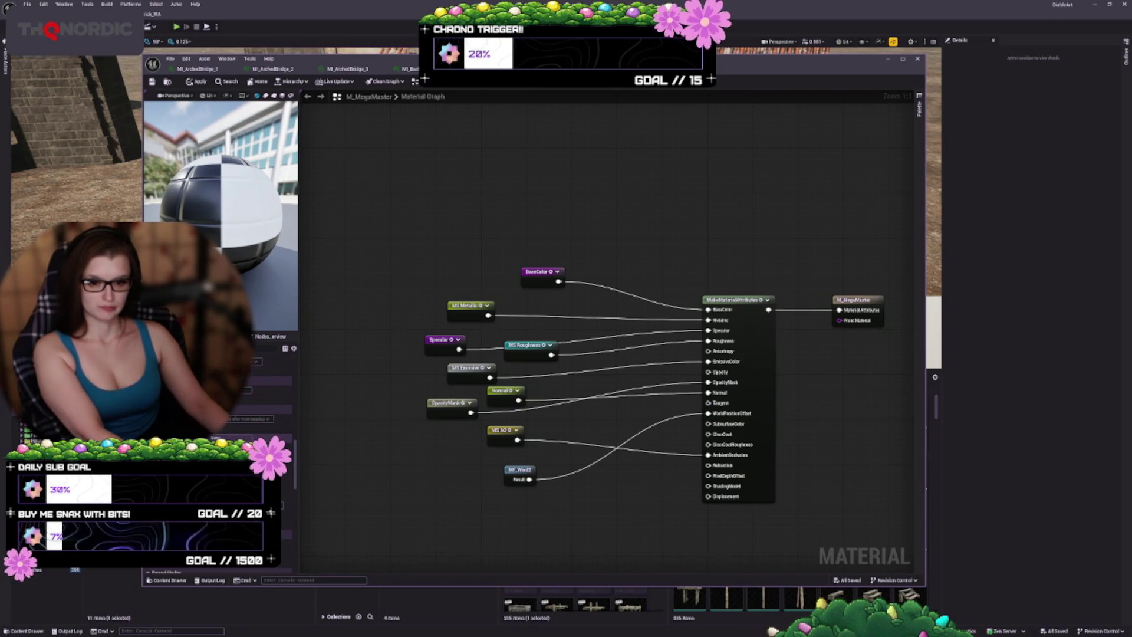
scroll(280, 536, "up", 1)
scroll(280, 537, "up", 1)
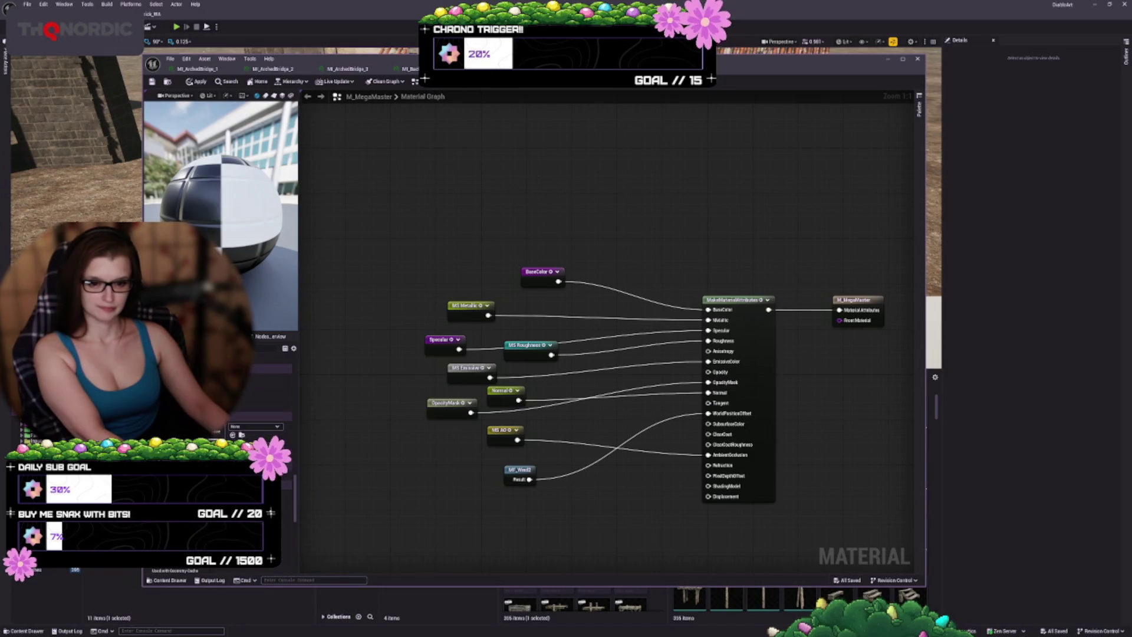
scroll(280, 536, "down", 2)
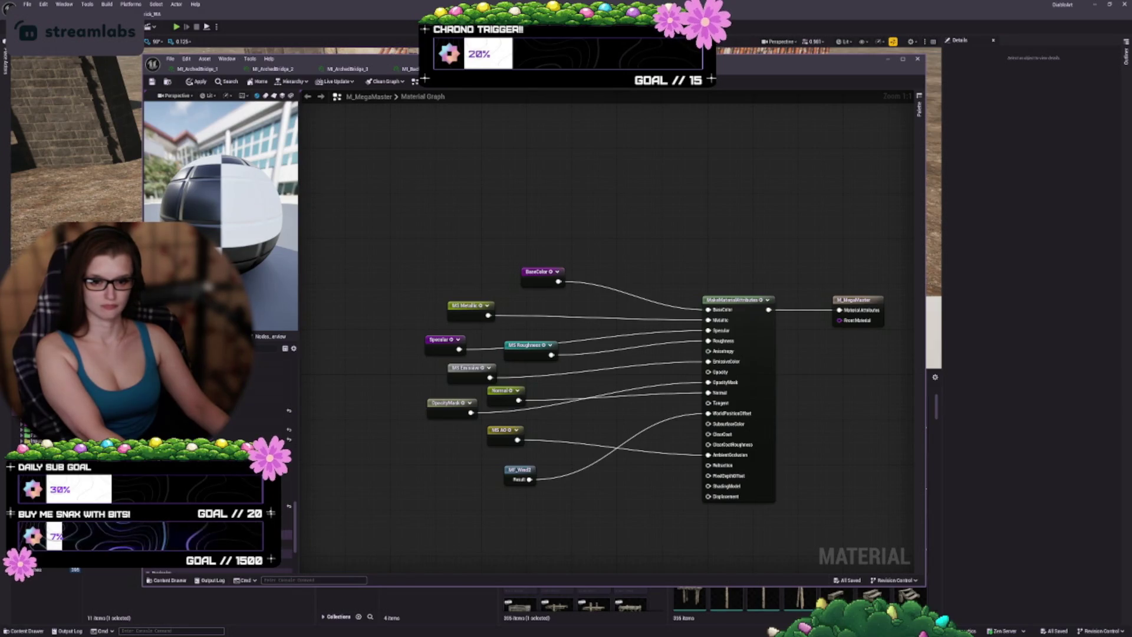
scroll(365, 548, "down", 5)
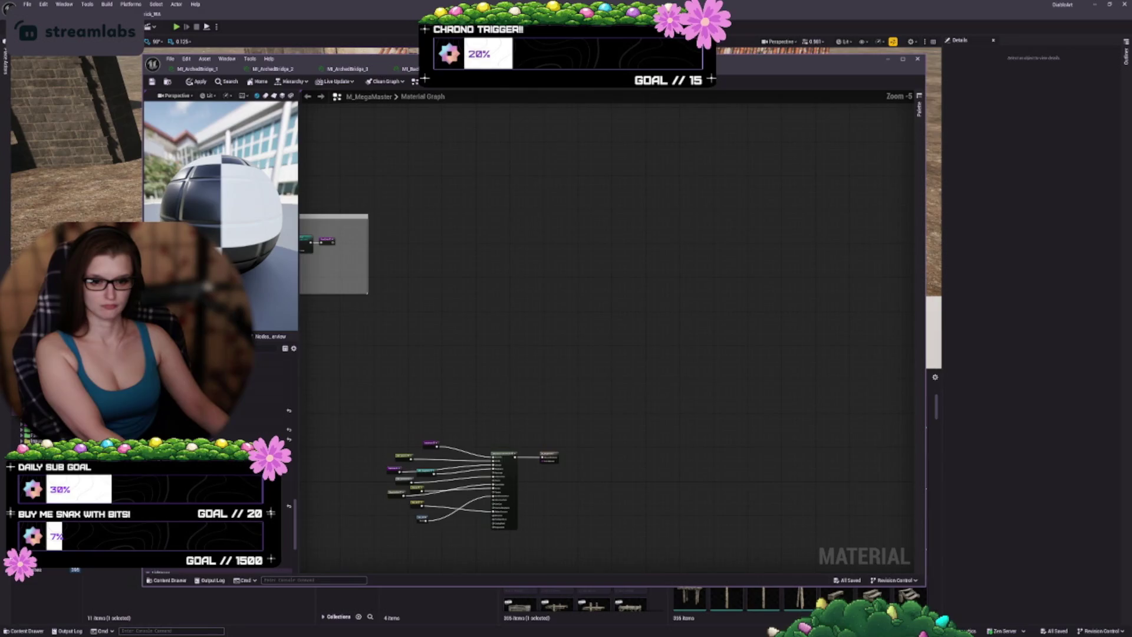
scroll(333, 534, "up", 5)
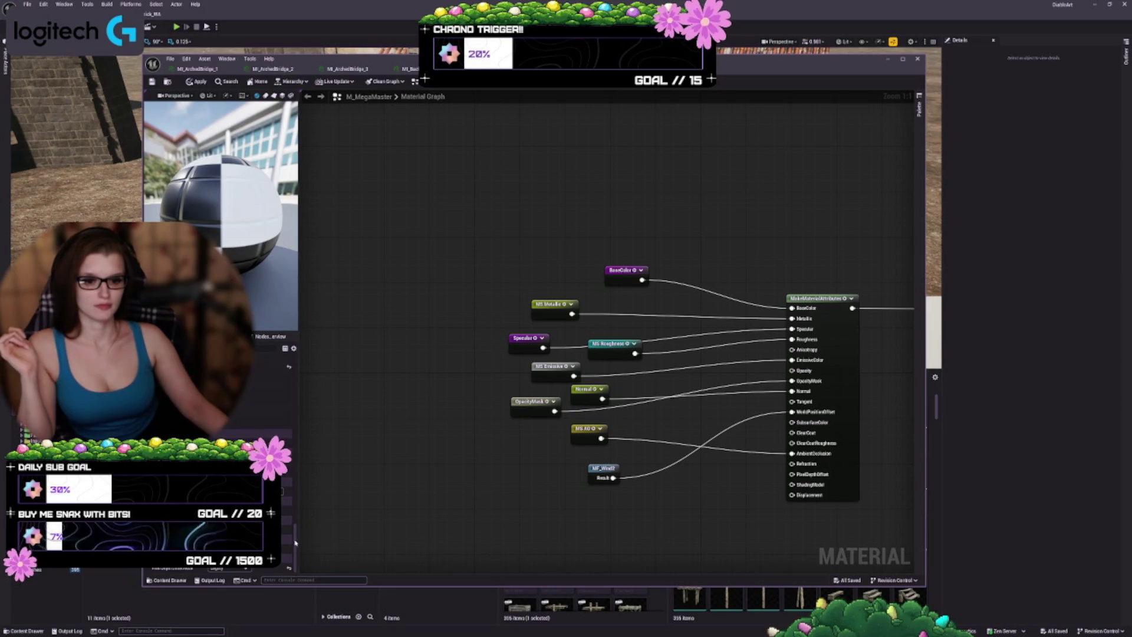
left_click(283, 418)
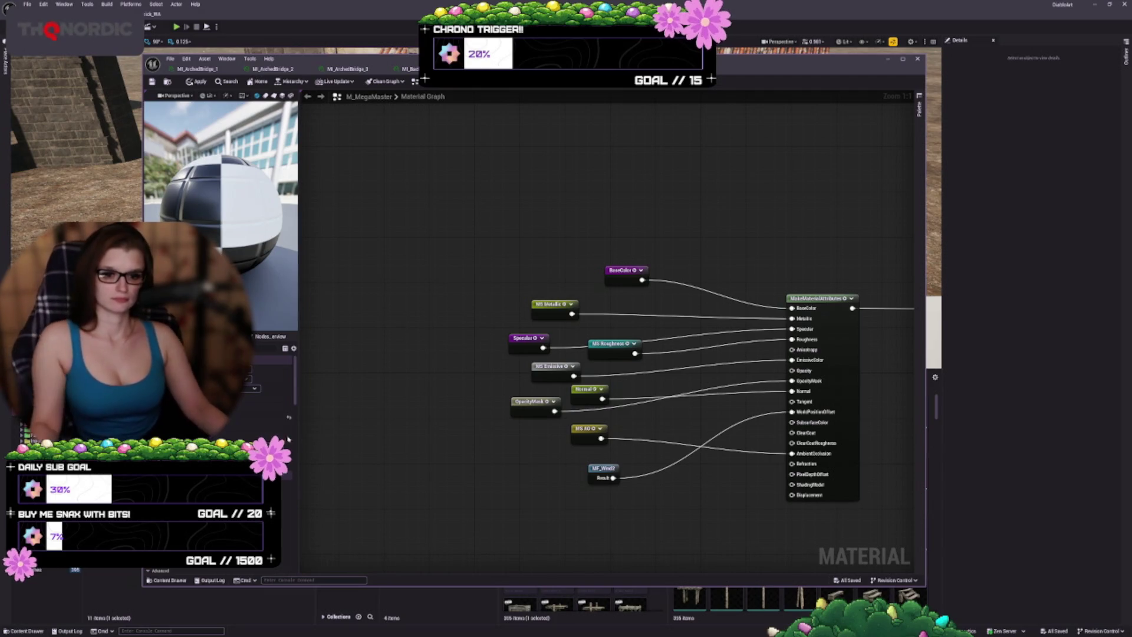
scroll(462, 261, "down", 10)
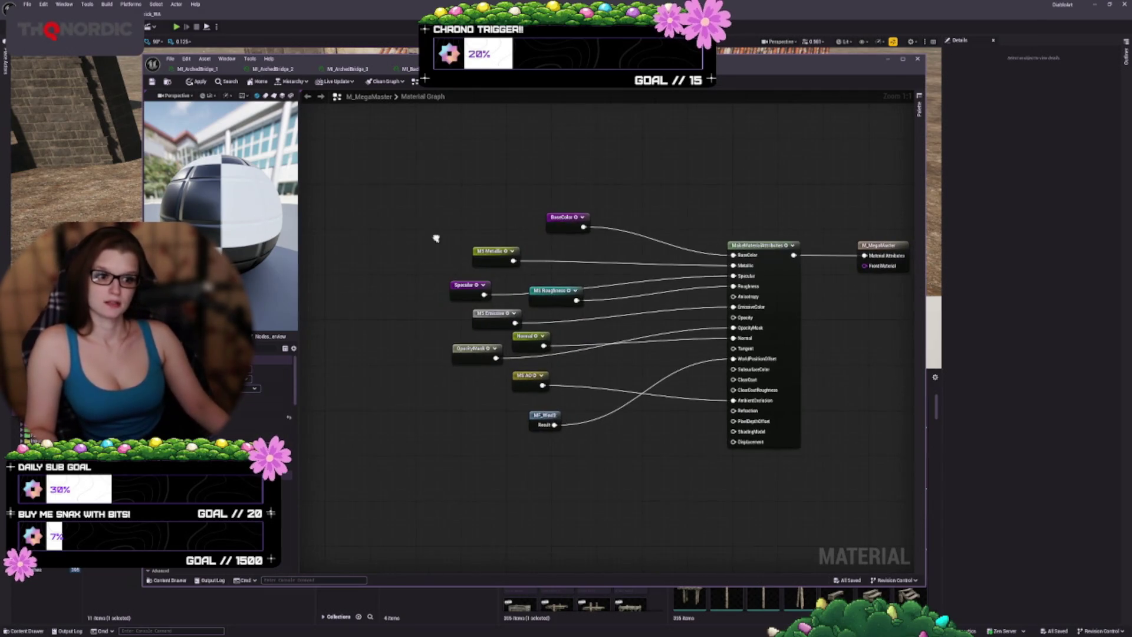
scroll(437, 309, "up", 9)
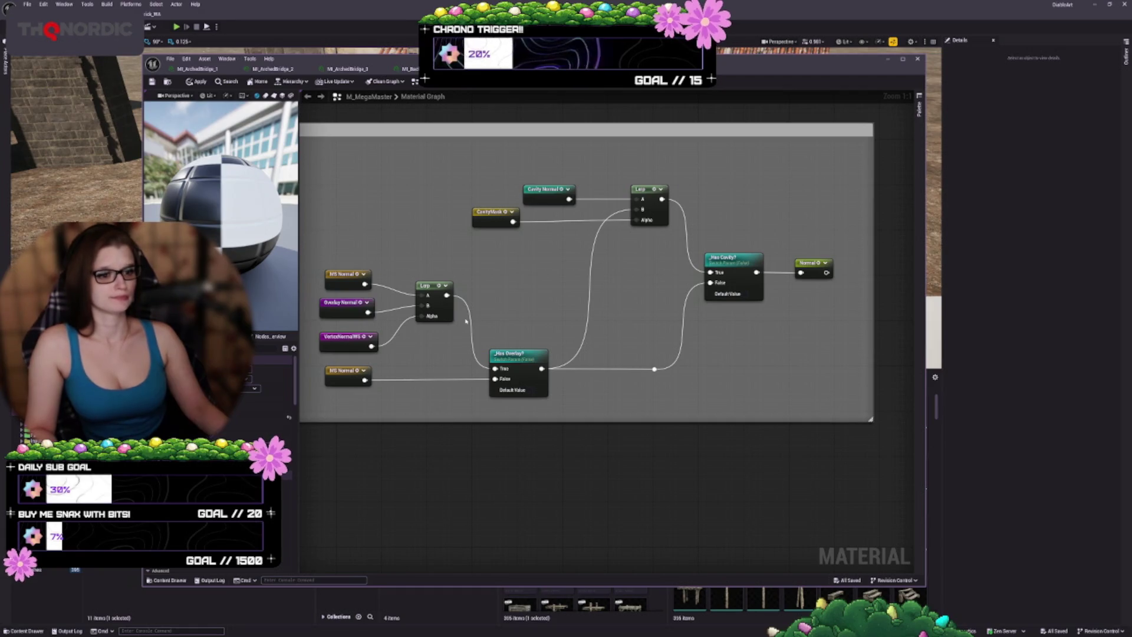
- Select the Cavity Mask and Cavity Normal texture samples to assign their default textures
scroll(692, 174, "down", 6)
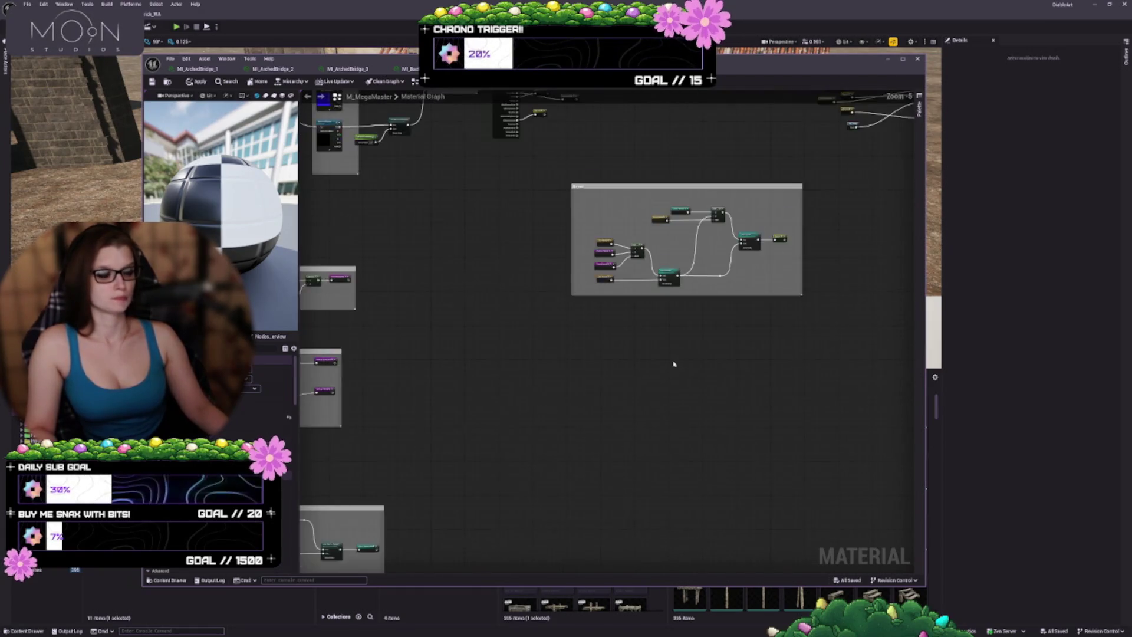
scroll(673, 364, "up", 6)
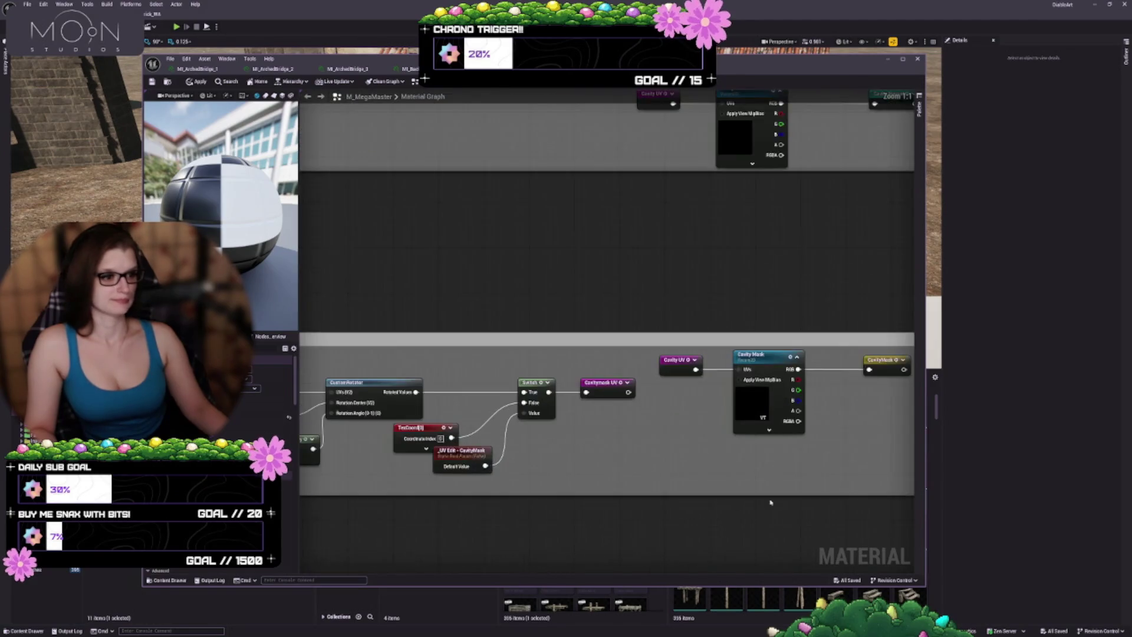
left_click_drag(770, 502, 669, 462)
left_click(659, 363)
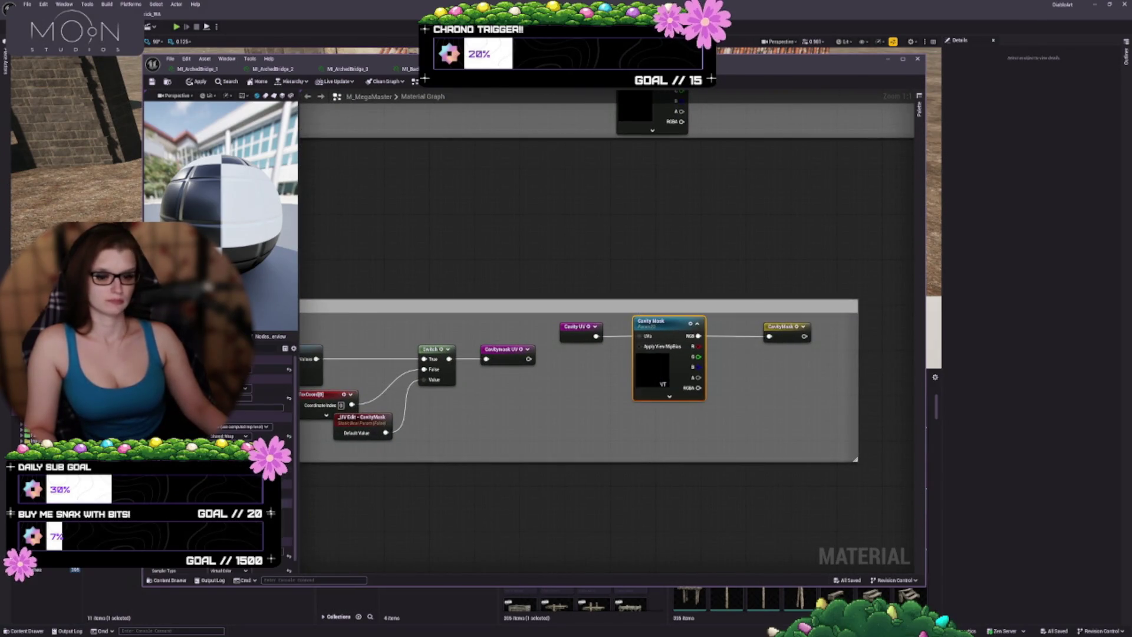
scroll(271, 448, "down", 1)
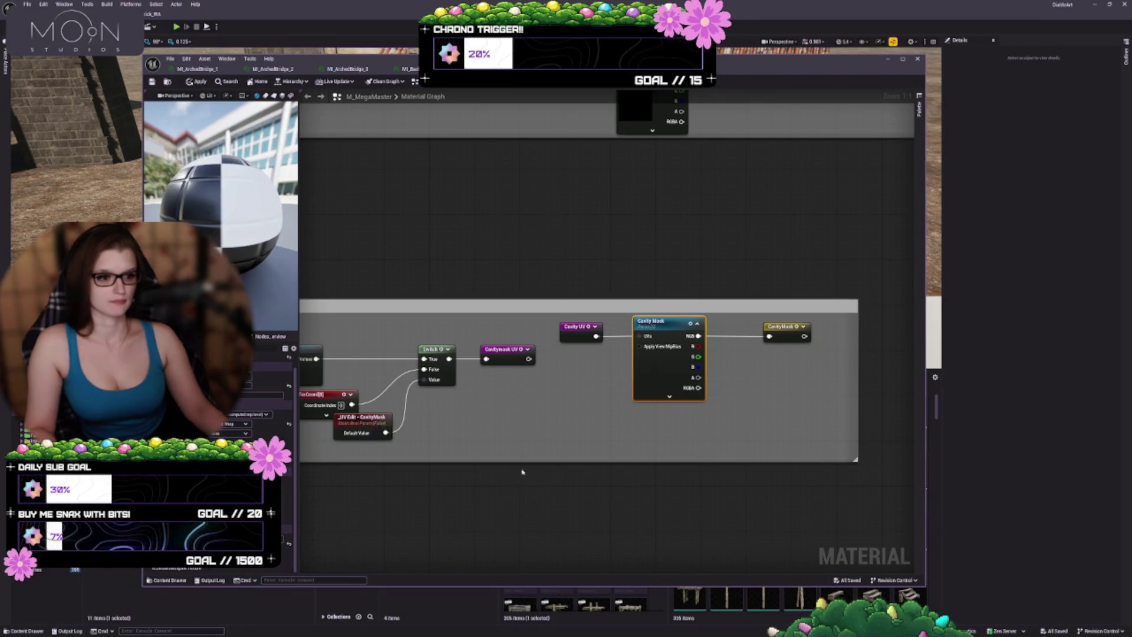
left_click_drag(523, 470, 943, 409)
mouse_move(473, 466)
left_mouse_down()
mouse_move(591, 462)
mouse_move(341, 523)
mouse_move(455, 488)
mouse_move(740, 344)
mouse_move(587, 333)
left_mouse_up()
left_click(587, 333)
- Set default textures on Cavity Albedo, Overlay Normal and Overlay Albedo samples, then apply
left_click_drag(493, 416, 653, 482)
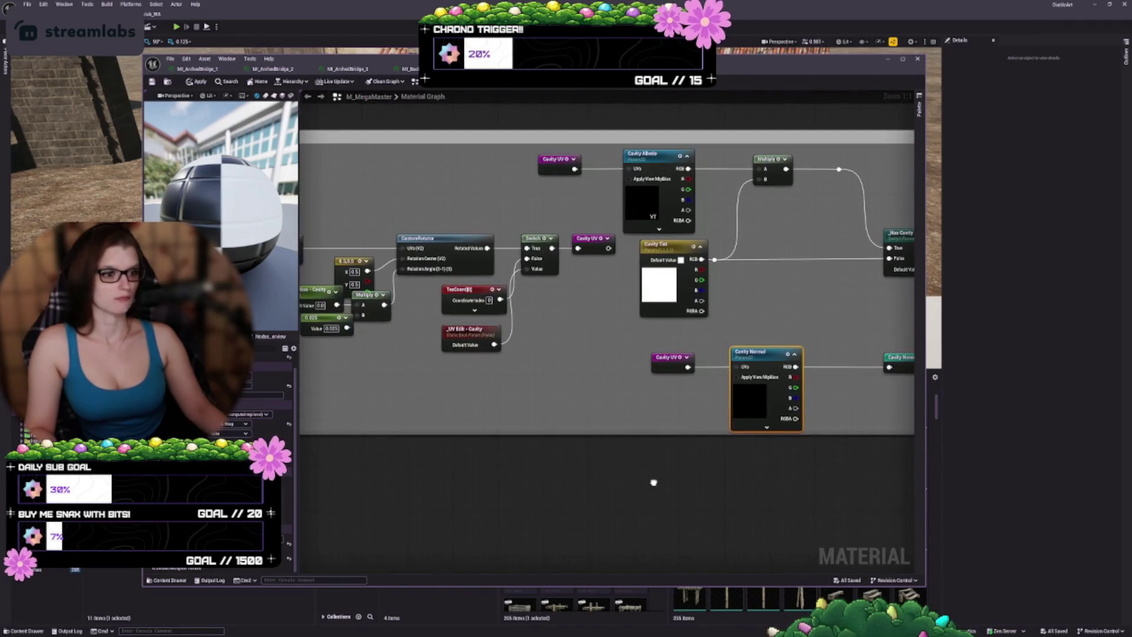
left_click(639, 210)
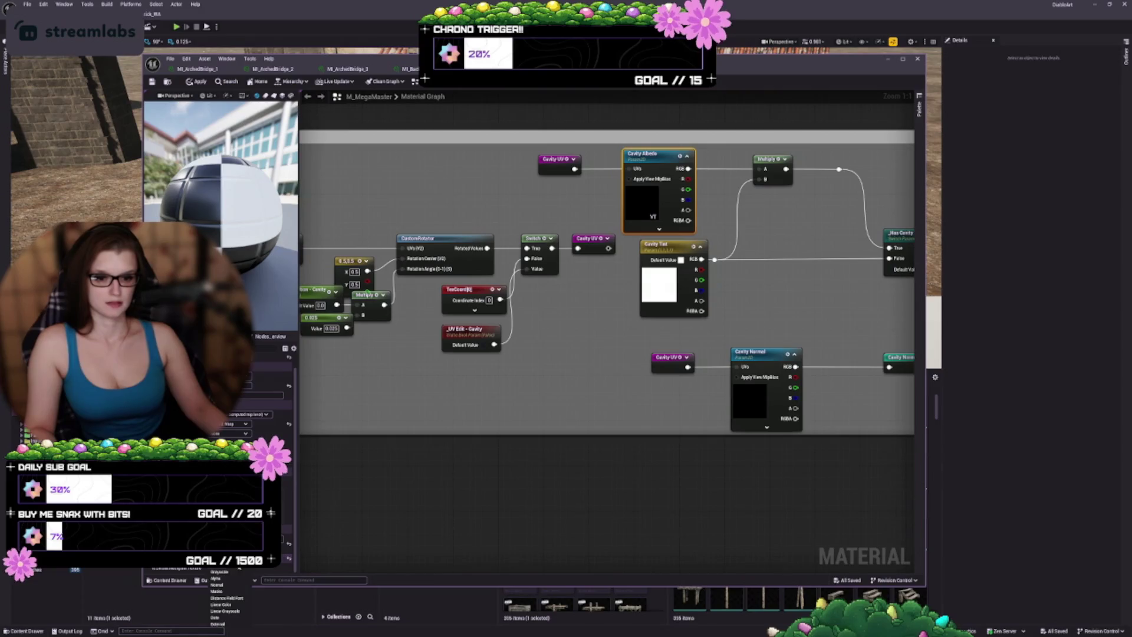
scroll(697, 454, "down", 3)
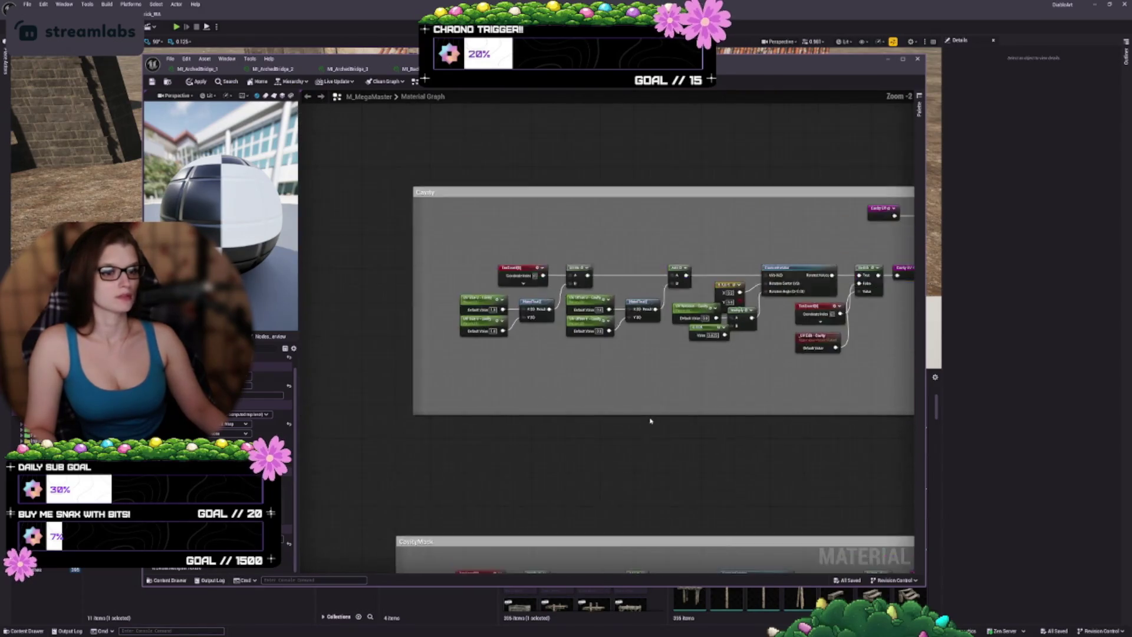
scroll(654, 430, "down", 2)
left_click(656, 323)
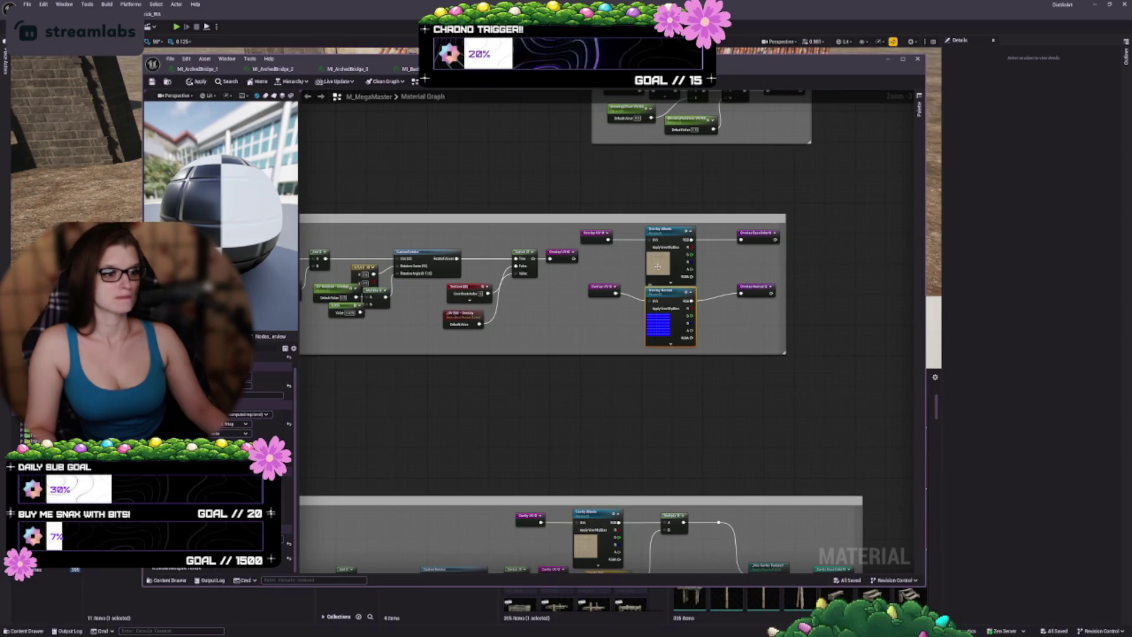
left_click(675, 268)
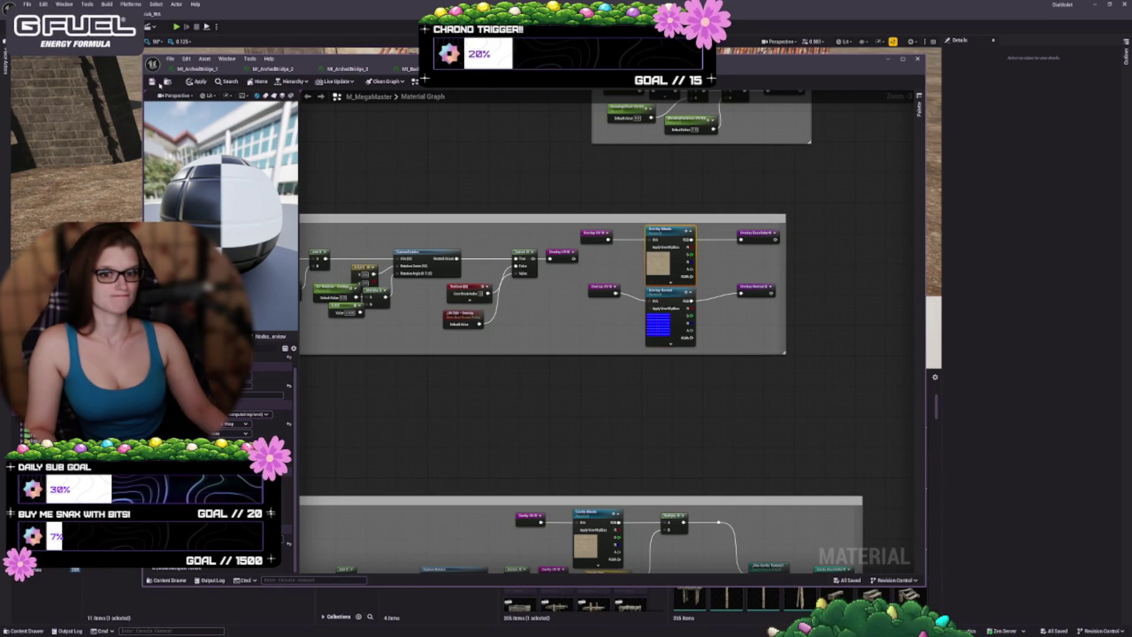
key("ctrl+s")
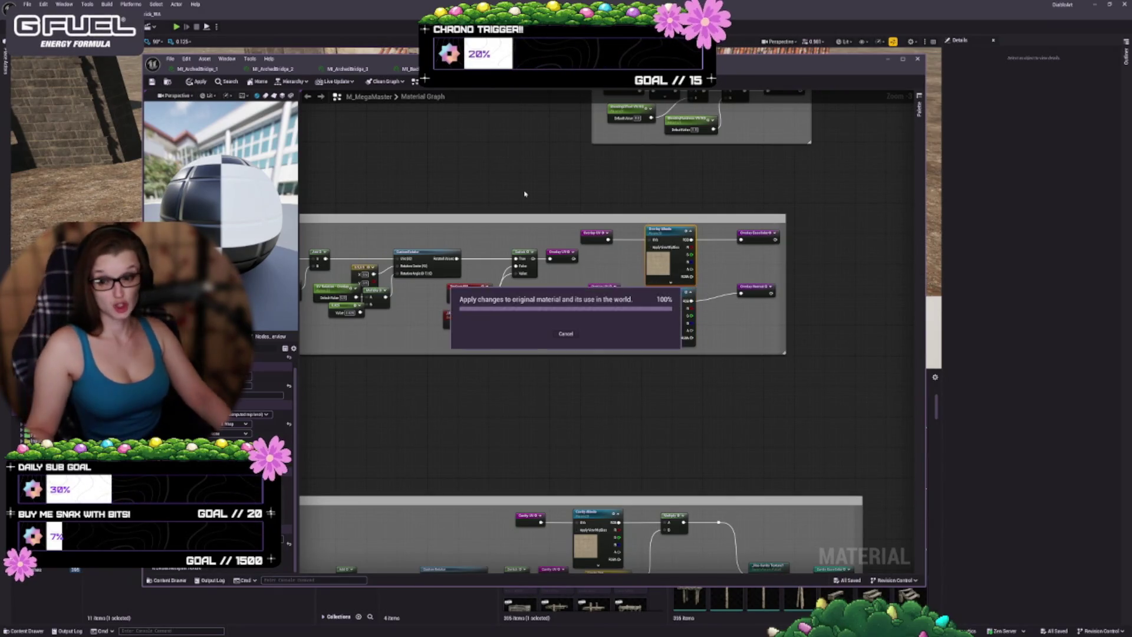
- Inspect the Overlay Normal, Cavity Albedo and Cavity Normal texture nodes in the M_MegaMaster graph
left_click(415, 70)
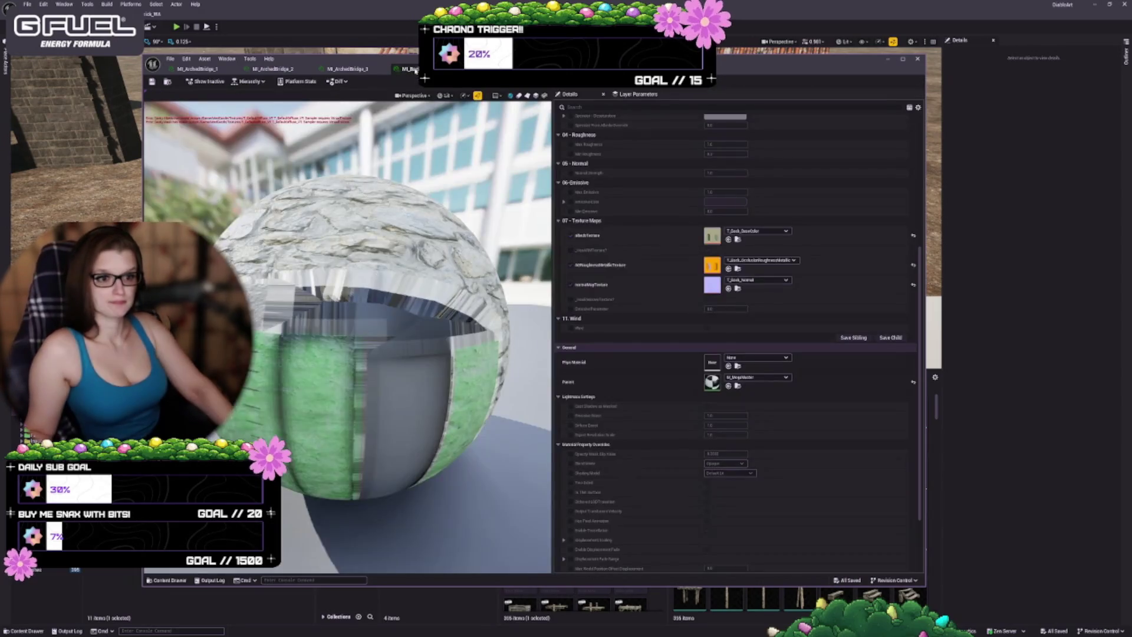
left_click(472, 69)
left_click_drag(629, 435, 600, 321)
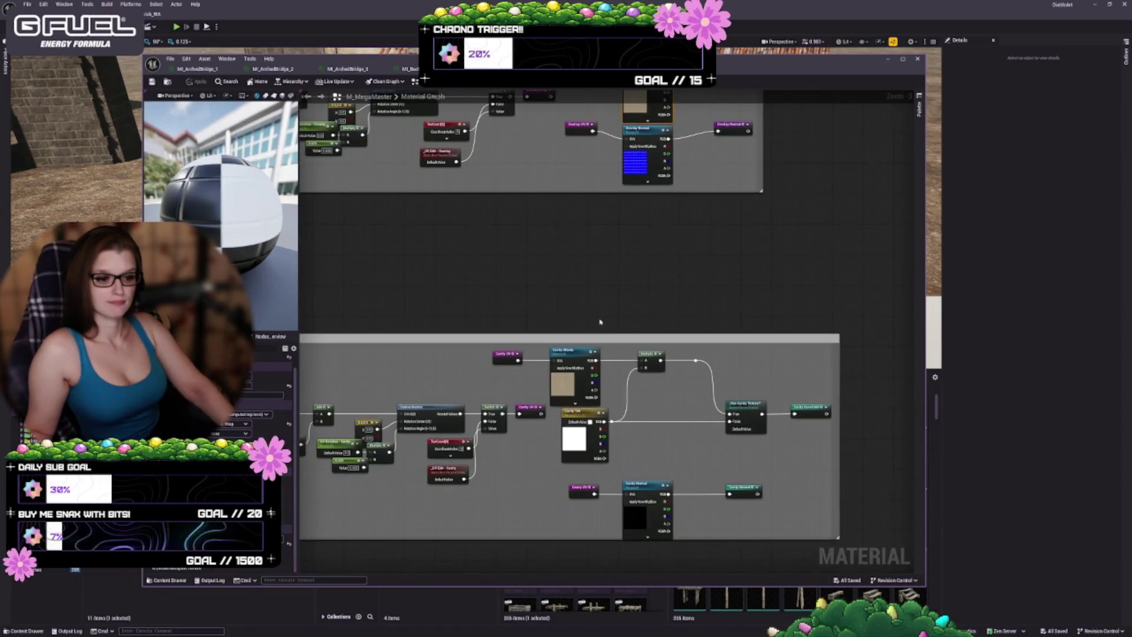
left_click(638, 523)
mouse_move(639, 523)
left_mouse_down()
mouse_move(770, 397)
mouse_move(607, 502)
left_mouse_up()
scroll(627, 470, "up", 4)
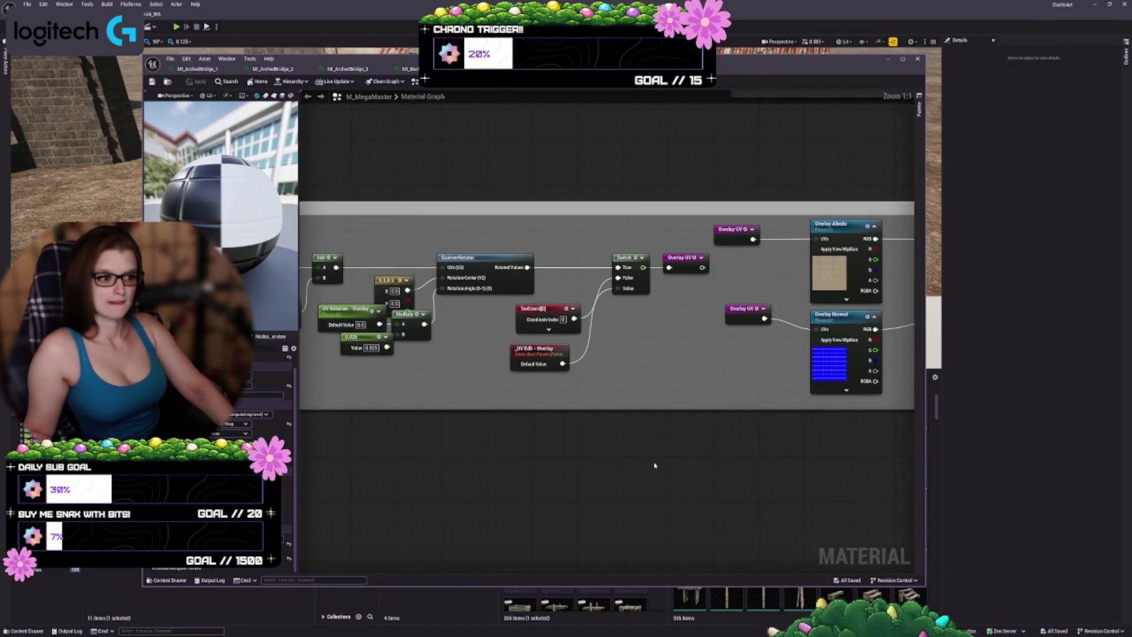
left_click(829, 367)
left_click_drag(829, 366, 641, 145)
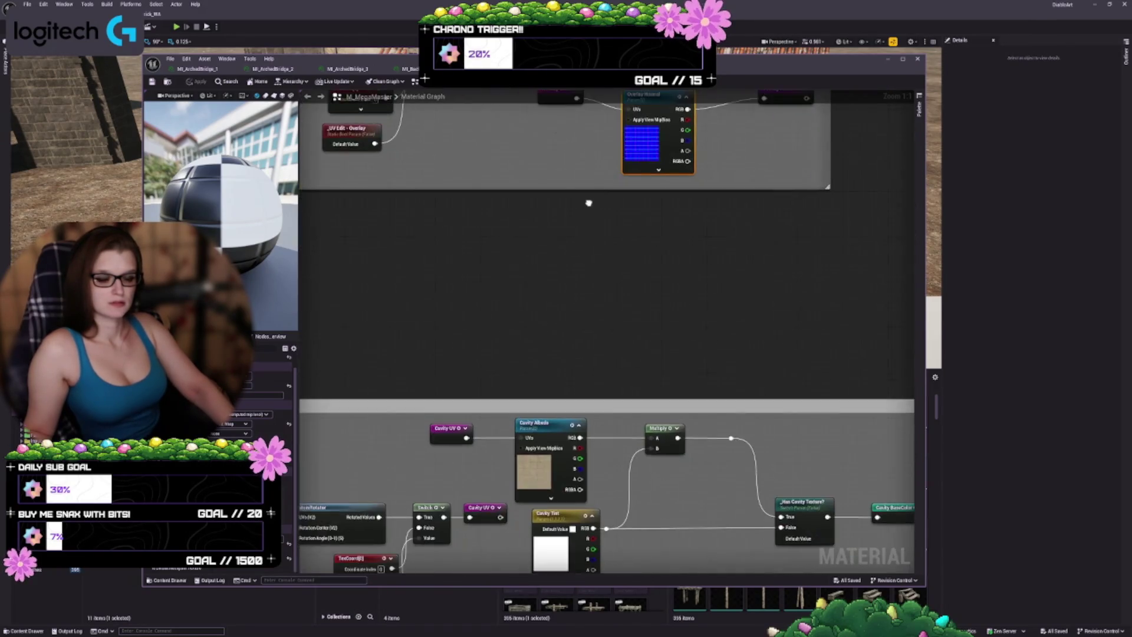
left_click(528, 469)
left_click_drag(528, 469, 552, 300)
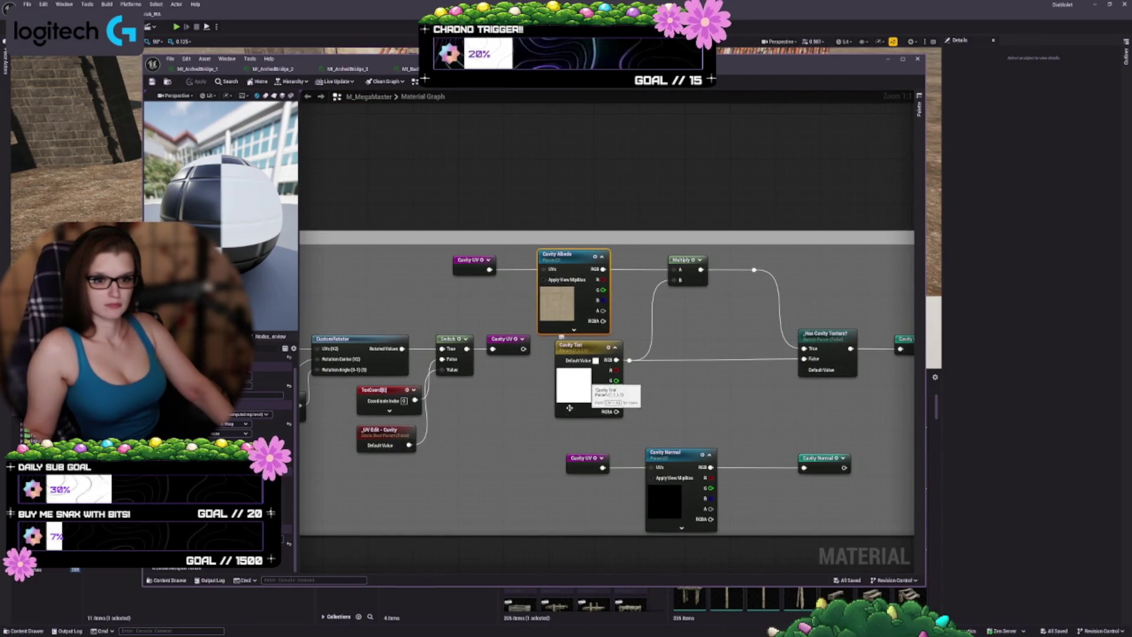
left_click(665, 507)
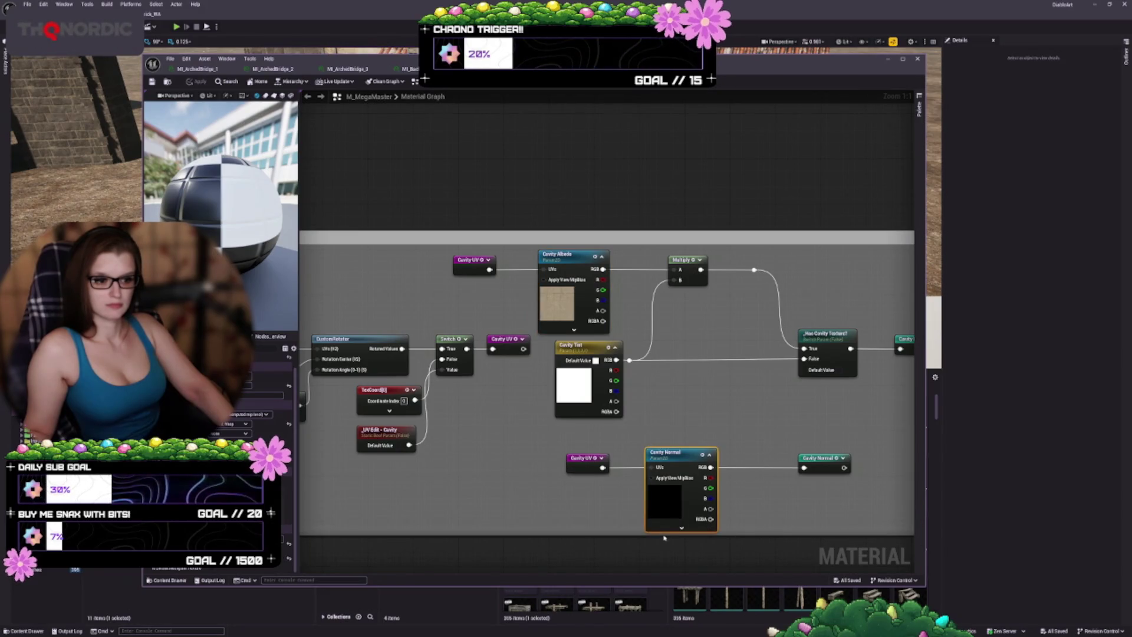
- Check the Cavity Normal output, the Has Cavity Texture? switch and the Cavity UV node
left_click_drag(663, 542, 664, 546)
left_click_drag(837, 523, 729, 451)
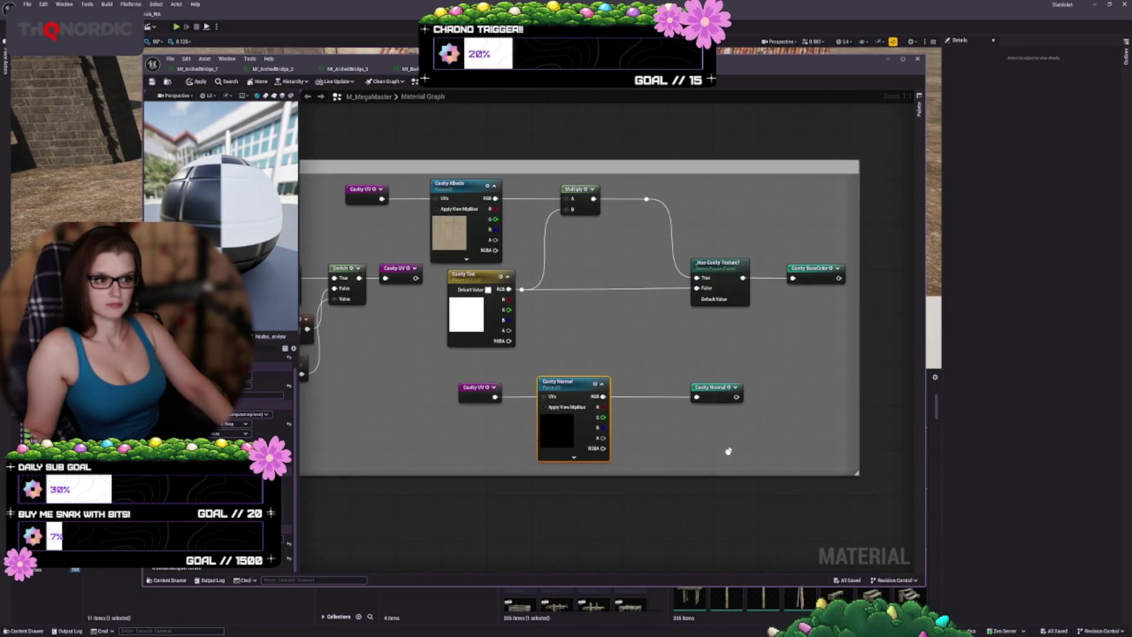
left_click(707, 387)
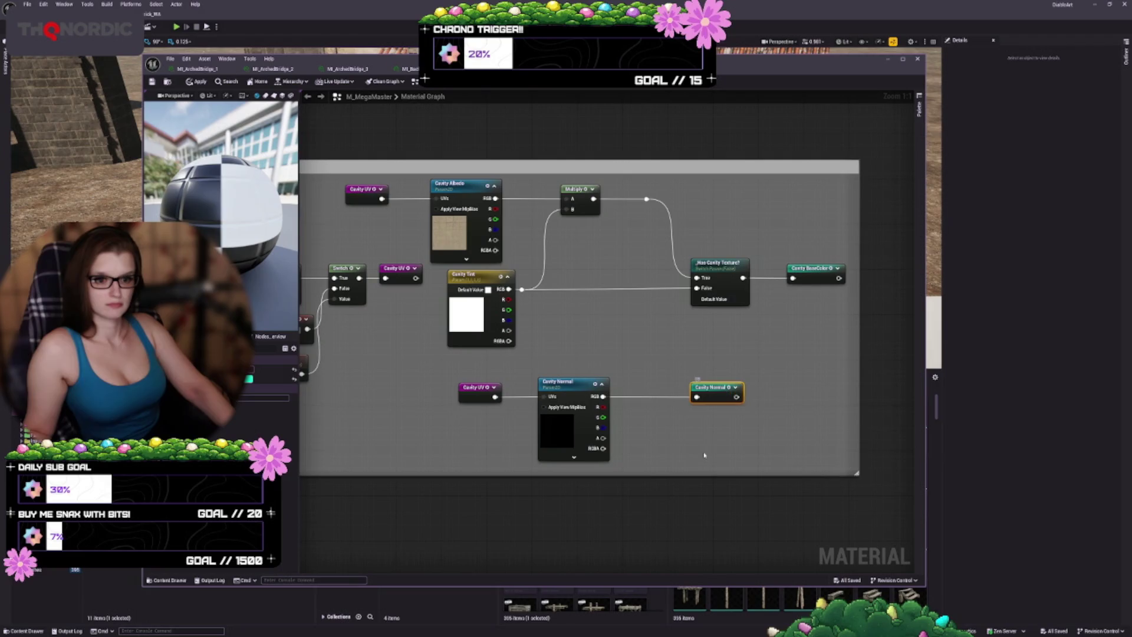
left_click(725, 287)
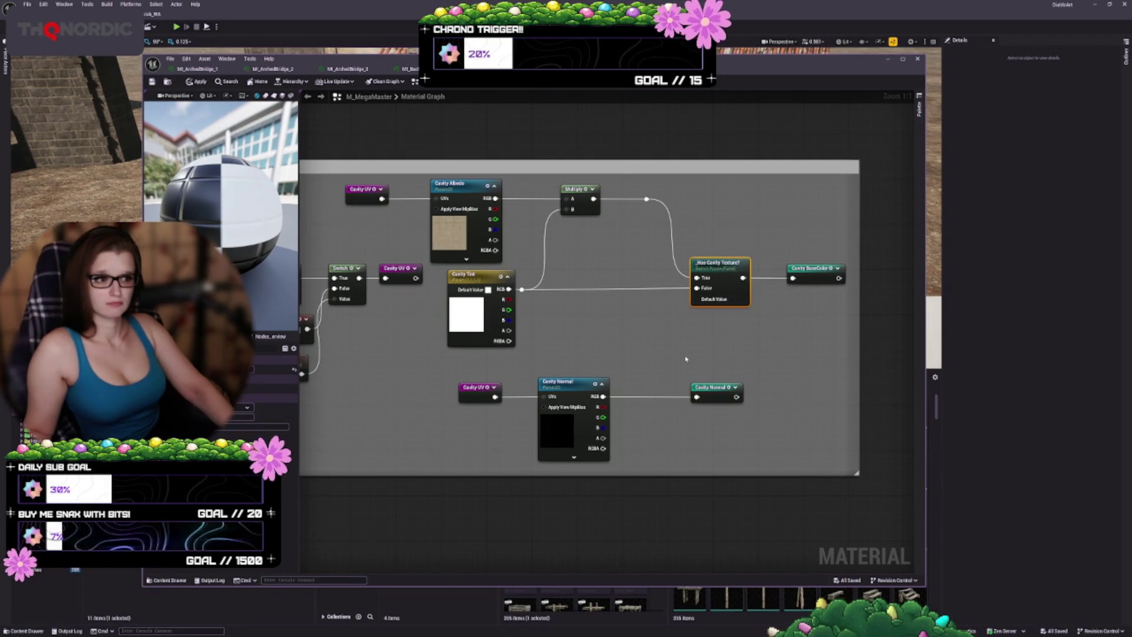
left_click_drag(710, 354, 814, 339)
left_click(581, 380)
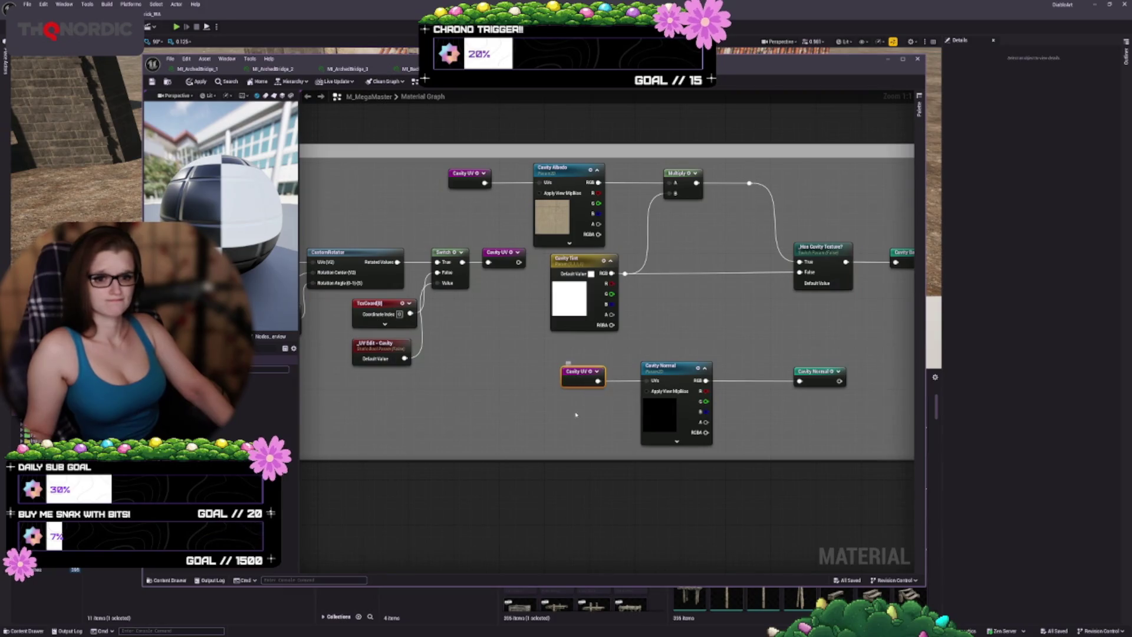
left_click(669, 409)
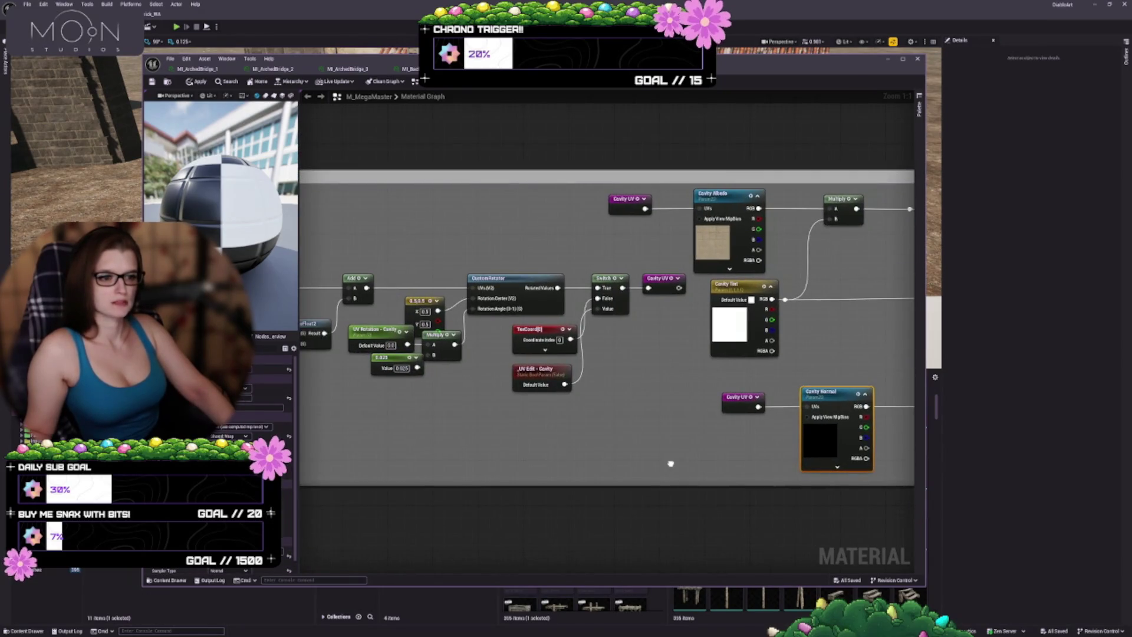
- Inspect the Cavity Mask texture and CavityMask output, then apply the material changes
left_click_drag(671, 464, 914, 438)
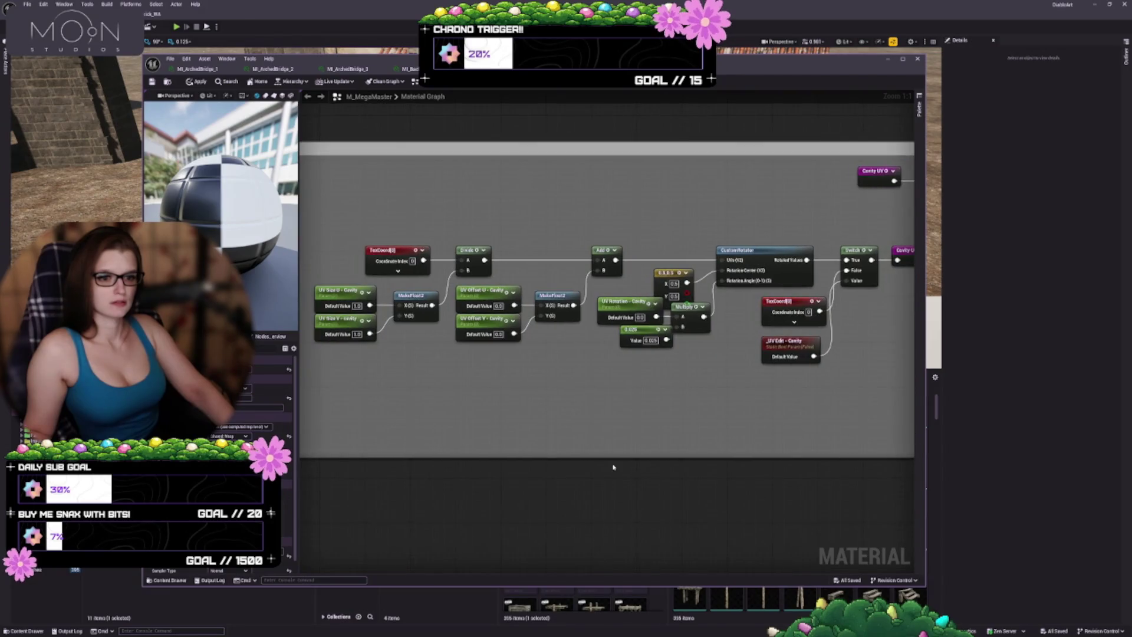
scroll(613, 467, "down", 2)
mouse_move(657, 457)
left_mouse_down()
mouse_move(657, 381)
mouse_move(718, 248)
left_mouse_up()
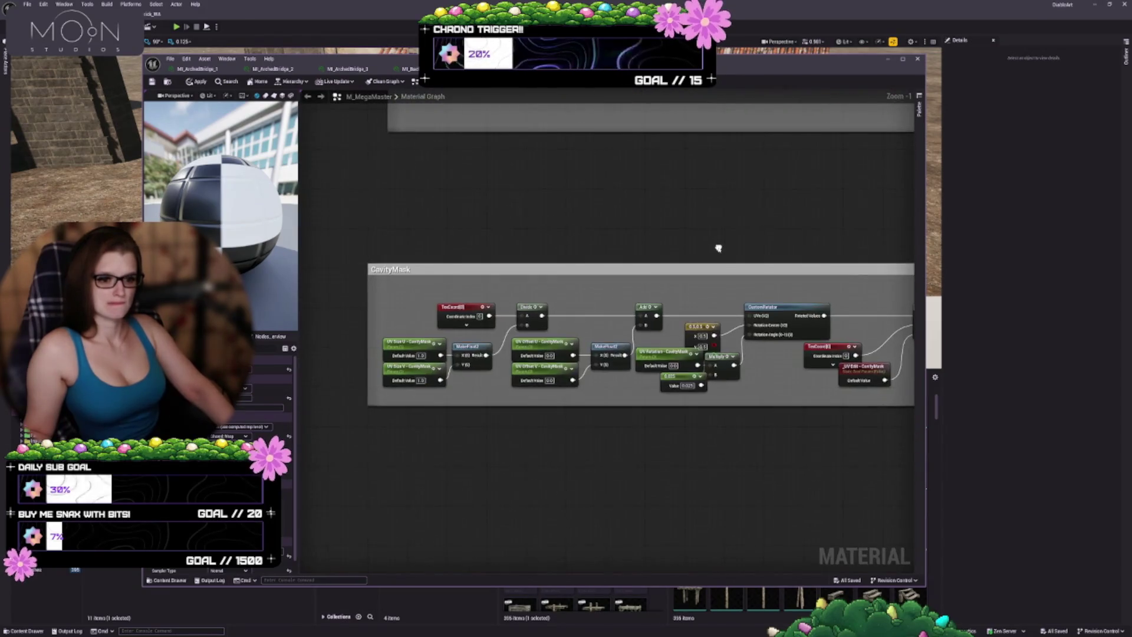
scroll(718, 254, "up", 1)
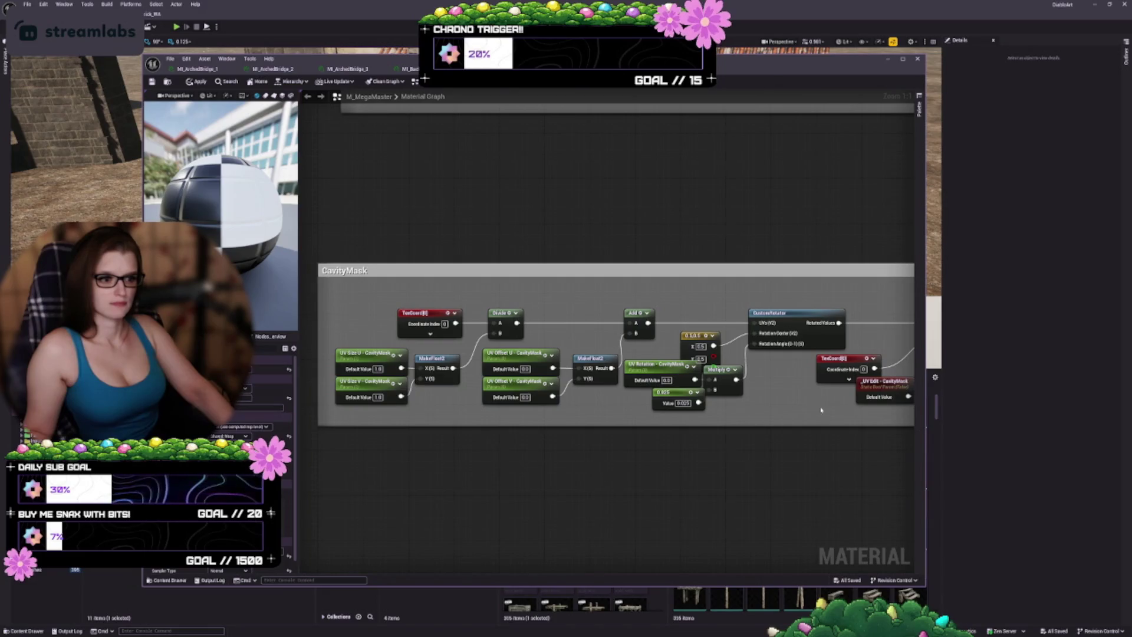
mouse_move(821, 410)
left_mouse_down()
mouse_move(595, 354)
mouse_move(819, 373)
mouse_move(589, 368)
left_mouse_up()
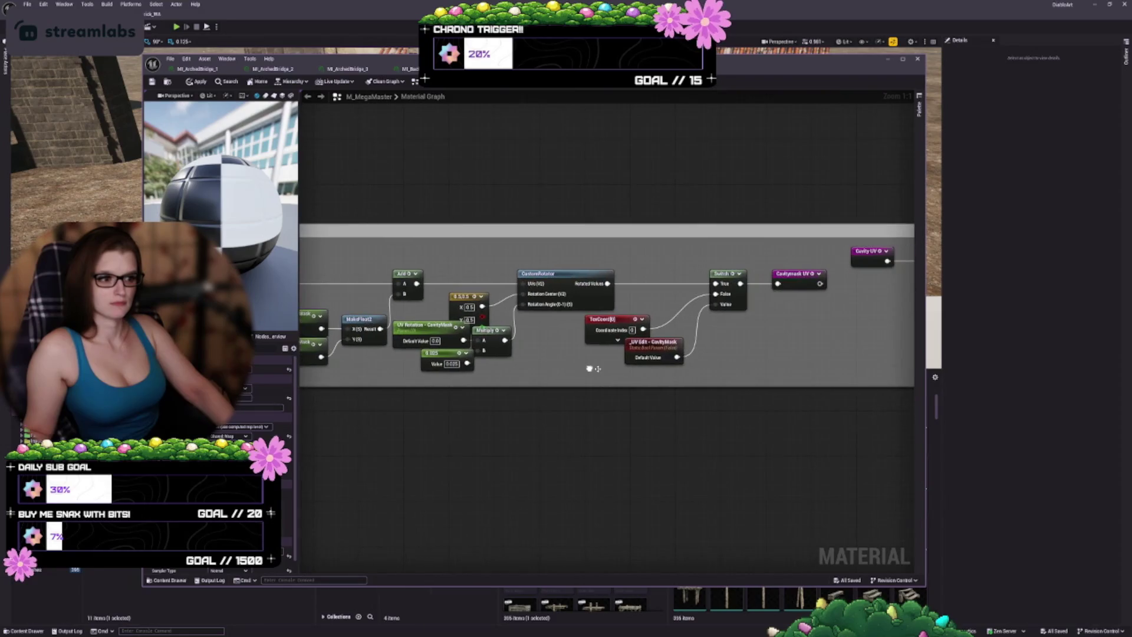
left_click_drag(832, 343, 493, 350)
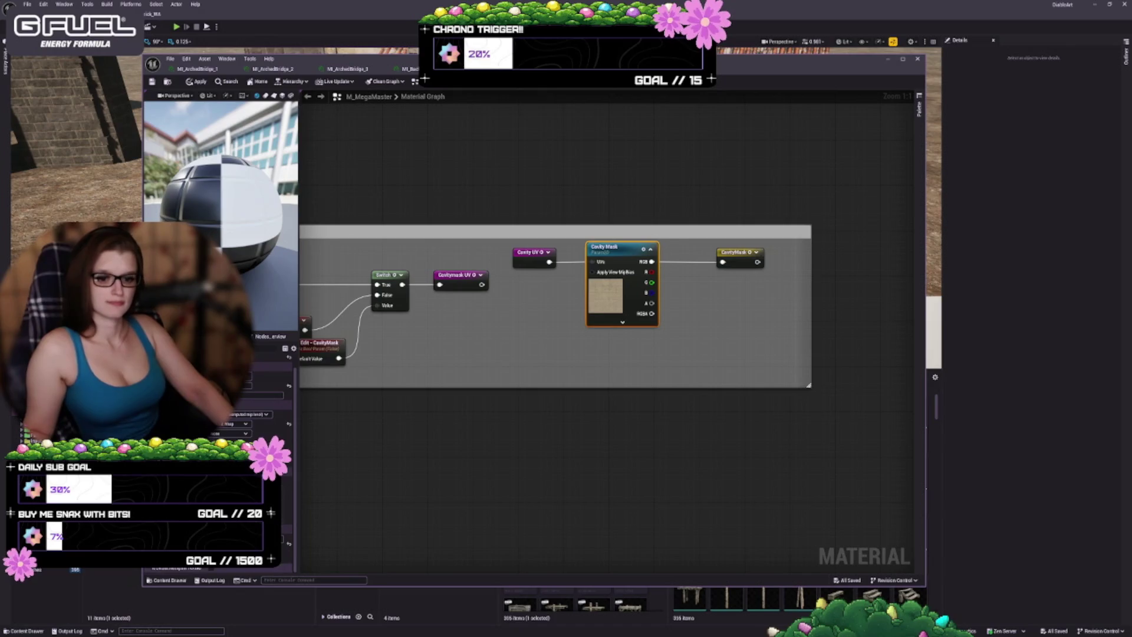
left_click(741, 261)
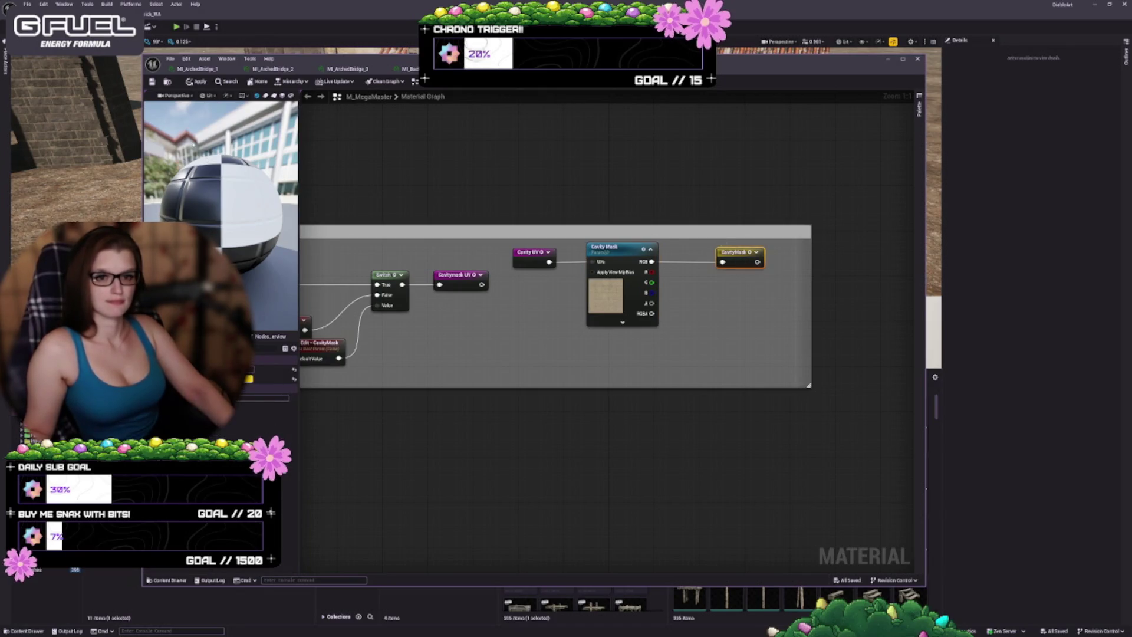
left_click(196, 81)
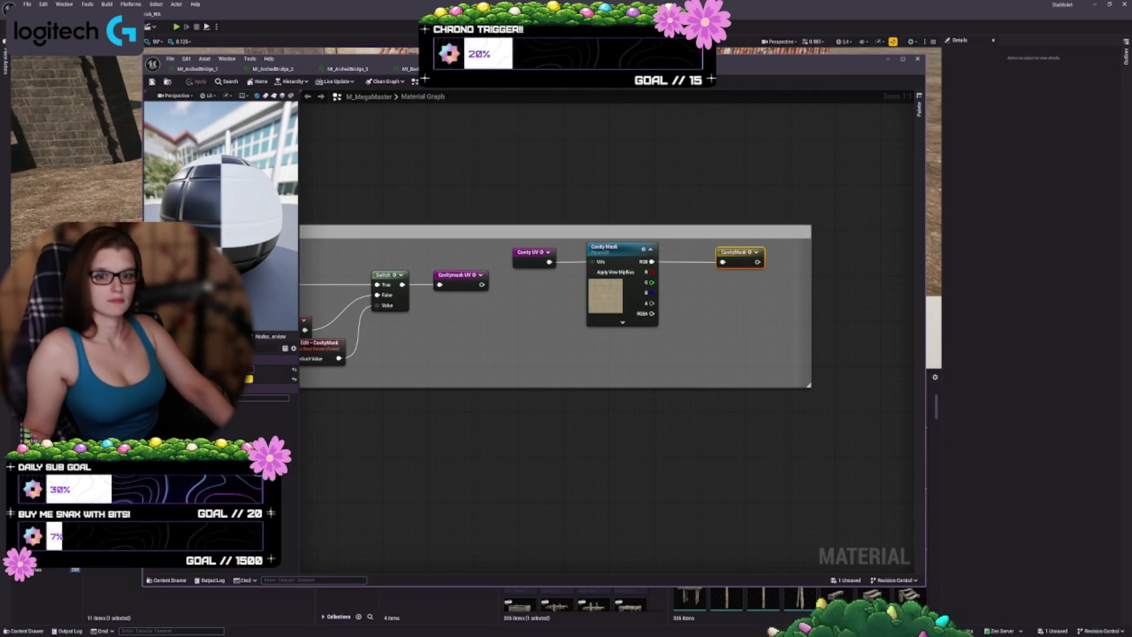
- Review the MI_Bad… instance's Details parameters, then close that instance tab
left_click(410, 68)
scroll(685, 347, "up", 5)
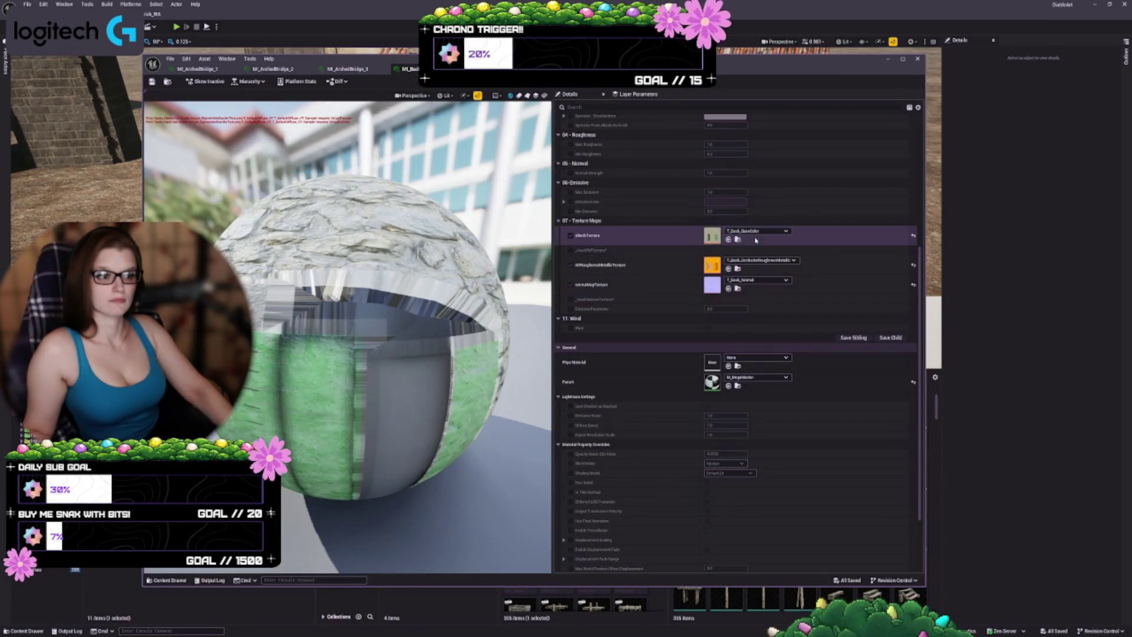
scroll(685, 348, "up", 2)
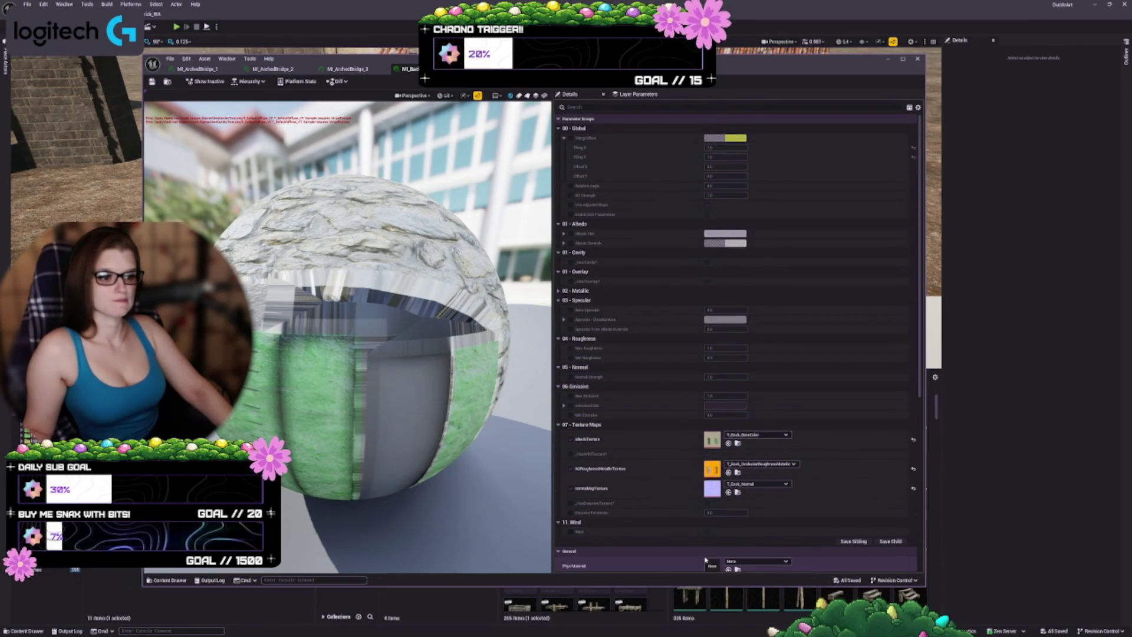
scroll(705, 559, "down", 5)
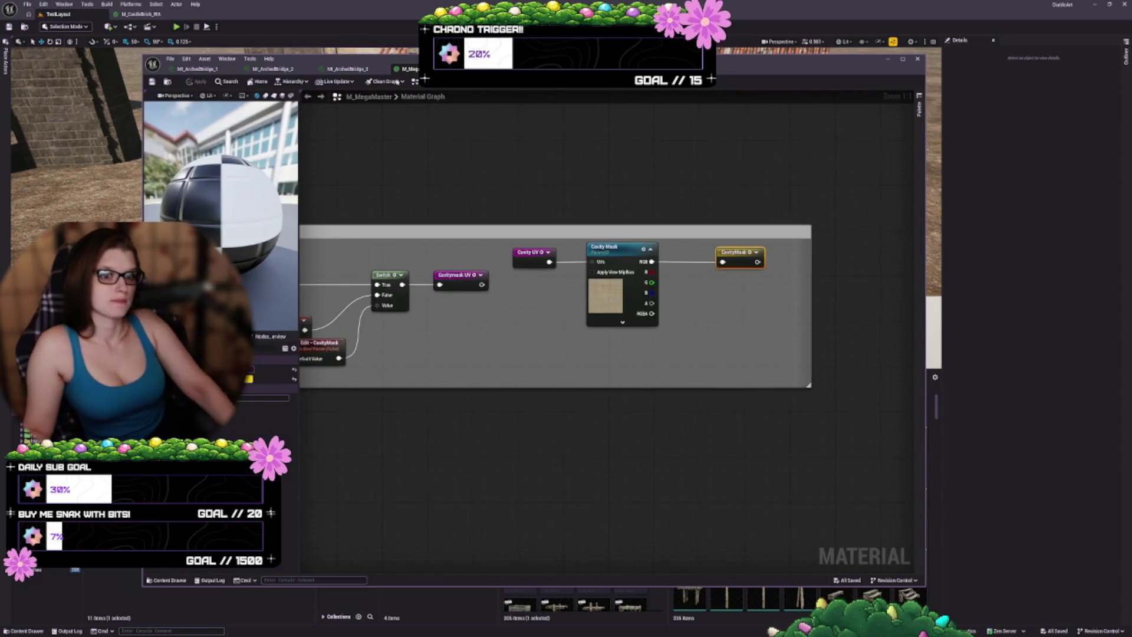
left_click(361, 70)
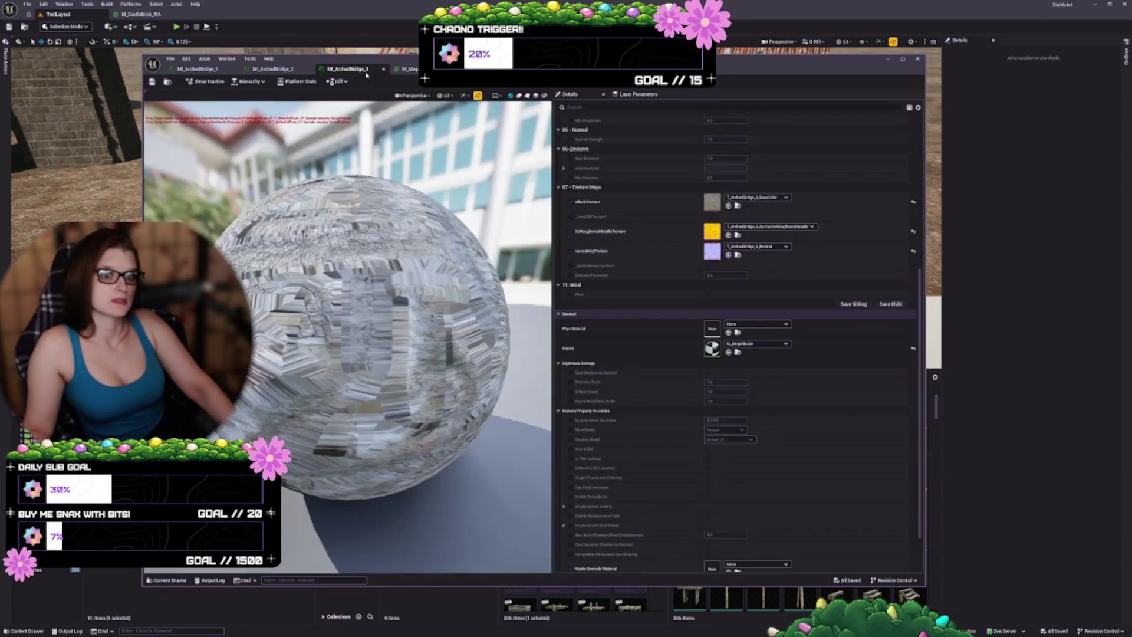
- Move the Material Editor window to the right and briefly toggle the Output Log
left_click(411, 70)
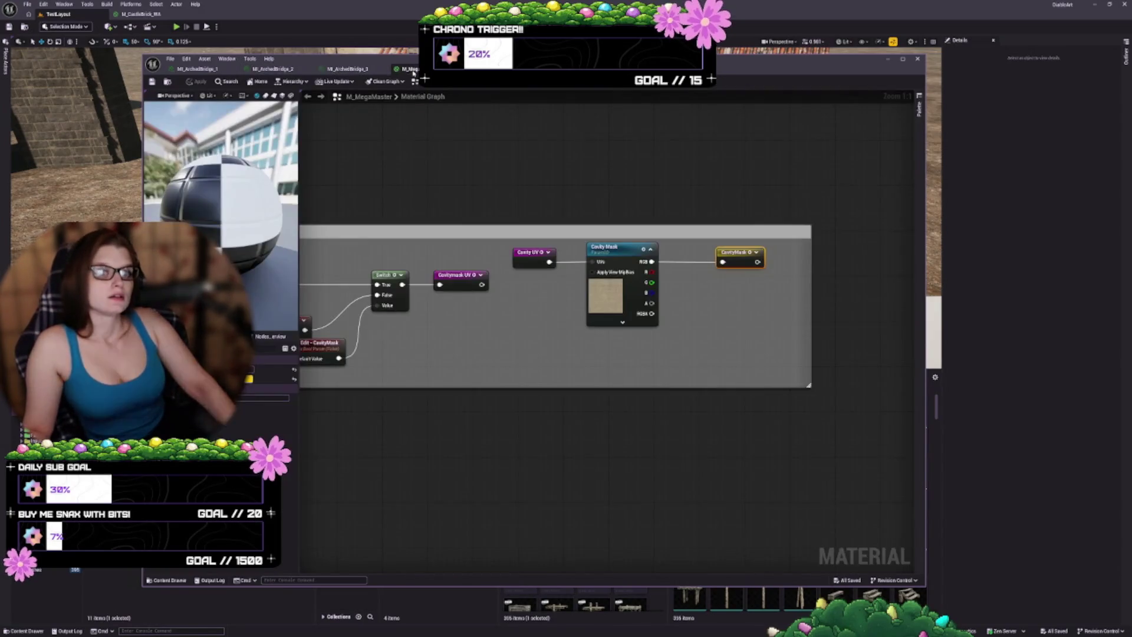
left_click_drag(413, 71, 554, 59)
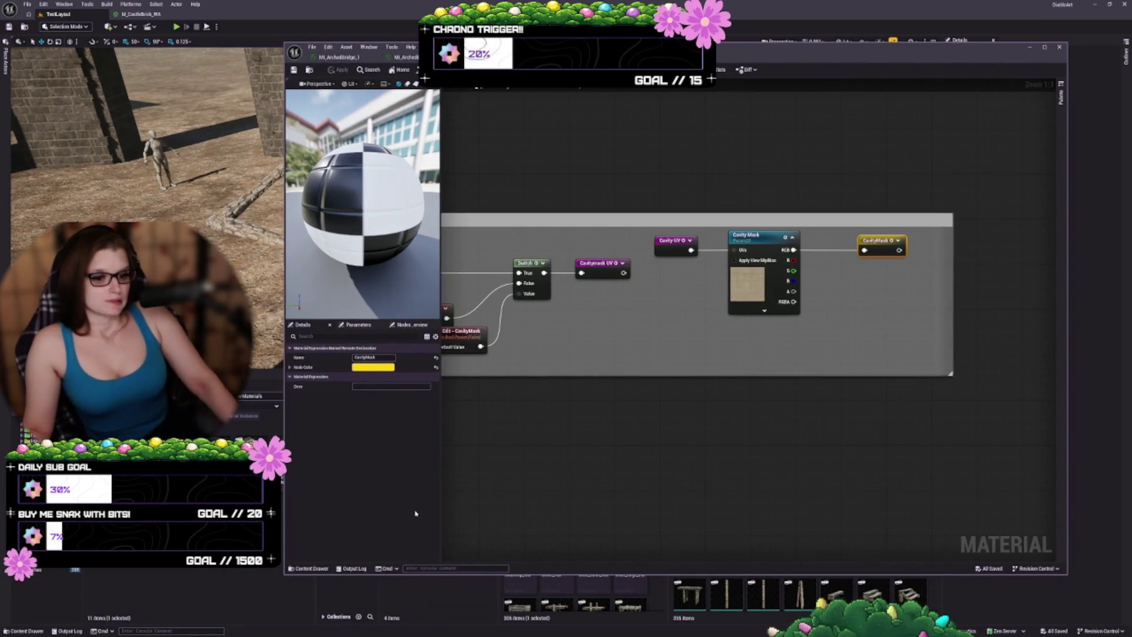
left_click(355, 569)
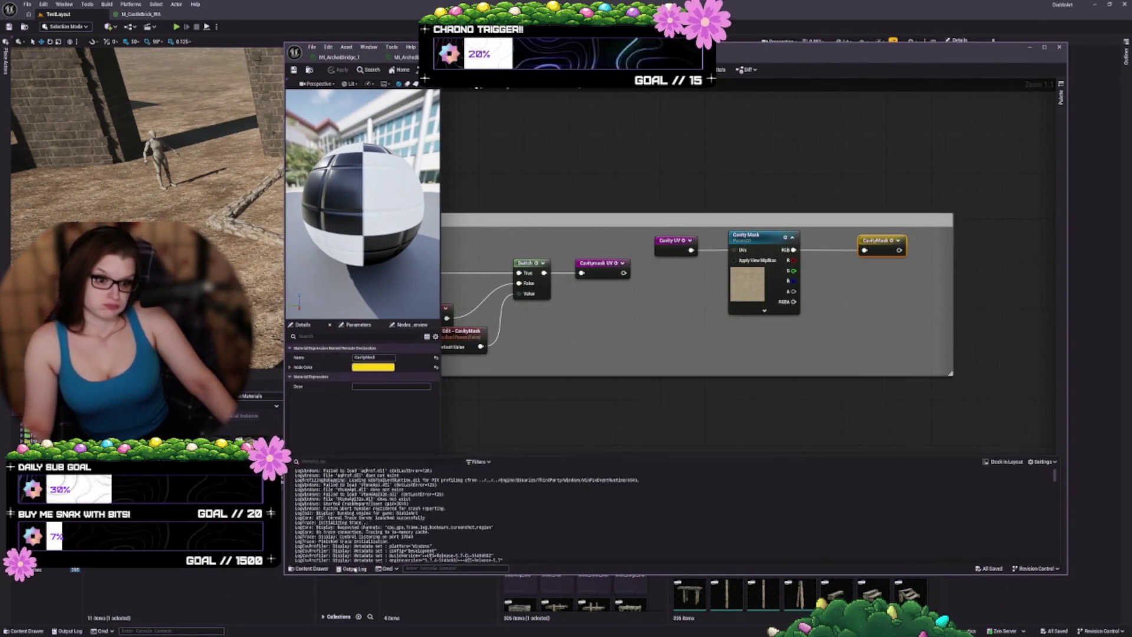
left_click(355, 569)
- Glance at the Cmd console type choices, then bring up the Window menu of editor panels
left_click(382, 569)
left_click(382, 568)
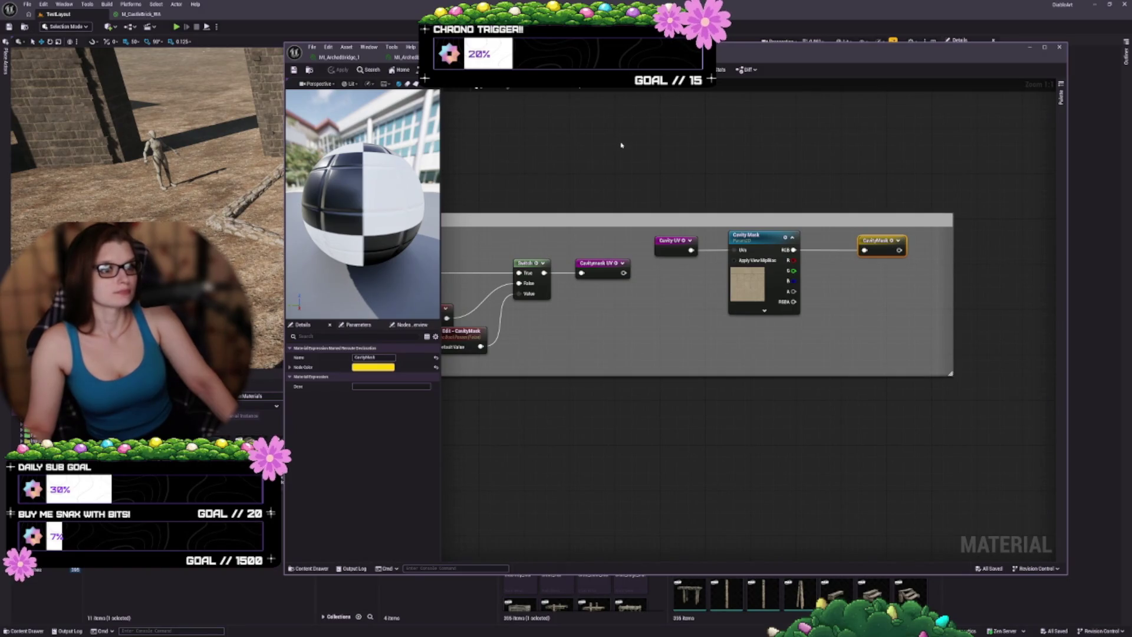
left_click(368, 47)
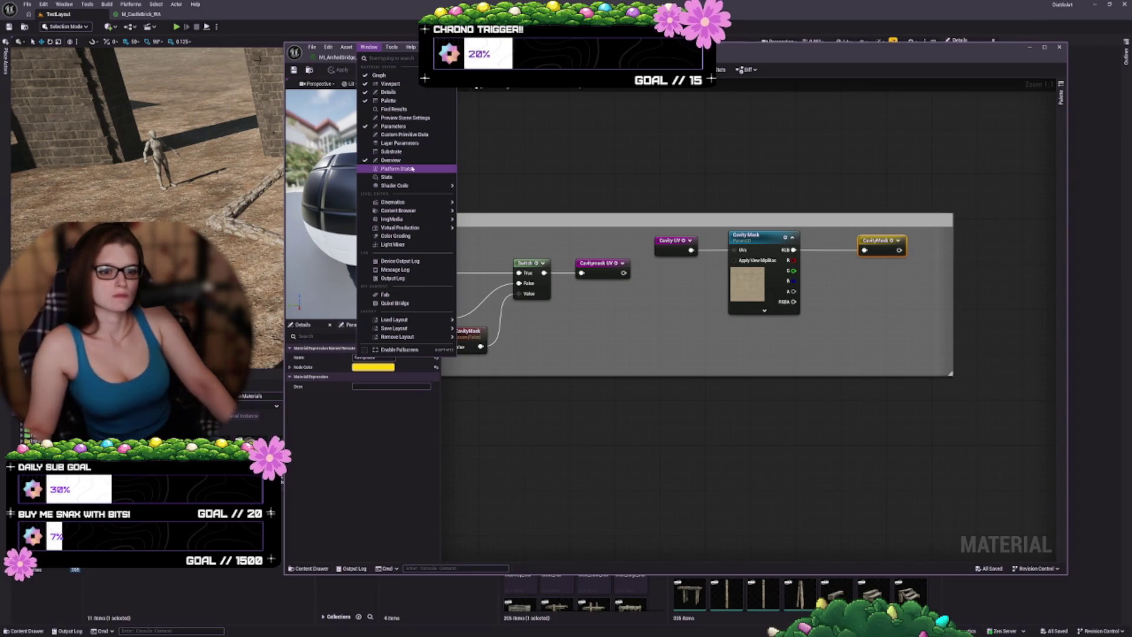
mouse_move(416, 188)
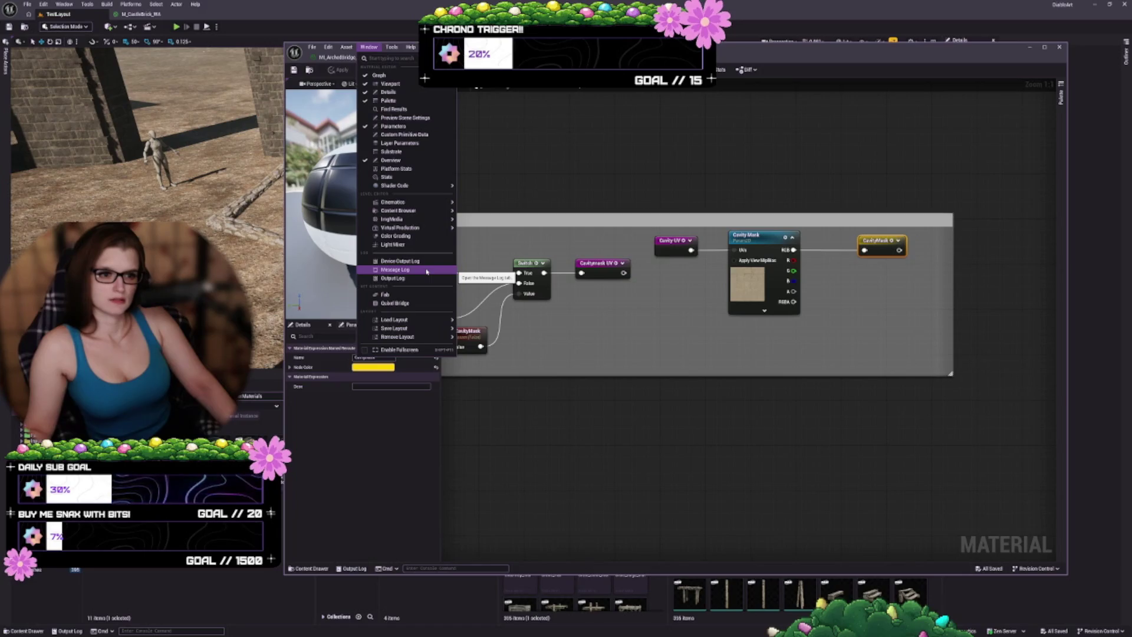
left_click(426, 270)
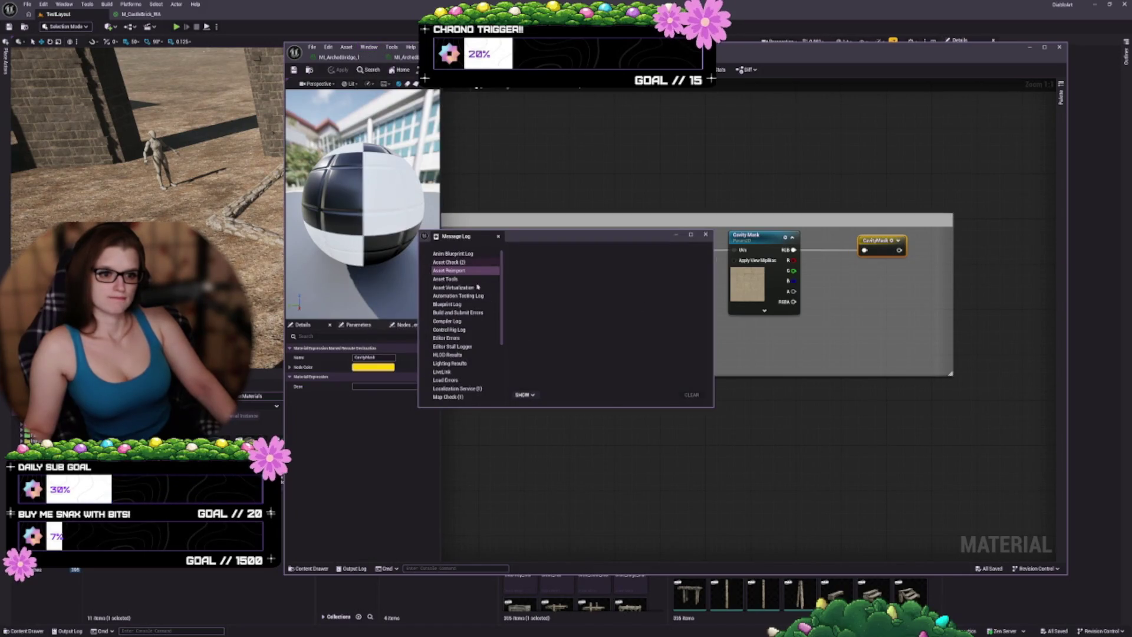
scroll(464, 291, "down", 4)
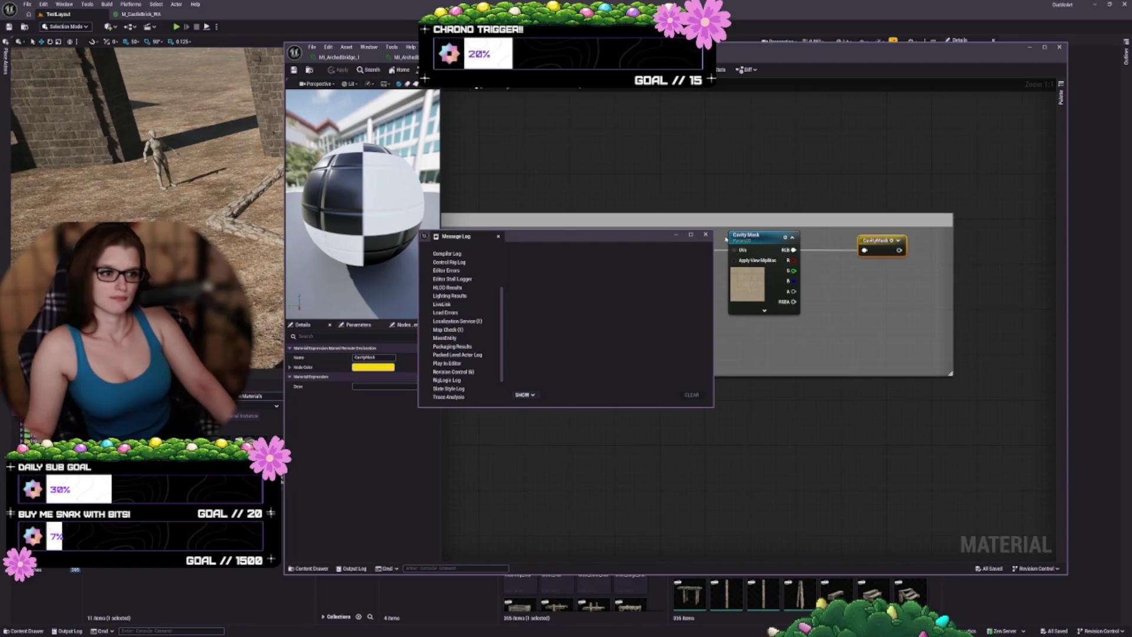
left_click(705, 235)
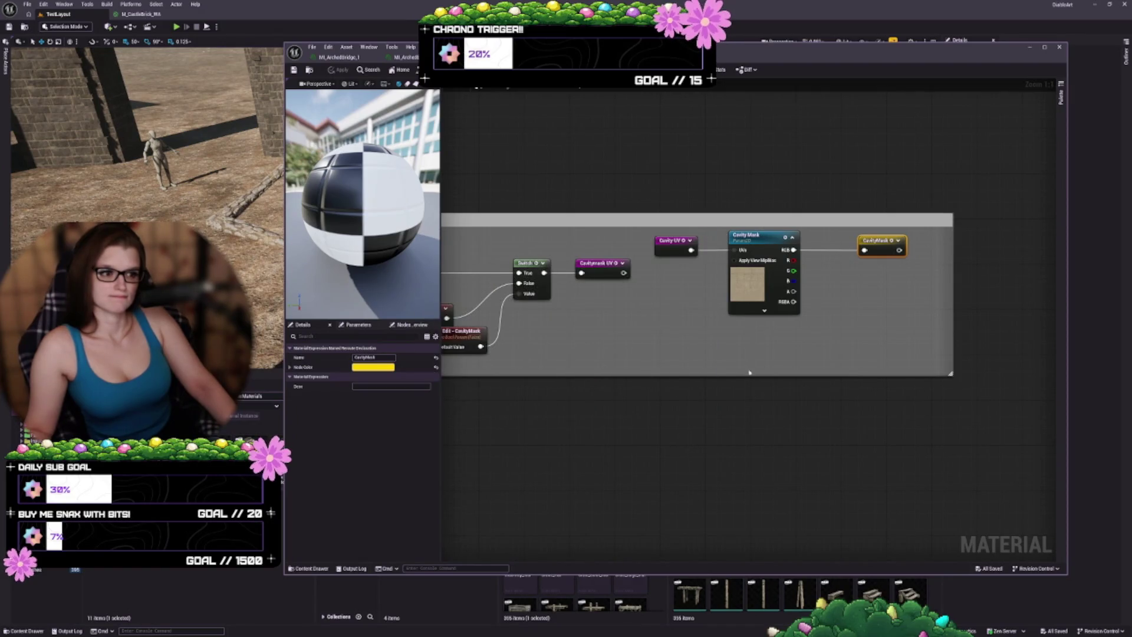
- Inspect the Cavity Mask node's UV inputs and the Overlay Normal and Overlay Albedo texture nodes
left_click(765, 294)
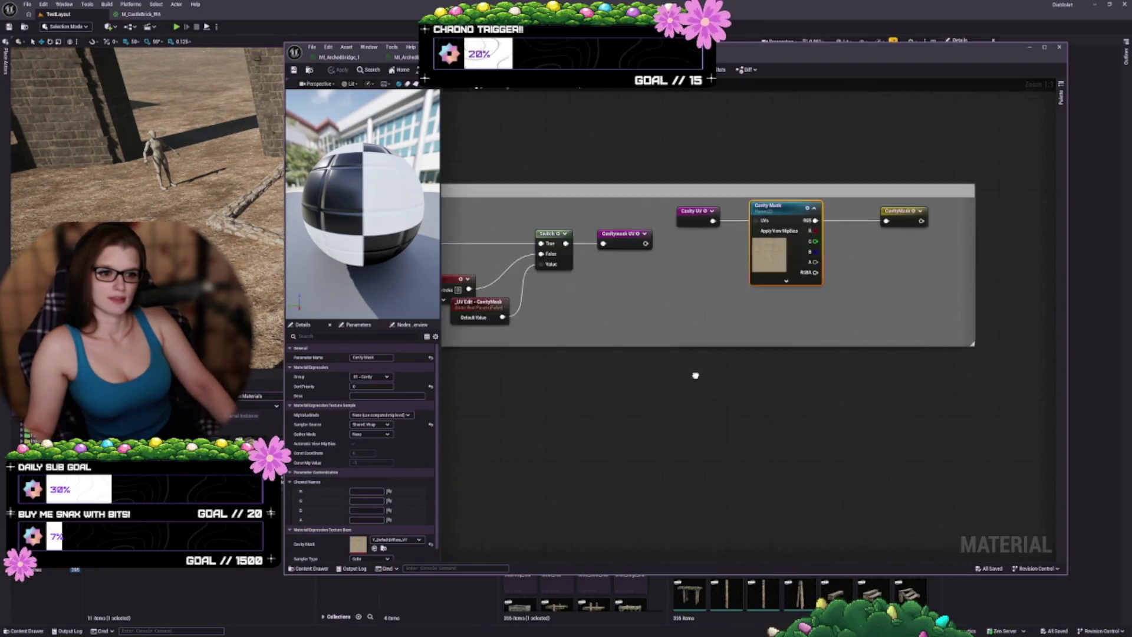
mouse_move(695, 377)
left_mouse_down()
mouse_move(746, 362)
mouse_move(849, 415)
left_mouse_up()
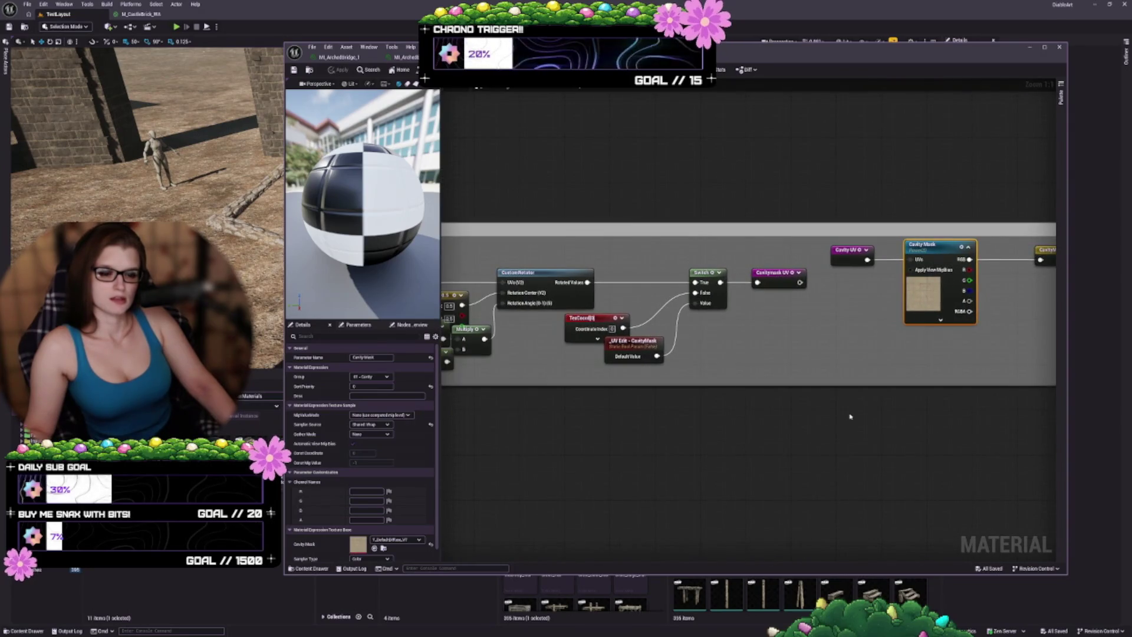
scroll(850, 416, "down", 5)
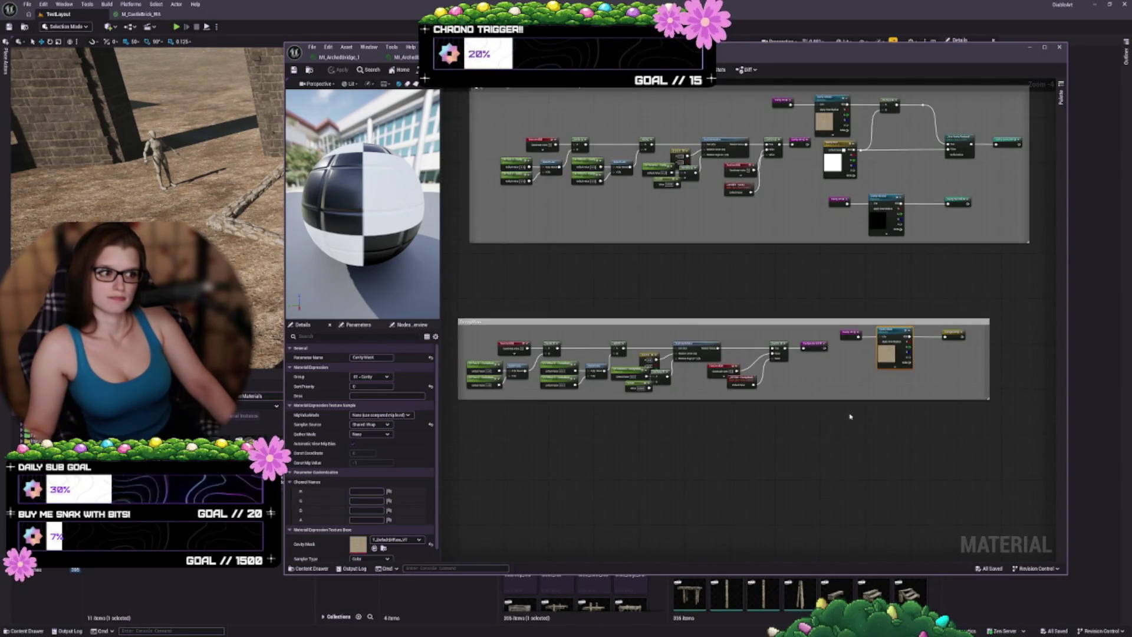
mouse_move(851, 403)
left_mouse_down()
mouse_move(766, 448)
mouse_move(644, 468)
mouse_move(590, 276)
mouse_move(669, 379)
left_mouse_up()
scroll(684, 265, "up", 4)
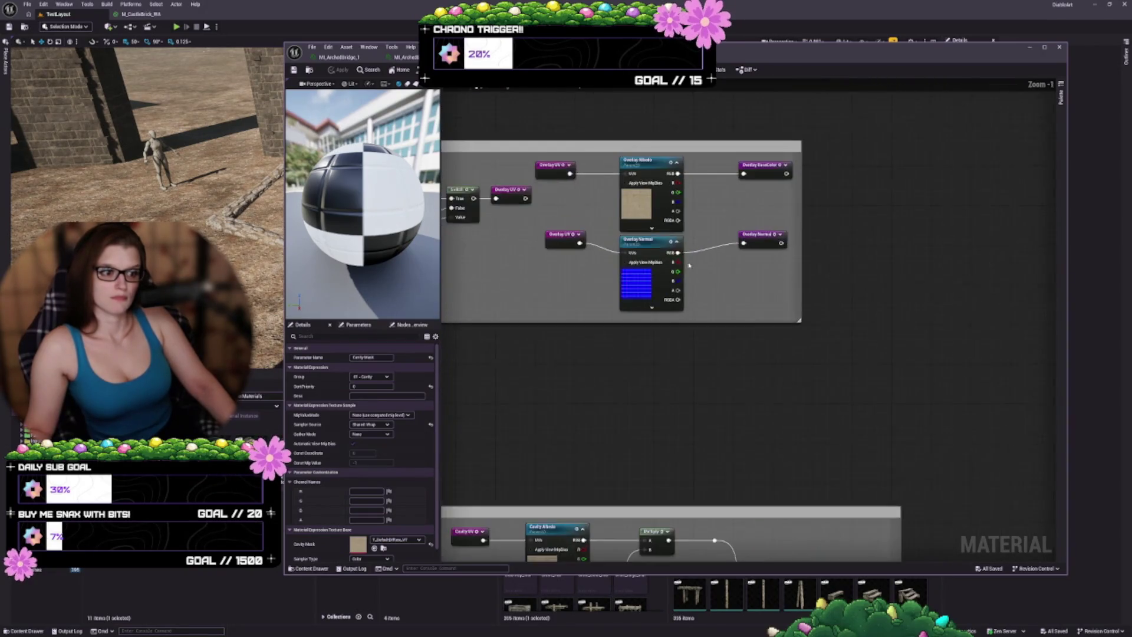
left_click(644, 266)
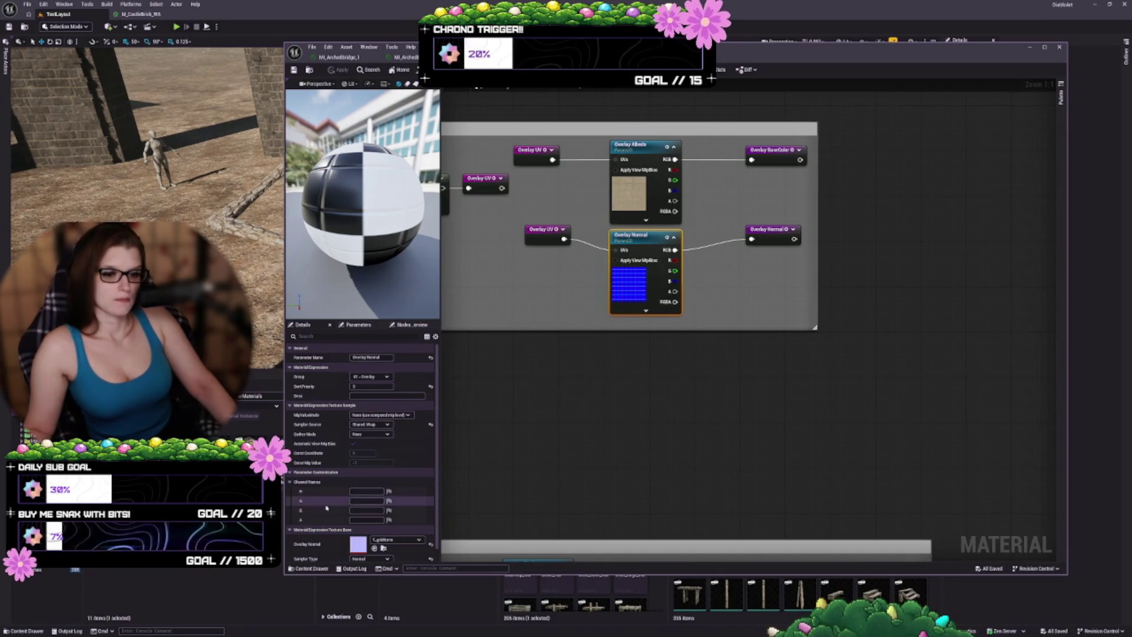
left_click(631, 177)
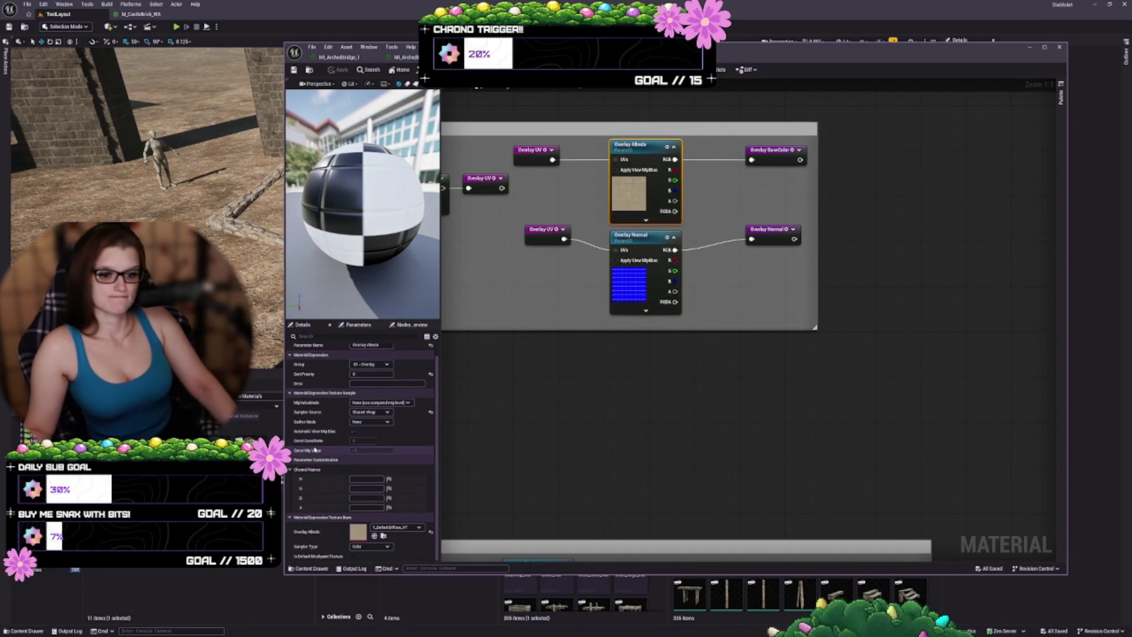
- Check the MI_ArchedBridge_1 preview, then back in the graph select the Cavity Albedo node
left_click(344, 57)
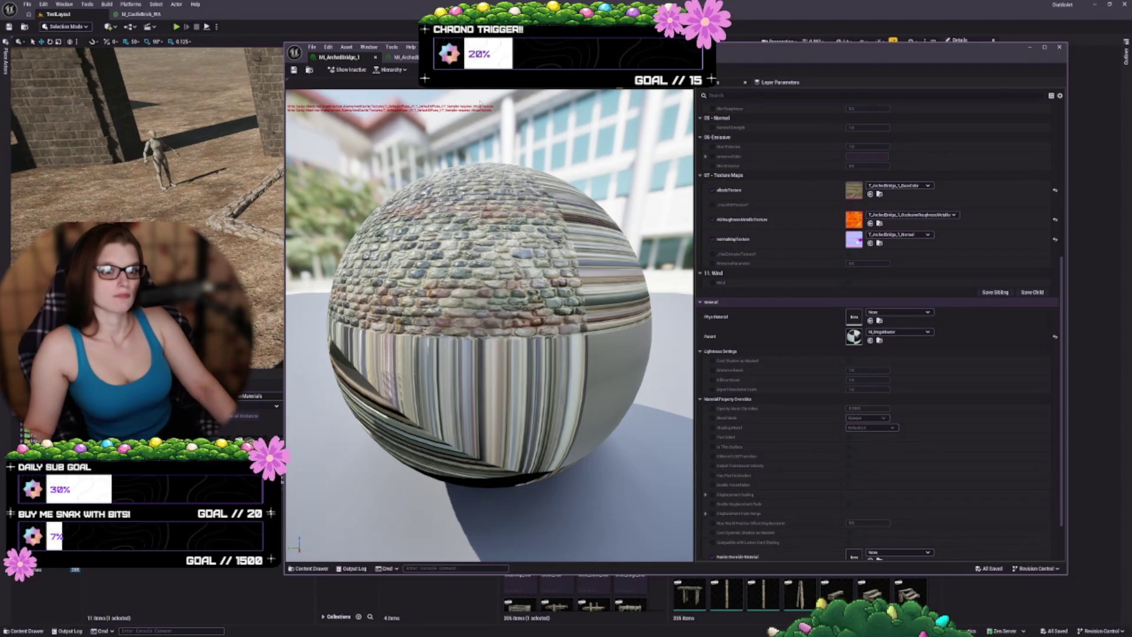
left_click(405, 57)
scroll(813, 365, "up", 3)
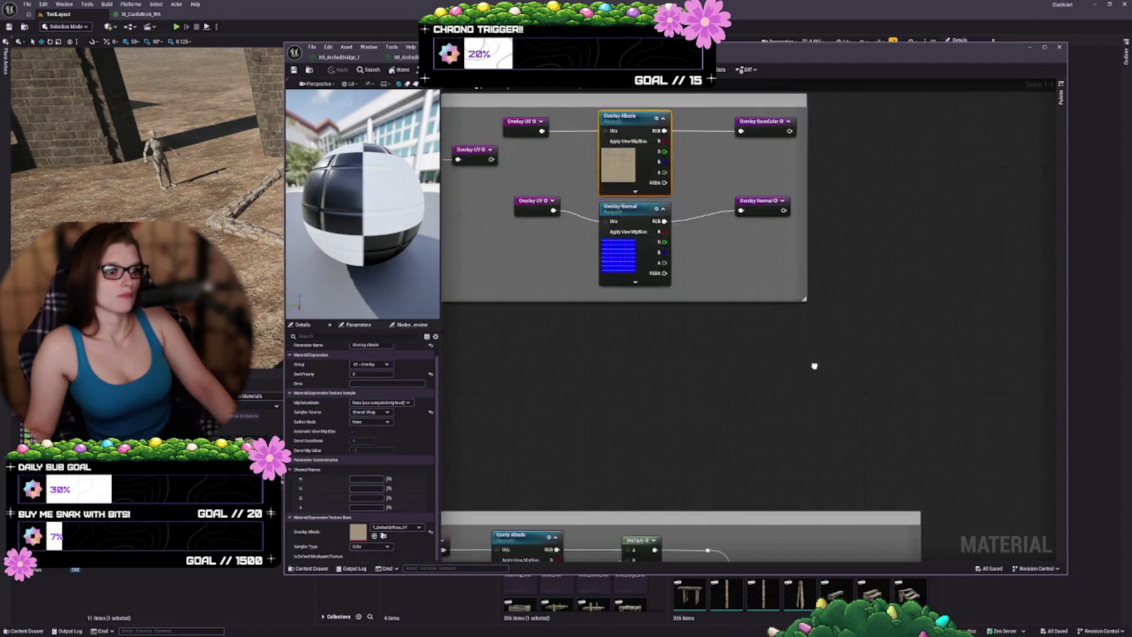
left_click(613, 242)
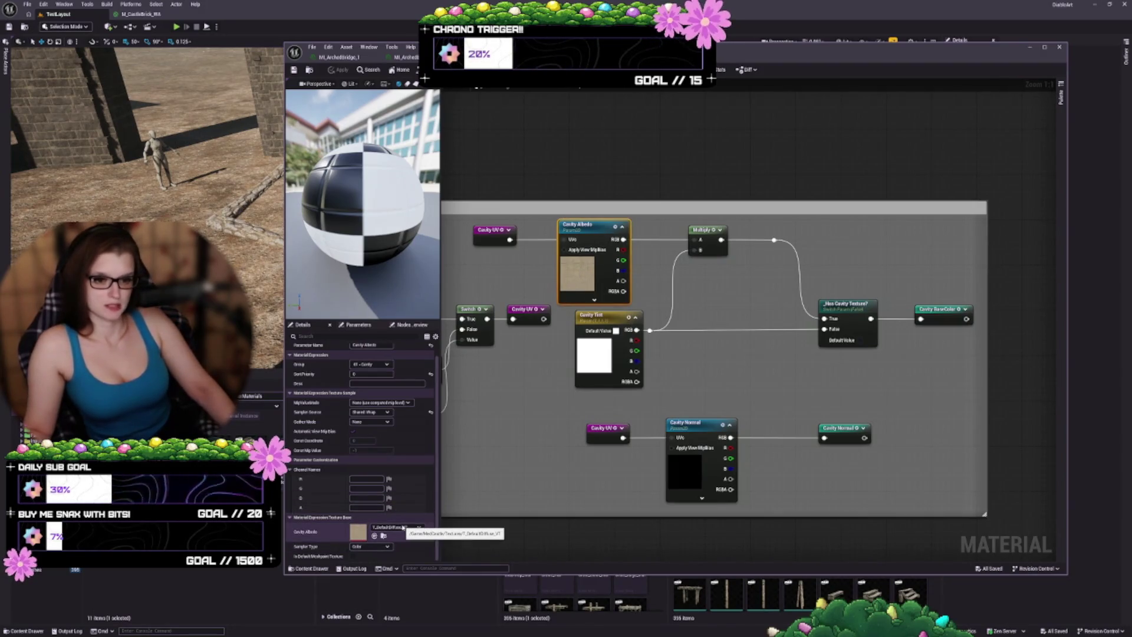
- Assign T_Default_N to Cavity Albedo, then replace it with T_DefaultDiffuse_VT
left_click(404, 528)
left_click(411, 500)
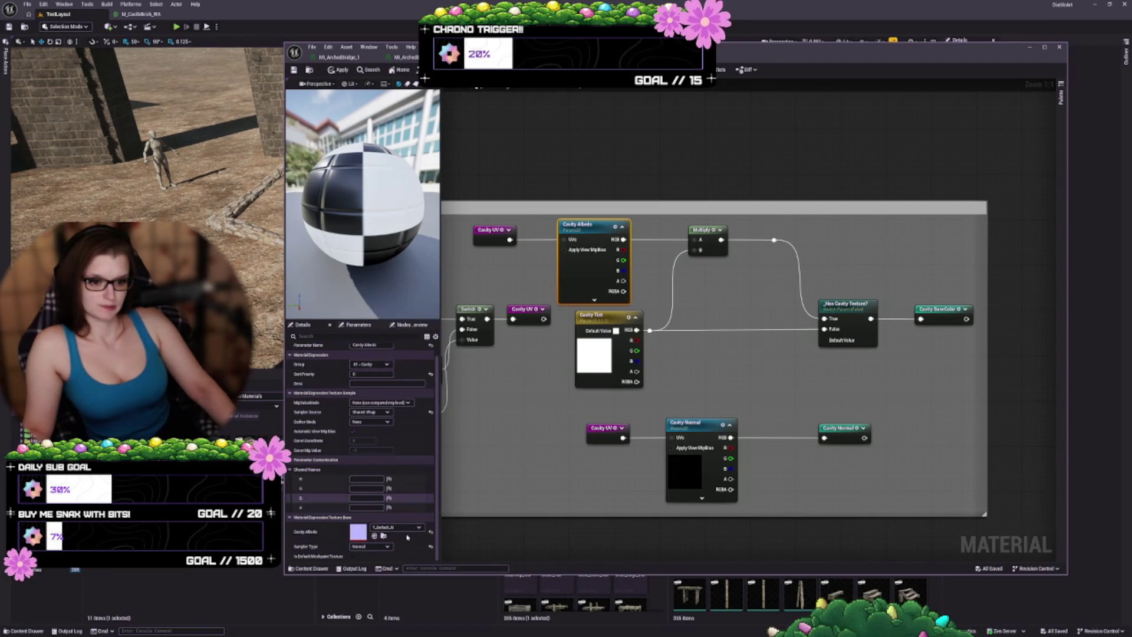
left_click(405, 529)
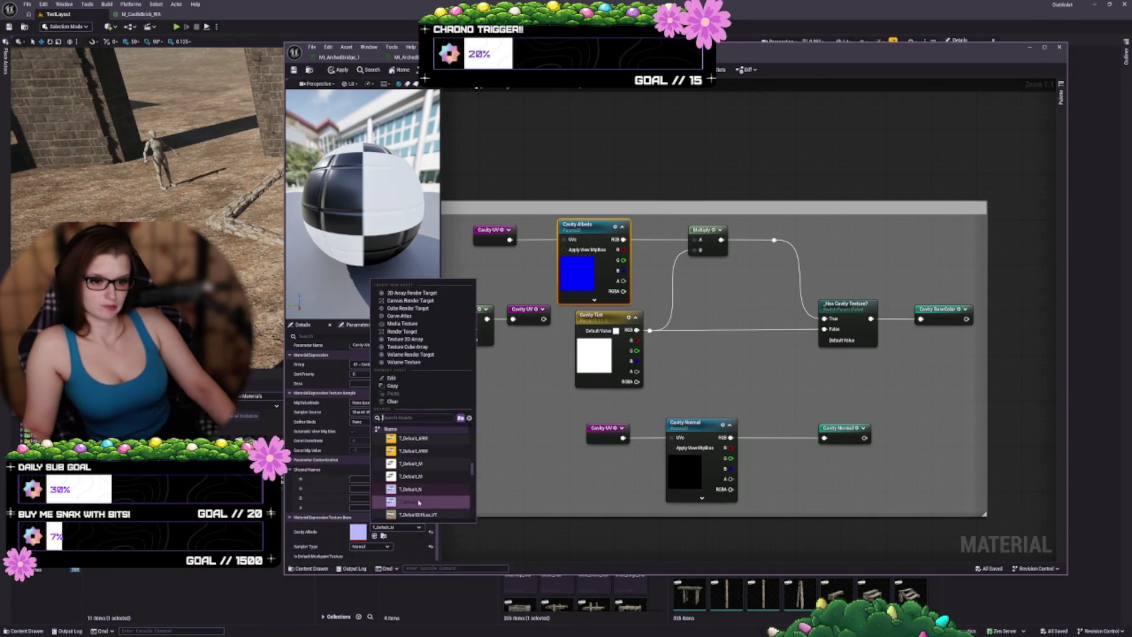
scroll(420, 507, "down", 2)
left_click(420, 516)
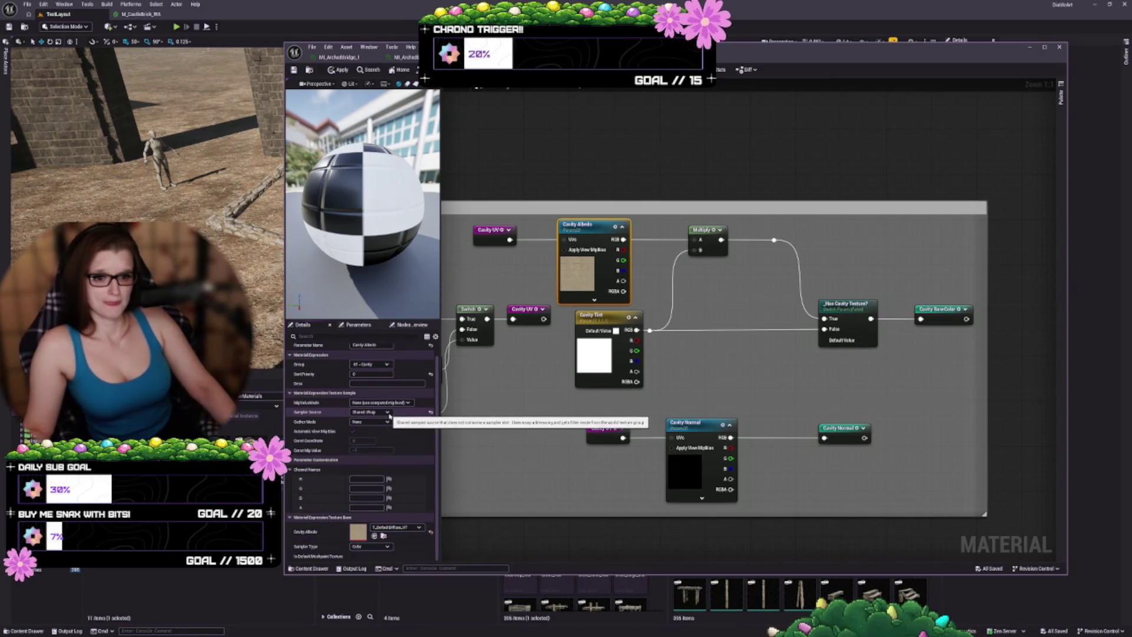
scroll(388, 440, "up", 1)
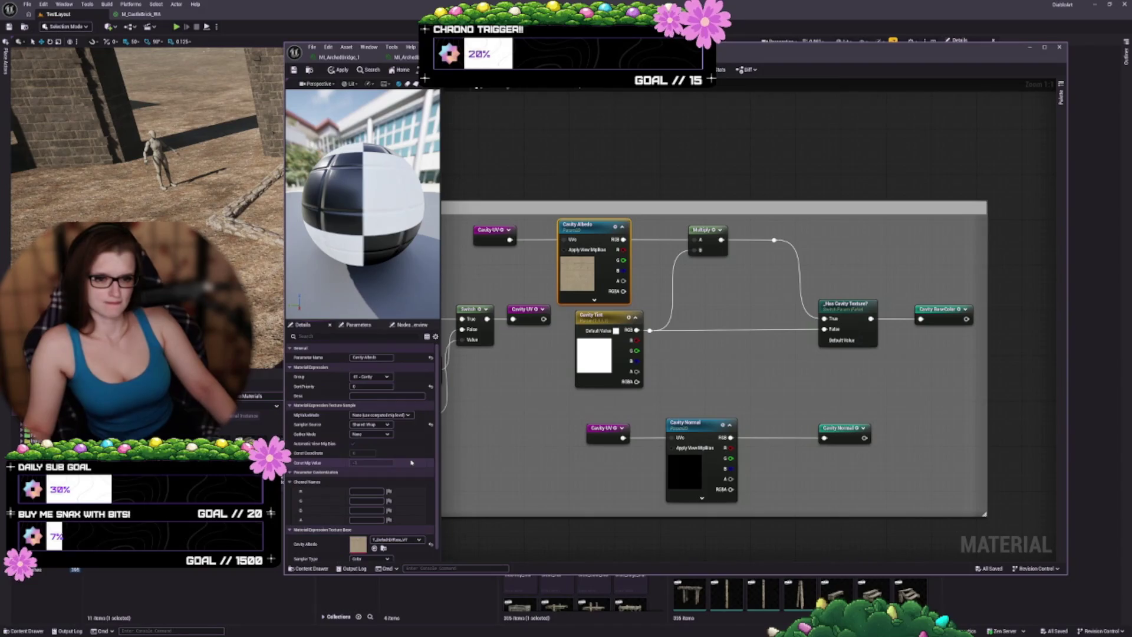
scroll(411, 461, "down", 1)
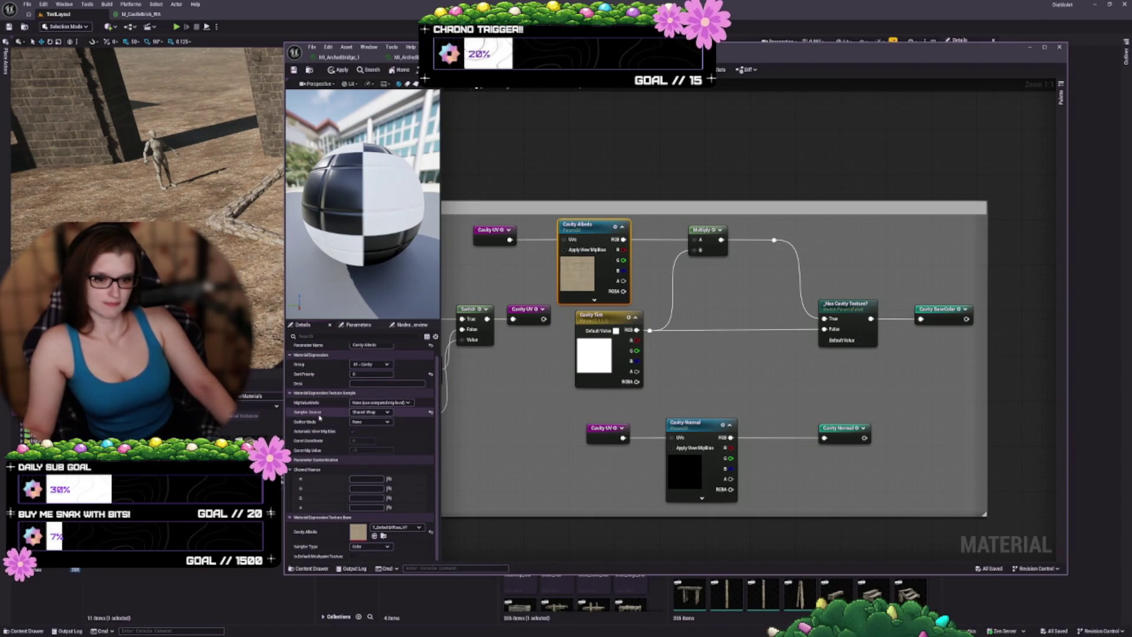
left_click(498, 237)
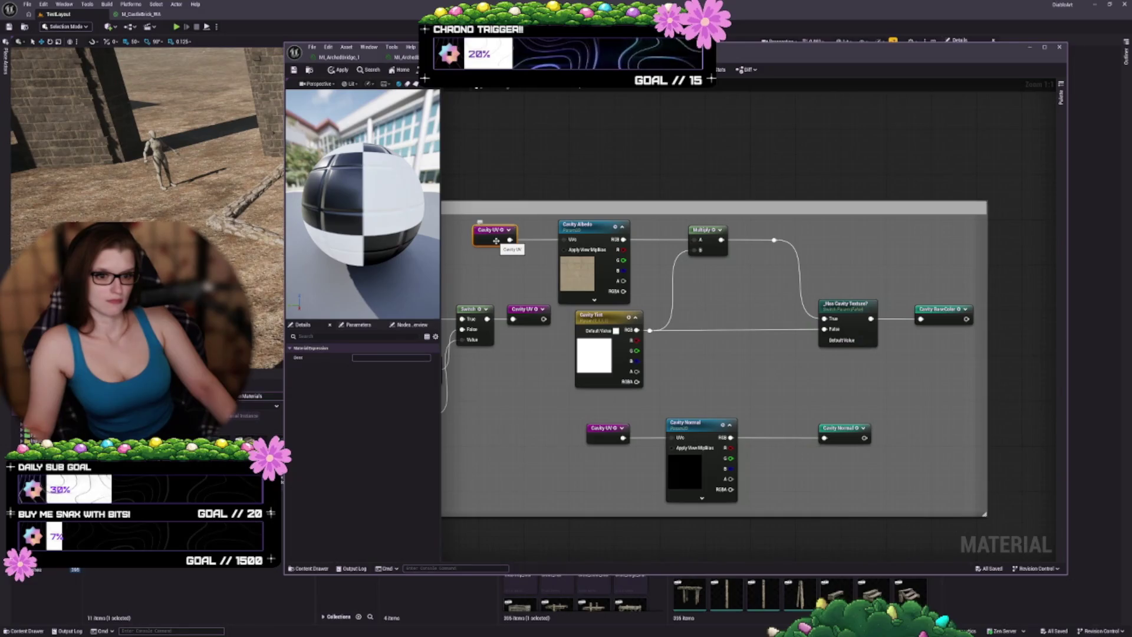
- Show the Parameters list and review the Cavity Albedo and Cavity Mask texture choices unchanged
left_click(570, 255)
left_click(359, 325)
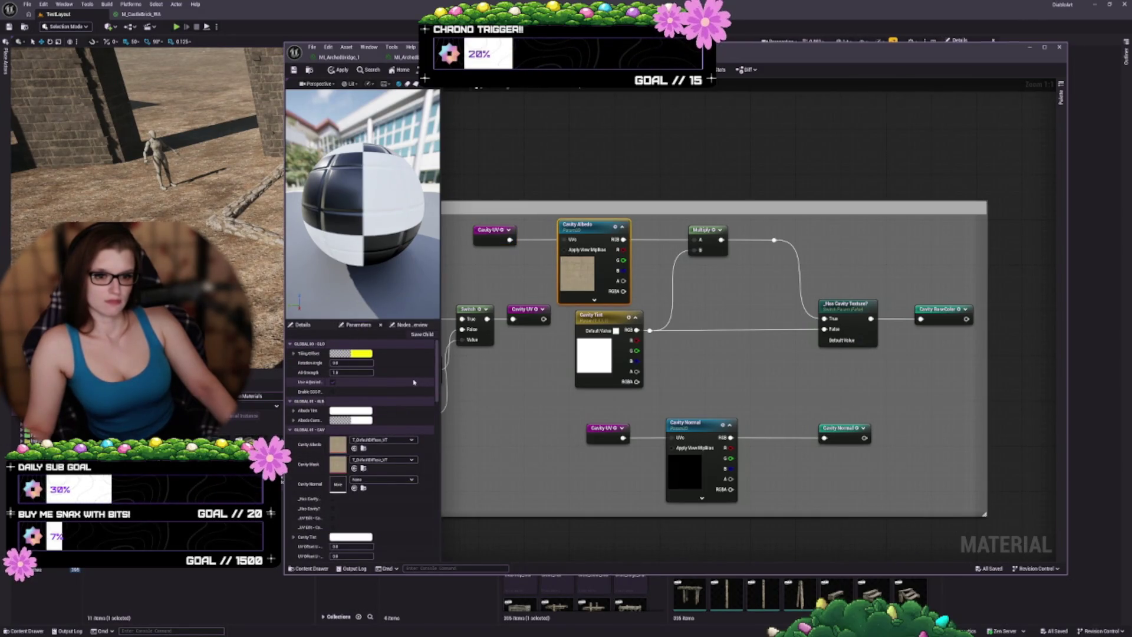
scroll(328, 383, "down", 1)
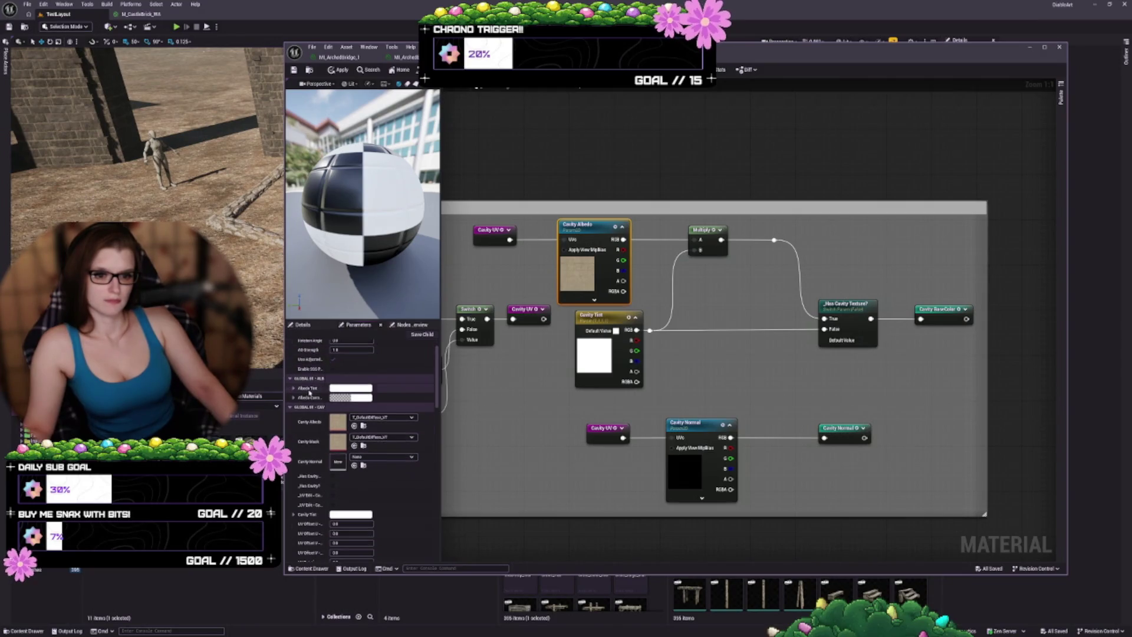
left_click(369, 417)
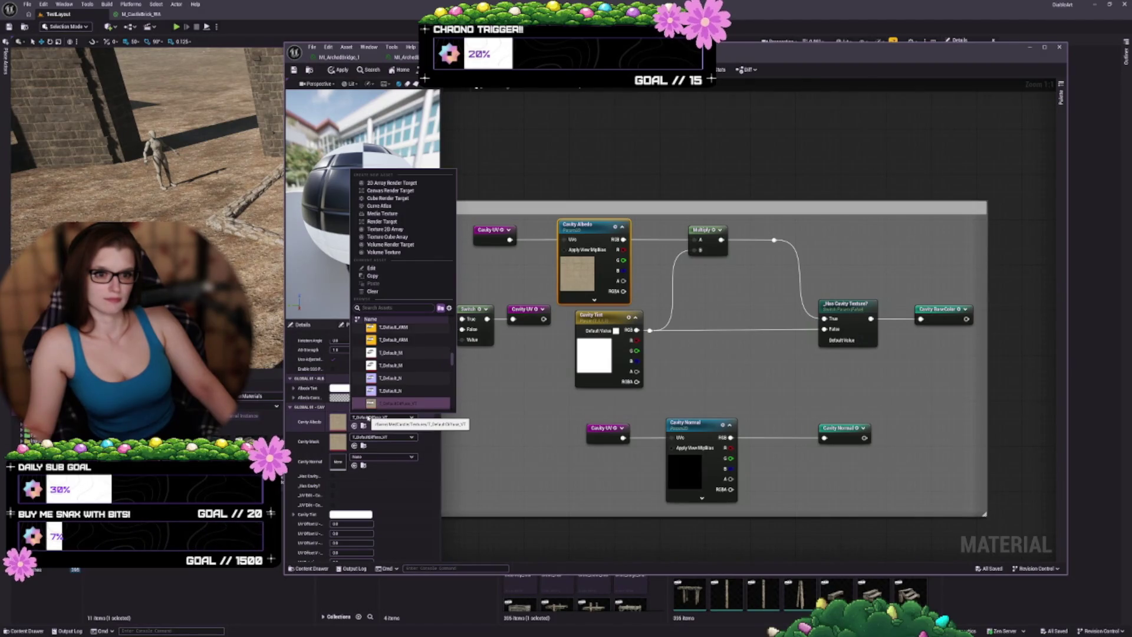
left_click(369, 416)
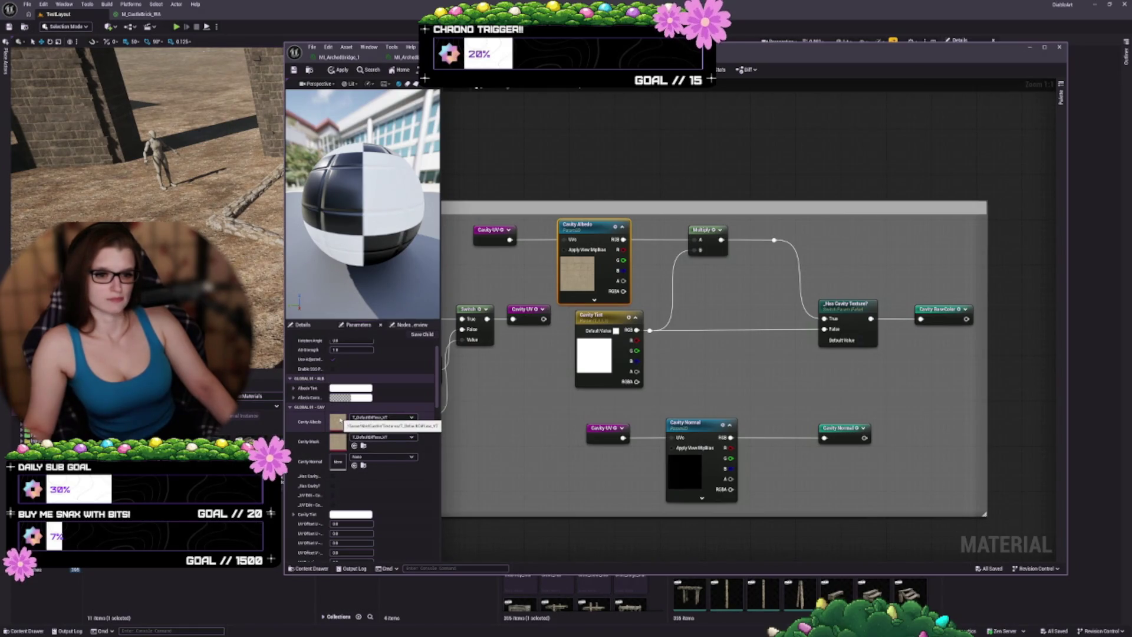
left_click(396, 438)
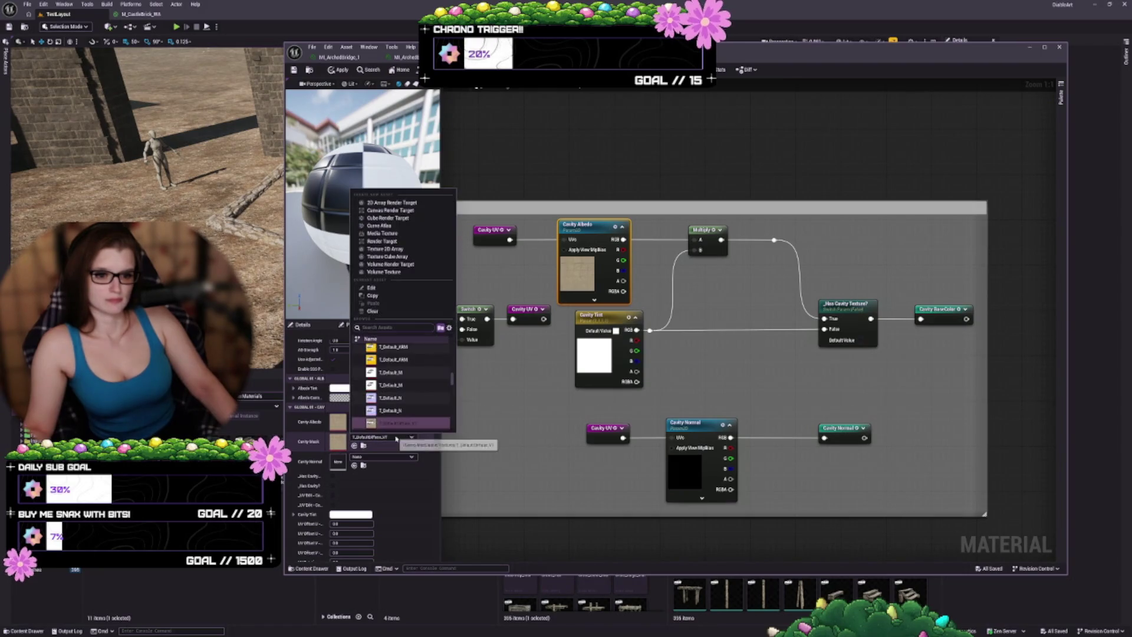
left_click(396, 437)
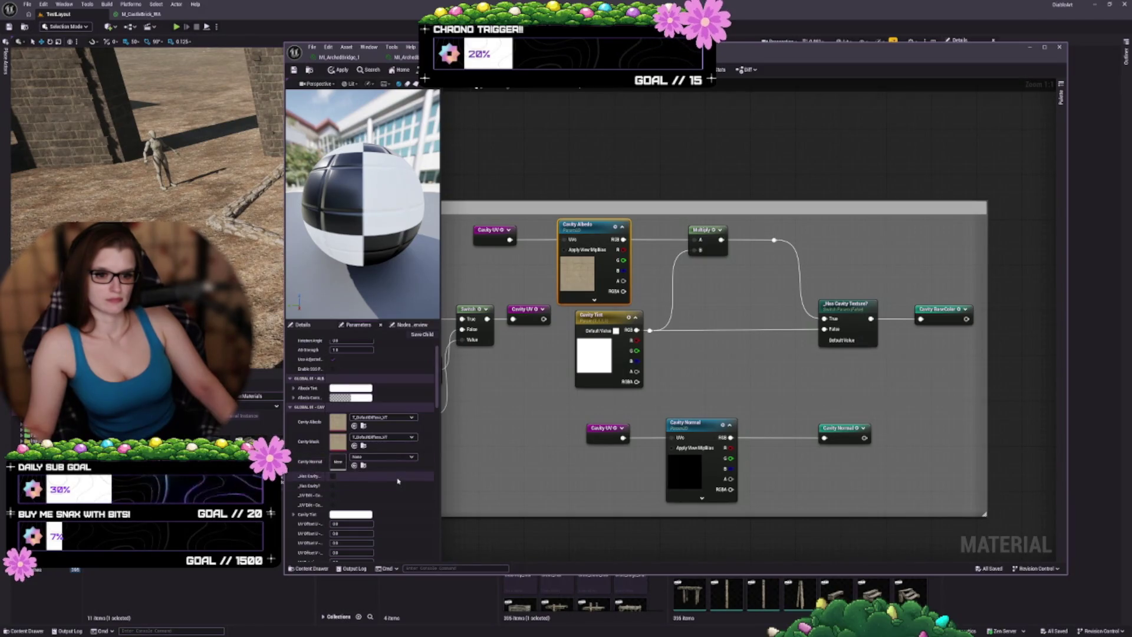
- Widen the parameter name column and scroll through all the parameter groups
scroll(398, 481, "down", 1)
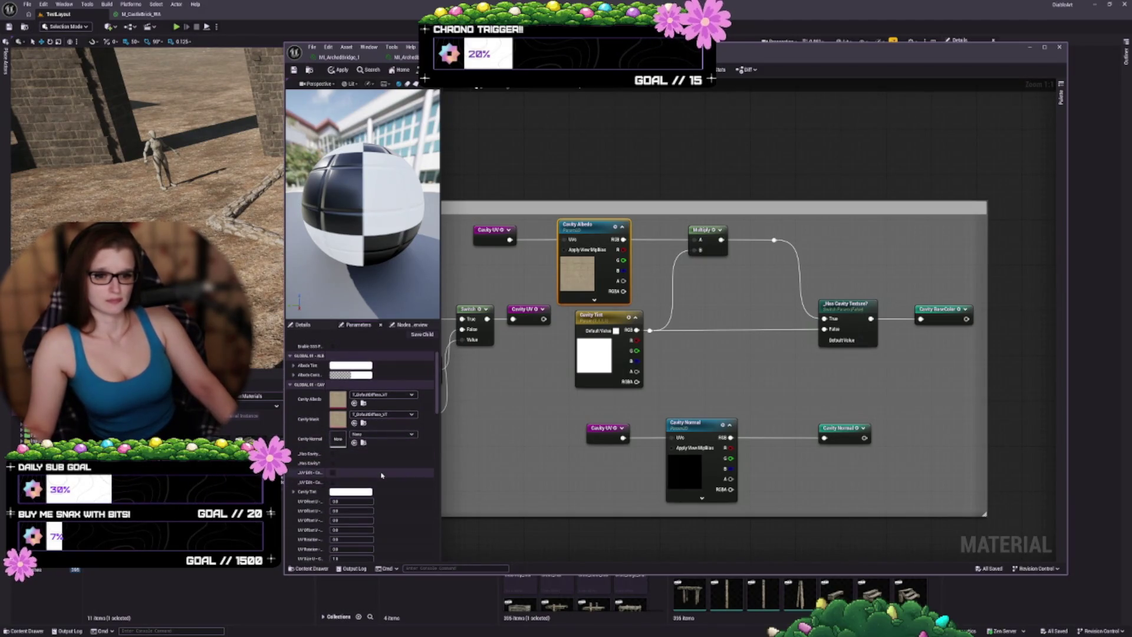
scroll(396, 478, "down", 5)
scroll(401, 466, "down", 3)
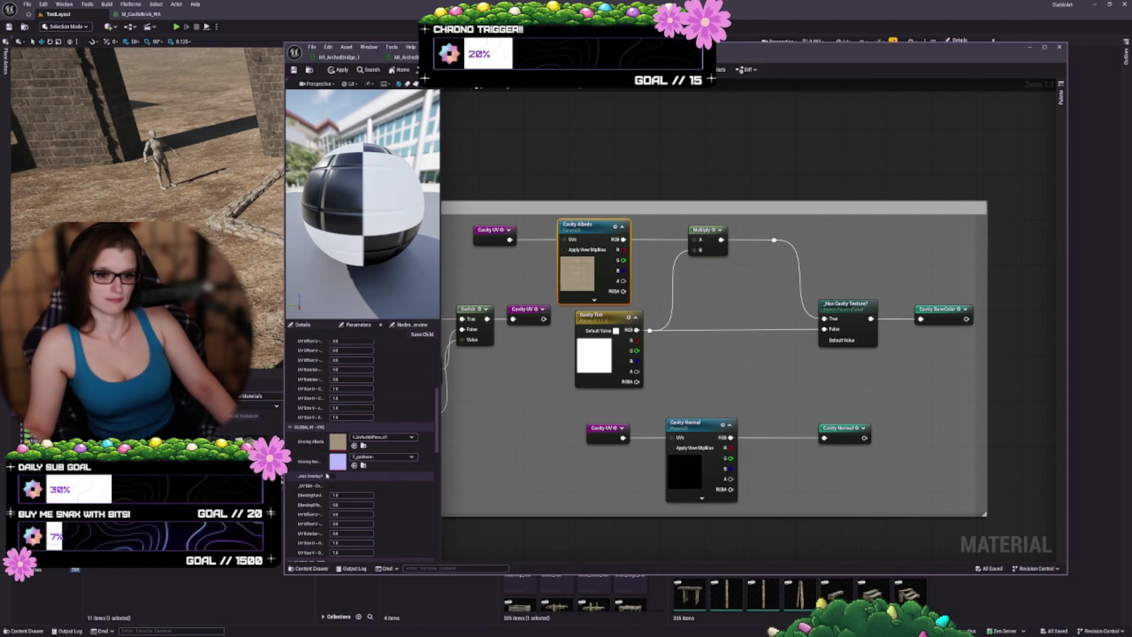
left_click_drag(332, 478, 352, 470)
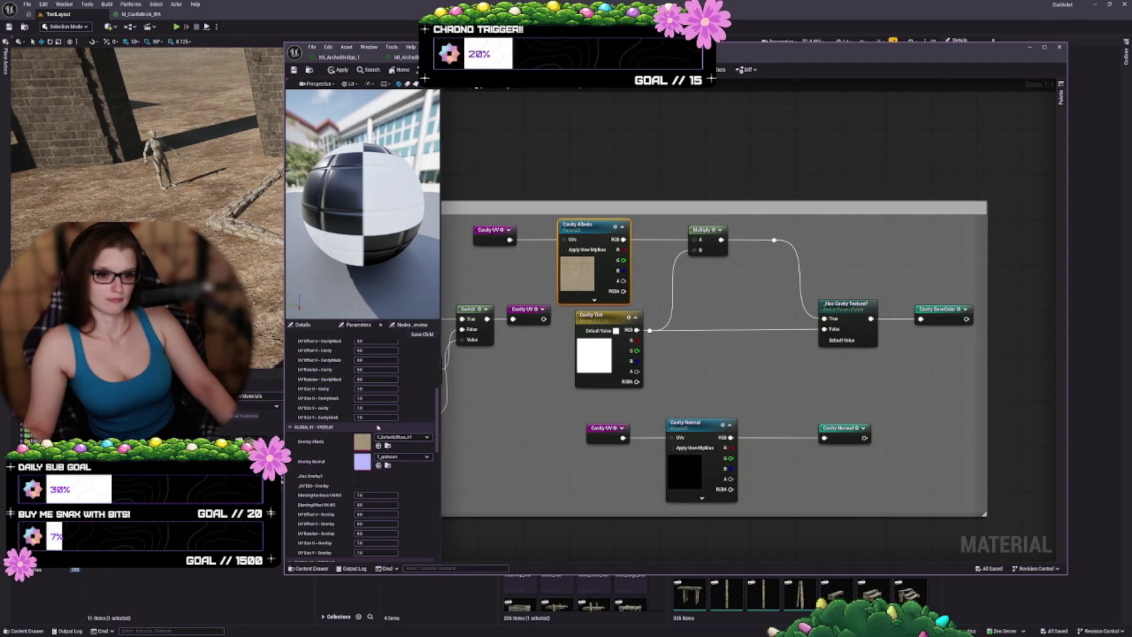
scroll(410, 516, "down", 6)
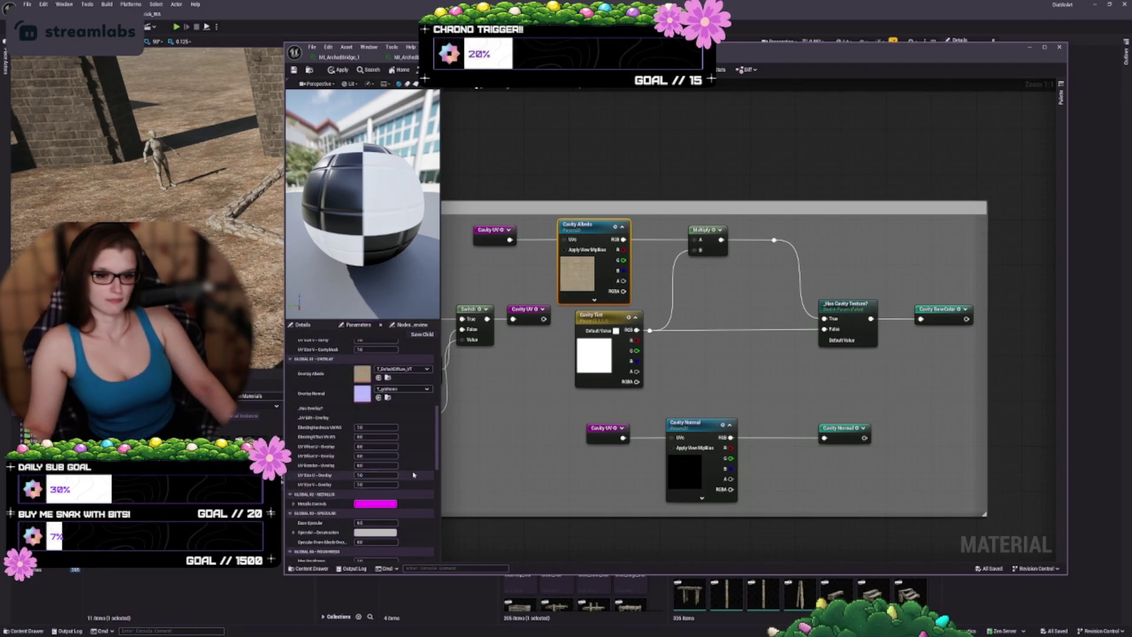
scroll(407, 515, "down", 6)
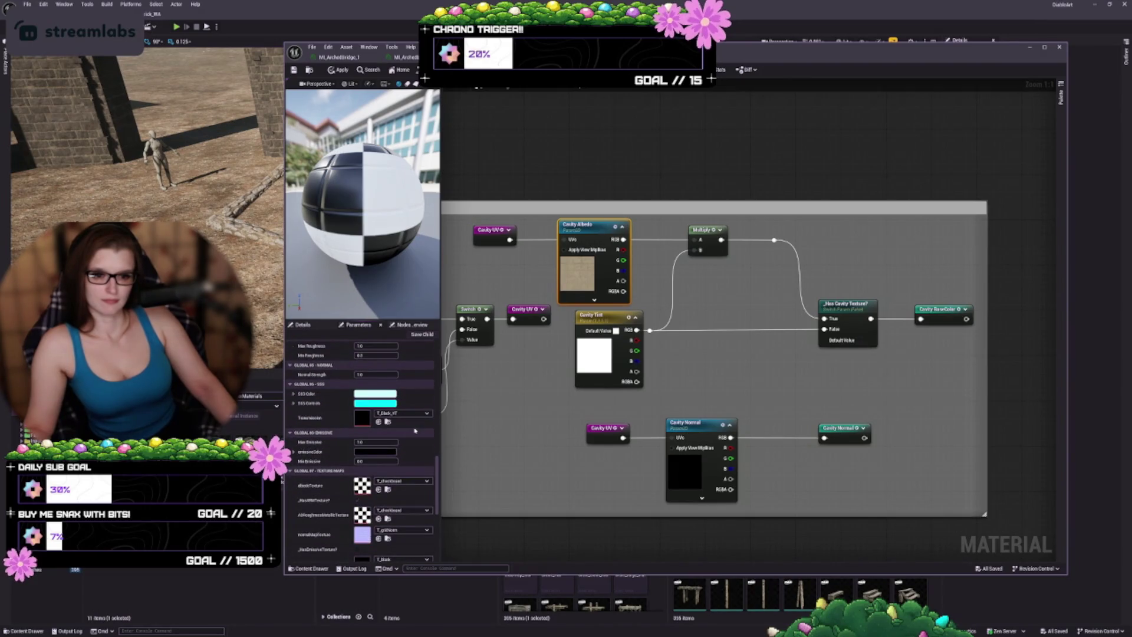
scroll(415, 431, "down", 4)
scroll(331, 437, "down", 3)
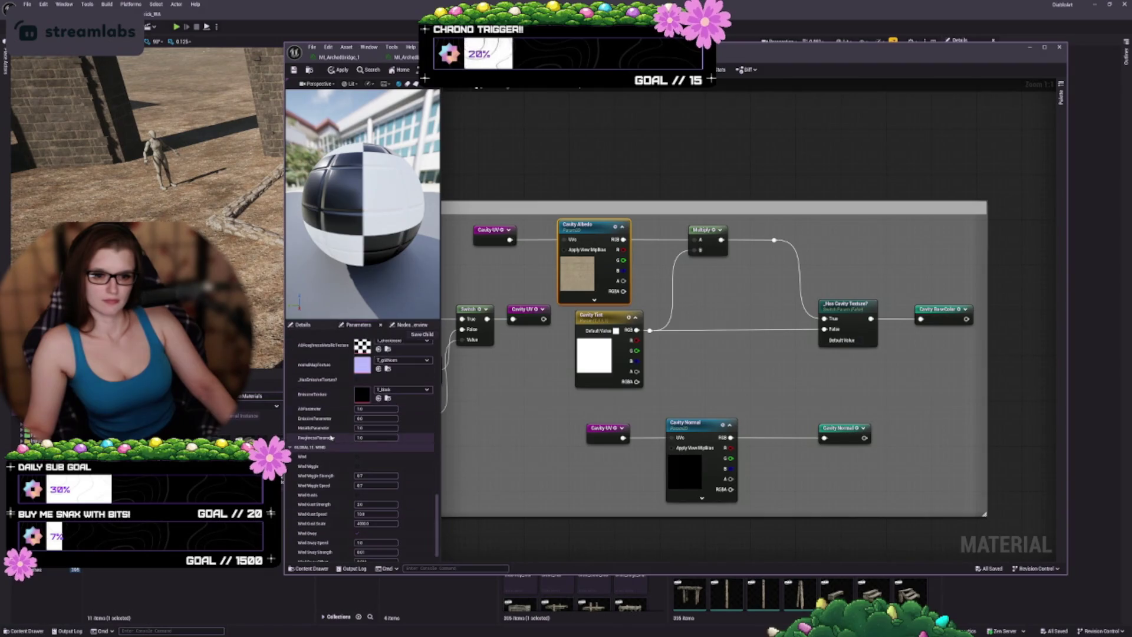
scroll(331, 437, "down", 1)
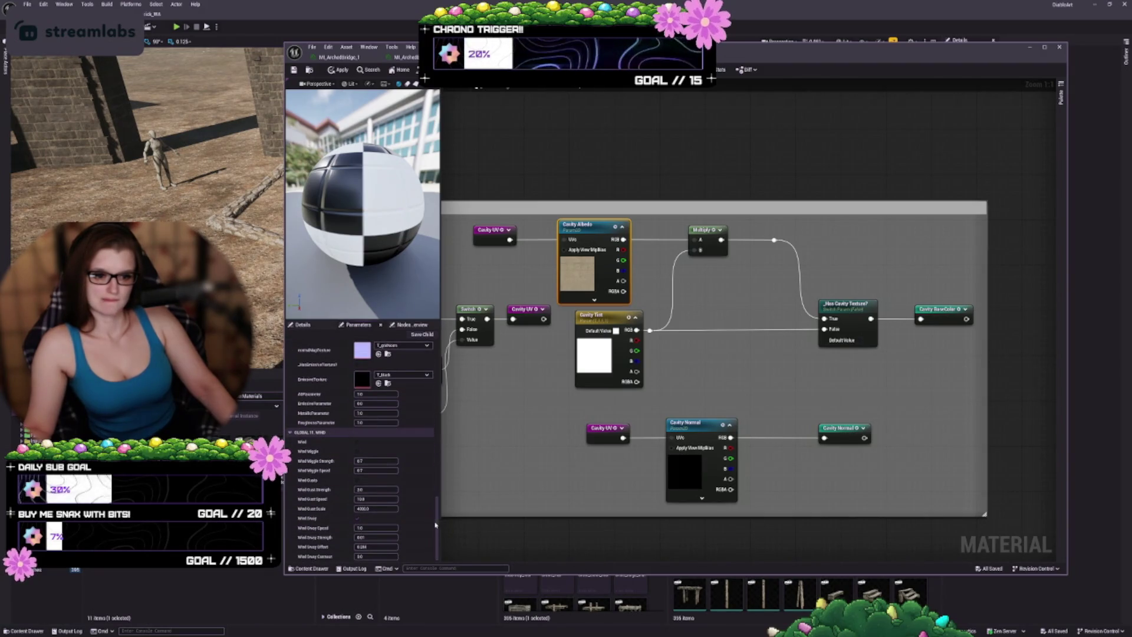
left_click_drag(435, 524, 436, 367)
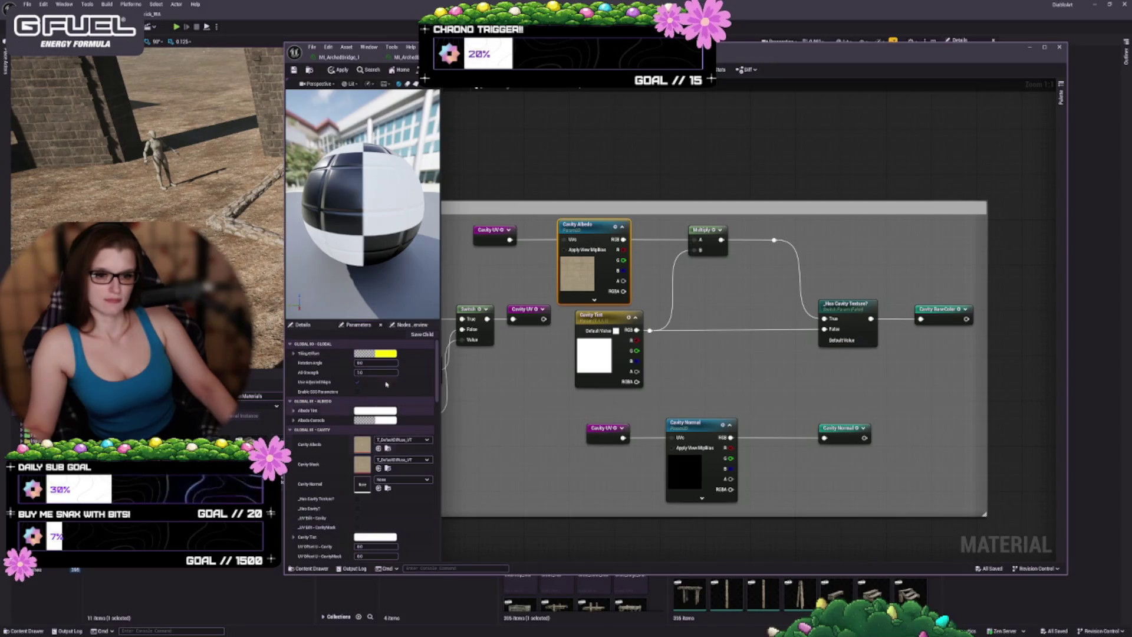
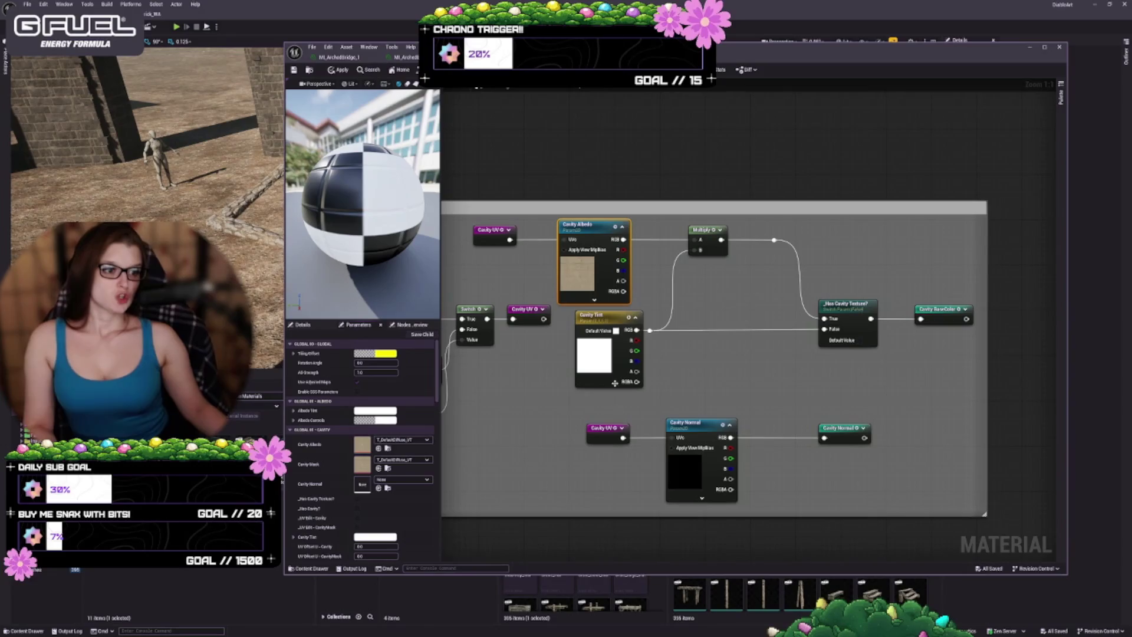
- Select the Cavity Tint node and apply the cavity edits to the original material
left_click_drag(516, 394, 548, 374)
left_click(628, 298)
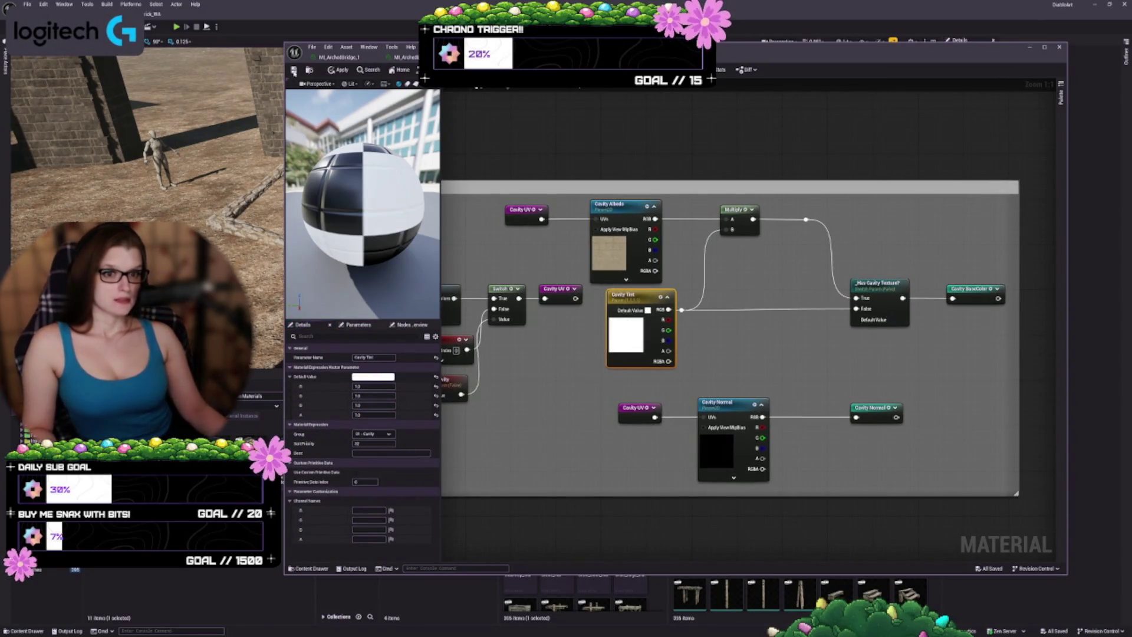
key("ctrl+s")
key("Return")
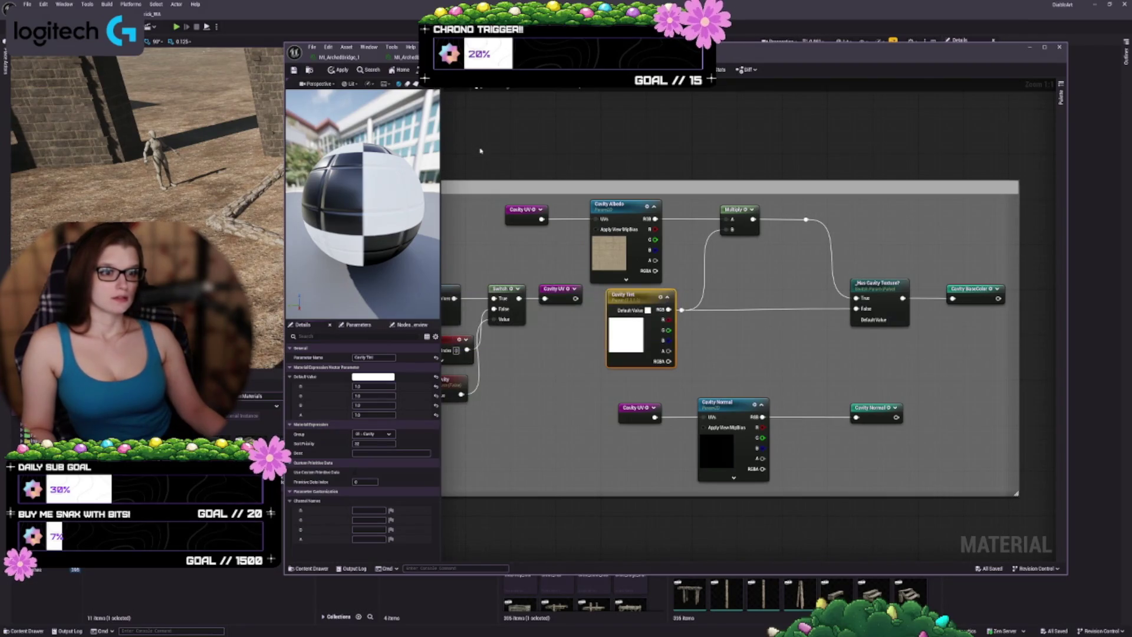
- Deselect Cavity Tint and save the master material again
left_click(477, 87)
left_click(478, 86)
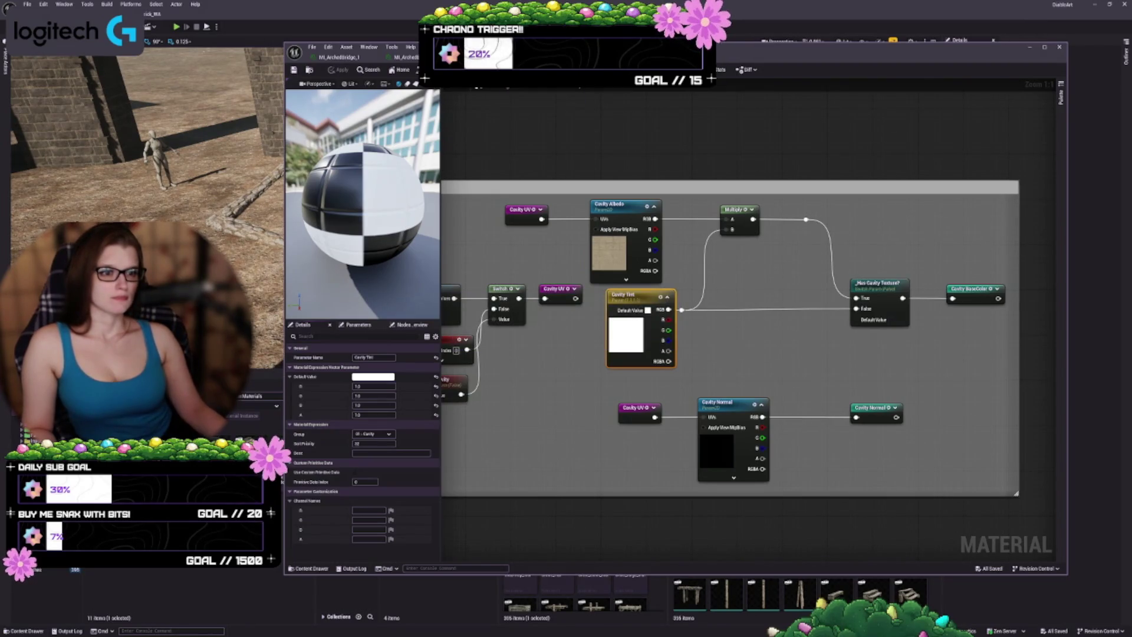
left_click(534, 123)
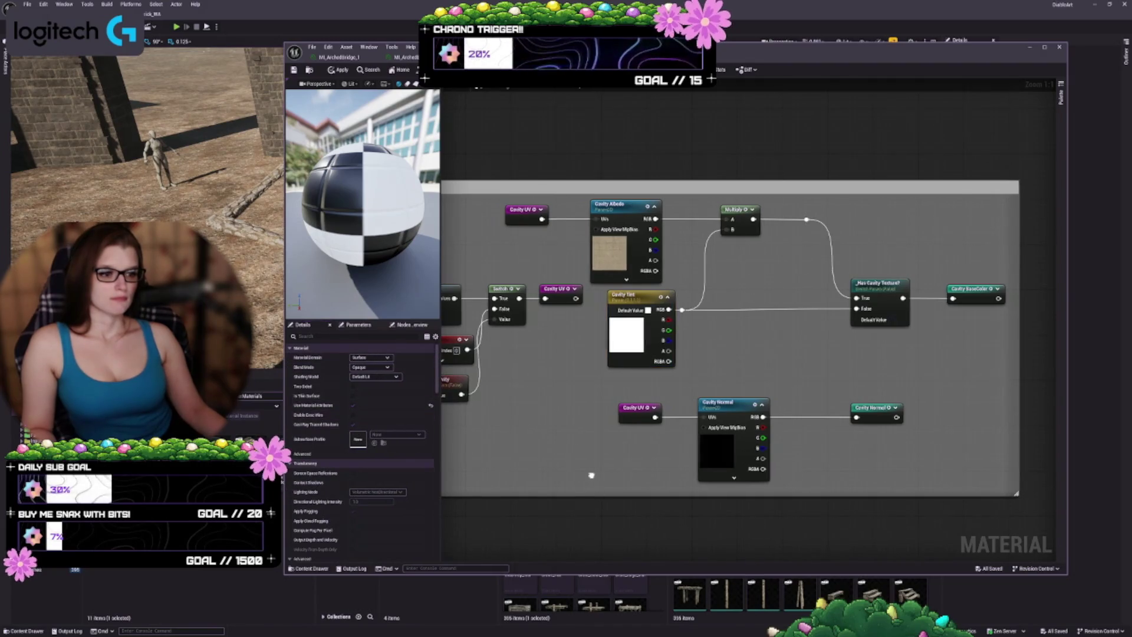
left_click_drag(588, 467, 602, 427)
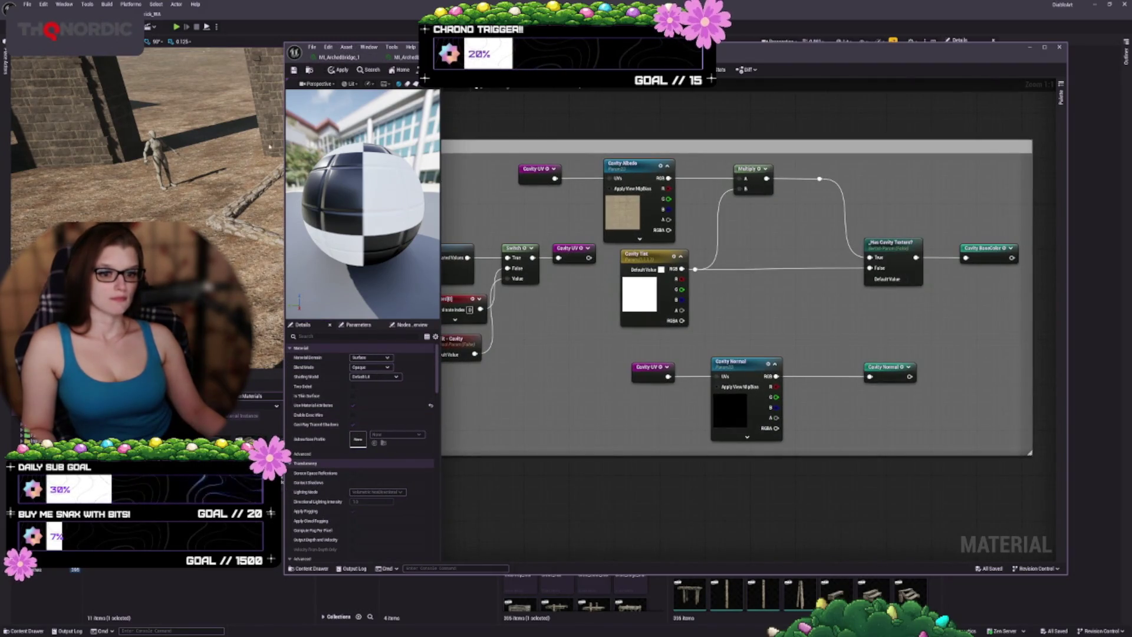
key("ctrl+s")
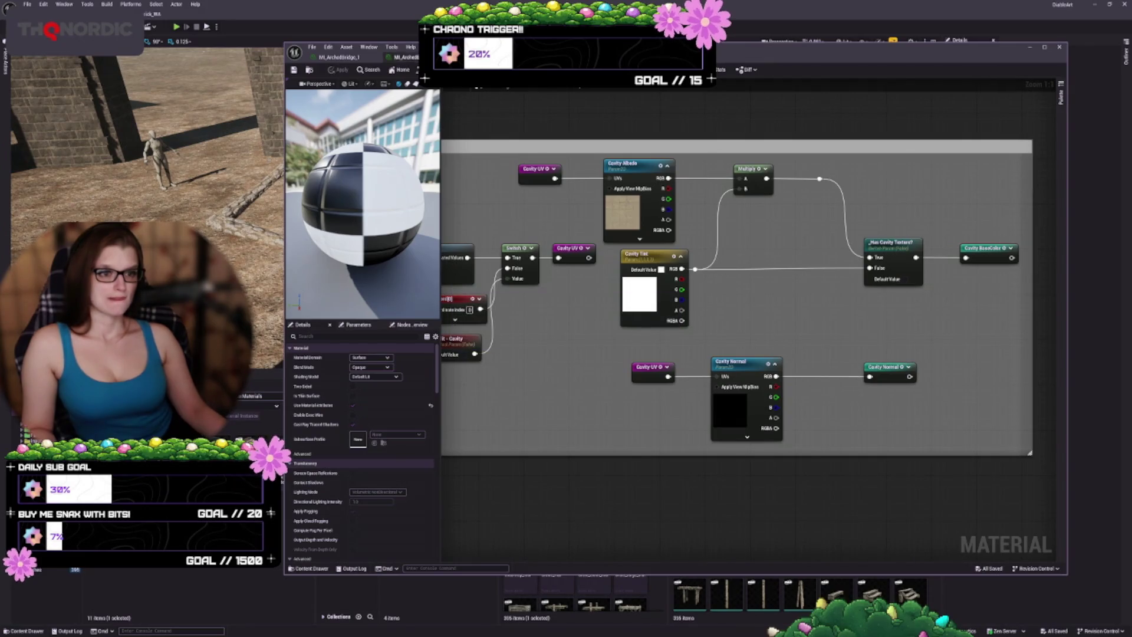
- Preview the material instance, then return and frame the whole node network
key("ctrl+Tab")
key("ctrl+Tab")
scroll(636, 421, "down", 5)
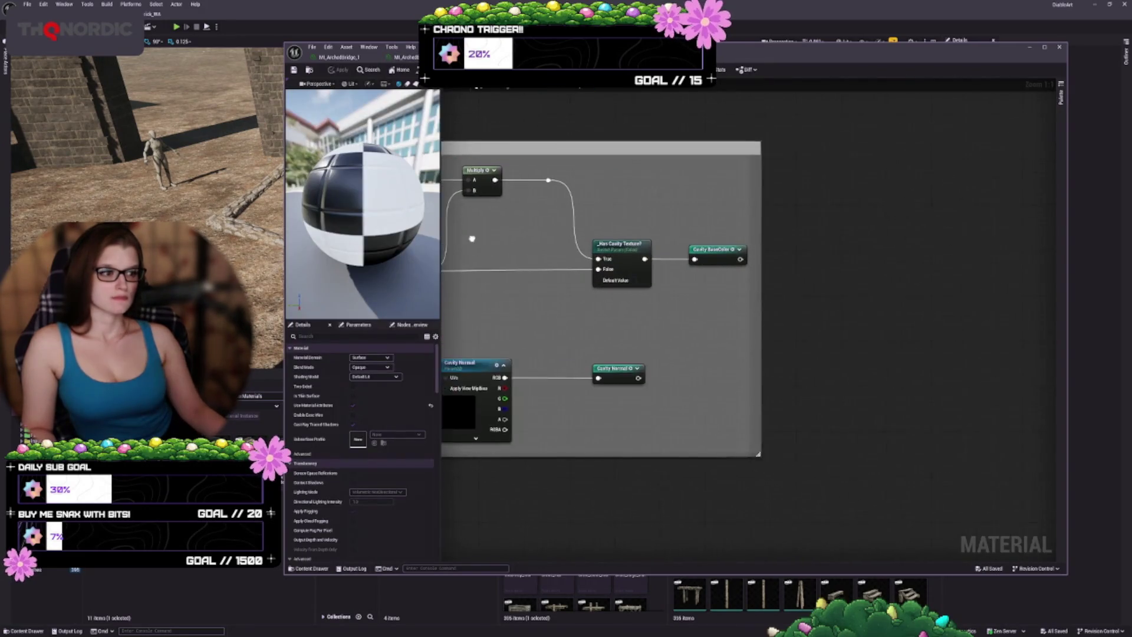
key("Home")
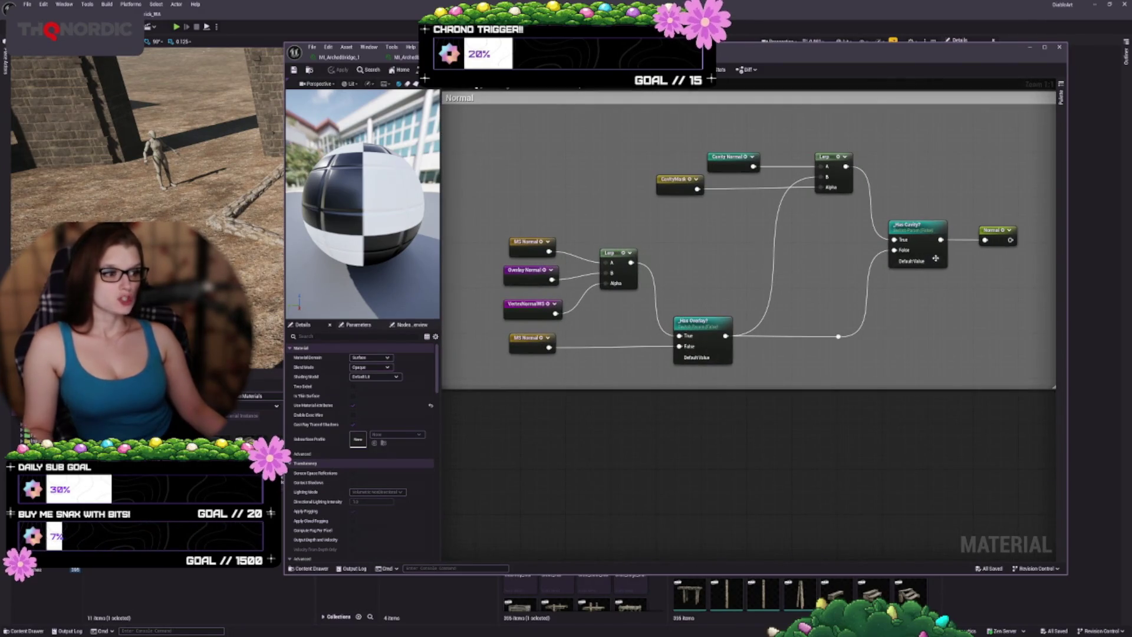
left_click(918, 224)
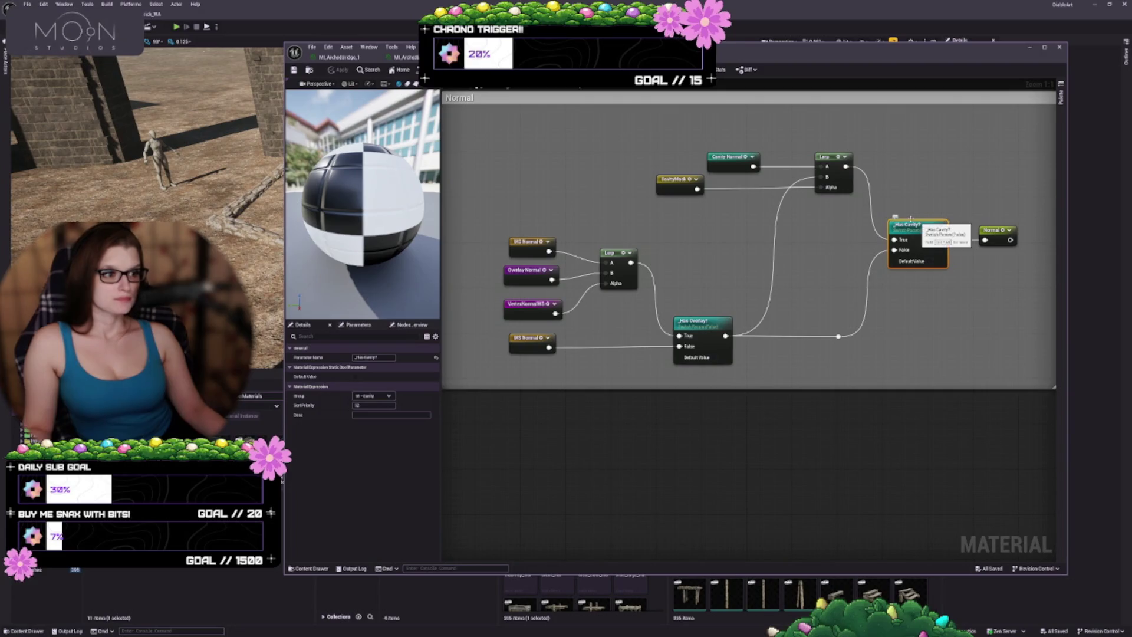
left_click(726, 159)
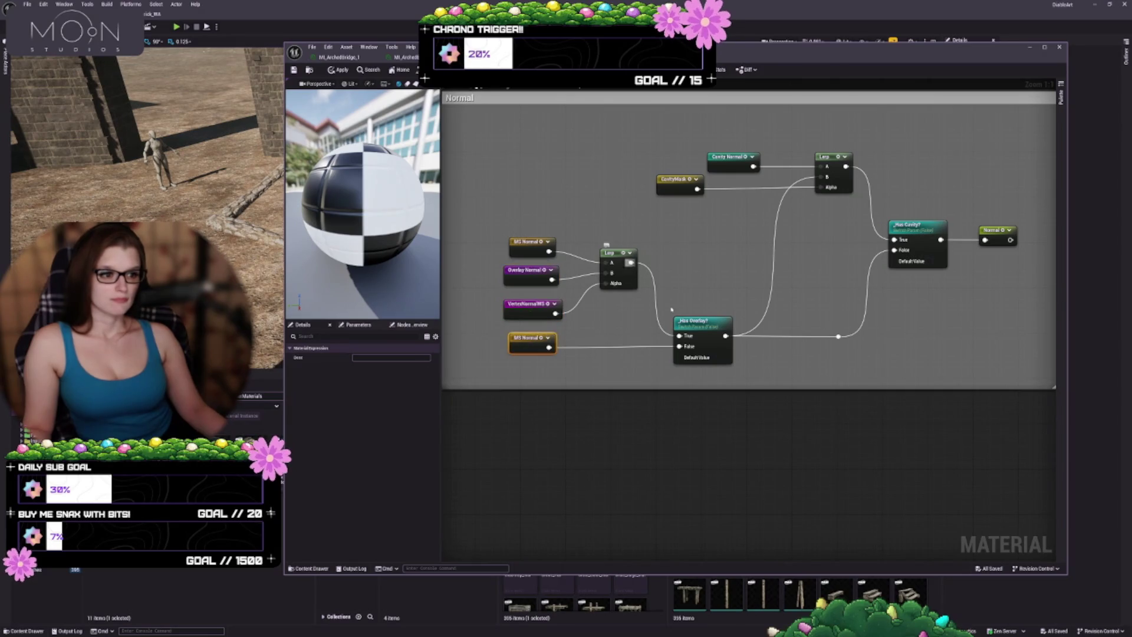
left_click(706, 336)
mouse_move(796, 295)
left_mouse_down()
mouse_move(674, 374)
mouse_move(601, 494)
mouse_move(455, 541)
left_mouse_up()
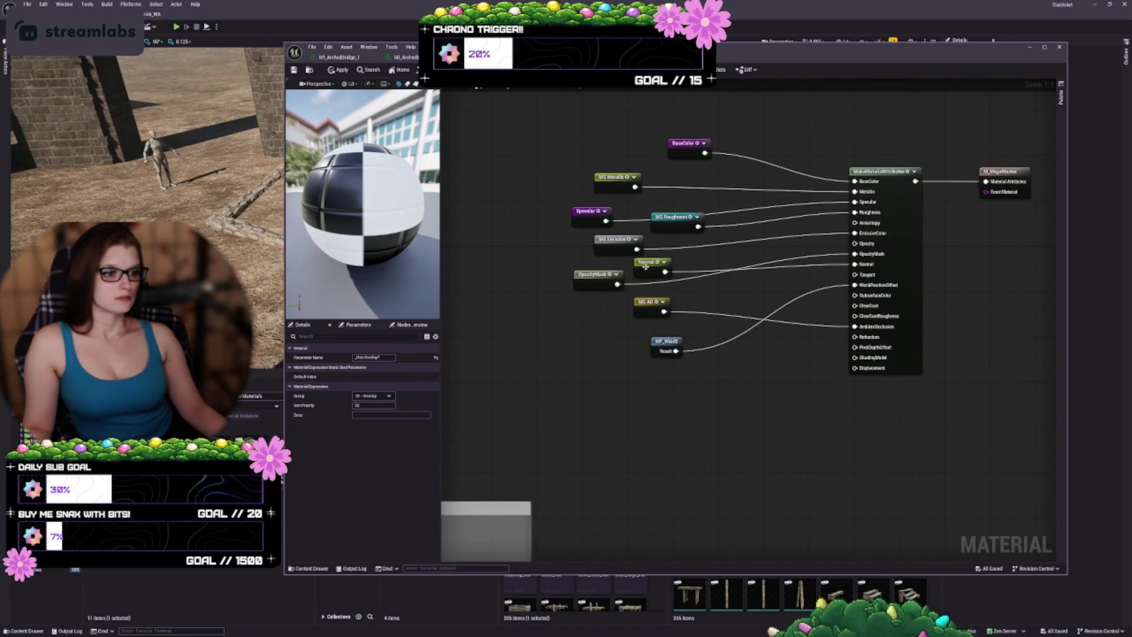
- Move the Normal node beside Make Material Attributes, review parameters and texture references, and select M_MegaMaster
left_click_drag(645, 266, 718, 295)
left_click(911, 211)
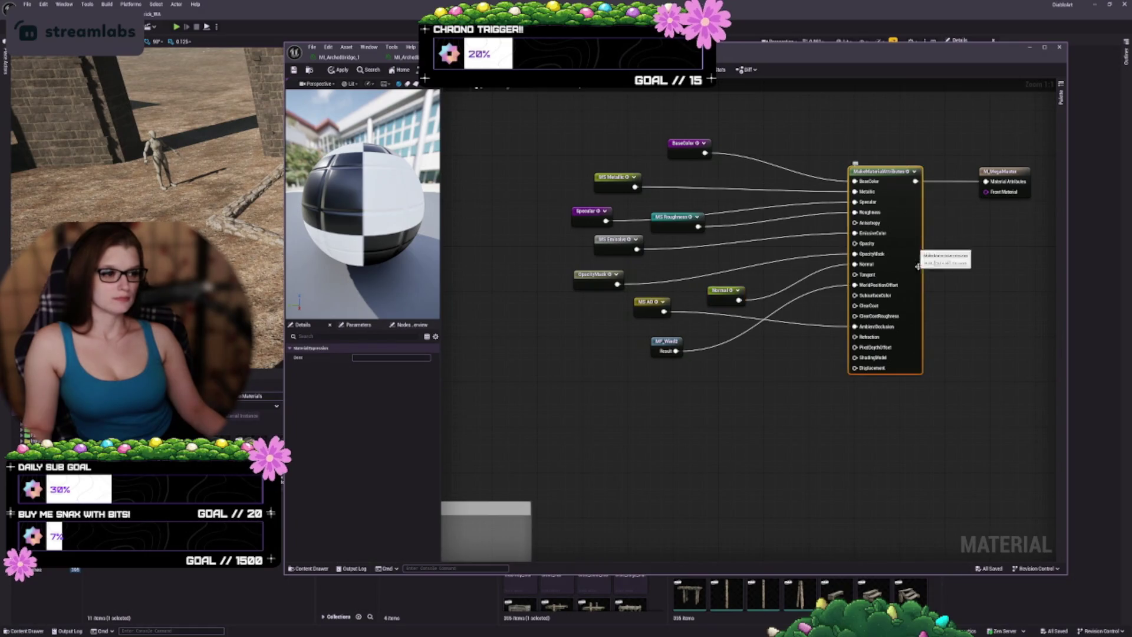
left_click(361, 324)
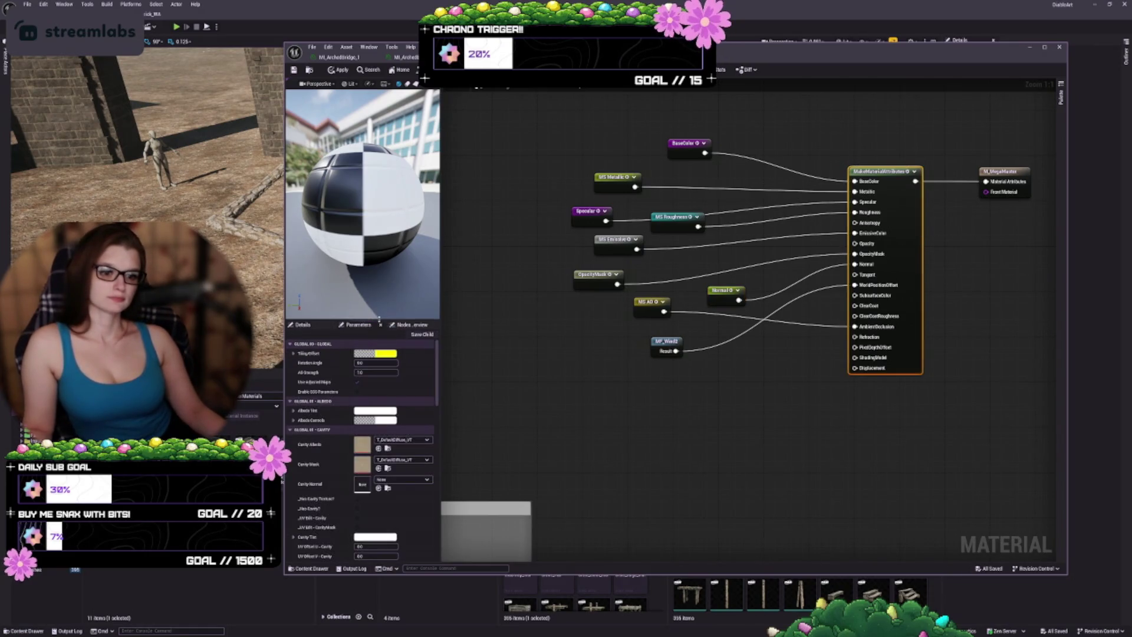
left_click(405, 324)
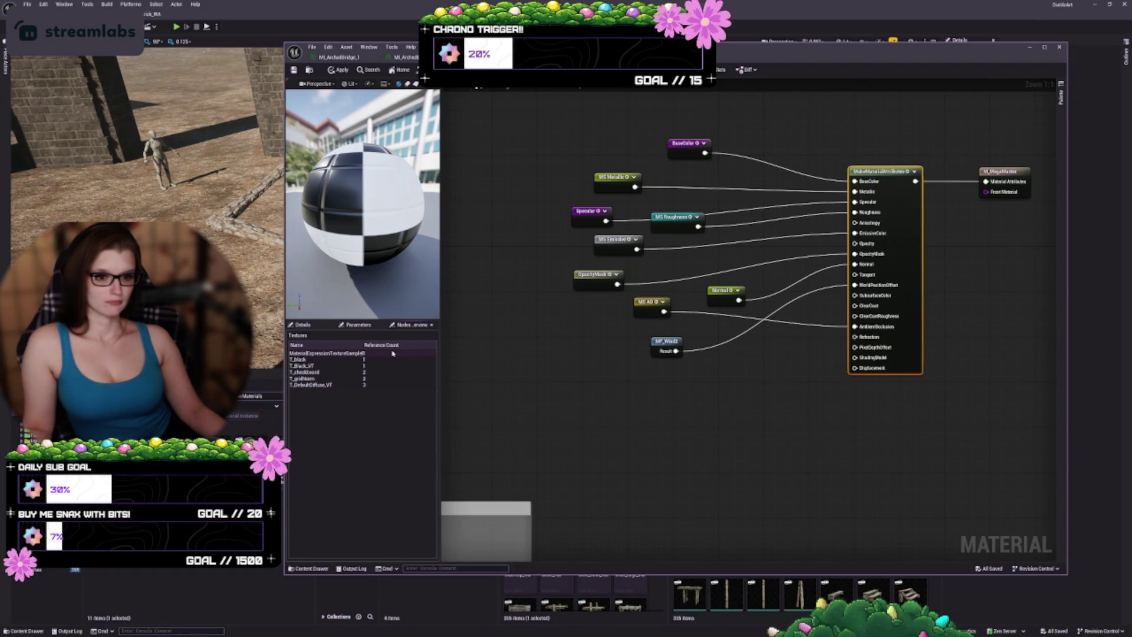
left_click(361, 339)
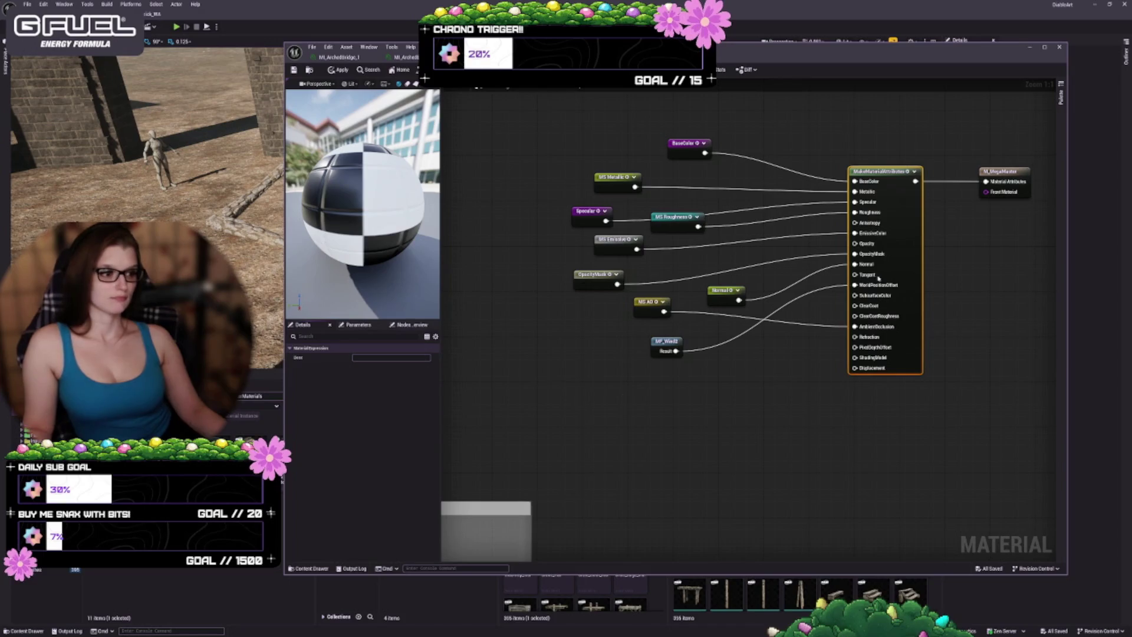
left_click_drag(909, 272, 838, 328)
left_click(931, 229)
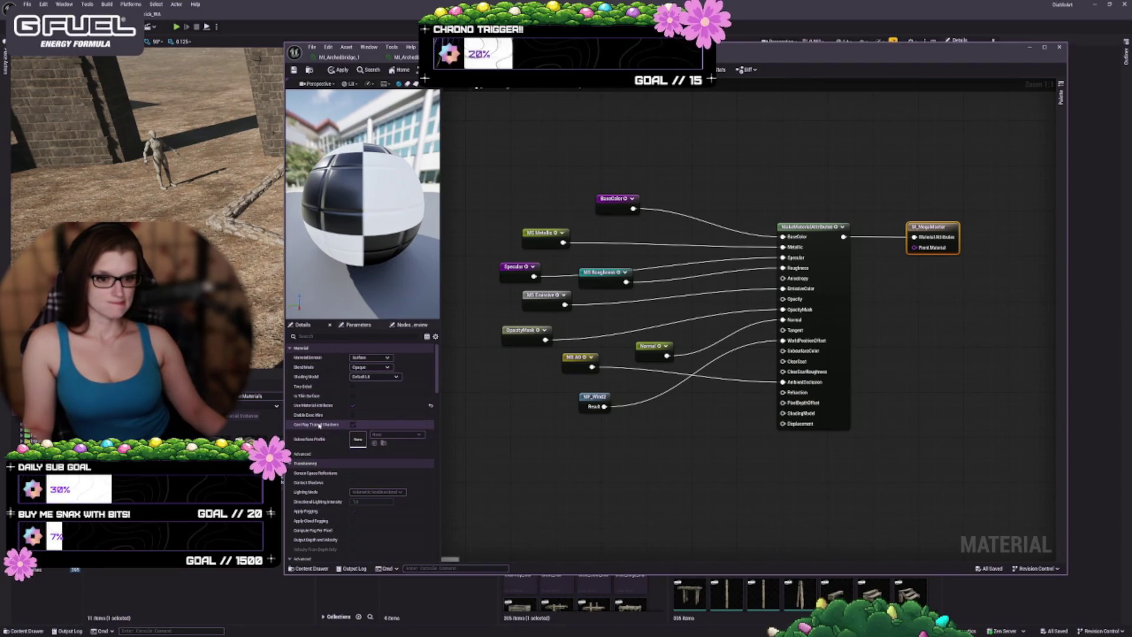
- Toggle ray traced shadow casting and expand the material's advanced settings
left_click(353, 424)
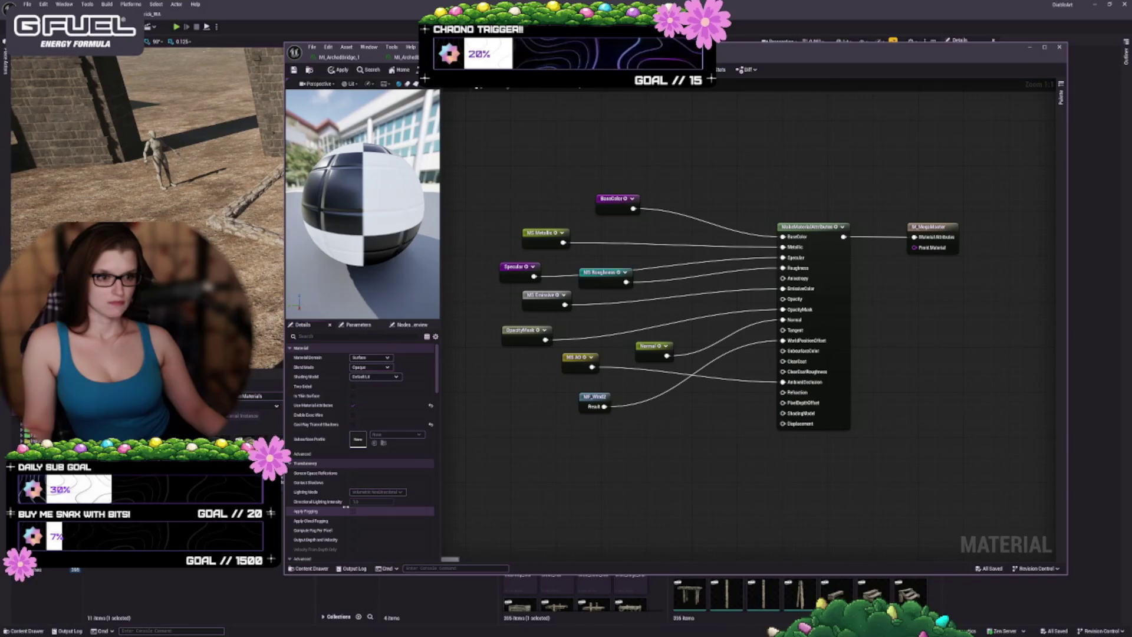
left_click(308, 454)
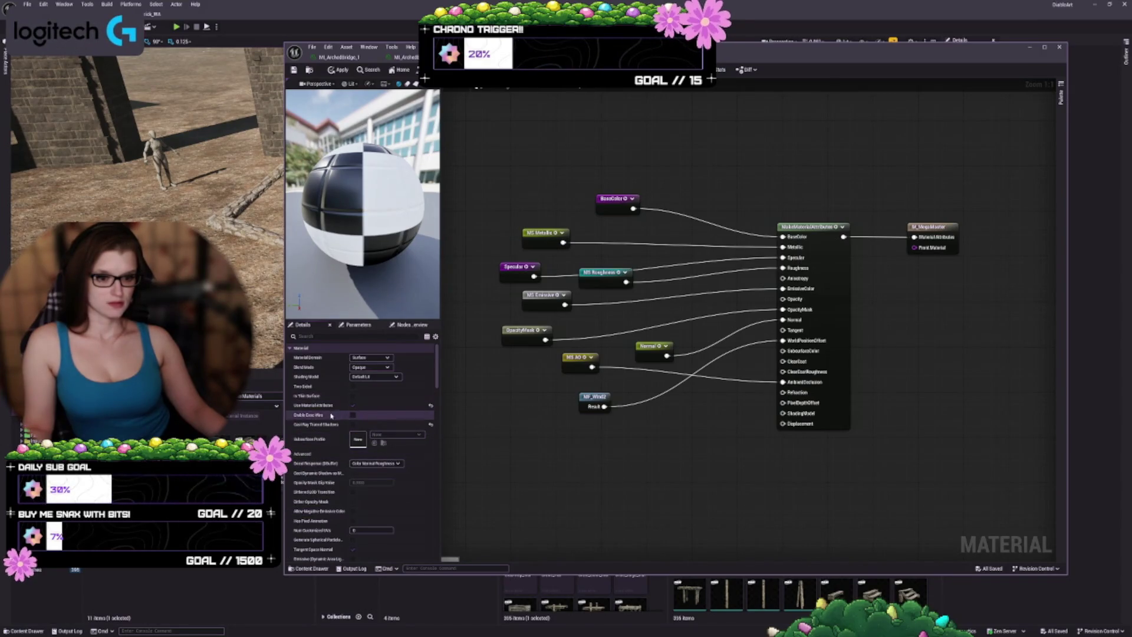
scroll(329, 417, "down", 1)
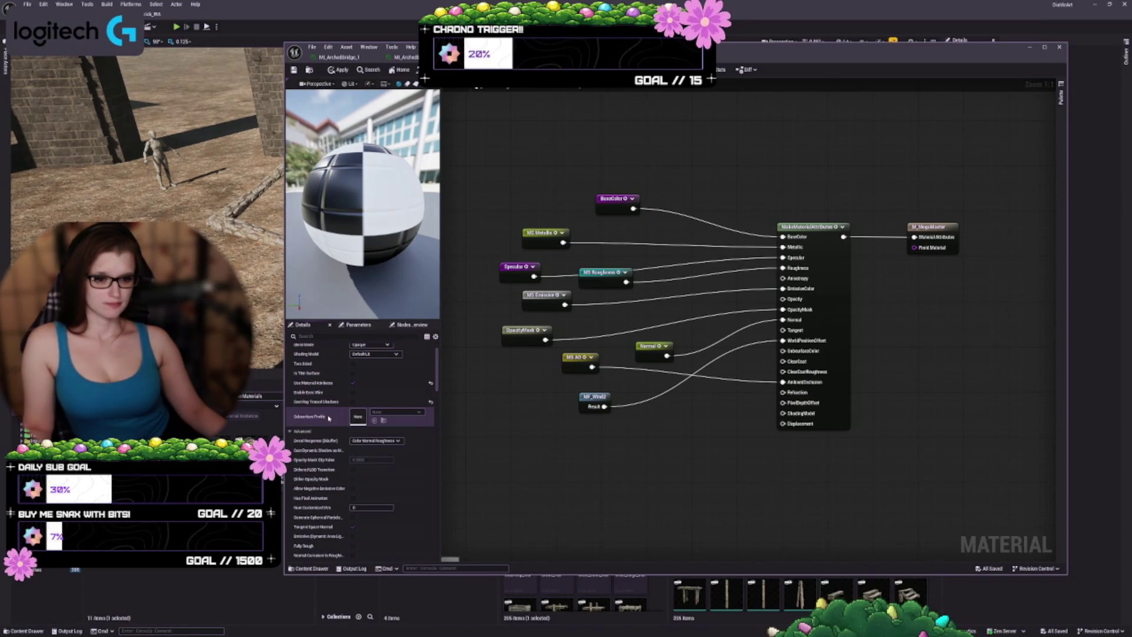
scroll(329, 417, "down", 2)
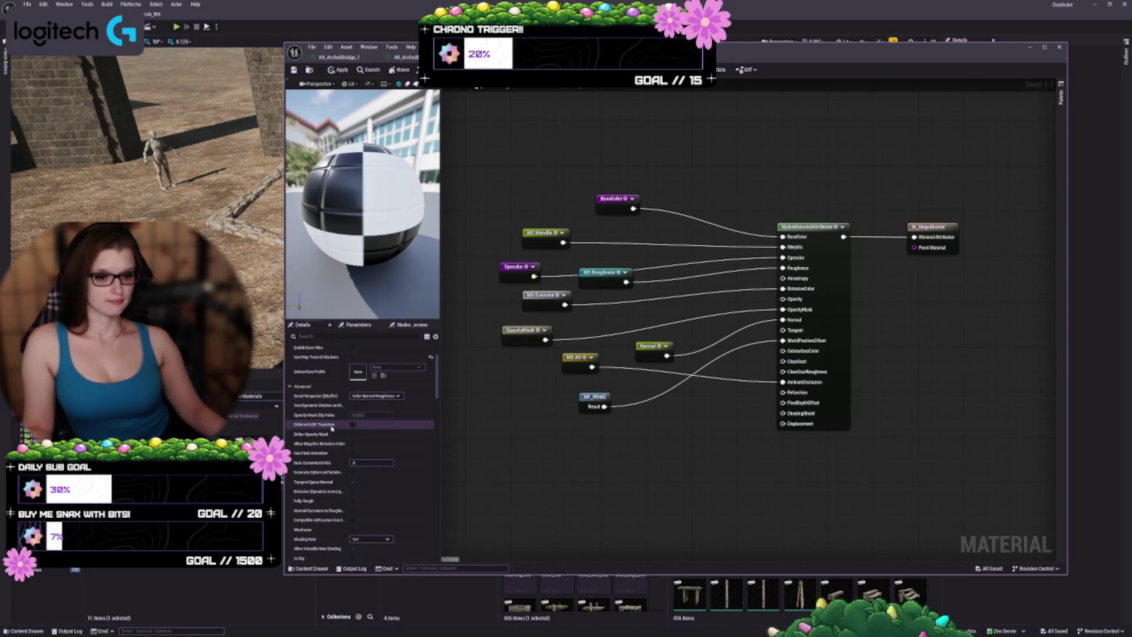
scroll(332, 428, "down", 5)
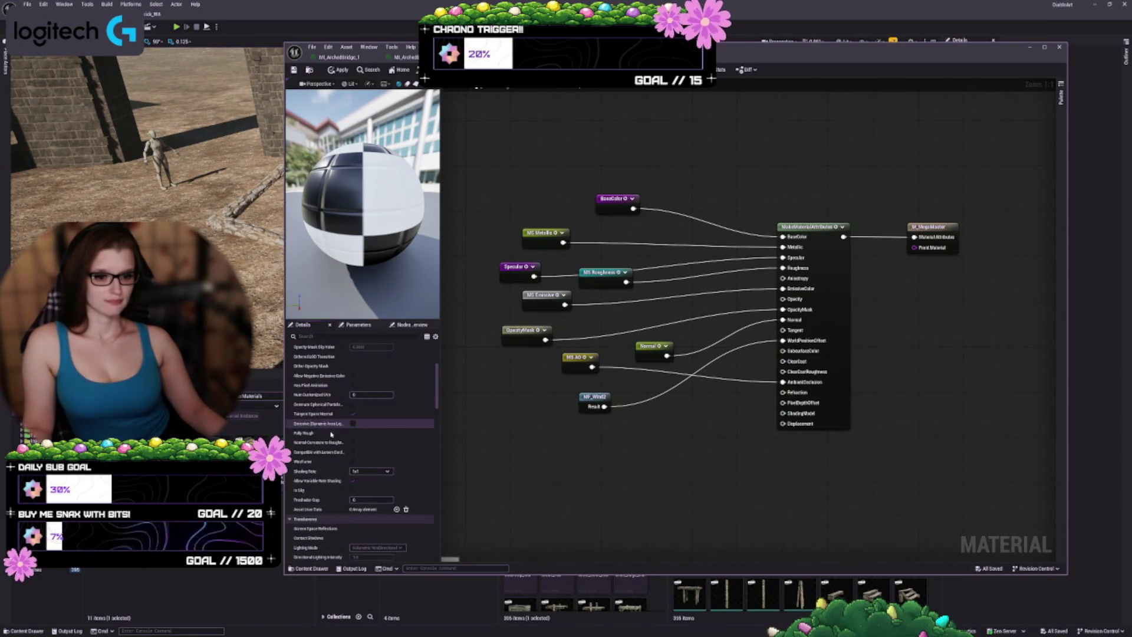
scroll(345, 458, "down", 3)
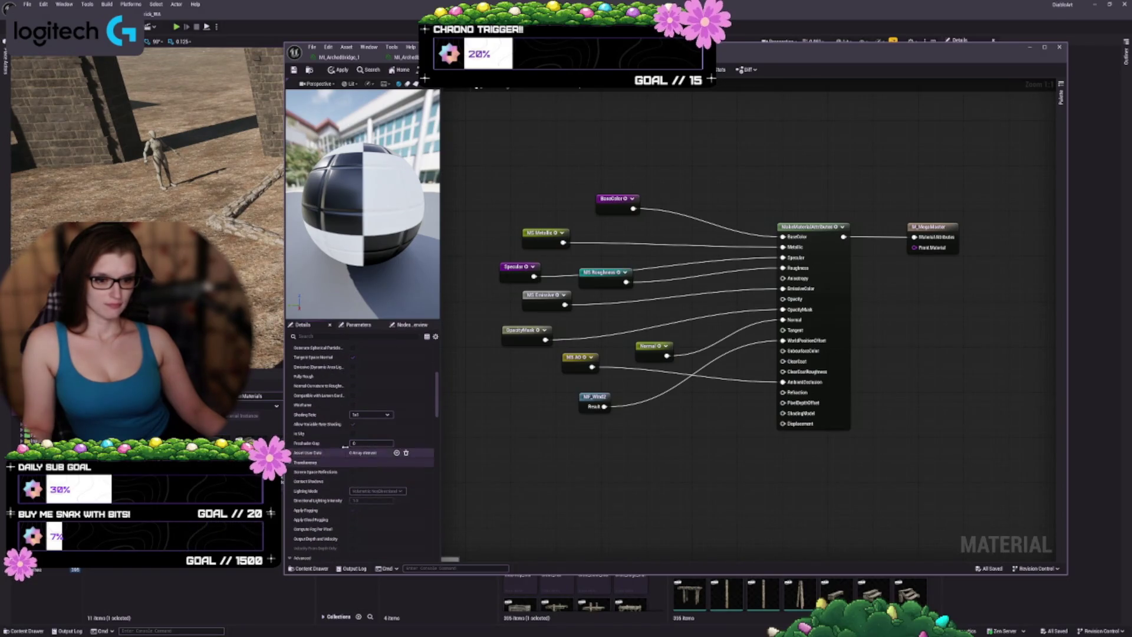
scroll(358, 466, "down", 5)
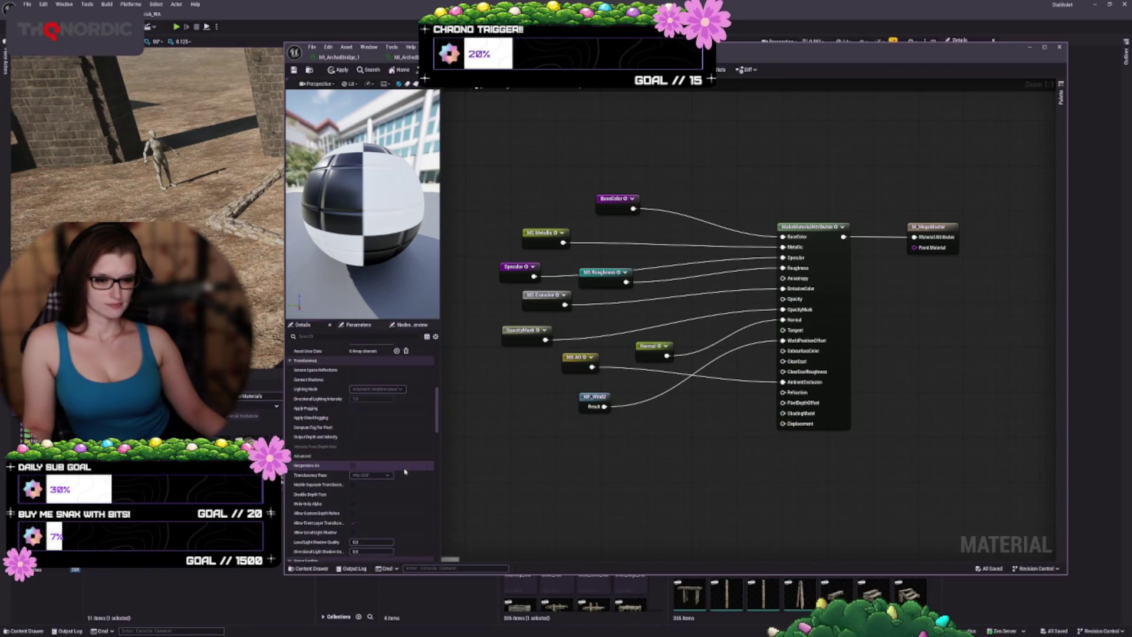
scroll(409, 469, "down", 4)
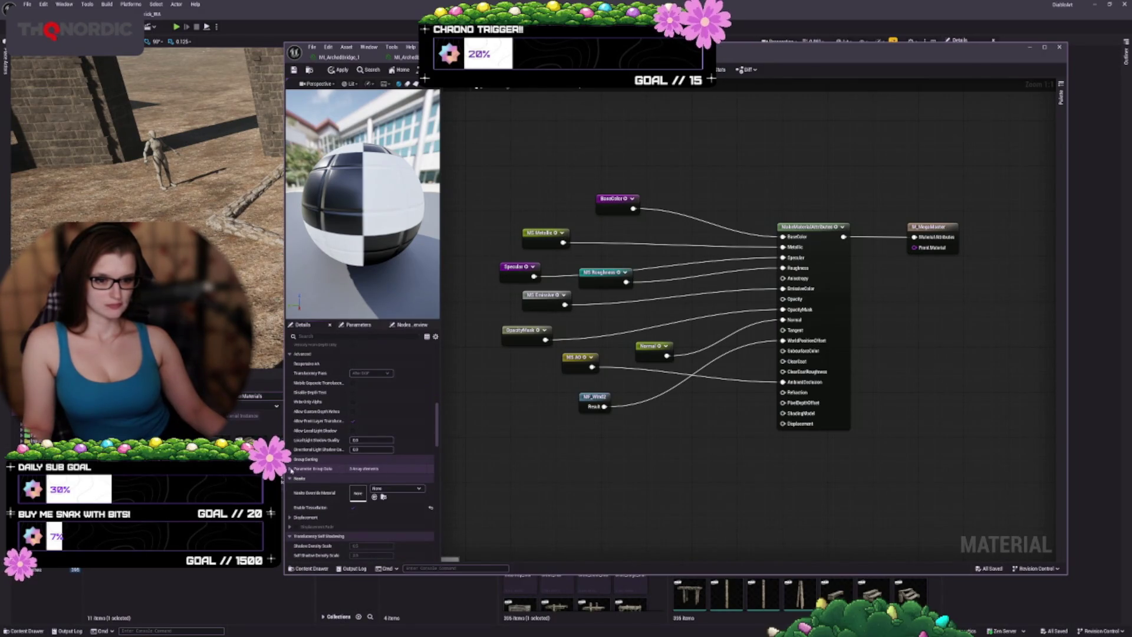
- Briefly inspect the parameter group data entries and scroll further down the Details panel
left_click(290, 468)
left_click(296, 478)
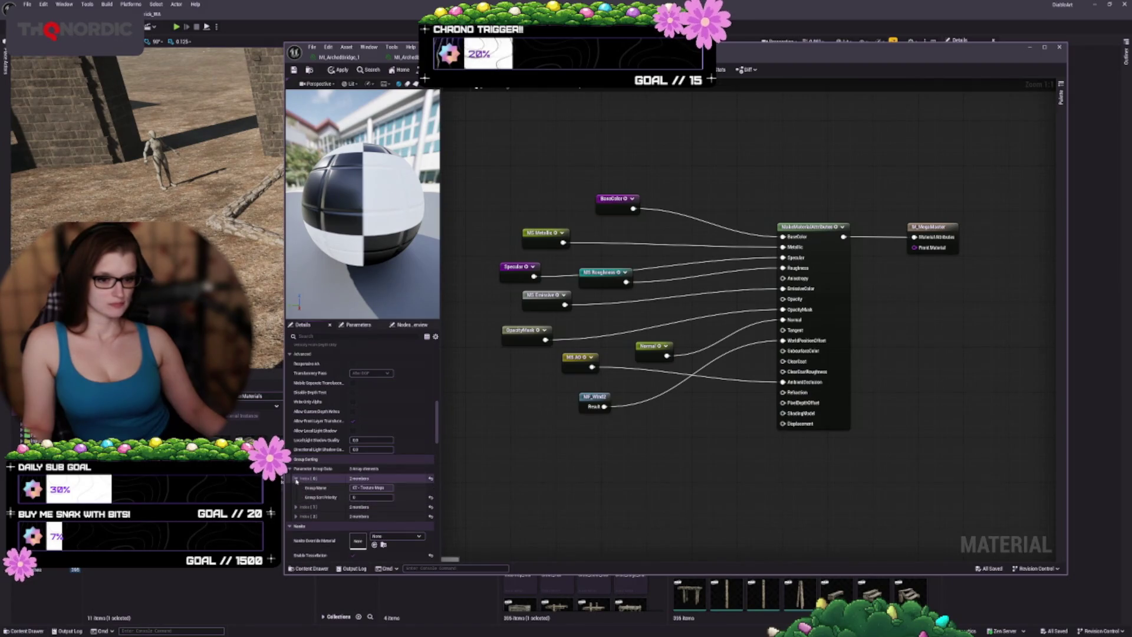
left_click(296, 479)
left_click(290, 469)
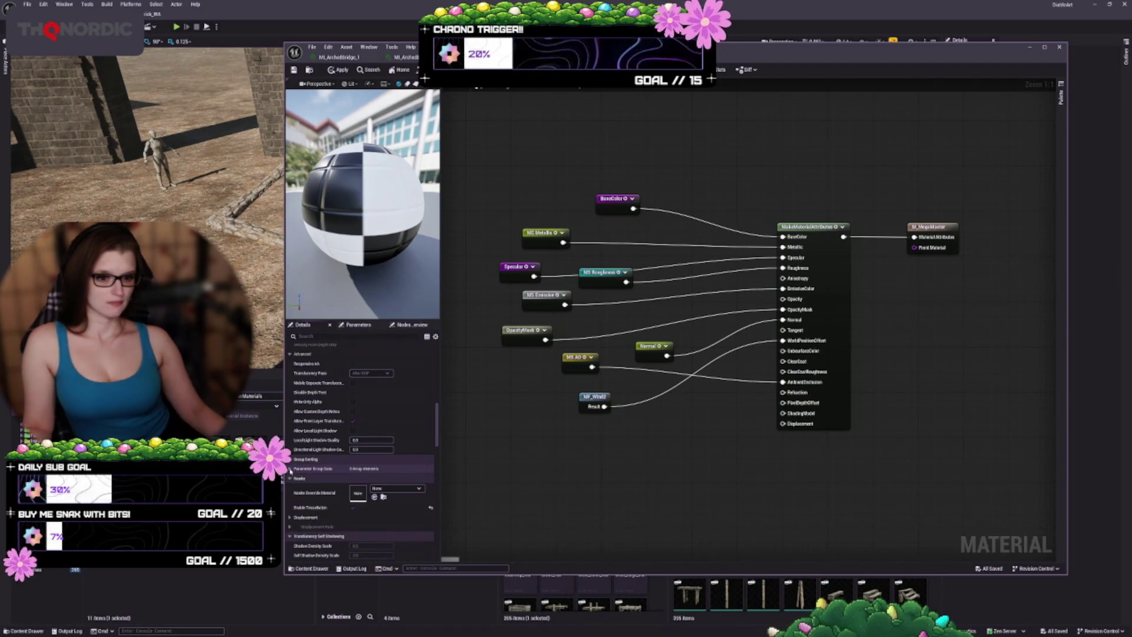
scroll(326, 468, "down", 3)
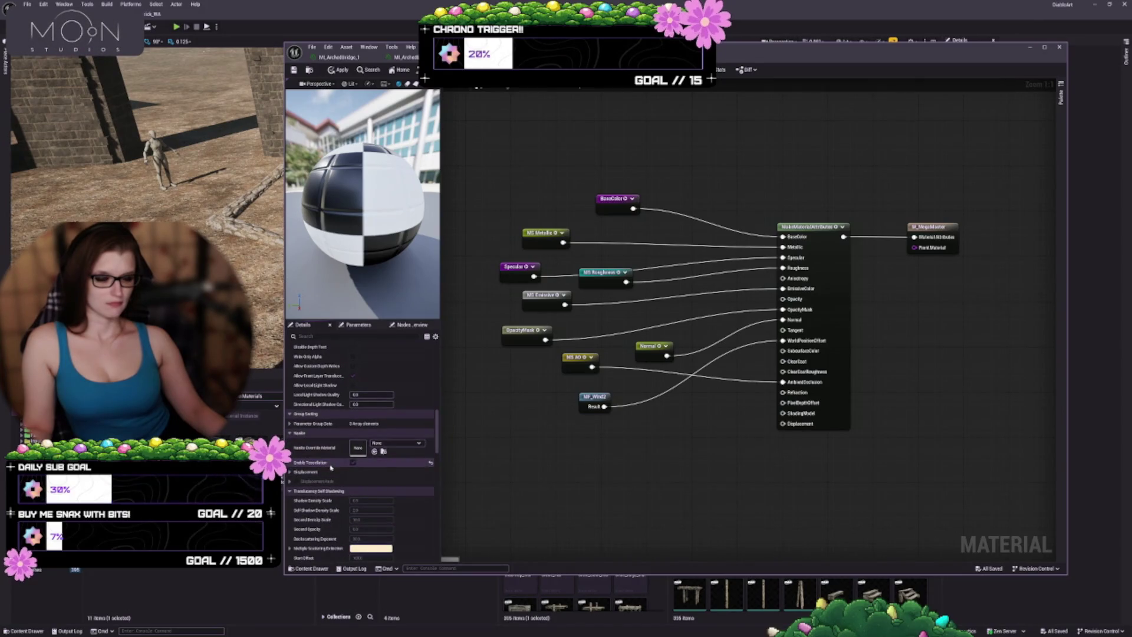
scroll(413, 469, "down", 2)
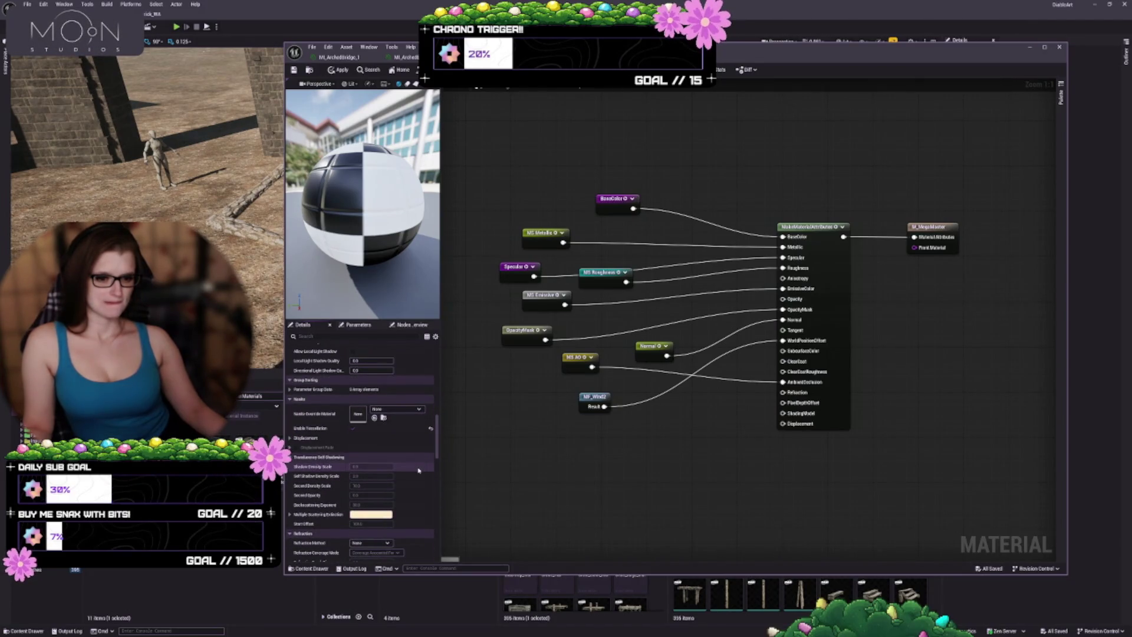
scroll(417, 475, "down", 3)
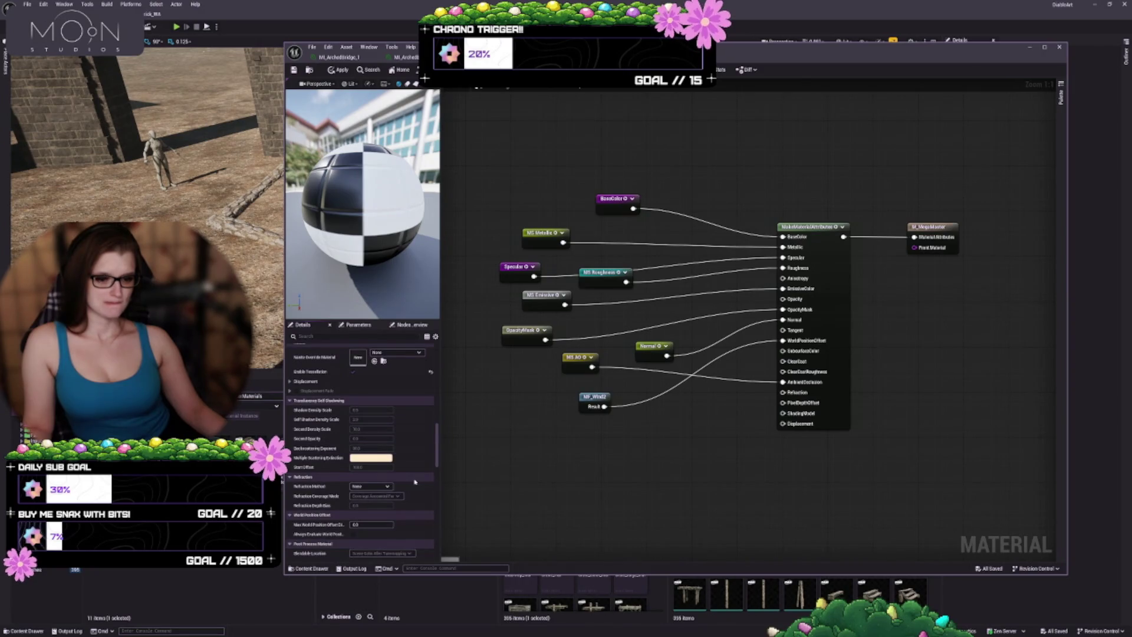
scroll(415, 482, "down", 4)
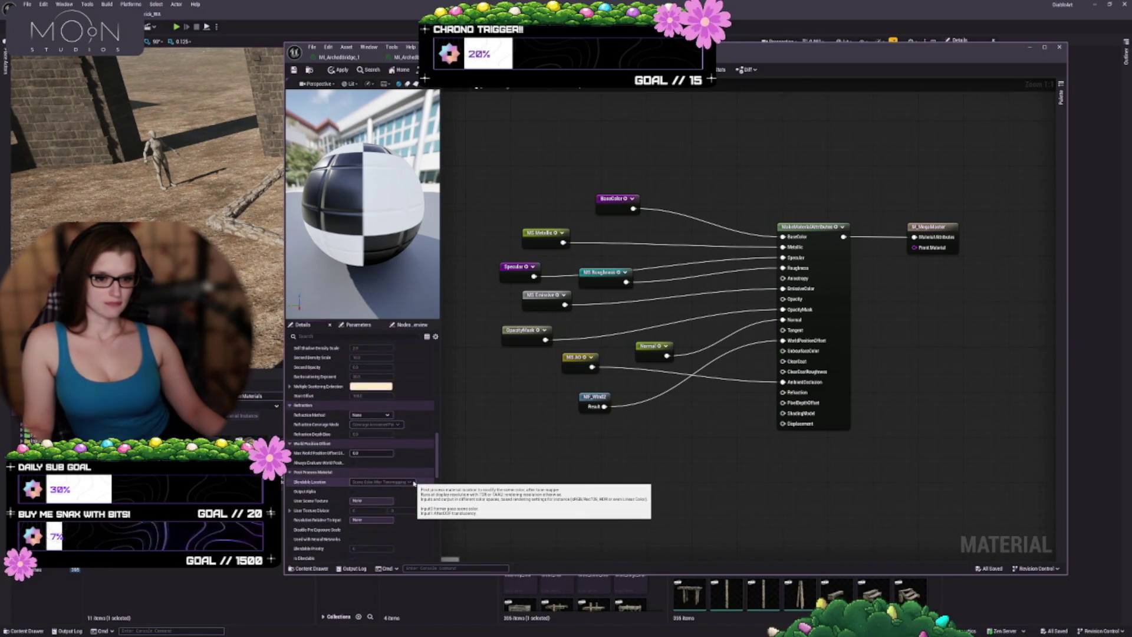
scroll(414, 485, "down", 3)
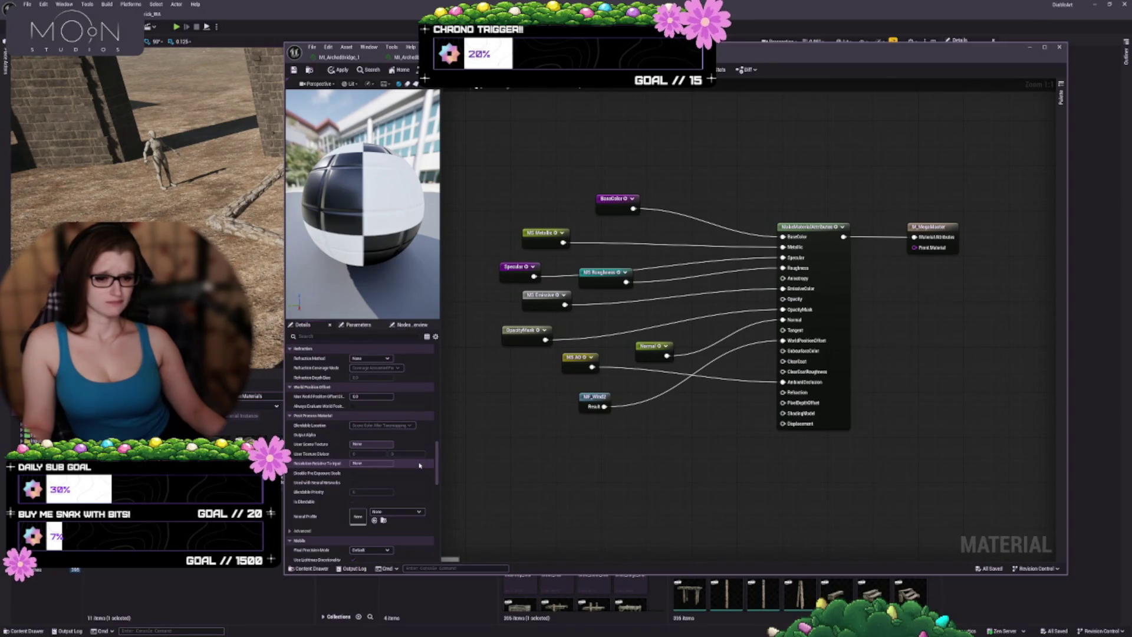
scroll(419, 465, "down", 2)
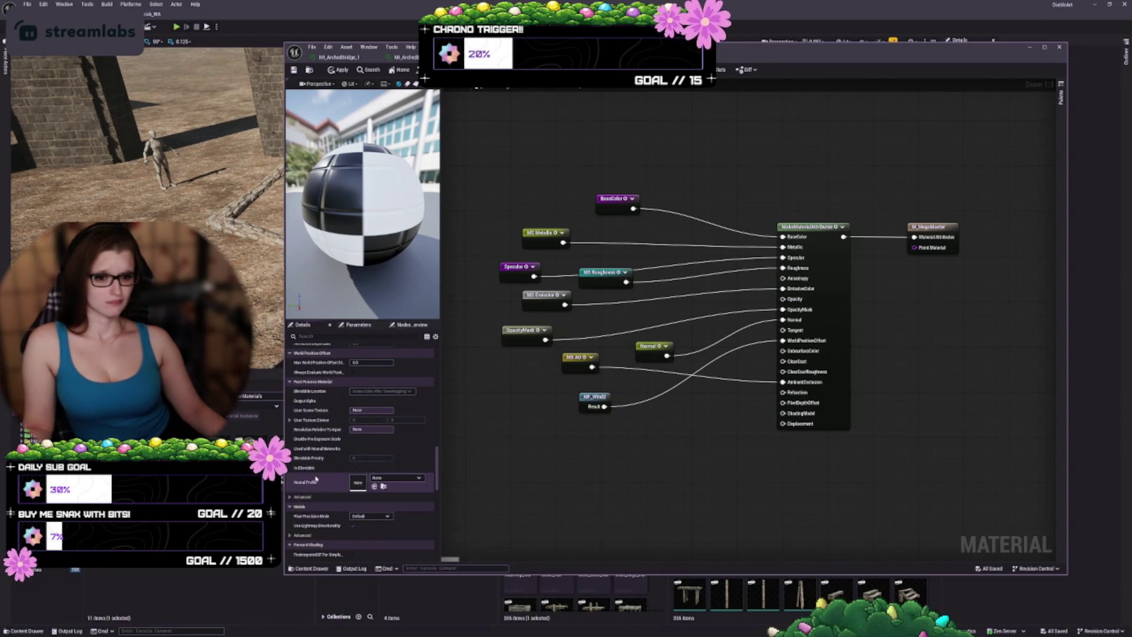
- Expand the remaining advanced section to review stencil and forward shading options
left_click(290, 499)
scroll(339, 405, "down", 5)
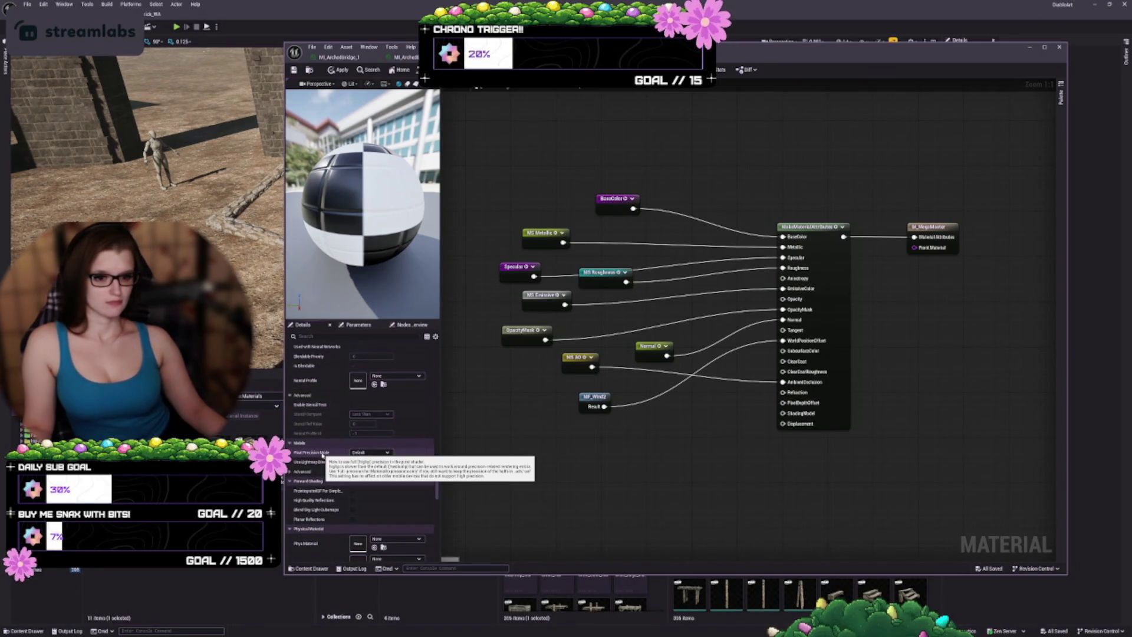
scroll(353, 487, "down", 6)
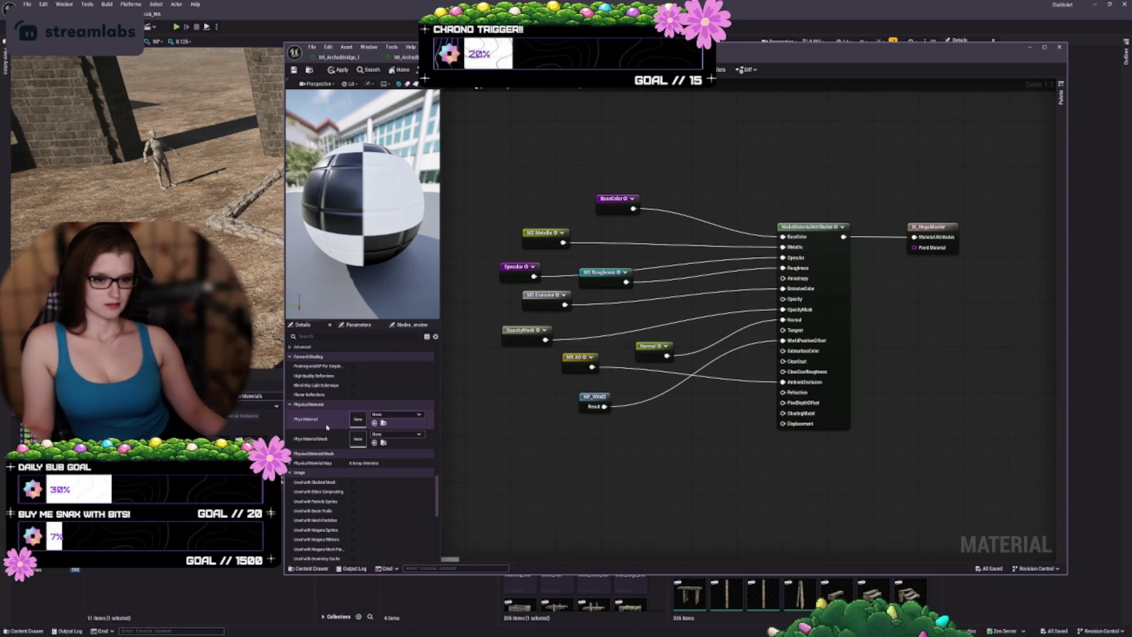
- Check the physical material map entries and scroll the Details panel to the Usage flags
scroll(324, 425, "down", 2)
left_click(290, 417)
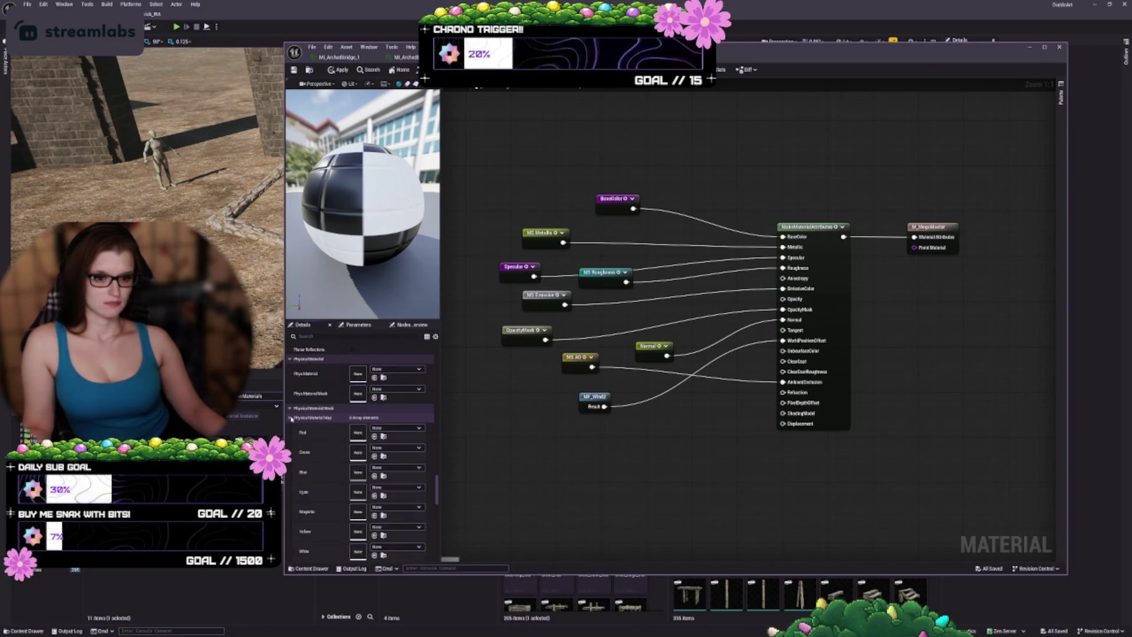
left_click(291, 417)
scroll(330, 462, "down", 3)
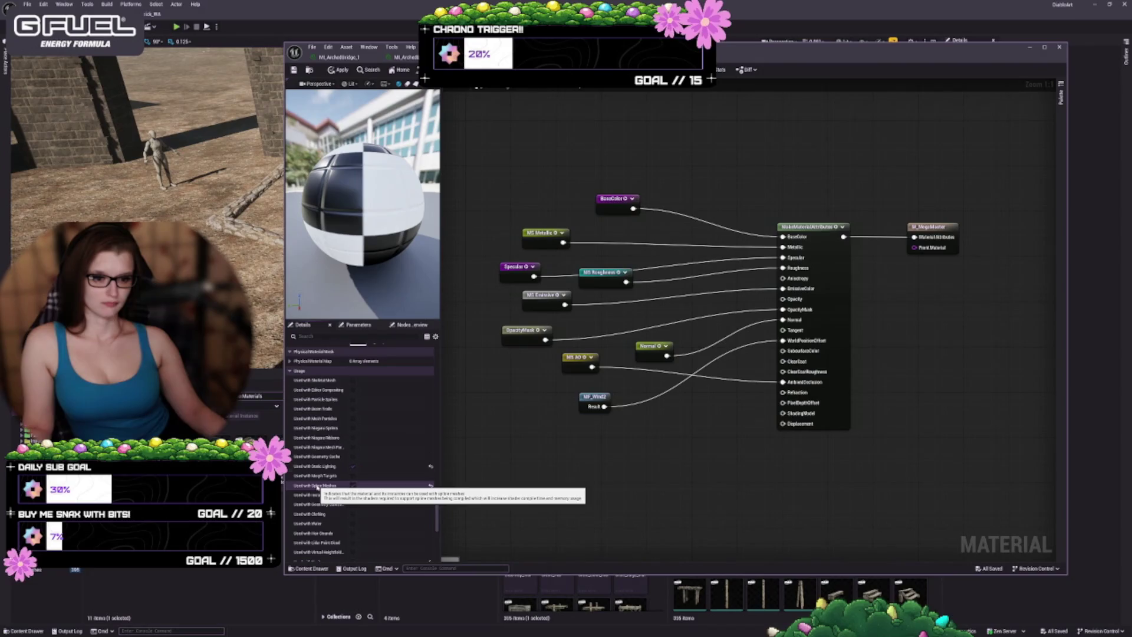
scroll(316, 486, "down", 2)
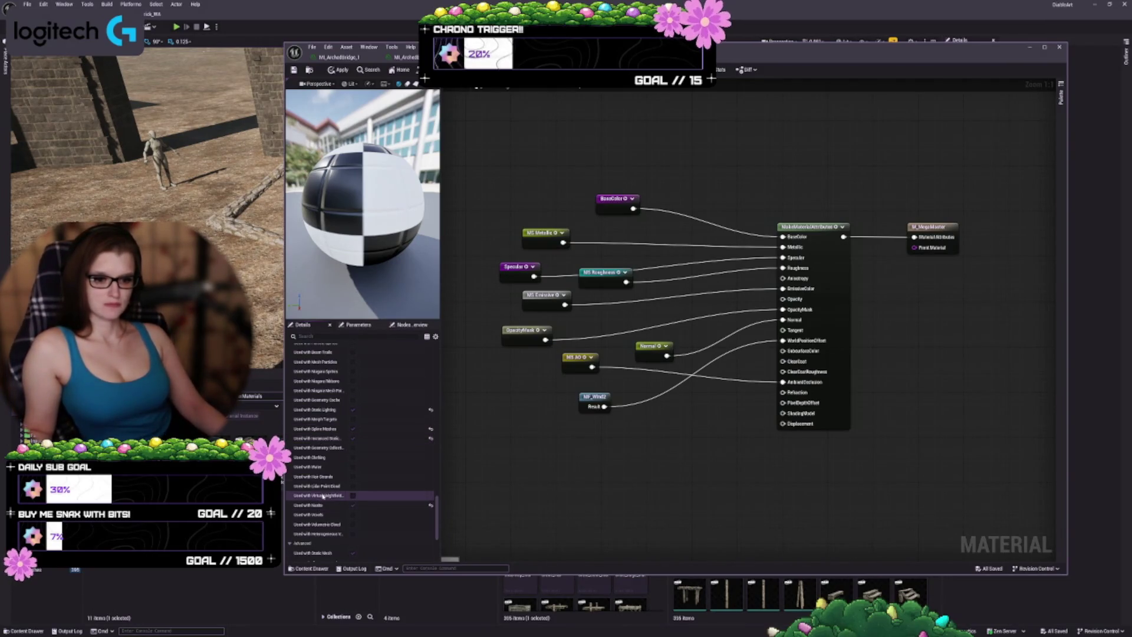
scroll(330, 489, "down", 2)
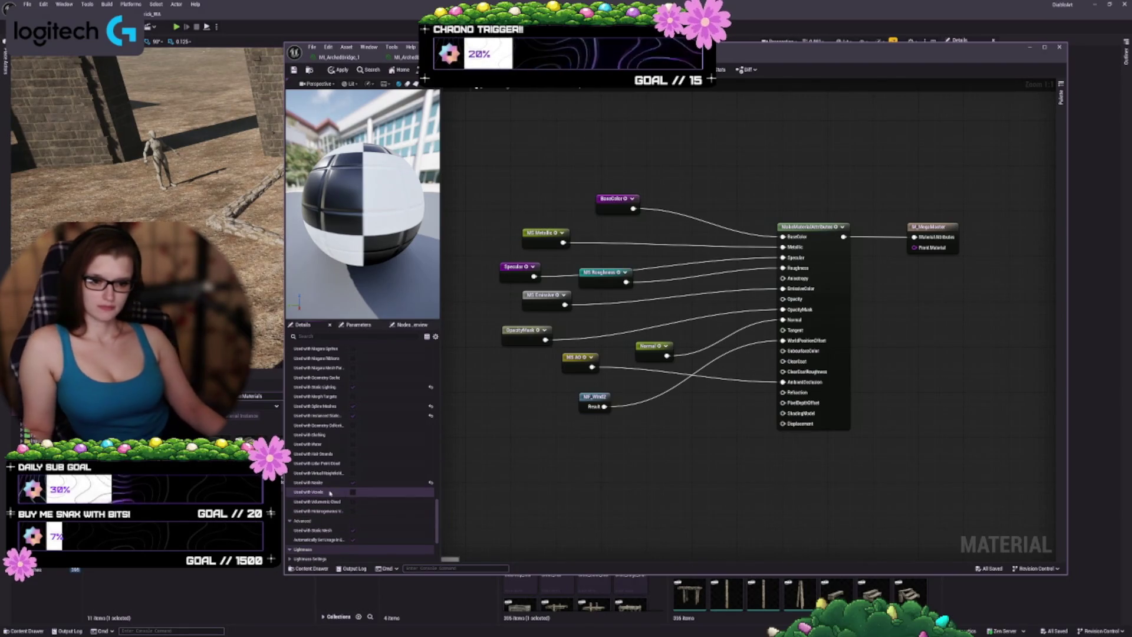
mouse_move(326, 541)
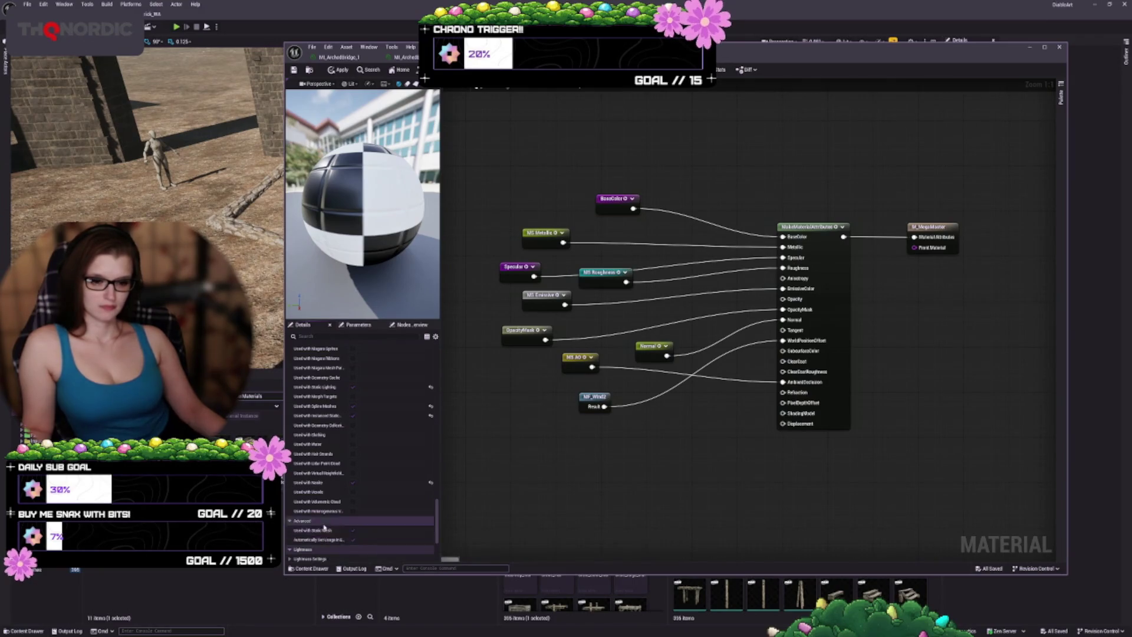
scroll(321, 519, "down", 3)
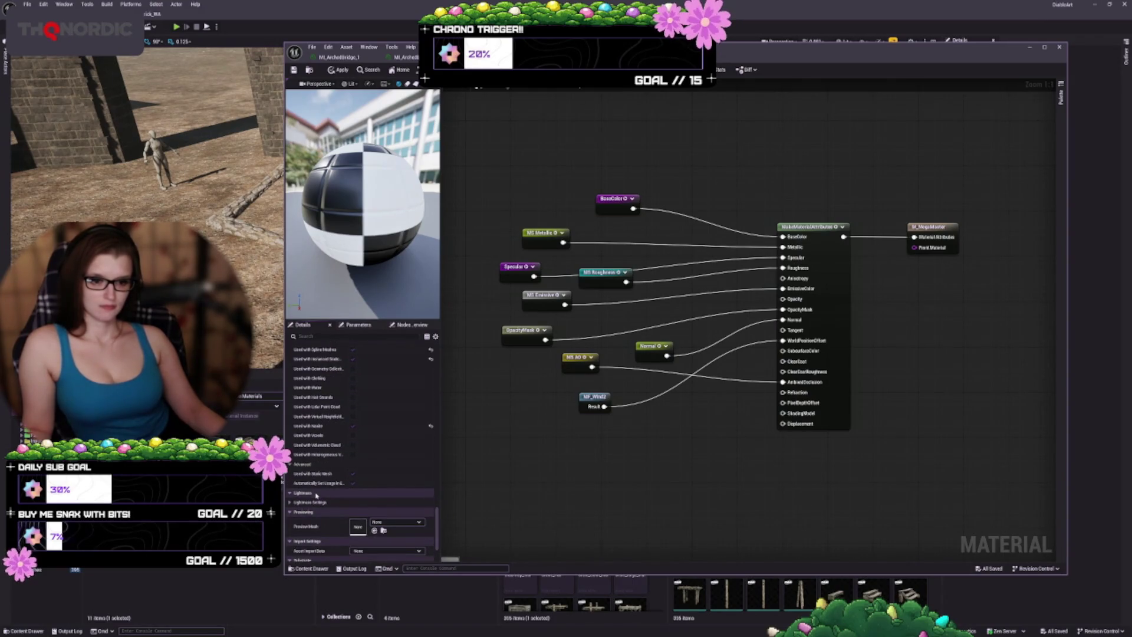
scroll(318, 489, "down", 3)
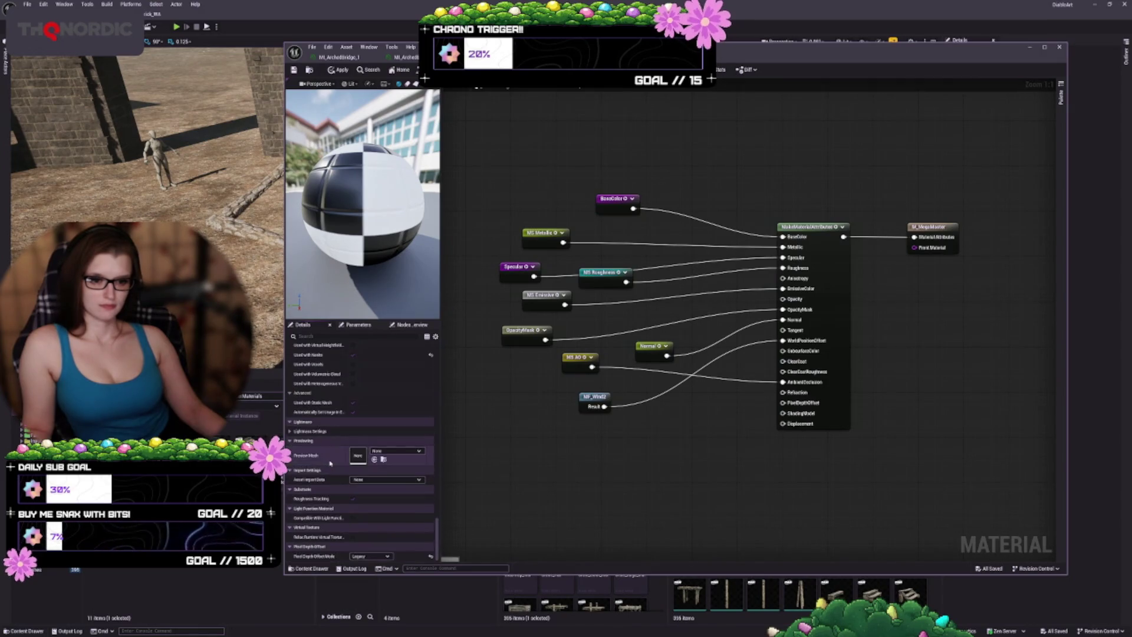
scroll(328, 502, "up", 4)
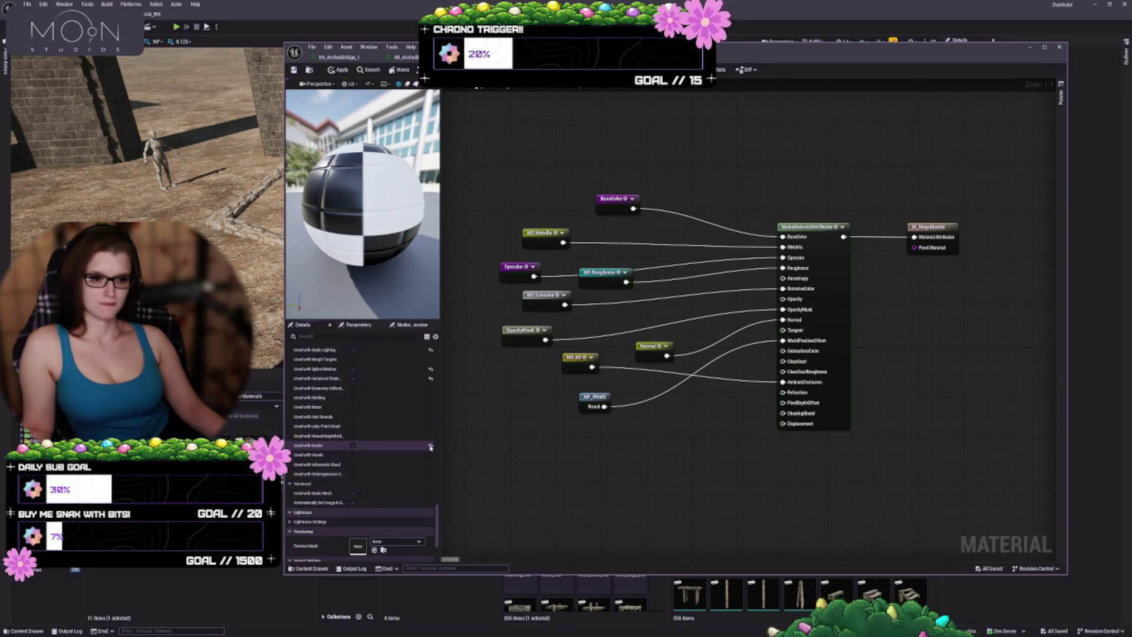
scroll(395, 424, "up", 2)
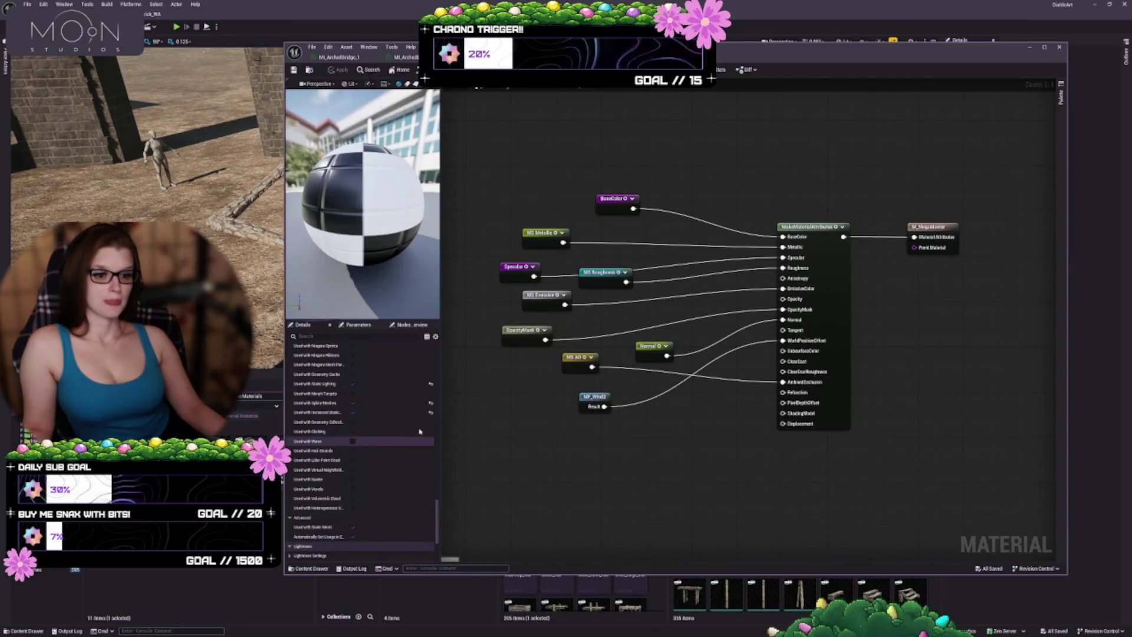
- Uncheck Used with Instanced Static Meshes, Spline Meshes and Static Lighting, then save
left_click(431, 415)
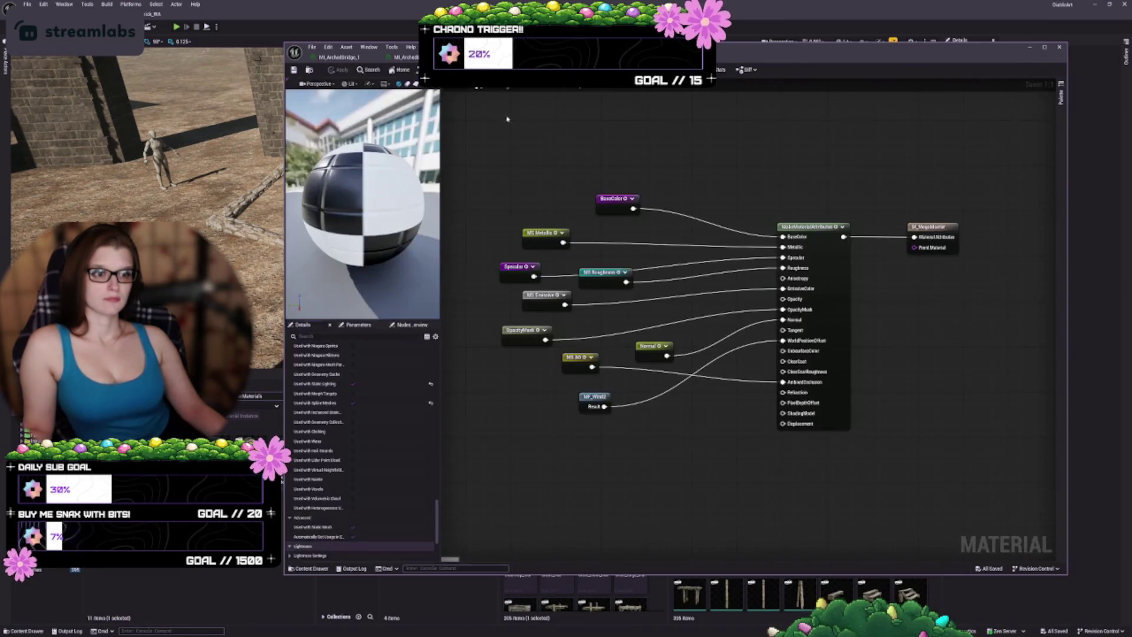
left_click(431, 402)
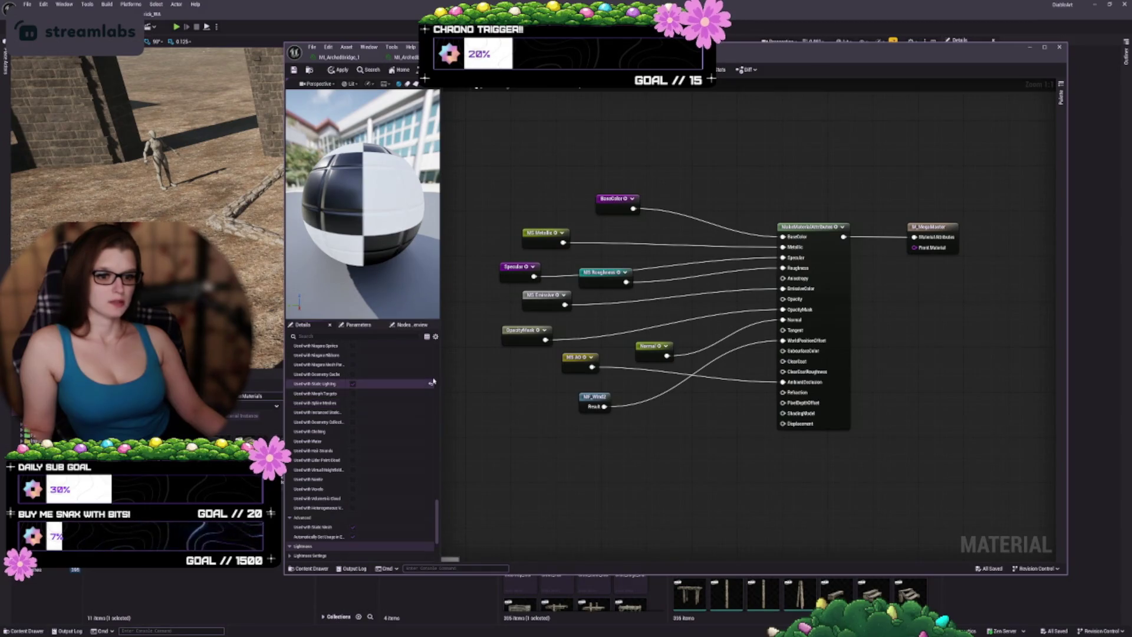
left_click(433, 384)
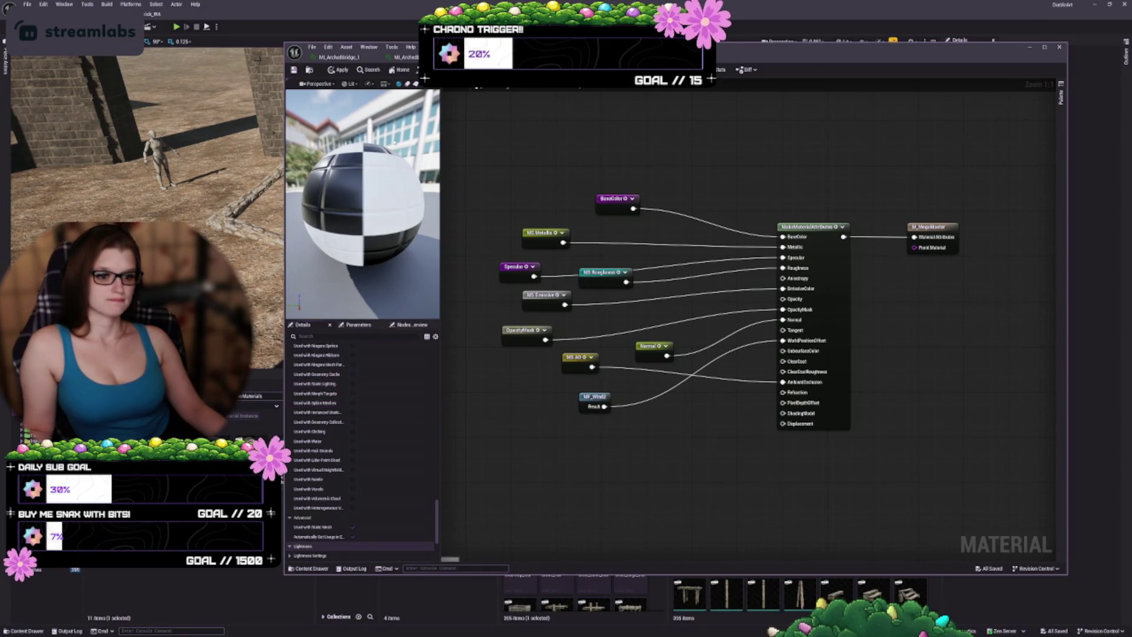
left_click(294, 70)
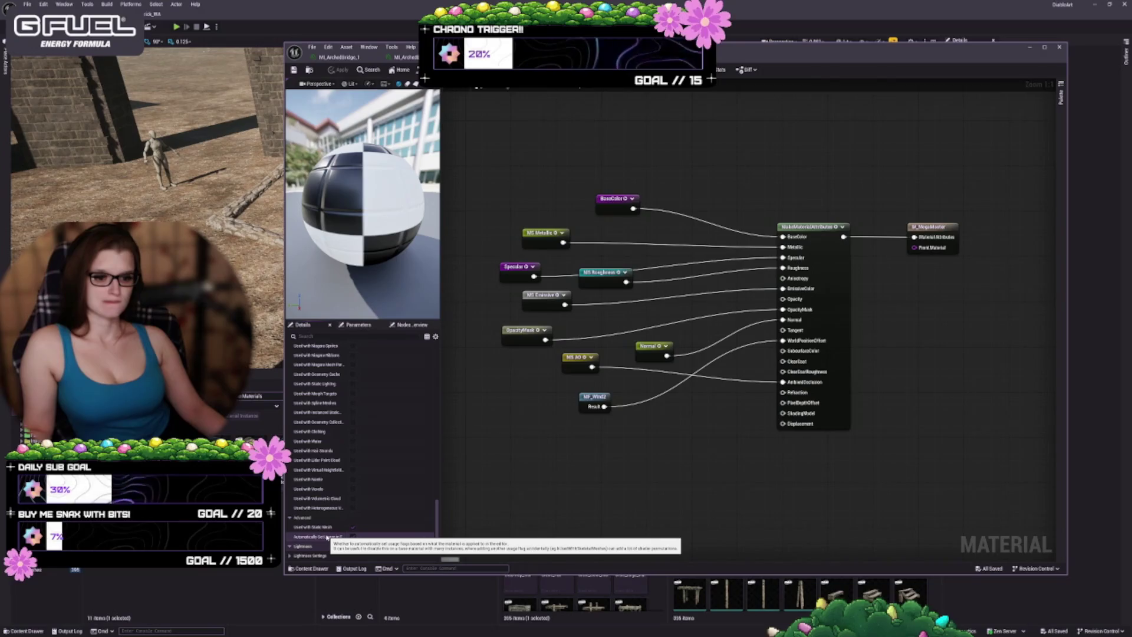
- Glance at the material instance, return to M_MegaMaster and zoom out on the graph
left_click(339, 56)
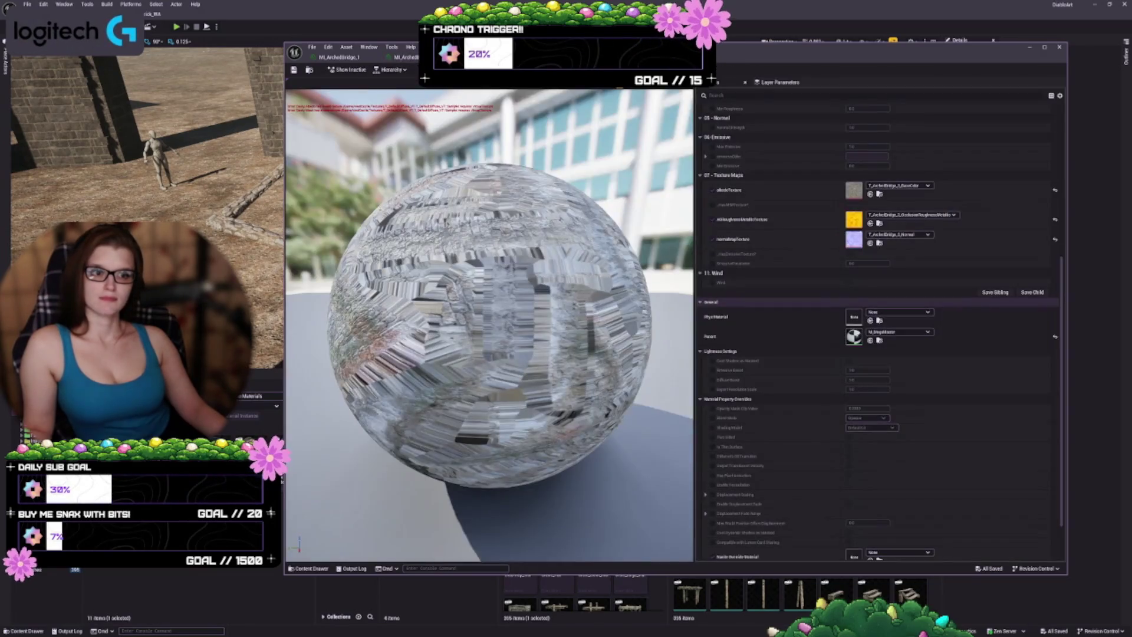
left_click(406, 57)
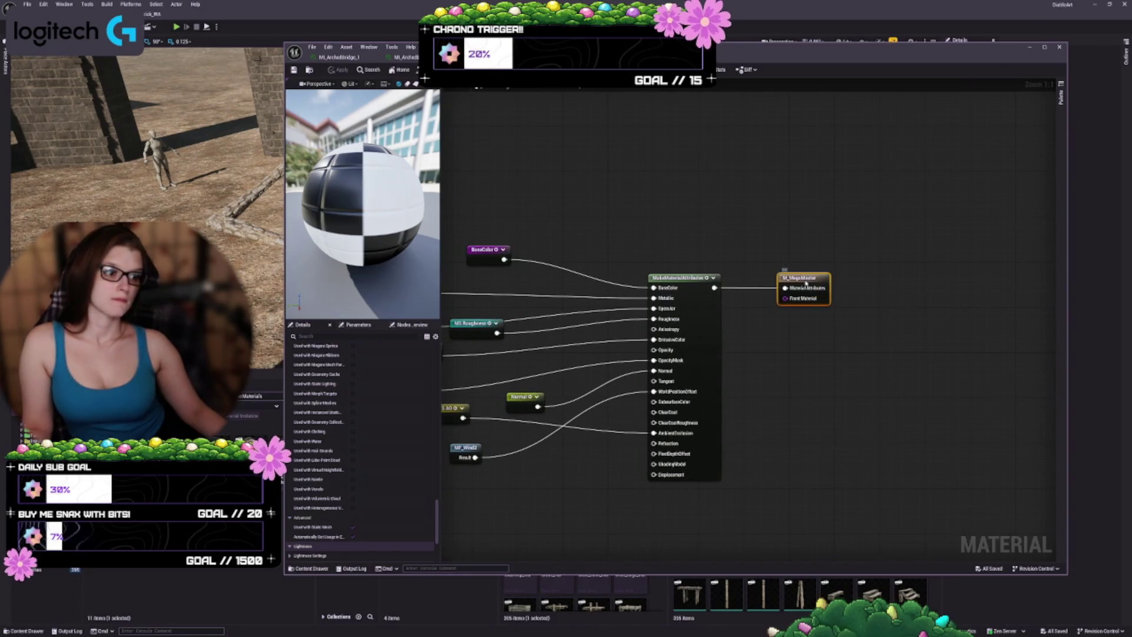
mouse_move(789, 286)
left_mouse_down()
mouse_move(829, 430)
mouse_move(846, 439)
left_mouse_up()
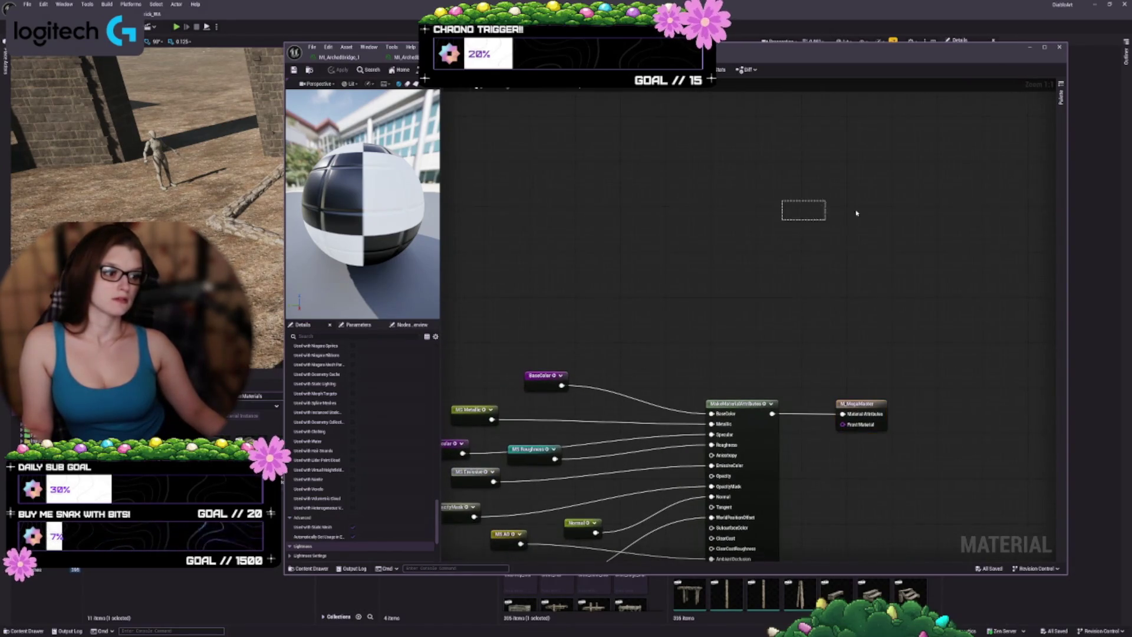
scroll(829, 242, "down", 2)
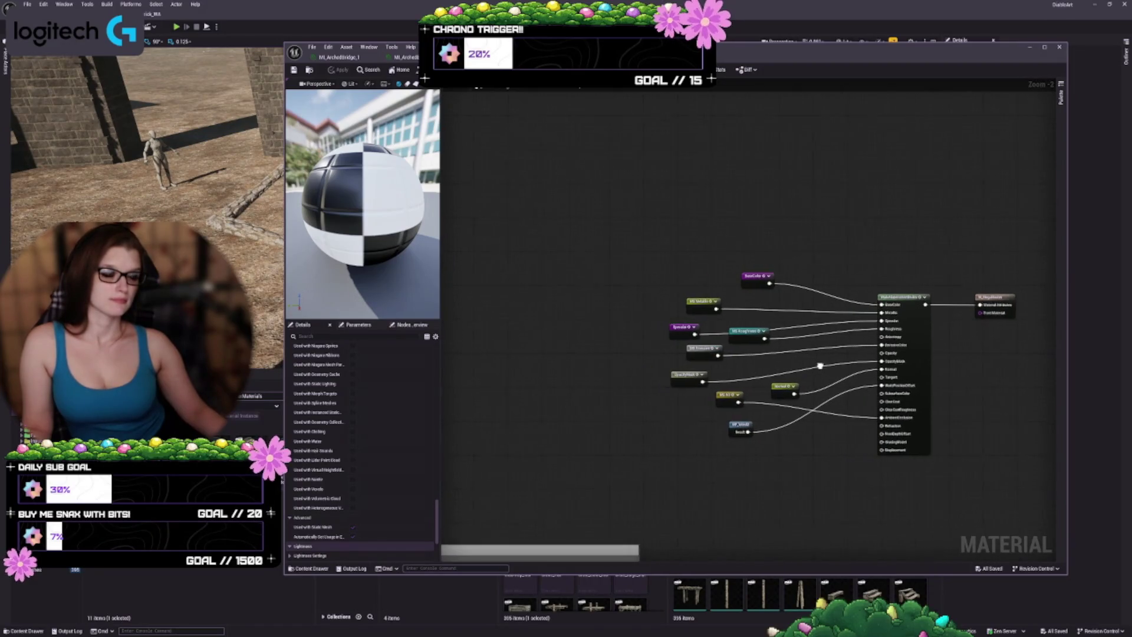
scroll(820, 365, "down", 4)
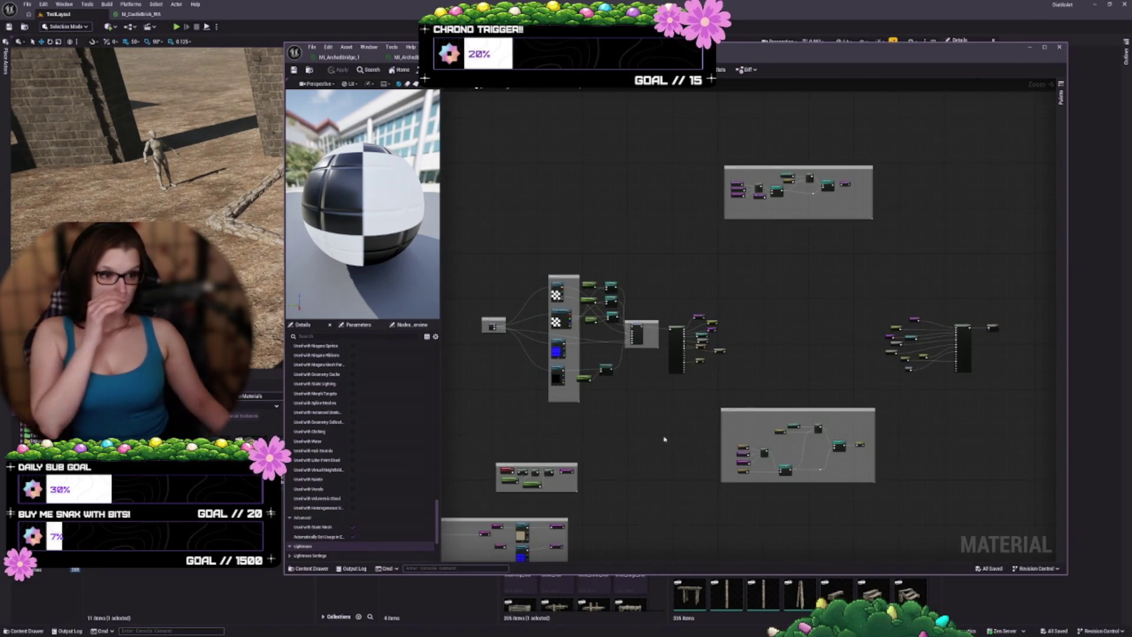
scroll(707, 389, "up", 2)
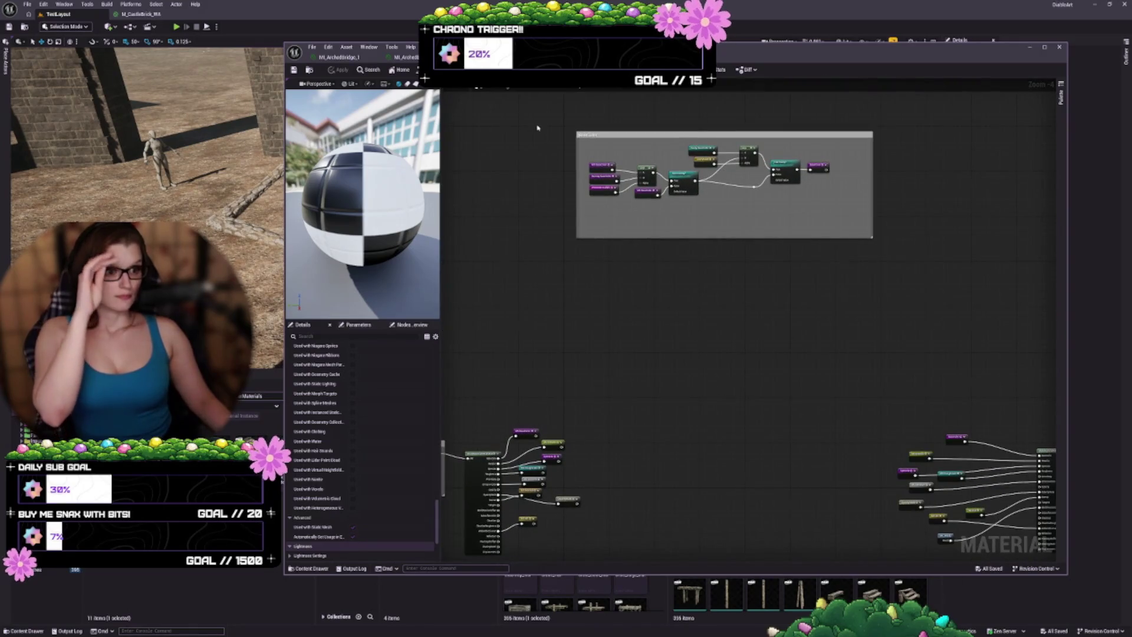
- Marquee-select the top comment group, adjust its height, and drag it down and left
left_click_drag(537, 127, 880, 256)
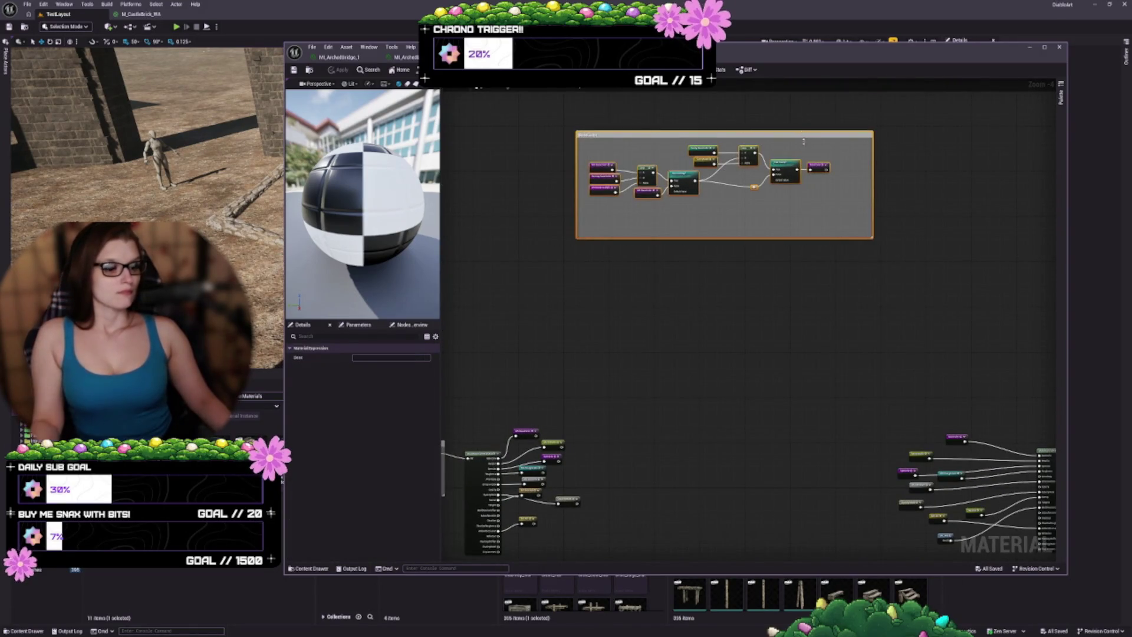
mouse_move(803, 141)
left_mouse_down()
mouse_move(805, 233)
mouse_move(807, 125)
mouse_move(796, 159)
left_mouse_up()
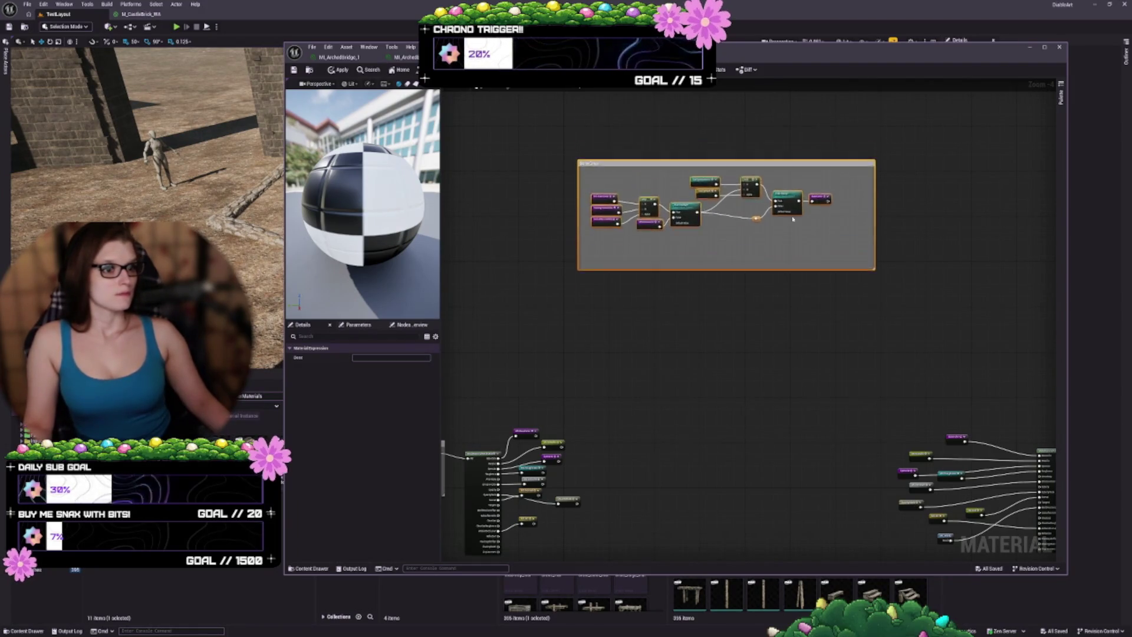
mouse_move(793, 218)
left_mouse_down()
mouse_move(847, 362)
mouse_move(809, 362)
left_mouse_up()
- Move the OpacityMask node beside MS Normal and bring the texture parameters into view
left_click(712, 454)
scroll(712, 454, "up", 4)
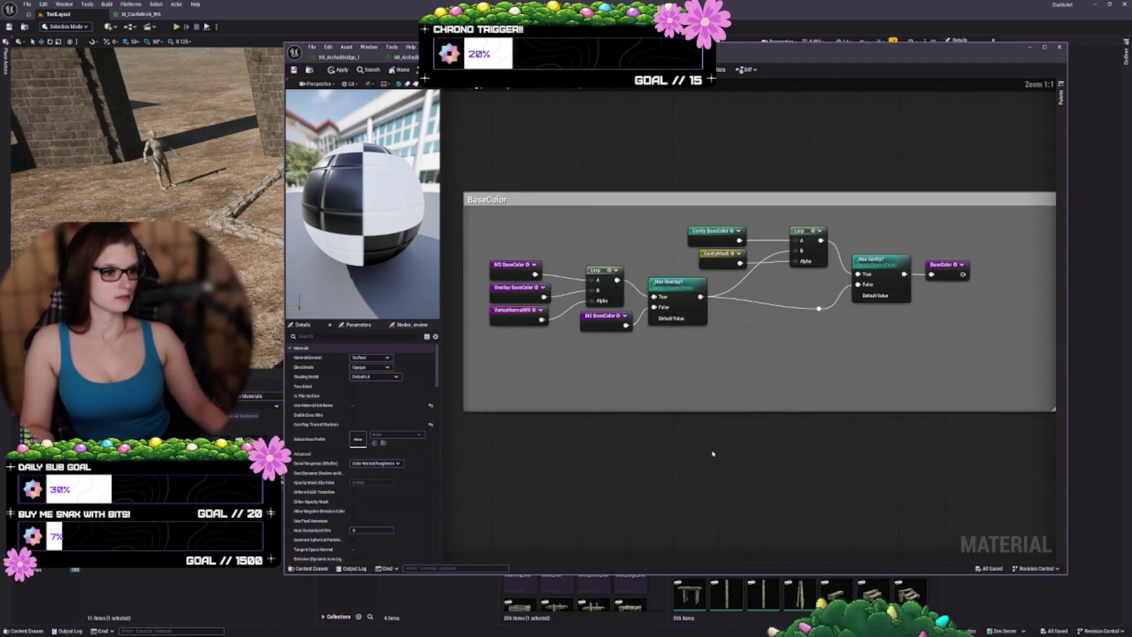
mouse_move(712, 454)
left_mouse_down()
mouse_move(652, 513)
mouse_move(847, 372)
mouse_move(629, 277)
left_mouse_up()
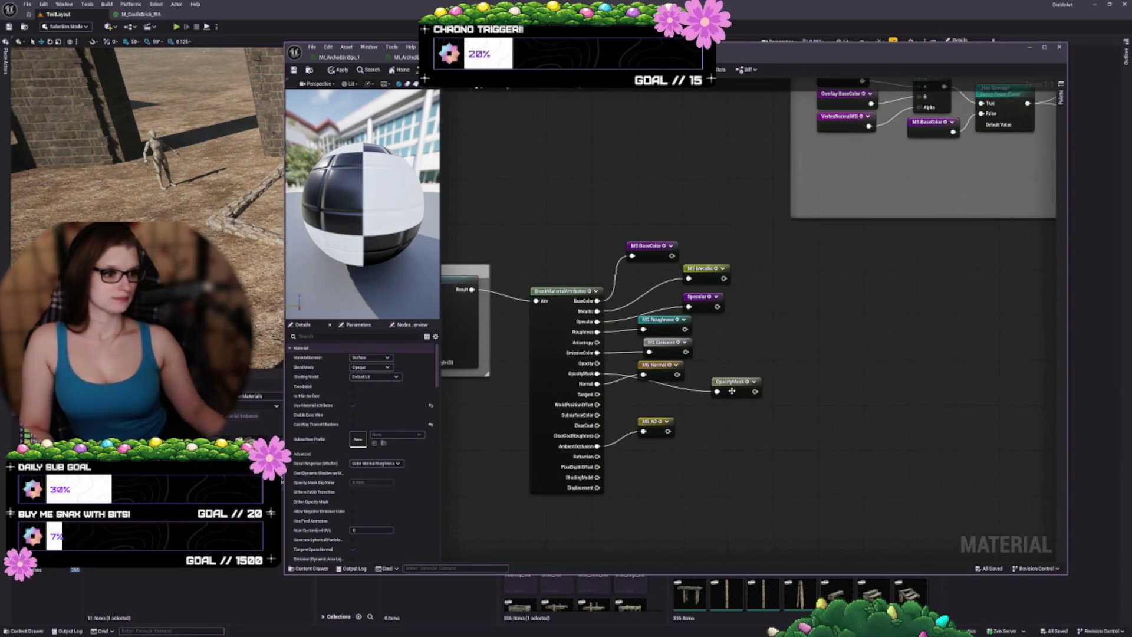
mouse_move(732, 391)
left_mouse_down()
mouse_move(669, 402)
mouse_move(814, 380)
mouse_move(896, 340)
left_mouse_up()
left_click(601, 295)
left_click_drag(618, 450, 641, 449)
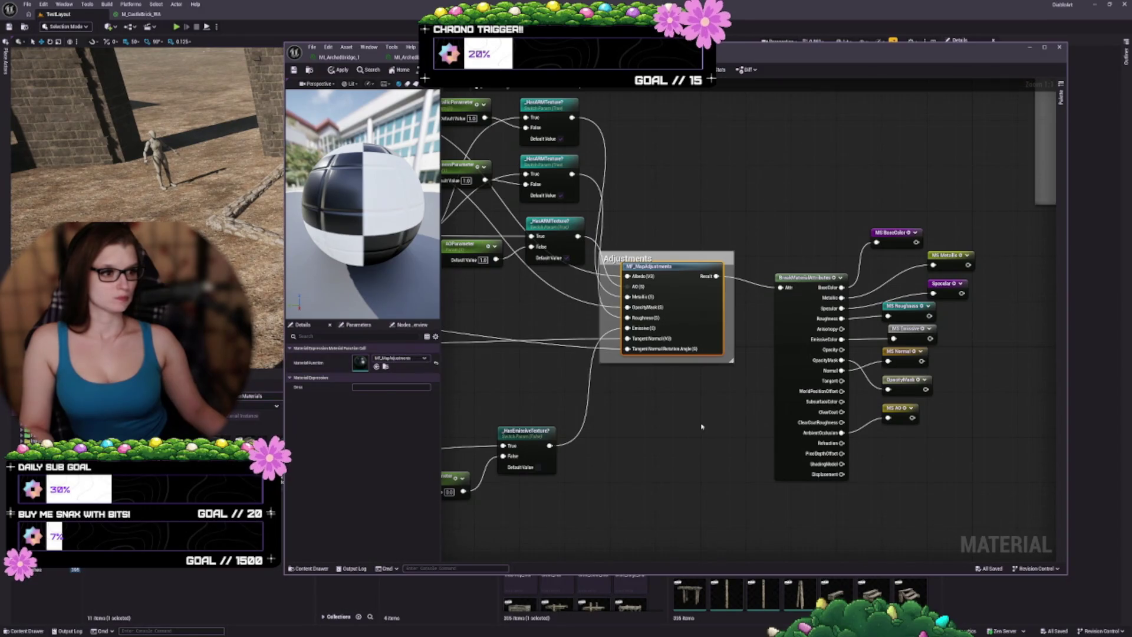
mouse_move(682, 447)
left_mouse_down()
mouse_move(794, 504)
mouse_move(909, 466)
left_mouse_up()
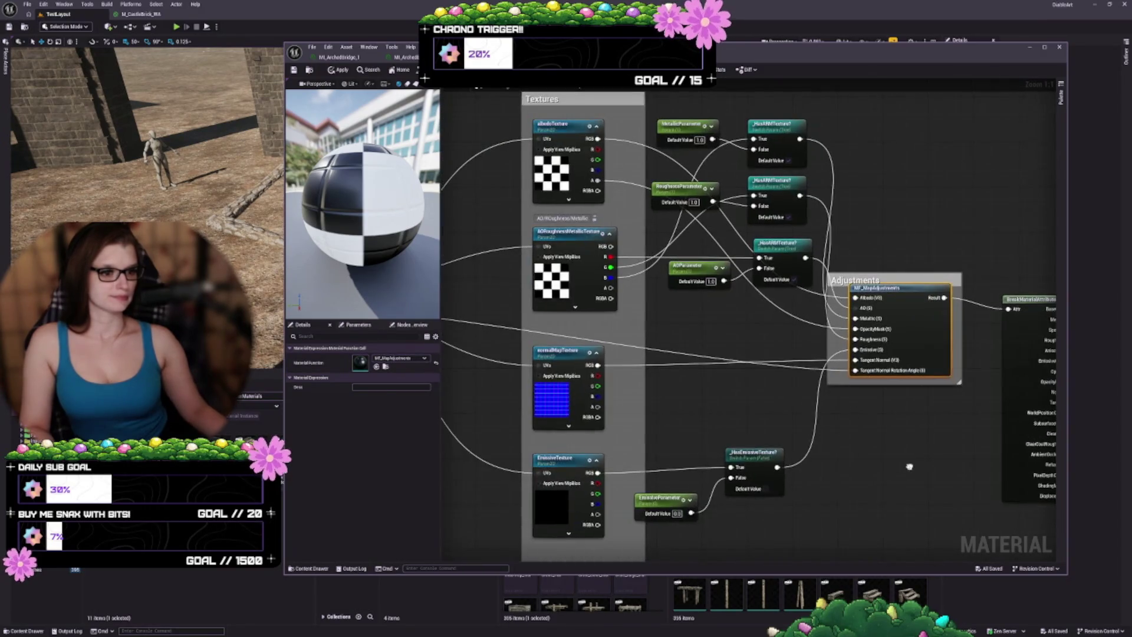
left_click_drag(583, 339, 666, 382)
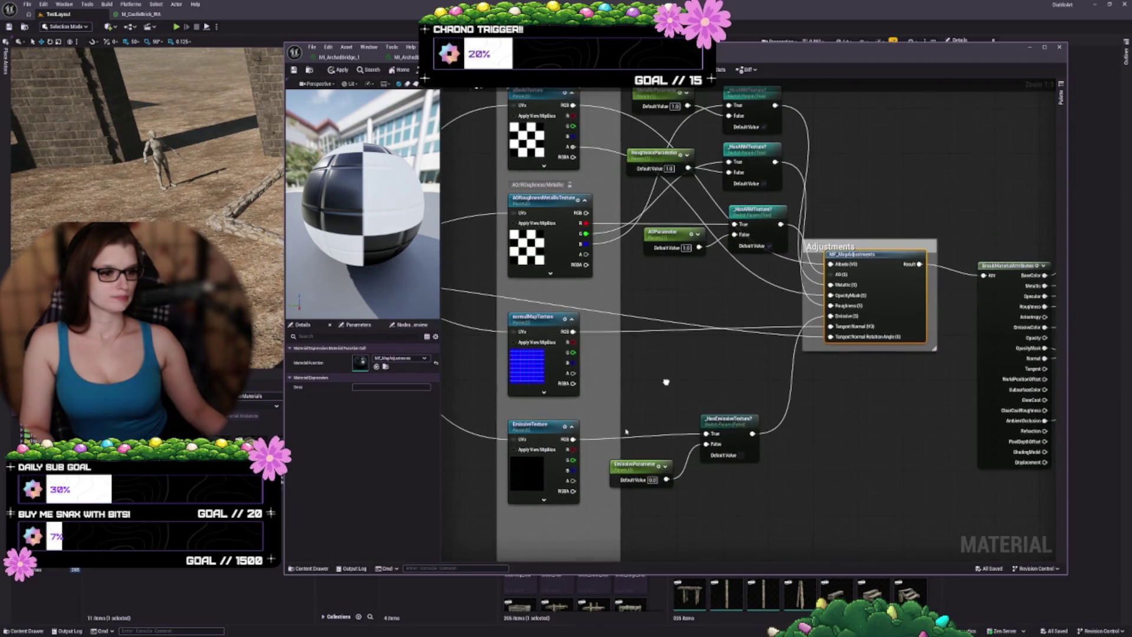
- Set AORoughnessMetallicTexture's Sampler Source to Shared: Wrap
left_click(540, 458)
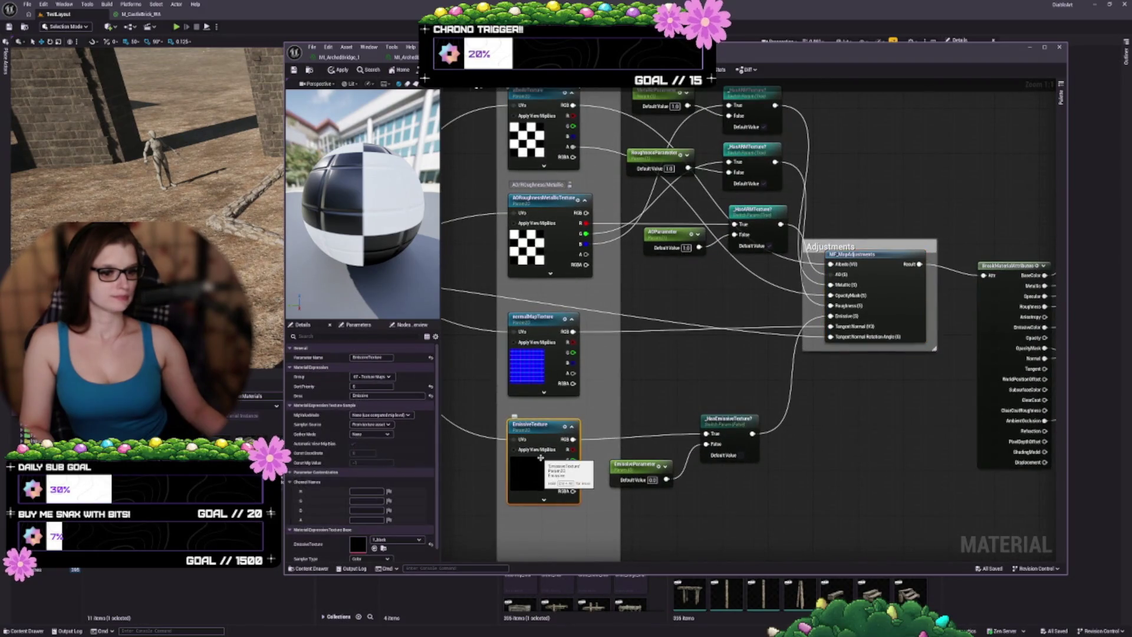
left_click(531, 382)
left_click(528, 248)
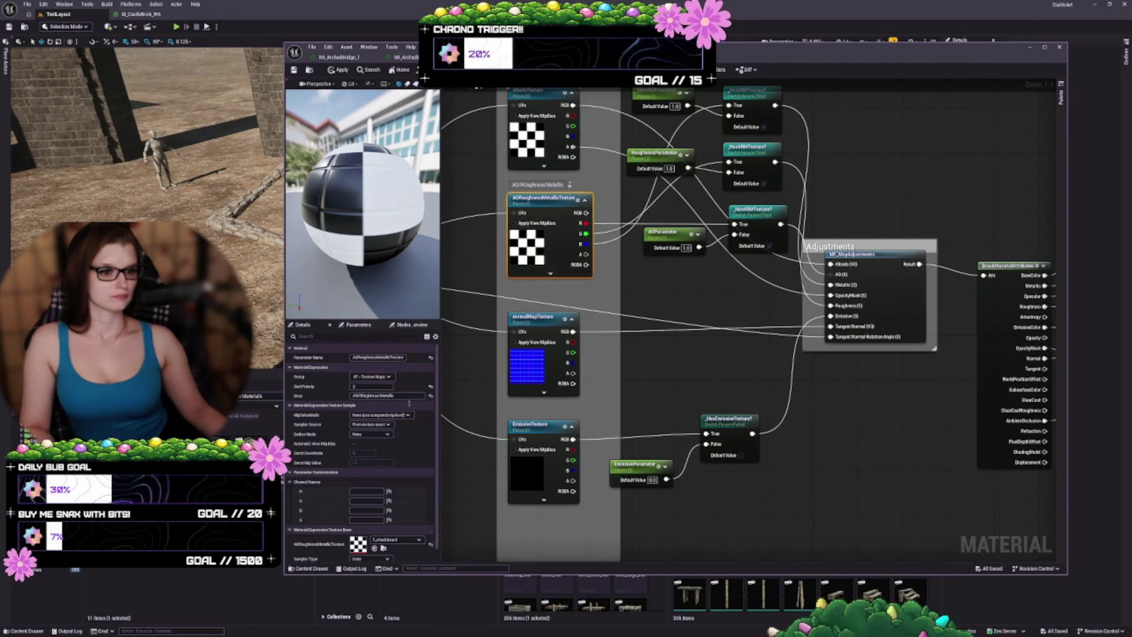
left_click(371, 424)
left_click(371, 439)
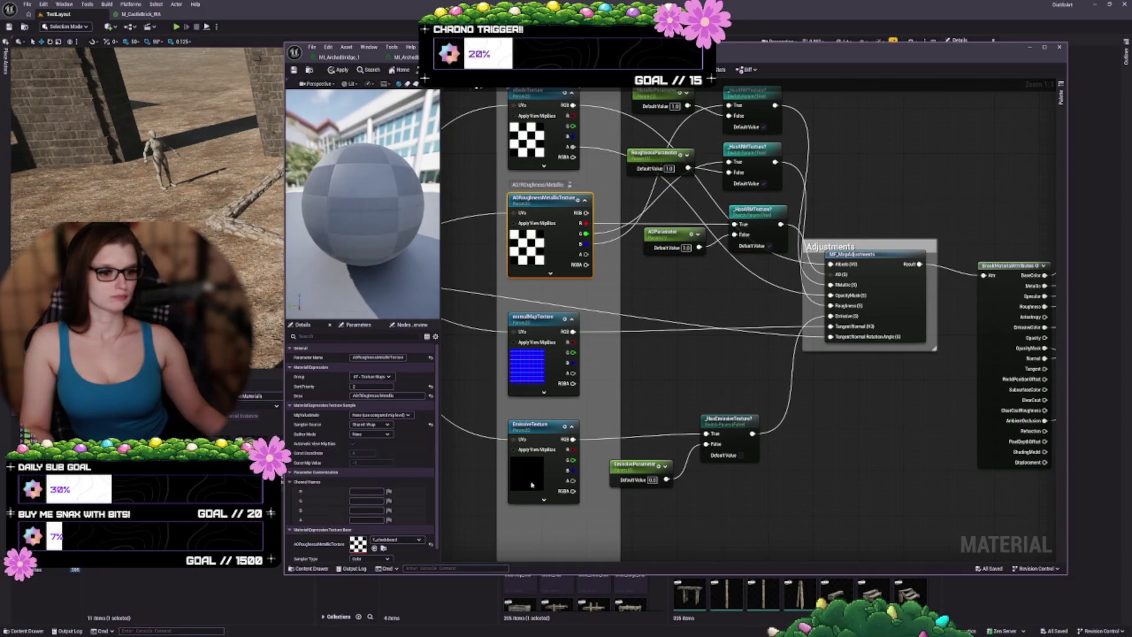
- Confirm EmissiveTexture uses Shared: Wrap and save the material
left_click(531, 485)
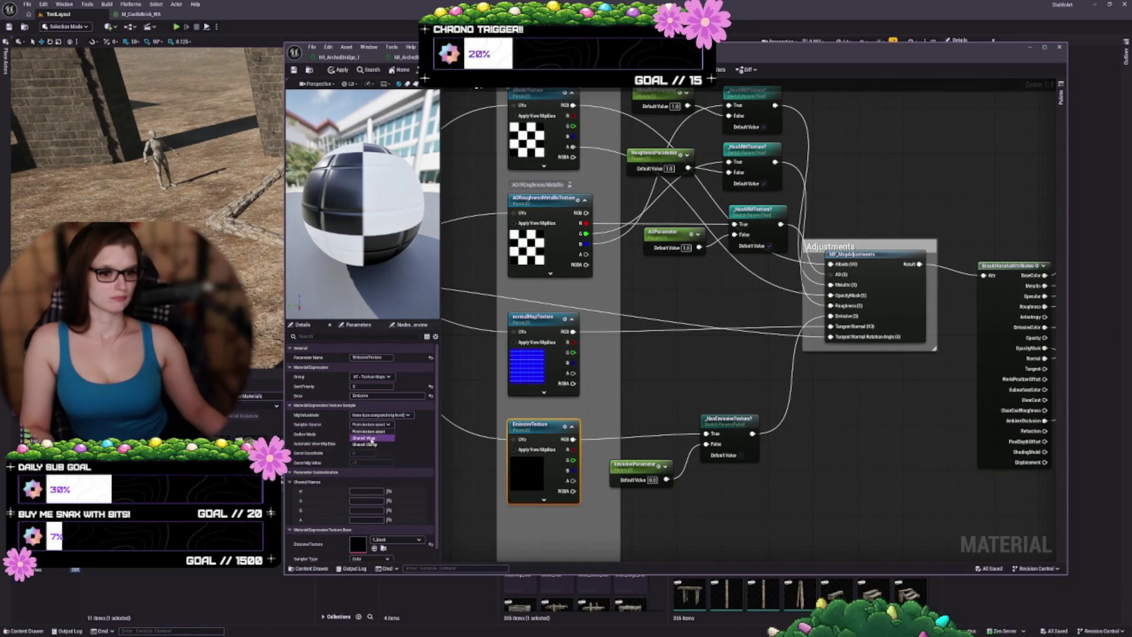
scroll(373, 440, "down", 1)
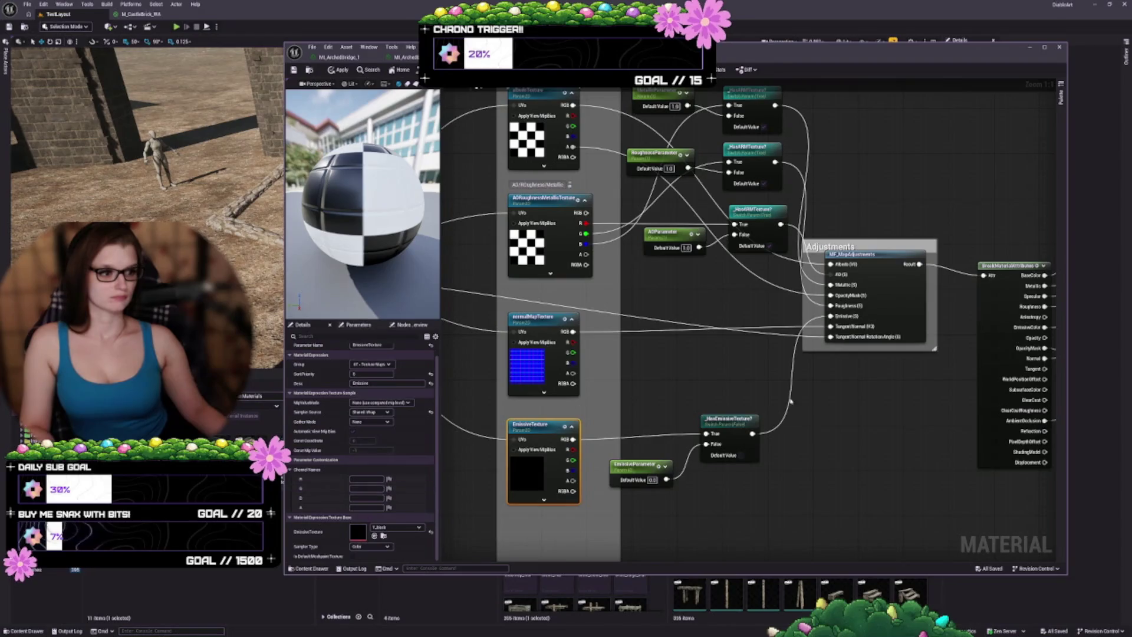
left_click_drag(791, 401, 729, 426)
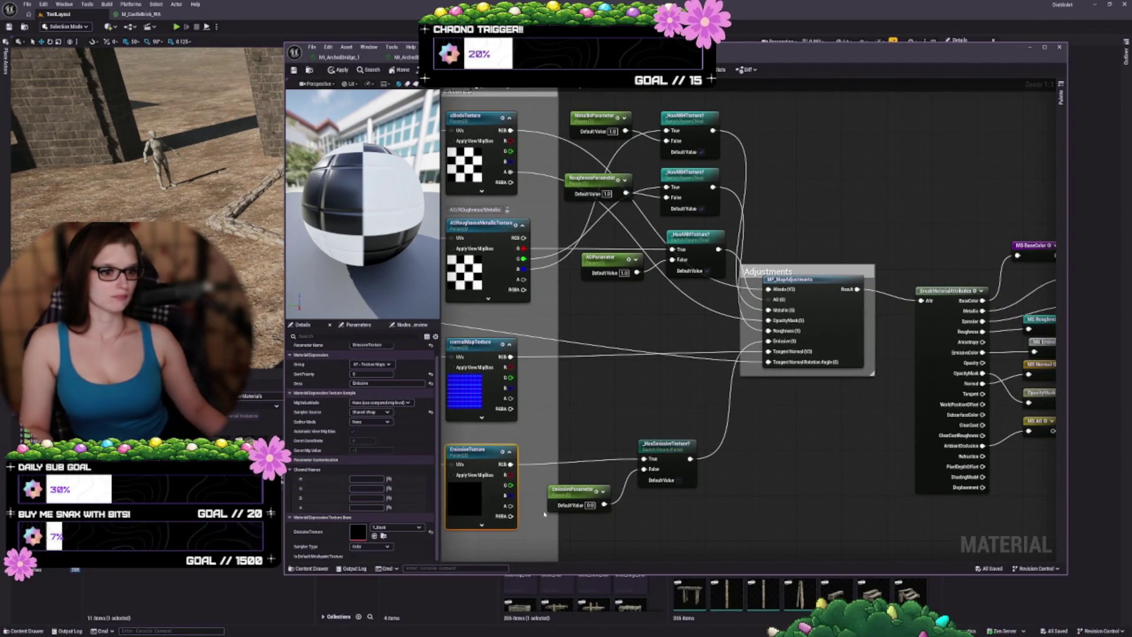
key("ctrl+s")
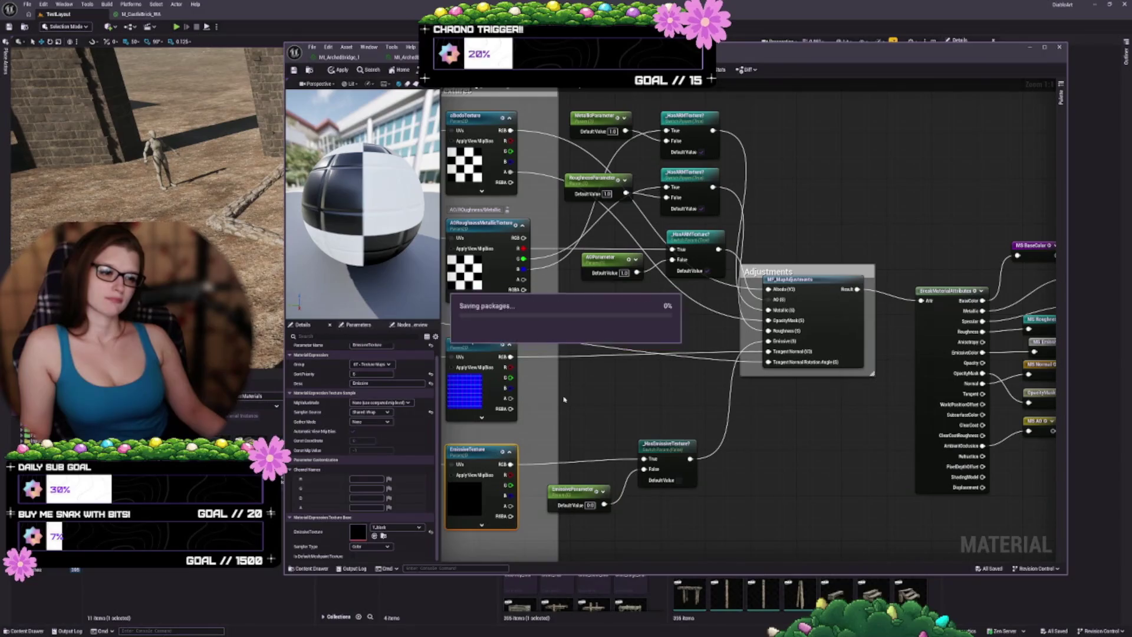
mouse_move(563, 399)
left_mouse_down()
mouse_move(852, 322)
mouse_move(885, 210)
mouse_move(909, 205)
left_mouse_up()
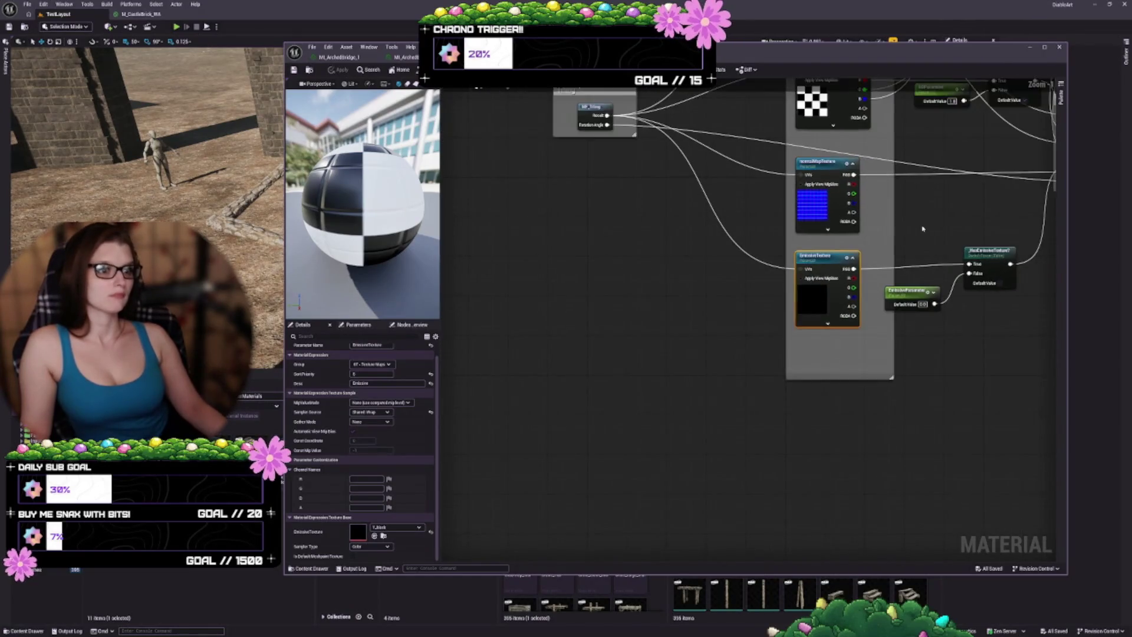
scroll(922, 229, "down", 5)
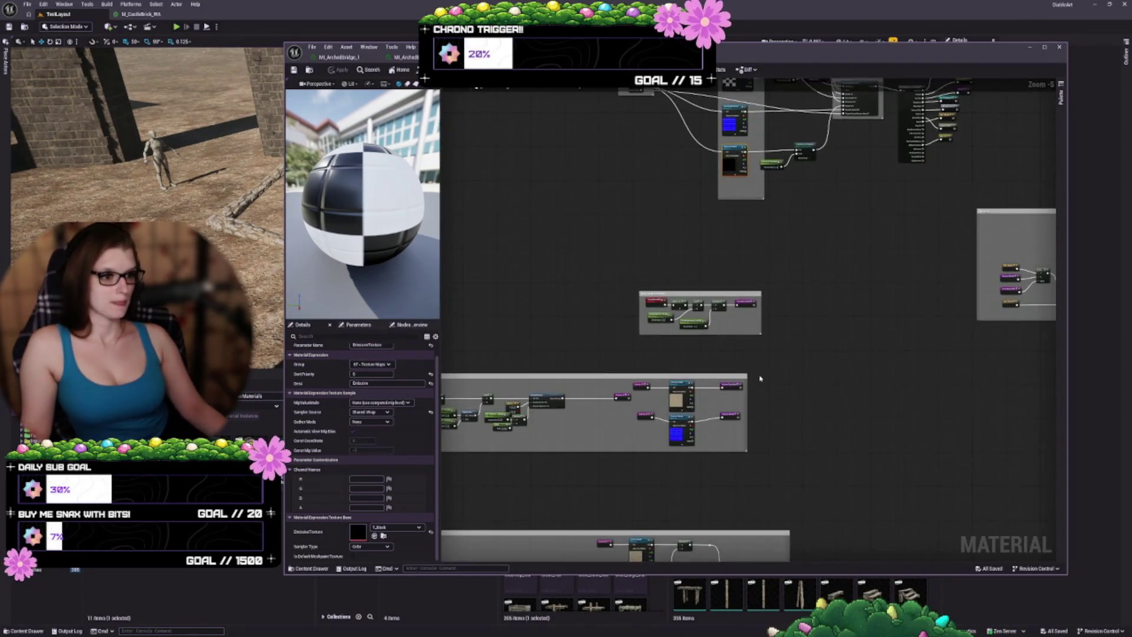
scroll(760, 378, "up", 4)
- Inspect the Overlay Albedo, Overlay Normal and Cavity Tint parameters, then select Cavity Albedo
left_click(631, 355)
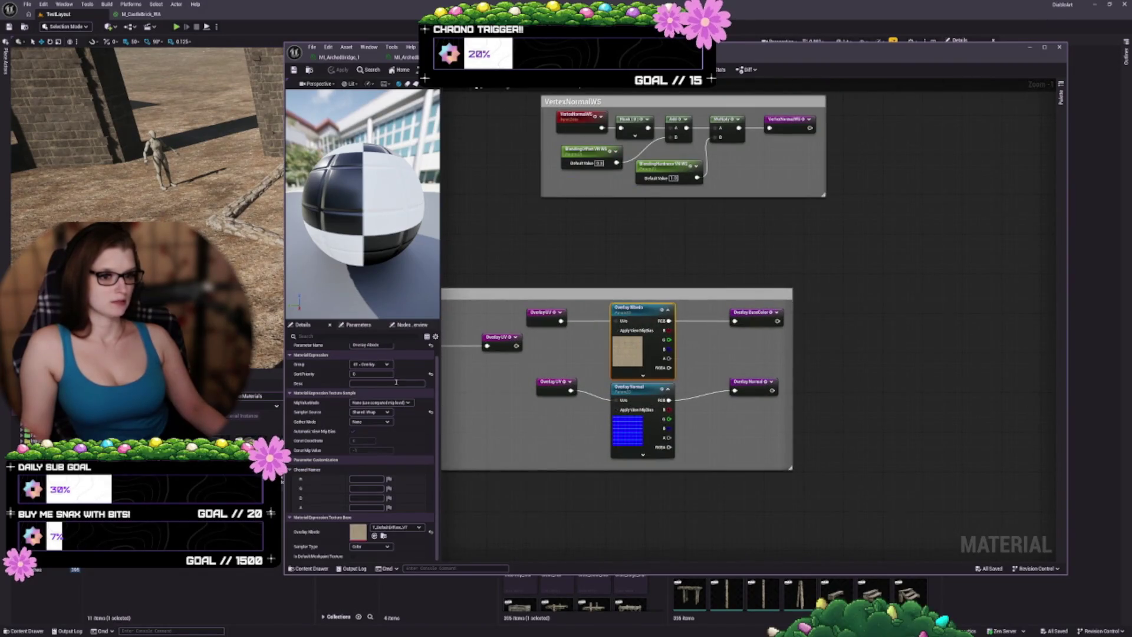
left_click(615, 430)
mouse_move(615, 430)
left_mouse_down()
mouse_move(634, 306)
mouse_move(713, 134)
mouse_move(725, 129)
left_mouse_up()
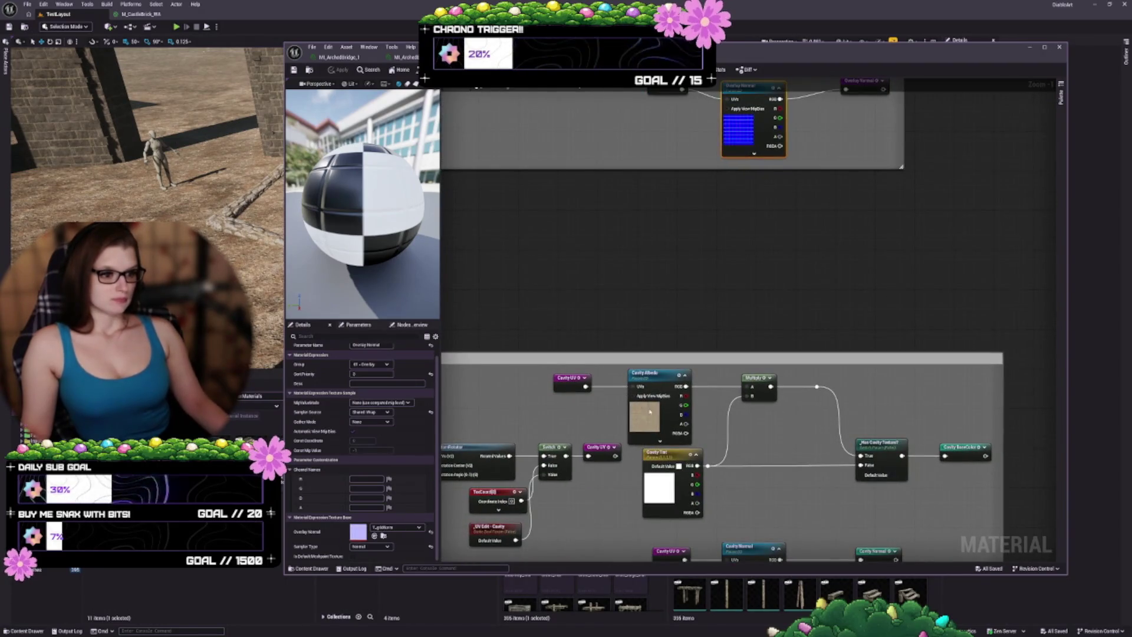
left_click(656, 455)
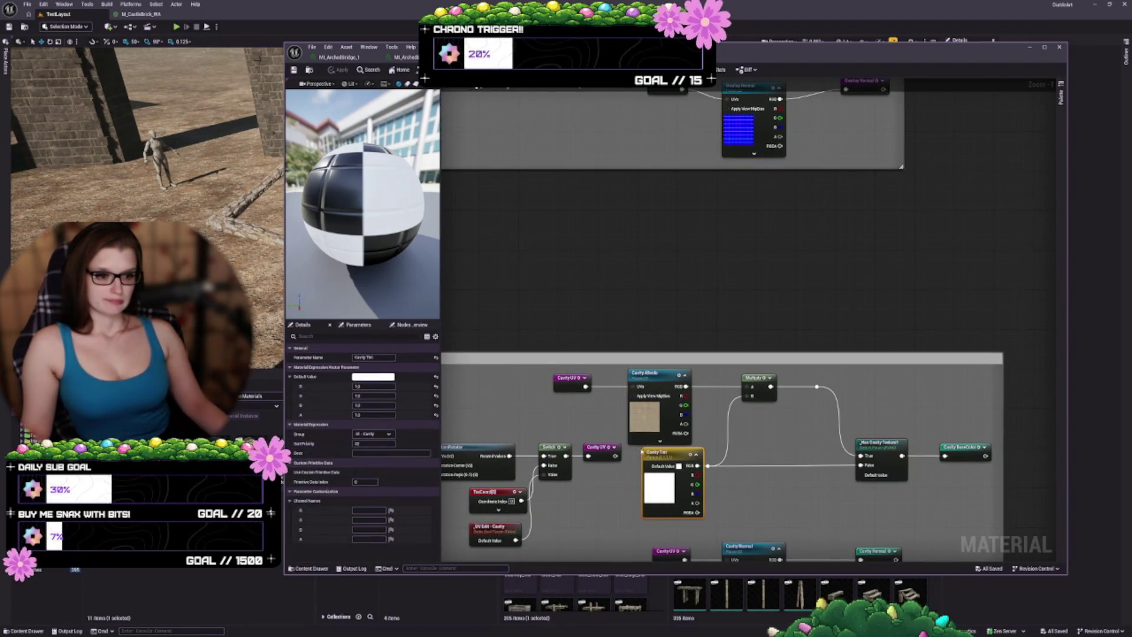
left_click(650, 414)
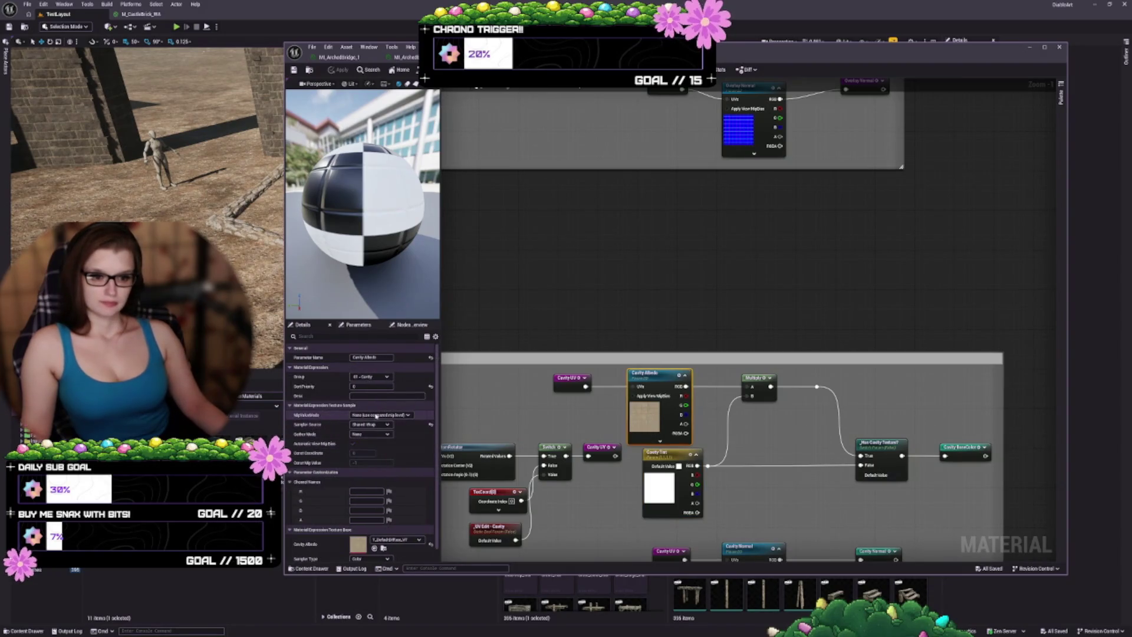
- Set Cavity Albedo's Sampler Source to From texture asset and apply the change
left_click(386, 416)
left_click(378, 422)
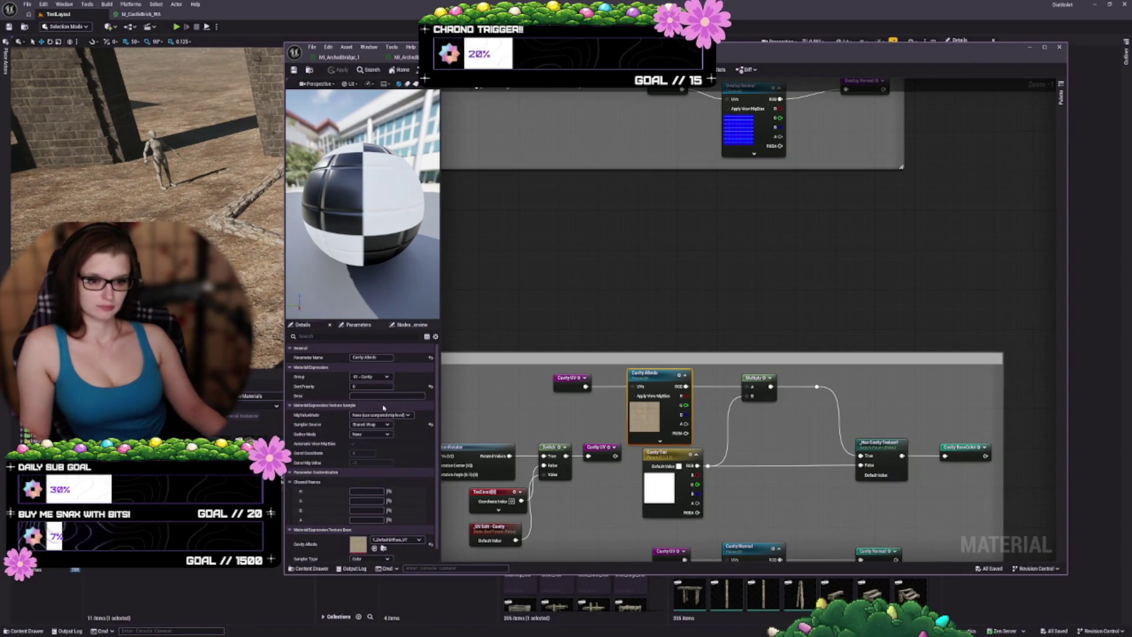
scroll(382, 395, "down", 1)
left_click(377, 414)
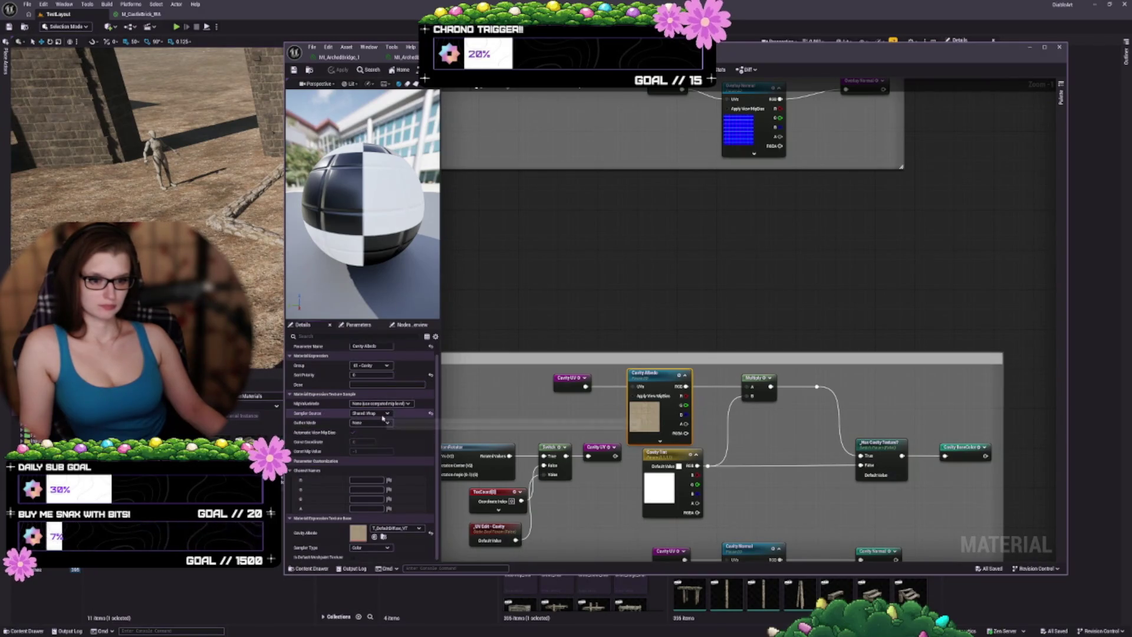
left_click(380, 421)
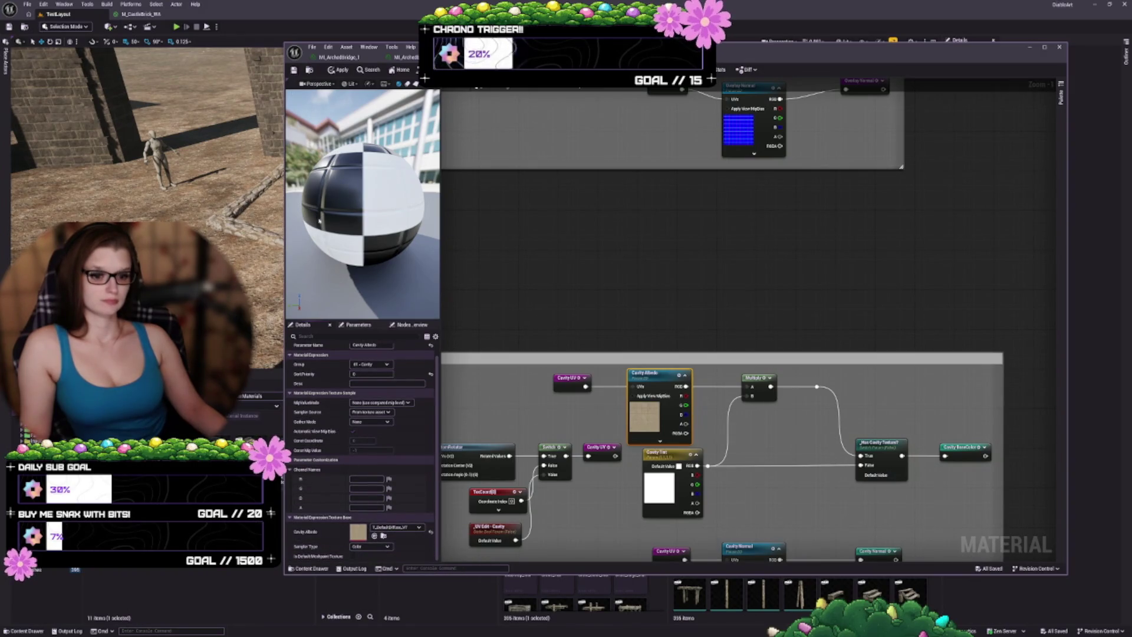
key("ctrl+s")
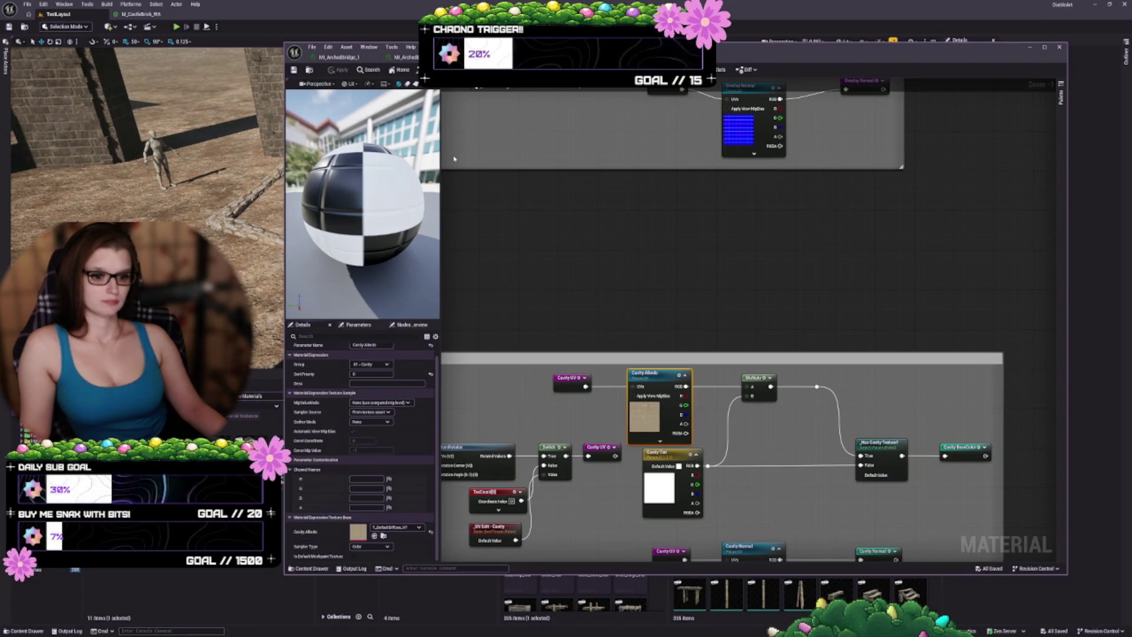
- Peek at the bridge material instance, then move the Cavity Albedo node higher
left_click(404, 57)
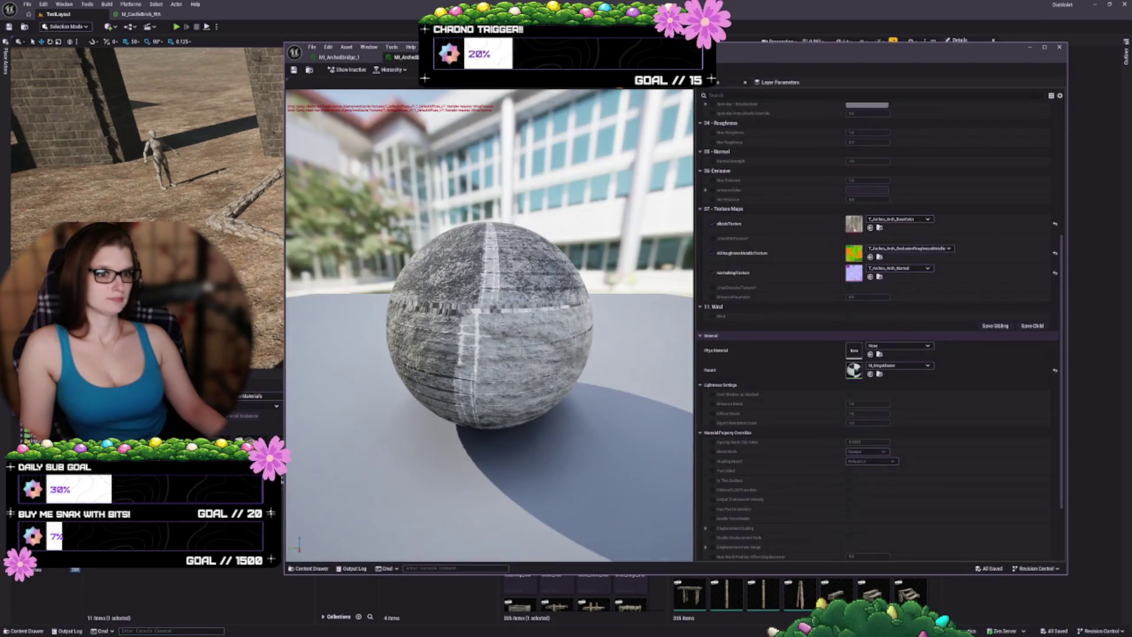
left_click(405, 57)
scroll(718, 342, "up", 2)
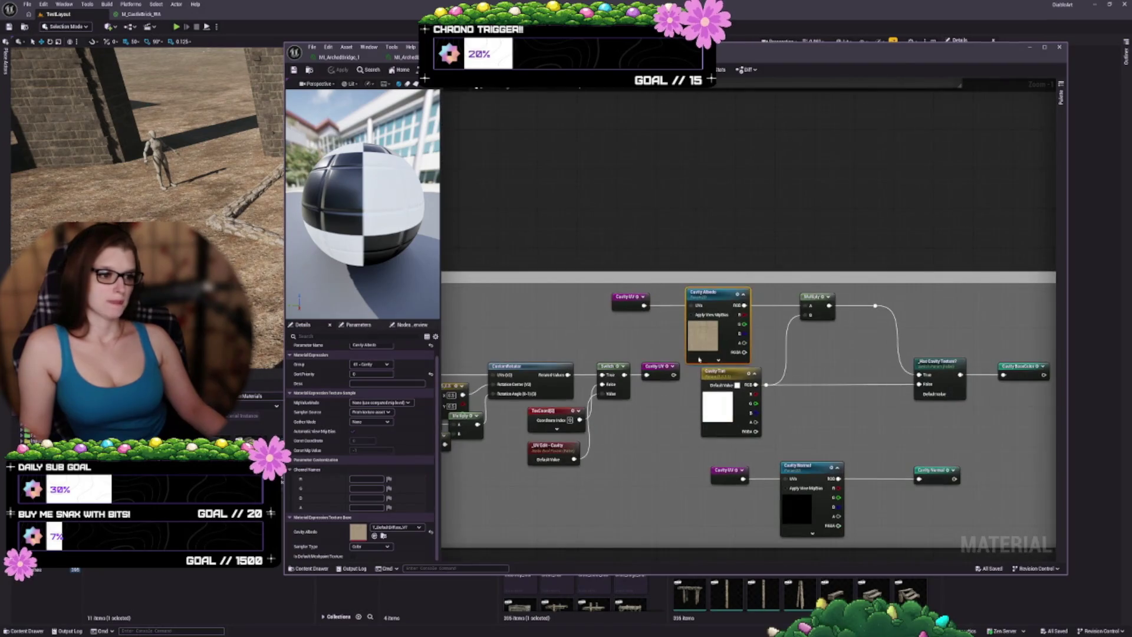
mouse_move(719, 342)
left_mouse_down()
mouse_move(718, 287)
mouse_move(719, 315)
mouse_move(618, 345)
left_mouse_up()
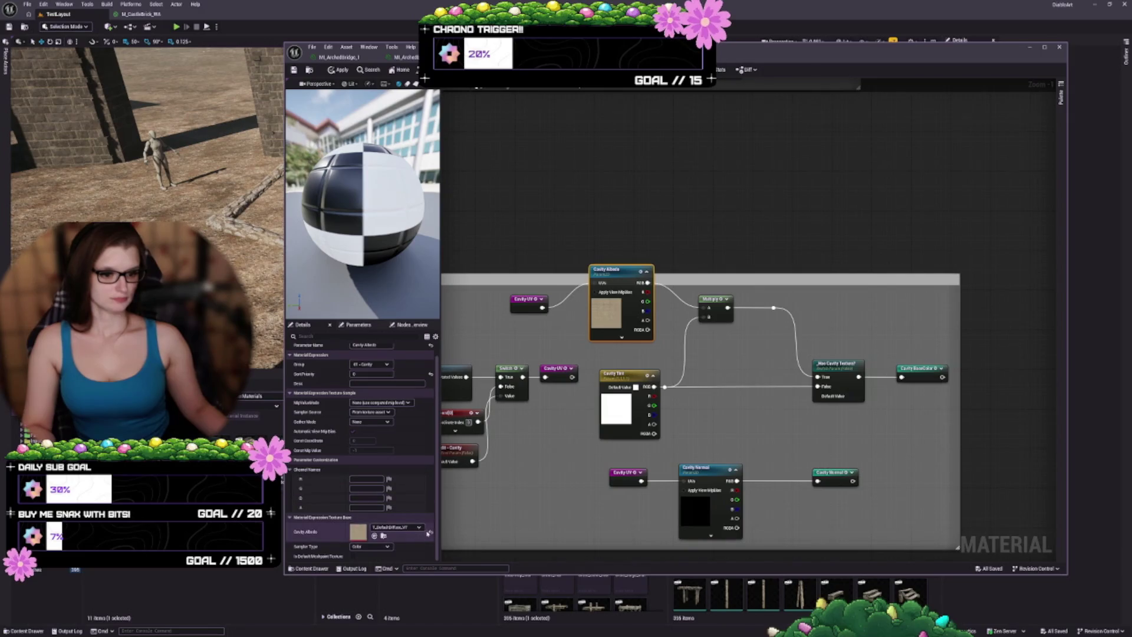
- Assign T_DefaultDiffuse_VT to Cavity Albedo via a 'default' search, apply, and preview the instance
left_click(430, 531)
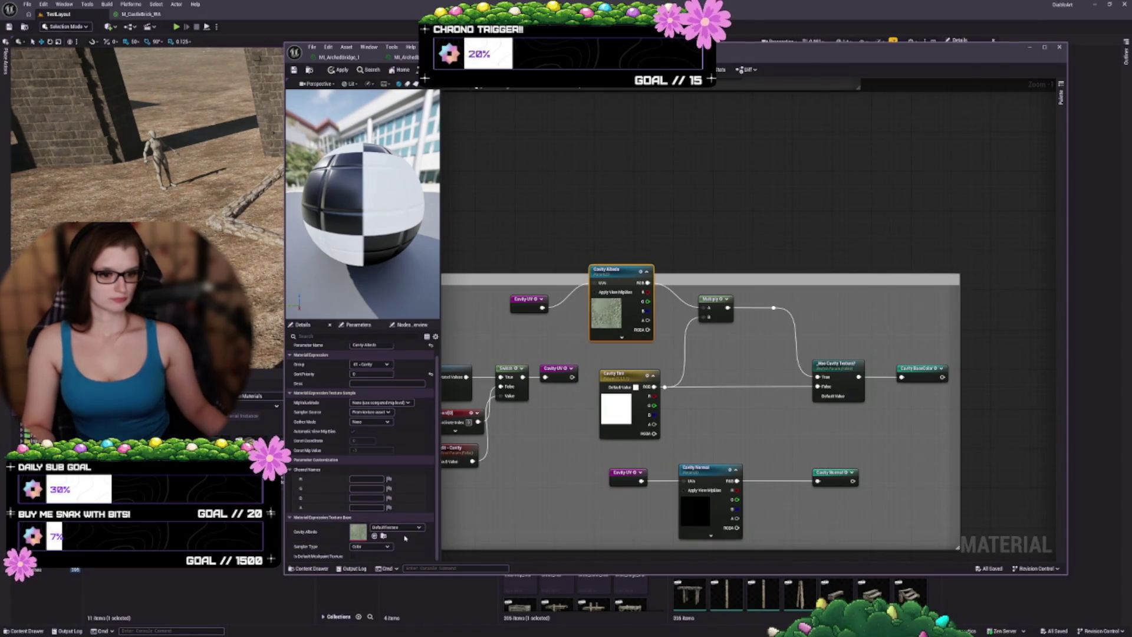
left_click(406, 527)
type("cavity")
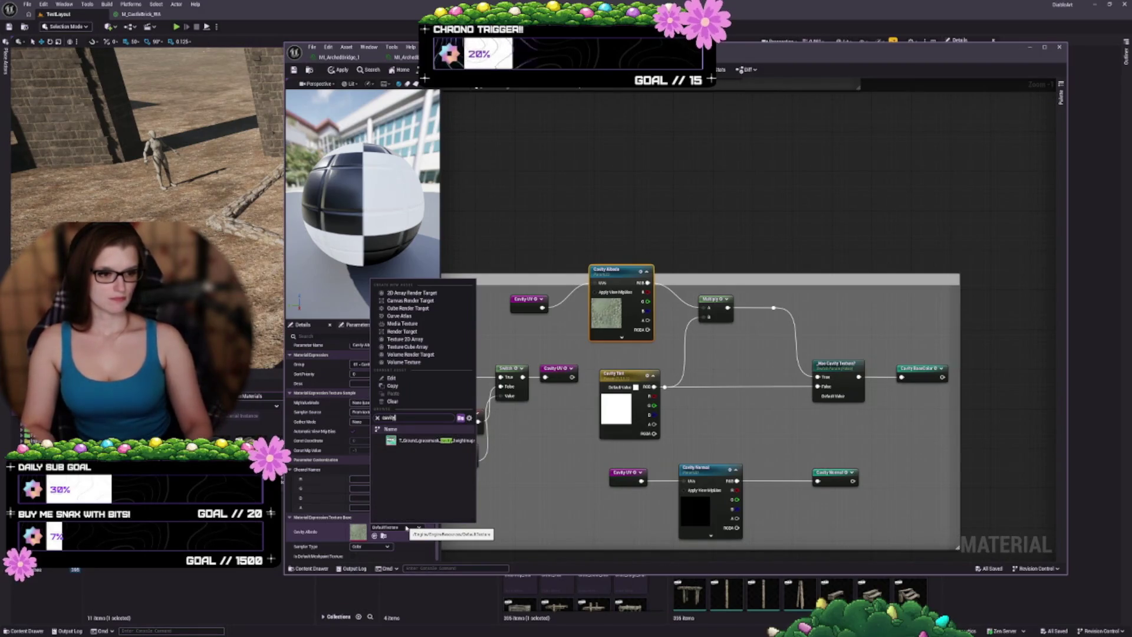
key("BackSpace")
key("BackSpace")
key("BackSpace")
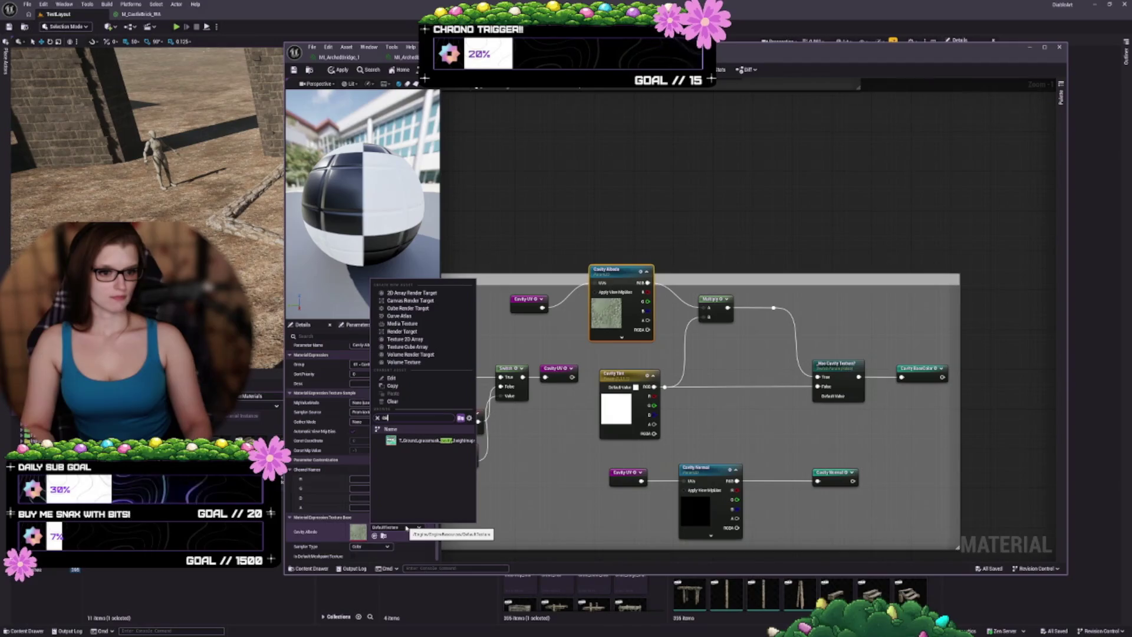
key("BackSpace")
key("BackSpace")
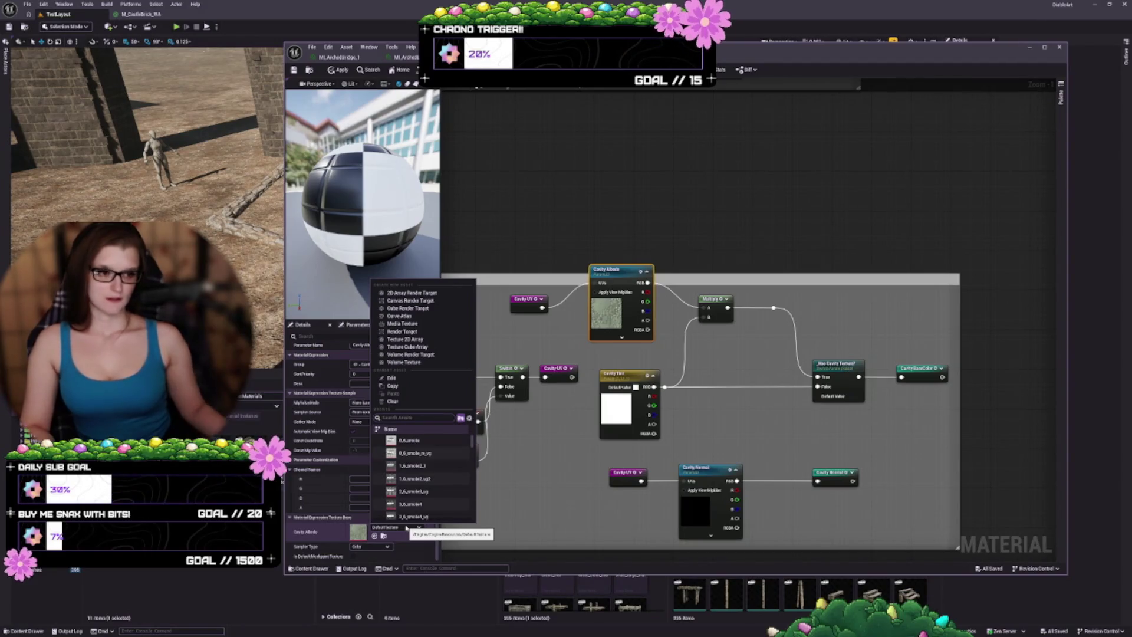
mouse_move(739, 443)
left_mouse_down()
mouse_move(814, 375)
mouse_move(752, 347)
left_mouse_up()
left_click(390, 527)
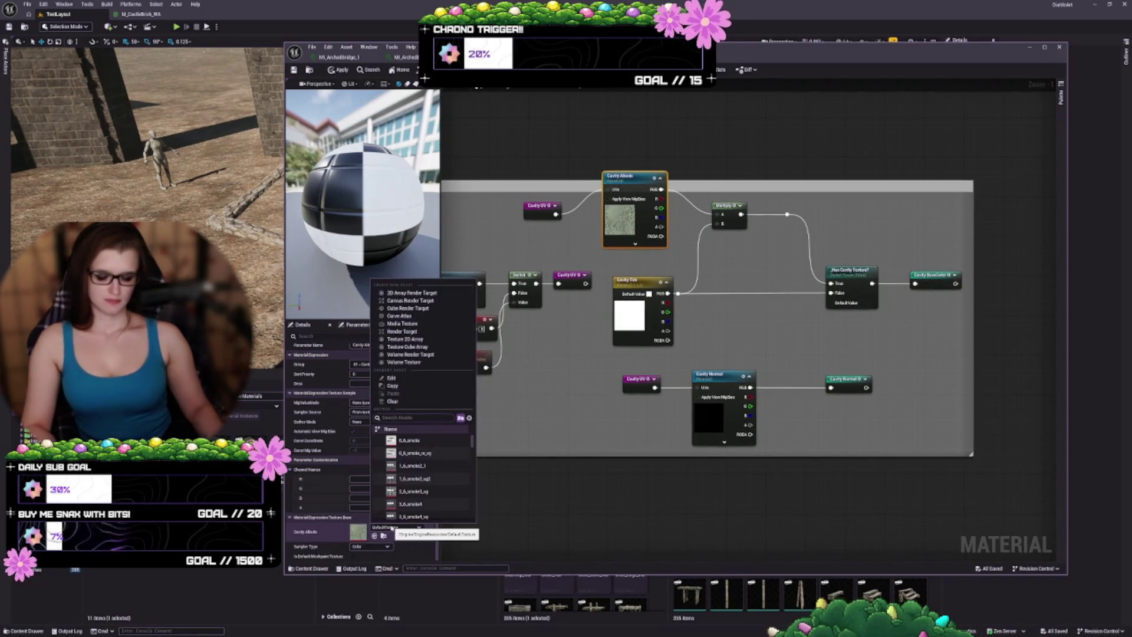
type("default")
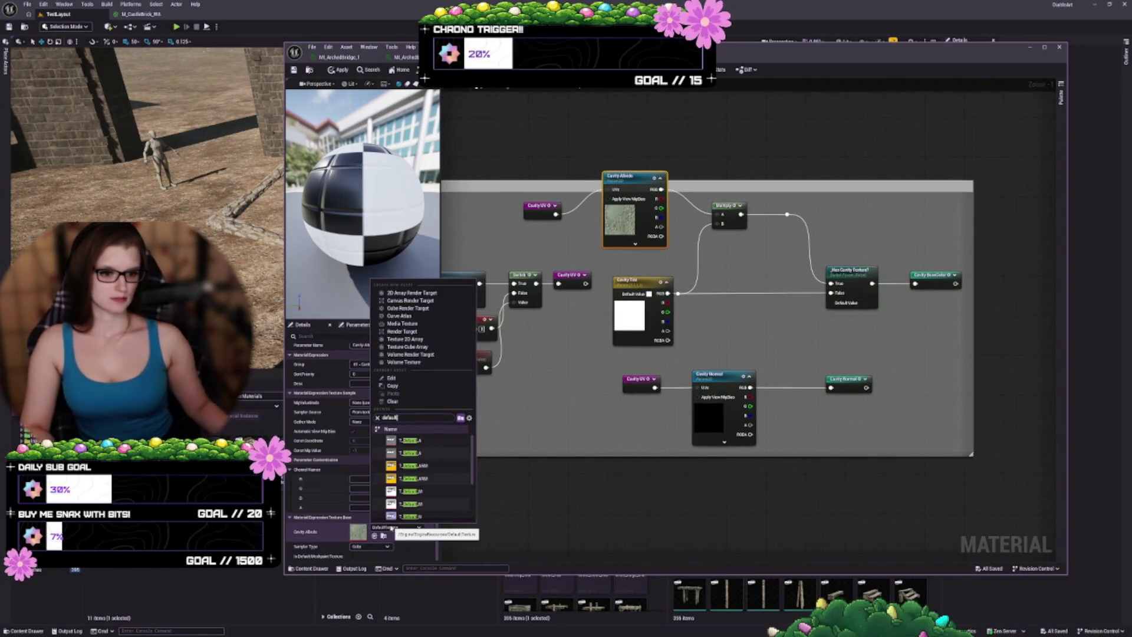
scroll(432, 480, "down", 3)
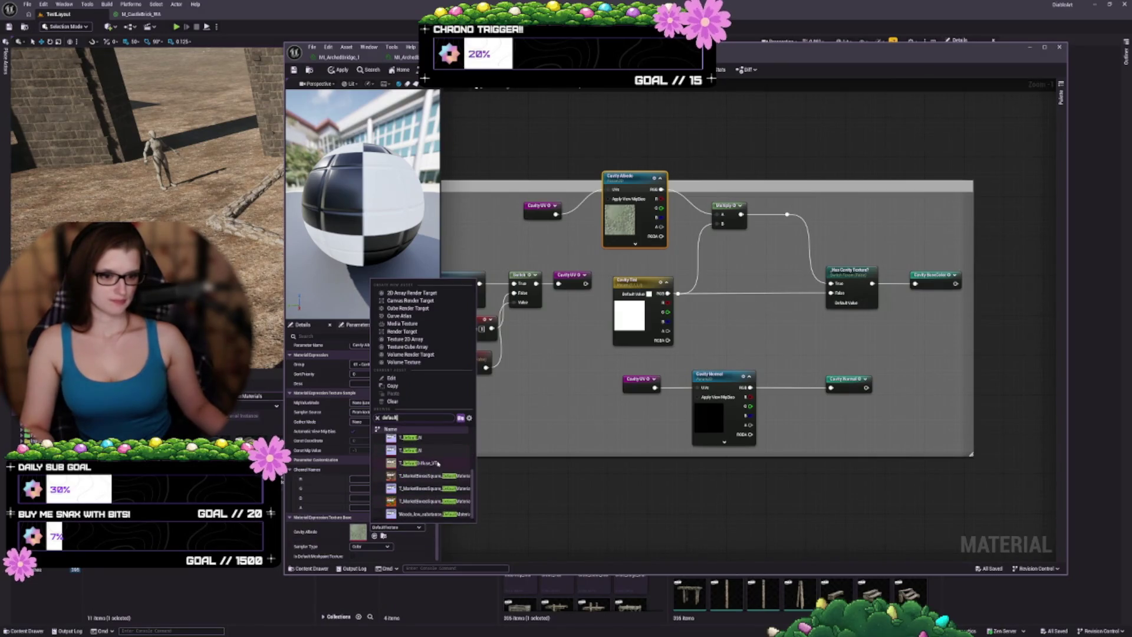
left_click(438, 464)
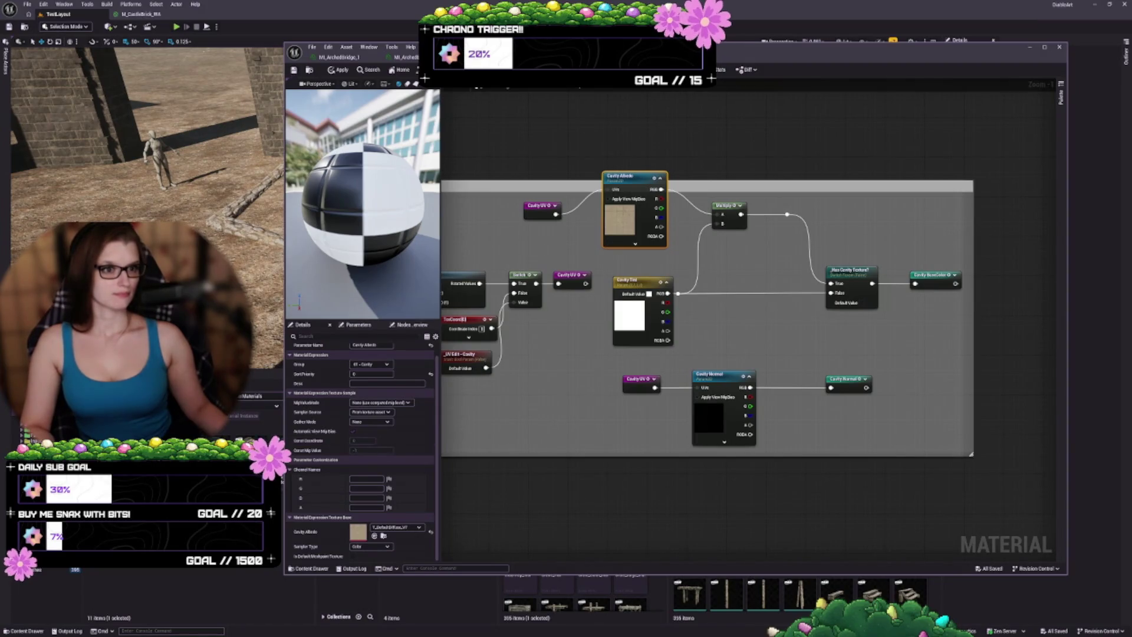
key("ctrl+s")
key("ctrl+Tab")
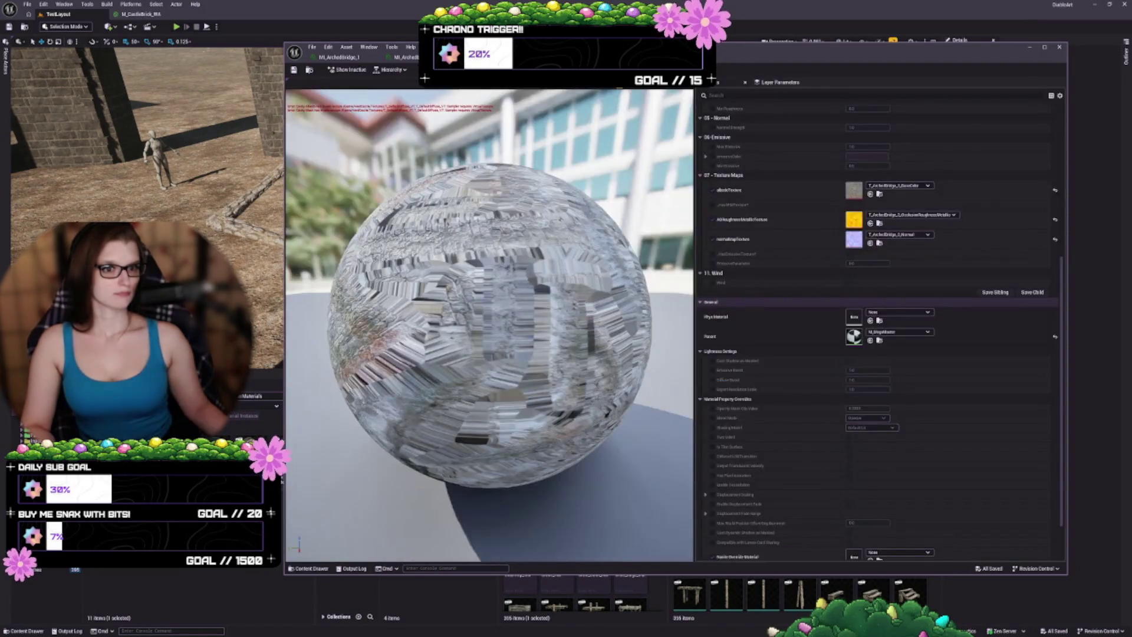
key("ctrl+Tab")
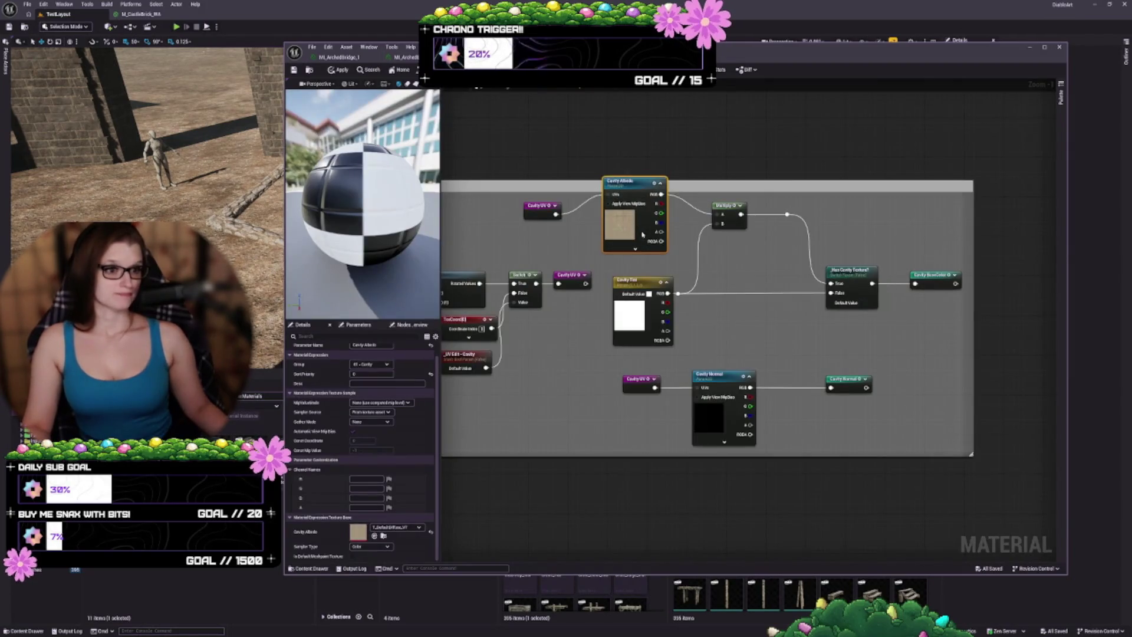
- Inspect the Multiply, Cavity Tint and Cavity Normal nodes, then set Cavity Albedo's Sampler Source to Shared: Wrap
left_click(734, 215)
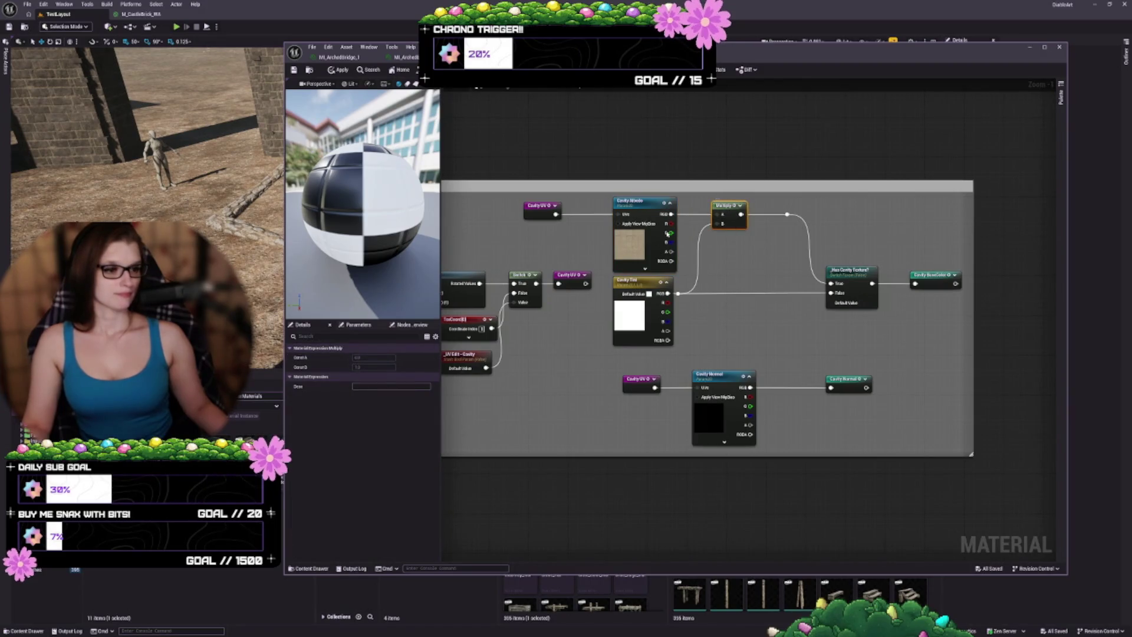
left_click(630, 323)
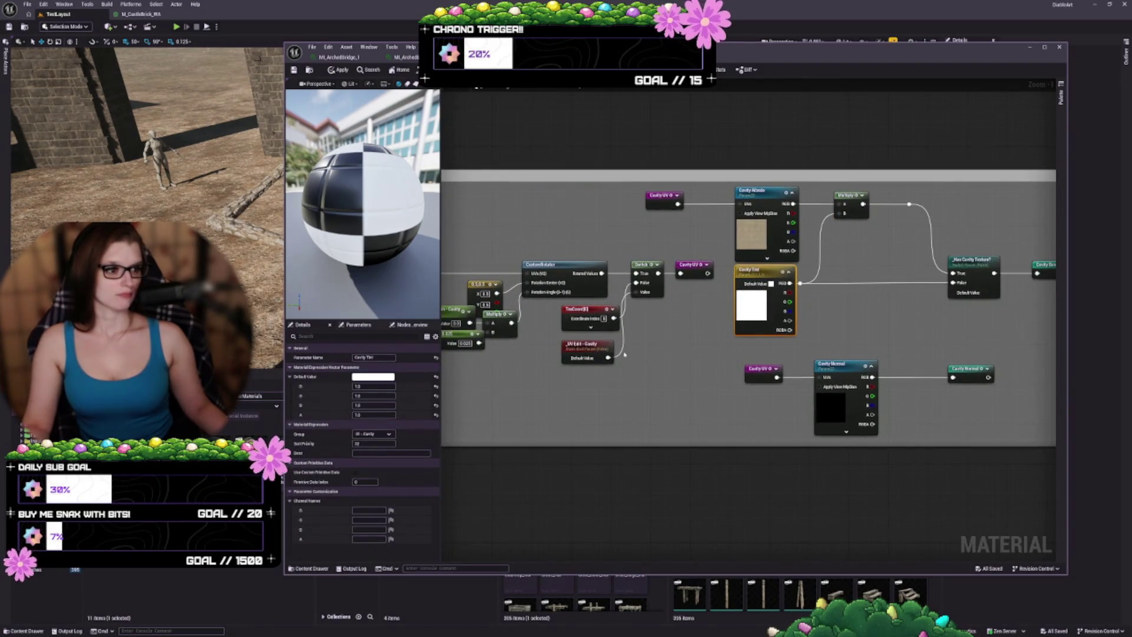
left_click_drag(889, 349, 797, 326)
left_click(744, 374)
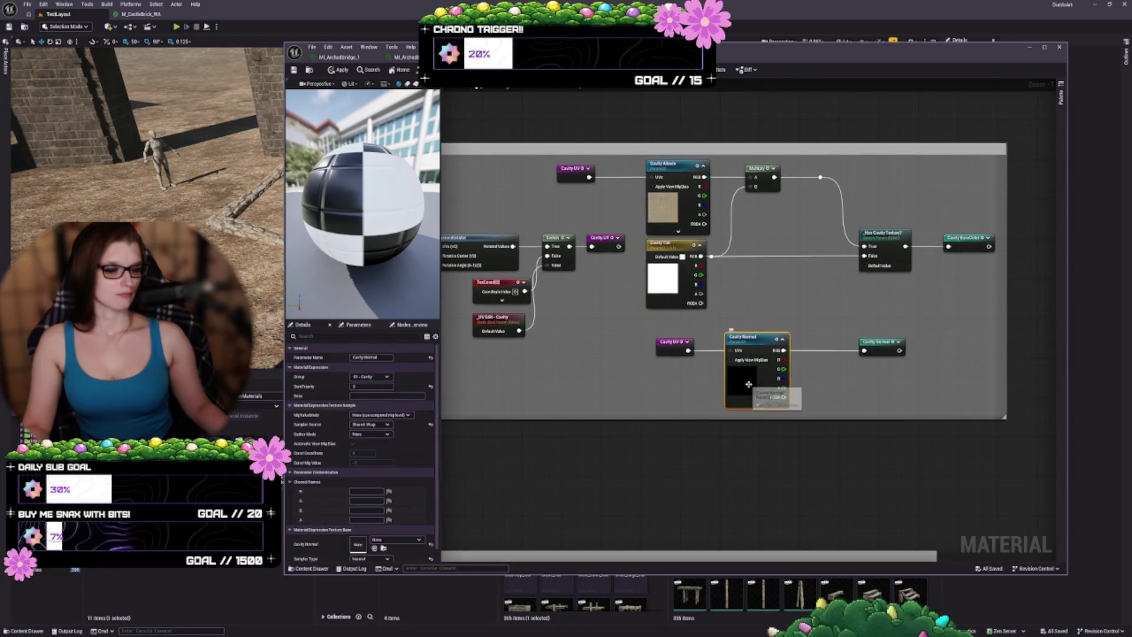
scroll(412, 438, "down", 3)
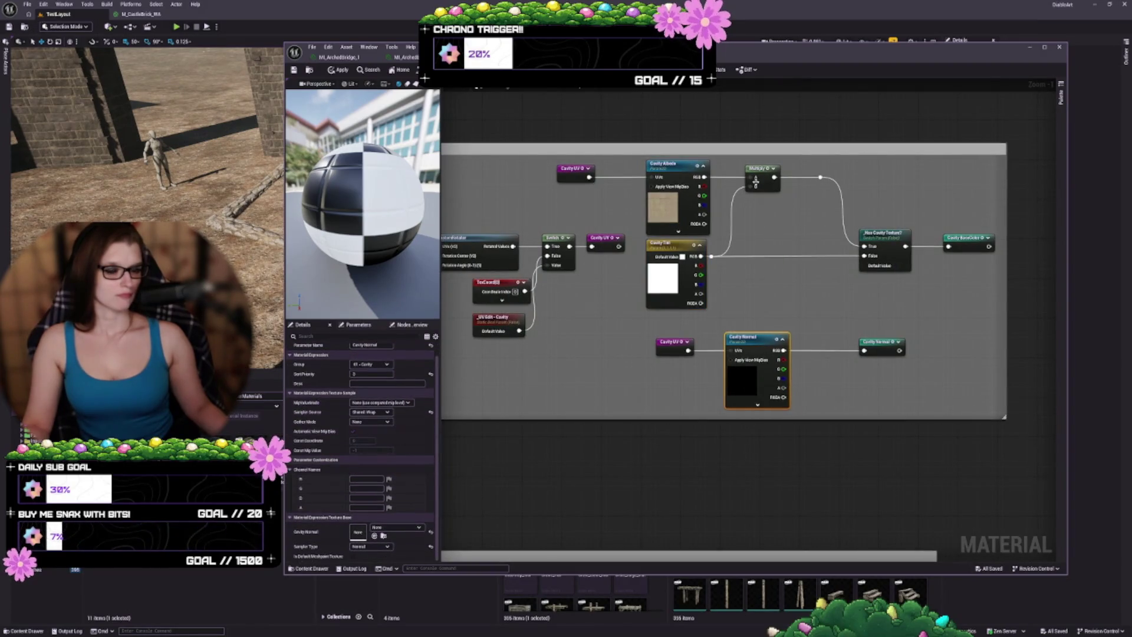
left_click(662, 211)
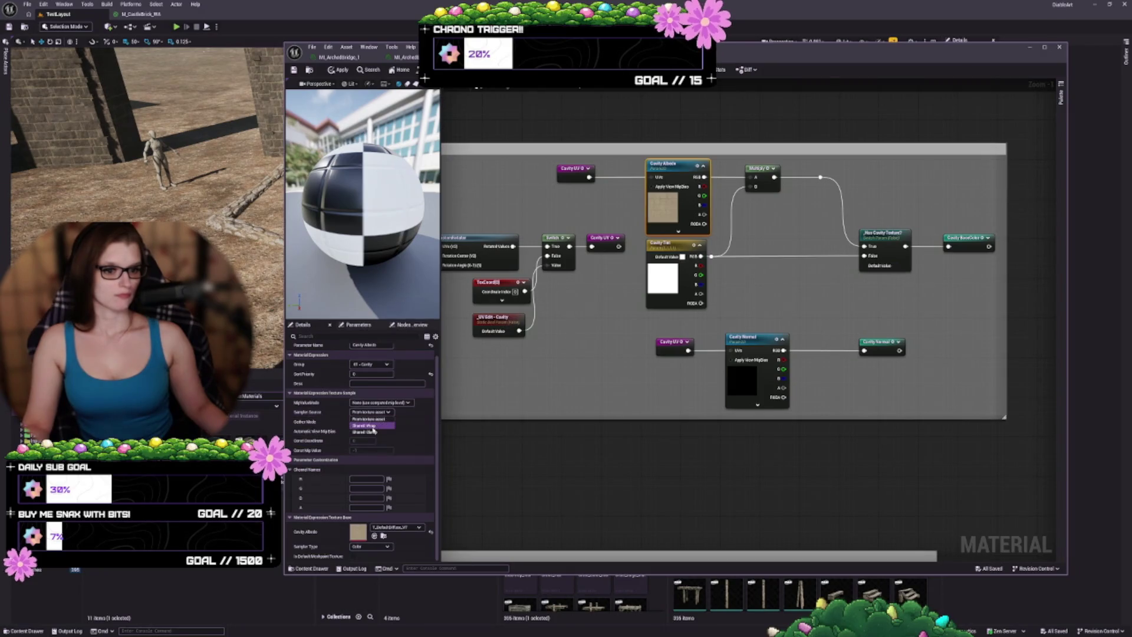
left_click(372, 426)
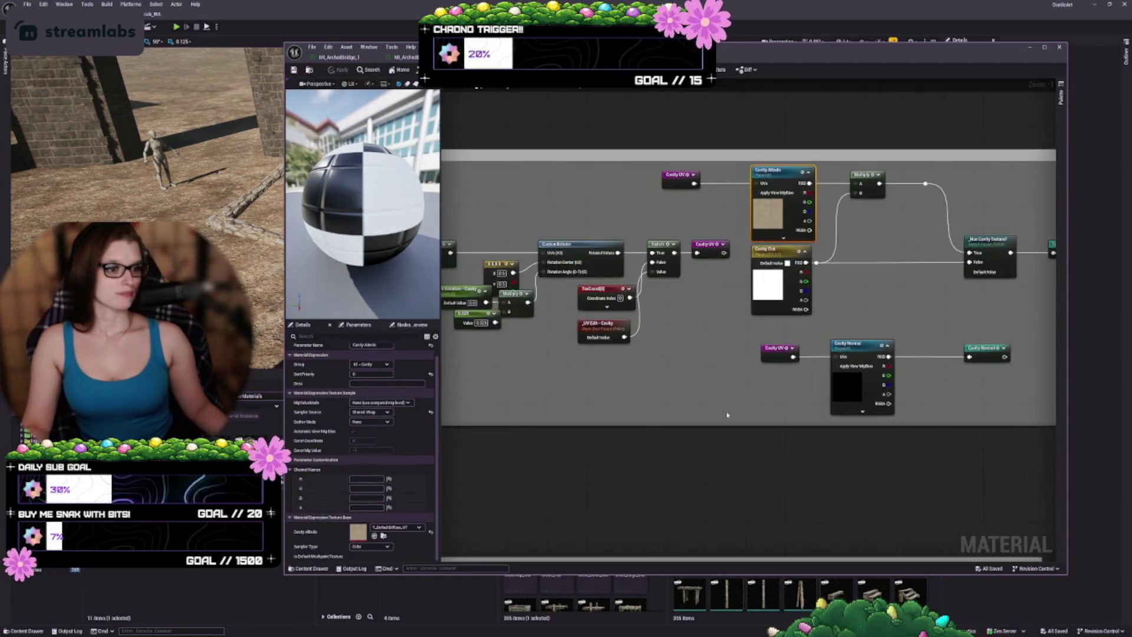
- Inspect the Cavity Mask texture, its Cavity UV reroute and the CavityMask output
left_click_drag(727, 416, 704, 273)
left_click_drag(753, 434, 785, 422)
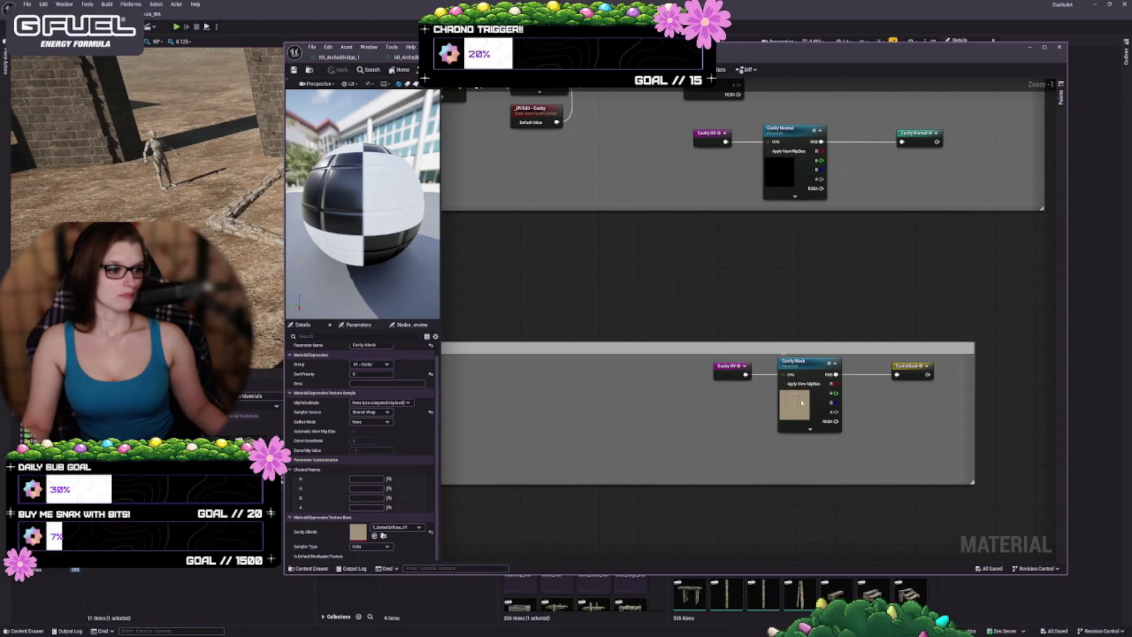
left_click(801, 403)
left_click(743, 377)
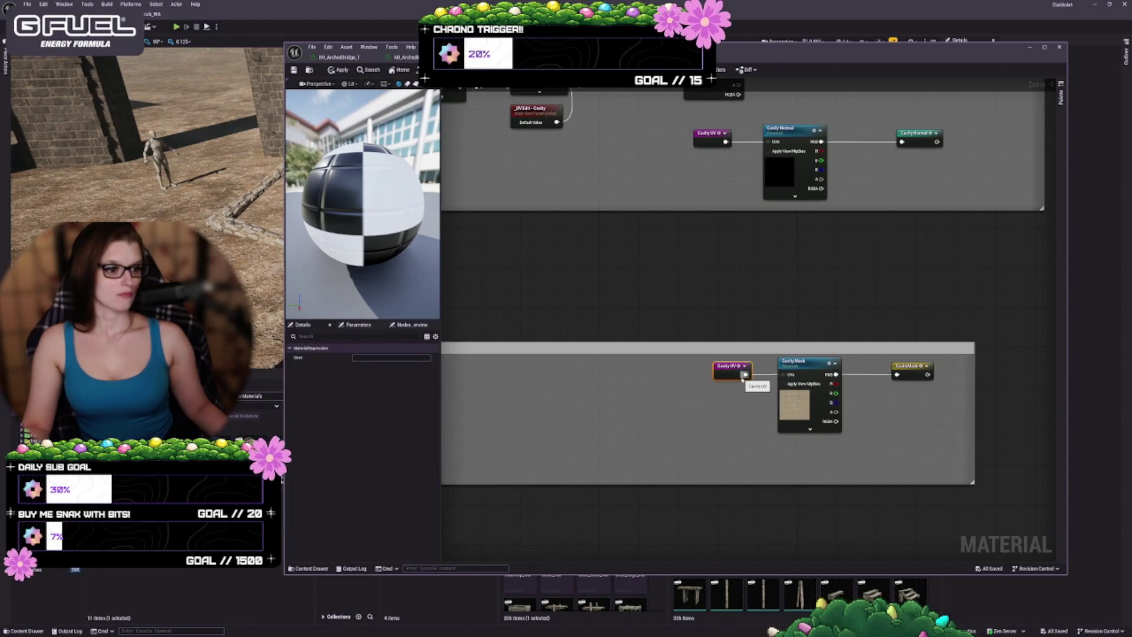
left_click(802, 404)
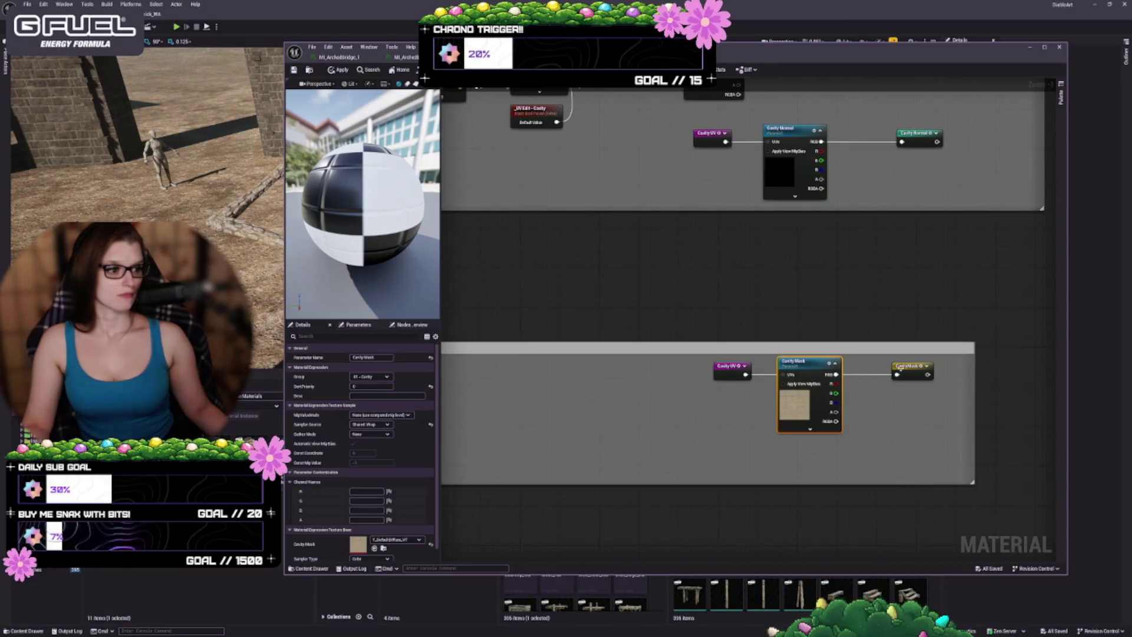
left_click(898, 367)
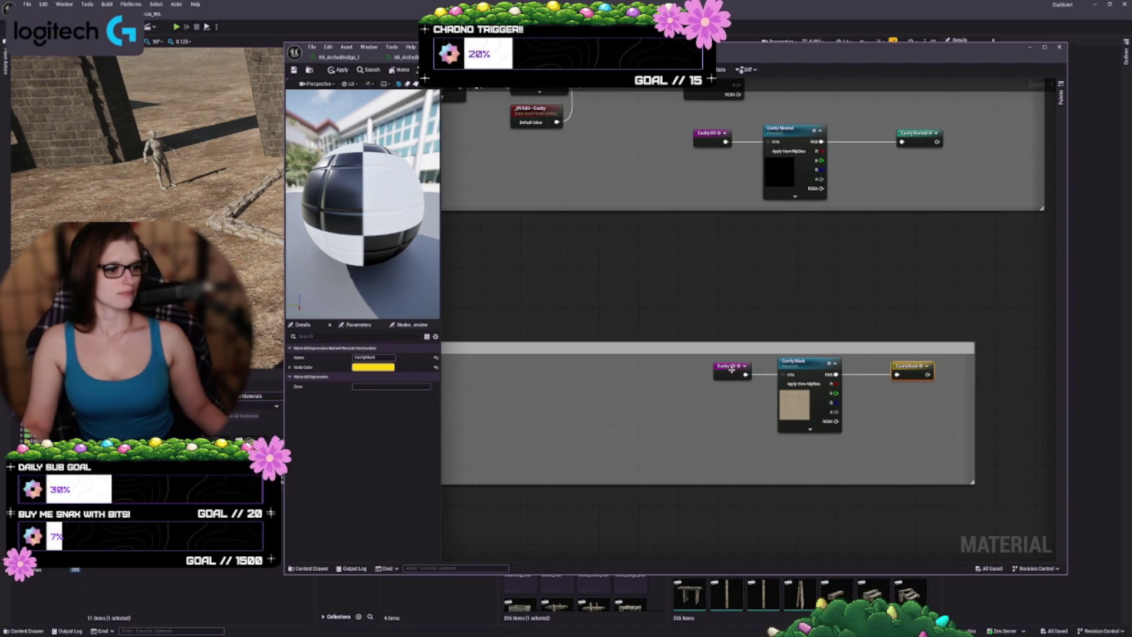
left_click(731, 368)
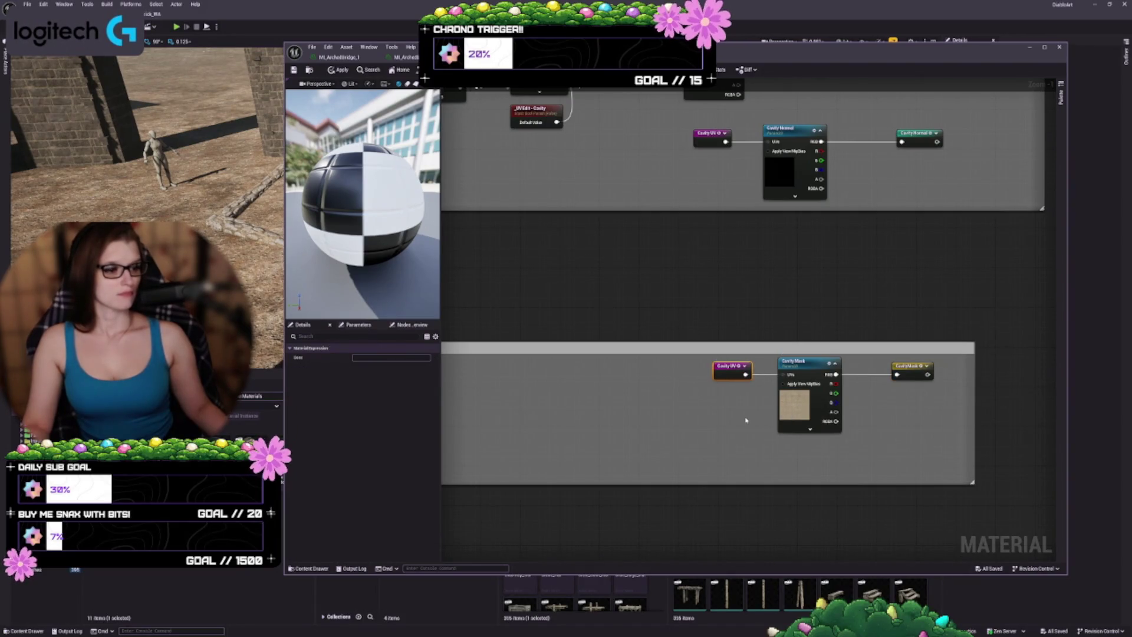
- Jump to the Cavity UV declaration and move the Overlay UV reroute further left
double_click(725, 375)
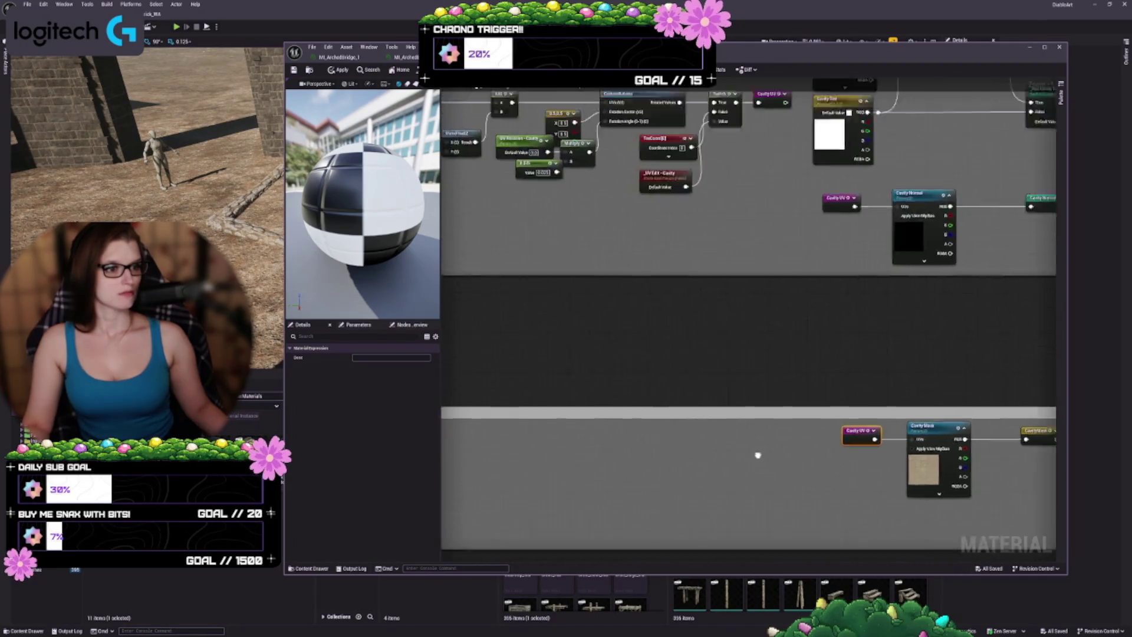
scroll(853, 384, "down", 5)
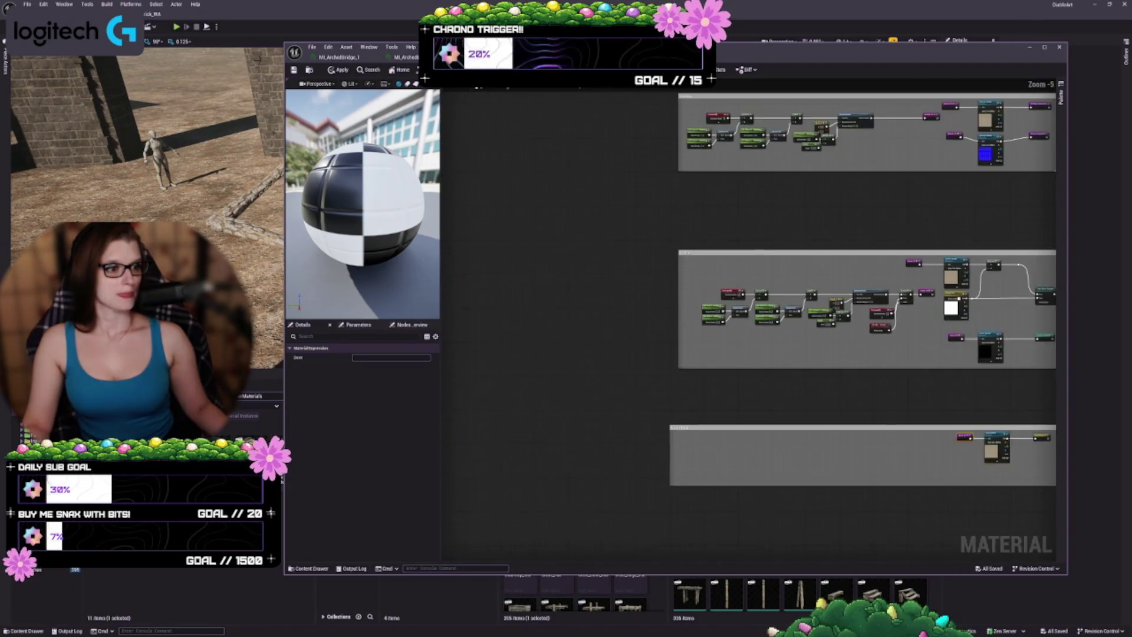
scroll(791, 309, "up", 4)
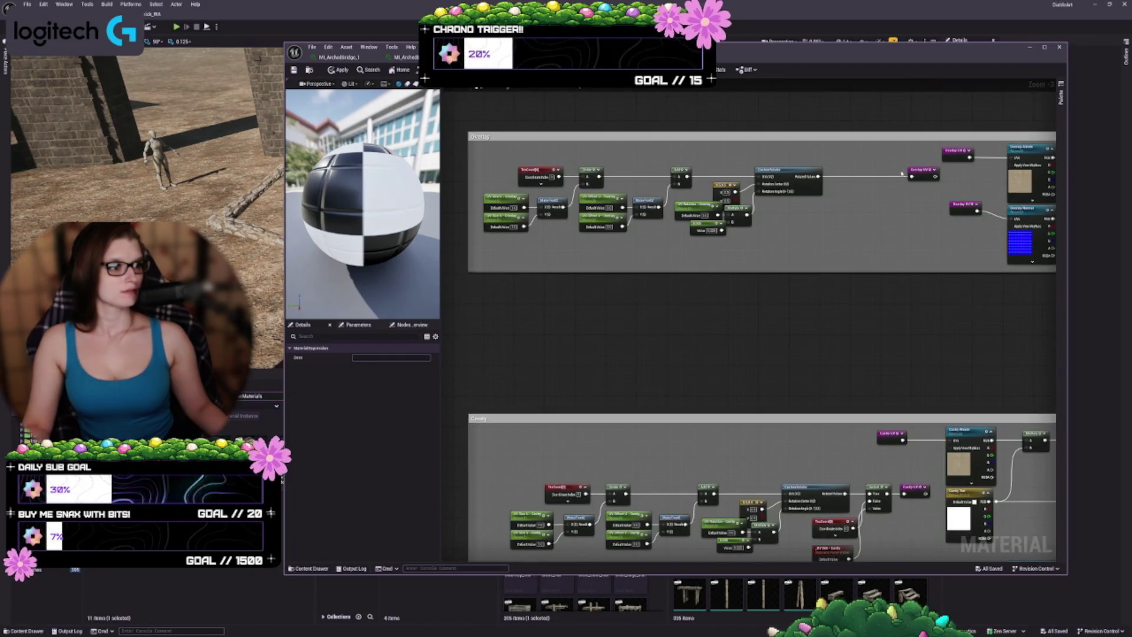
left_click_drag(920, 173, 850, 174)
- Nudge the Cavity group's TexCoord and UV Edit nodes left, then inspect CustomRotator
left_click_drag(879, 332, 798, 236)
scroll(798, 236, "up", 1)
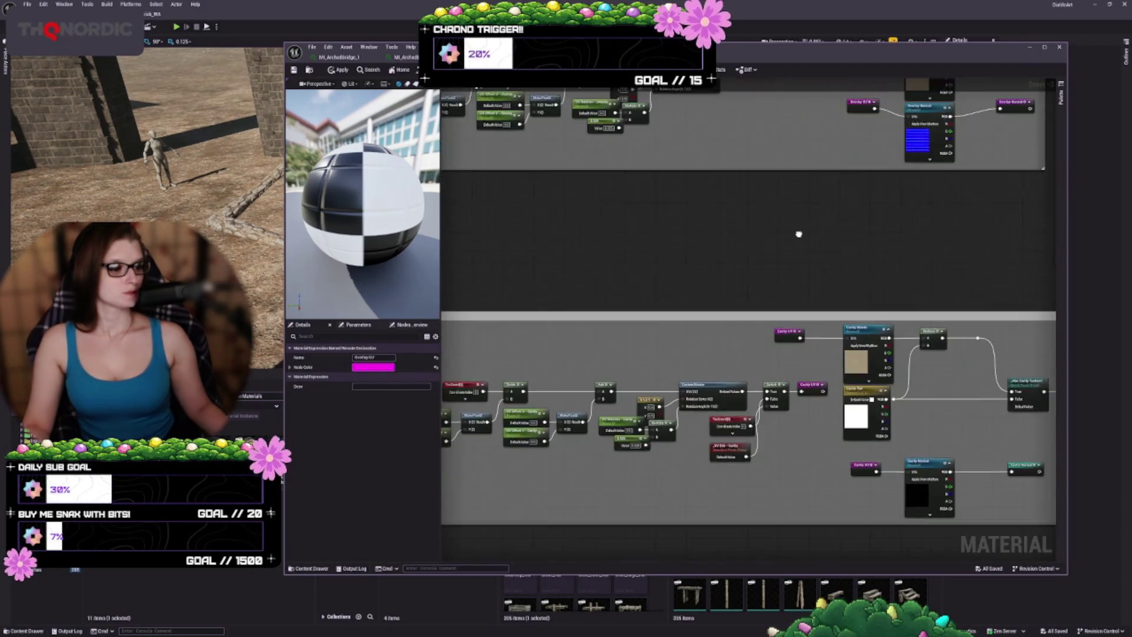
scroll(809, 429, "up", 2)
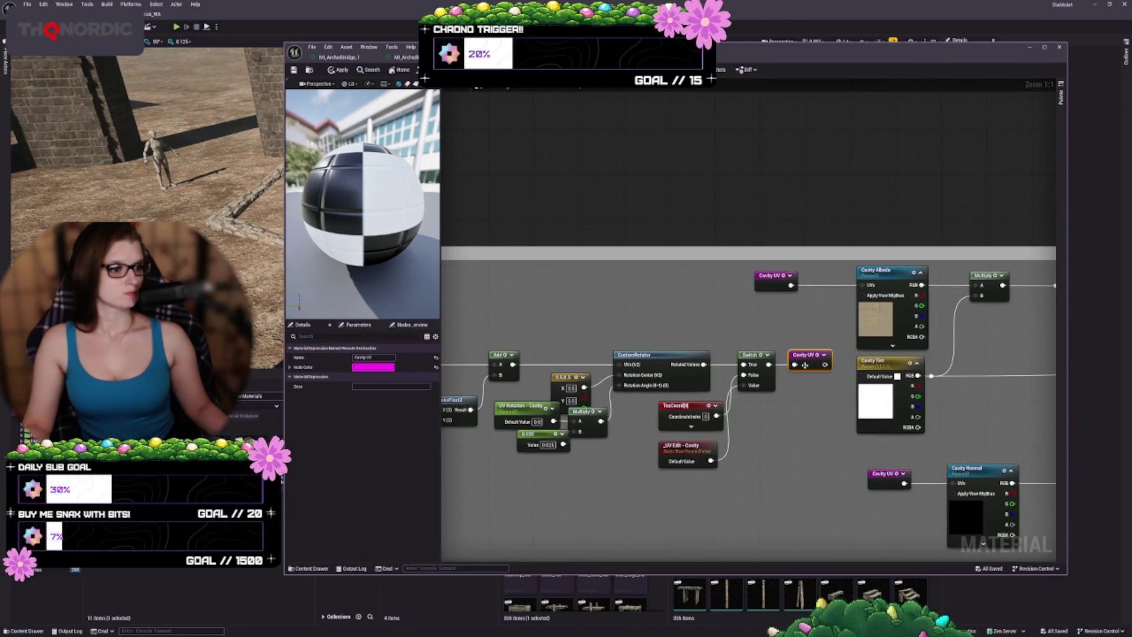
mouse_move(804, 365)
left_mouse_down()
mouse_move(884, 342)
mouse_move(919, 358)
left_mouse_up()
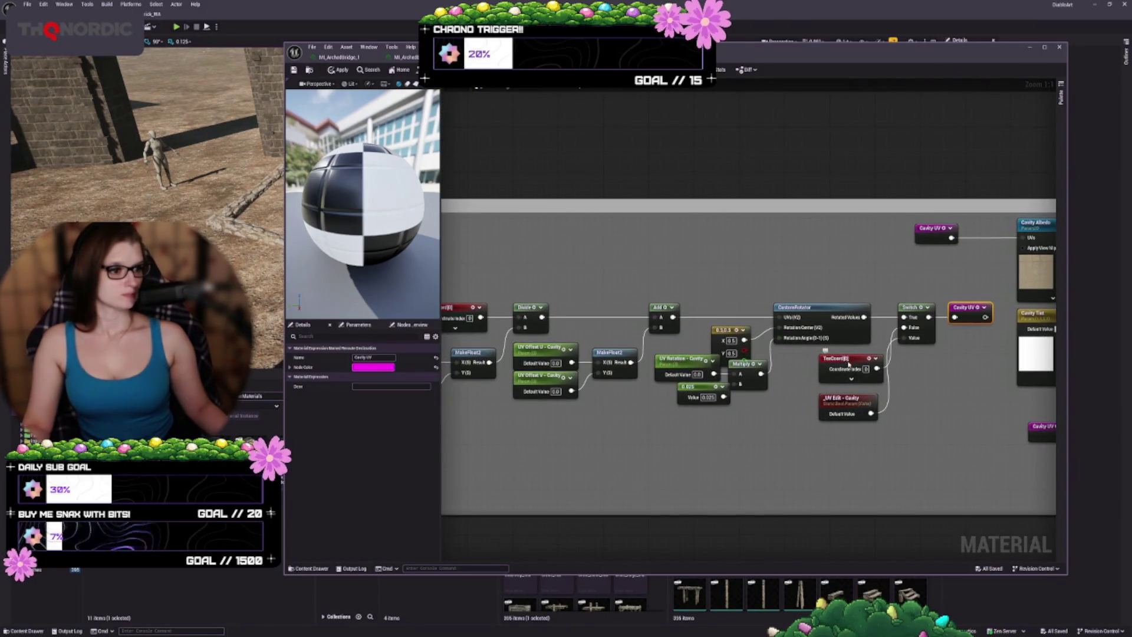
left_click_drag(849, 364, 832, 364)
left_click_drag(845, 407, 834, 401)
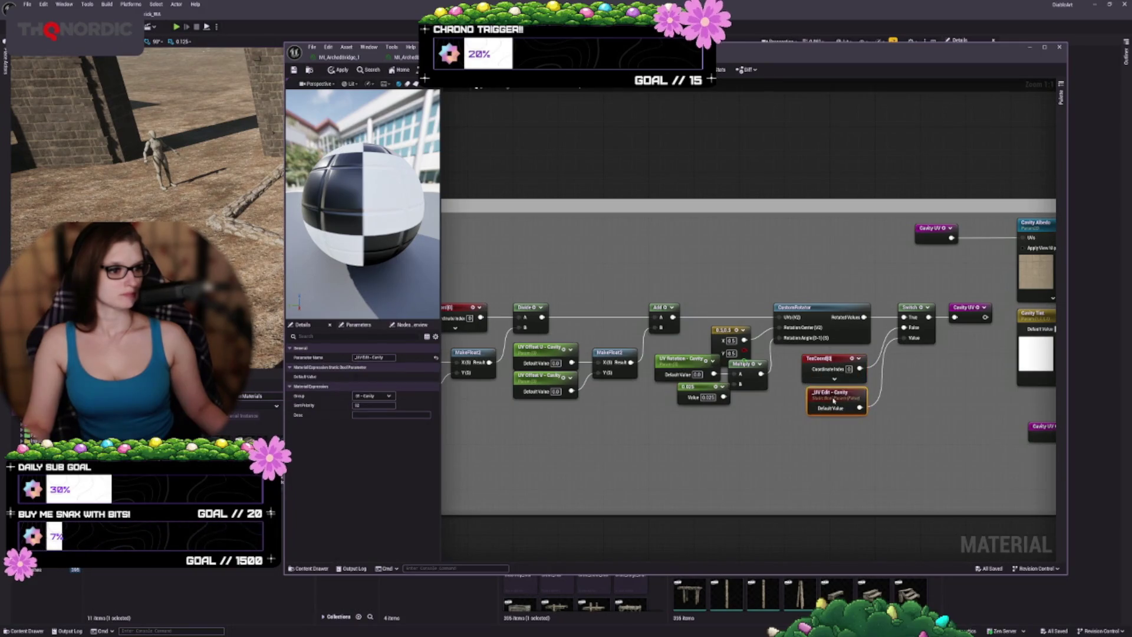
mouse_move(718, 462)
left_mouse_down()
mouse_move(785, 456)
mouse_move(902, 384)
mouse_move(859, 390)
left_mouse_up()
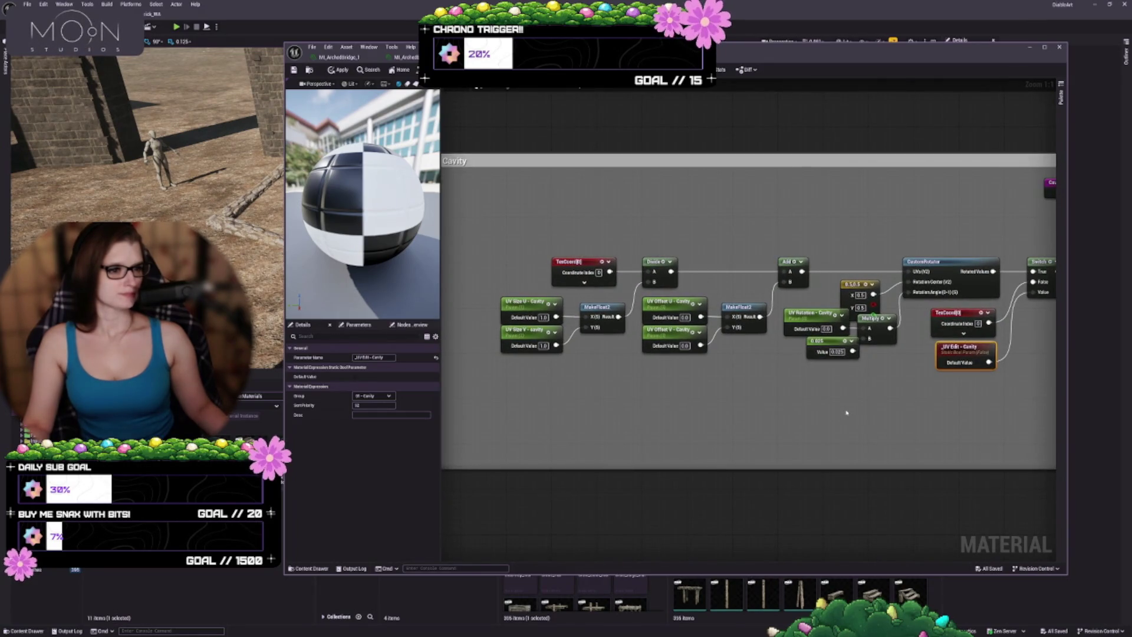
left_click(938, 263)
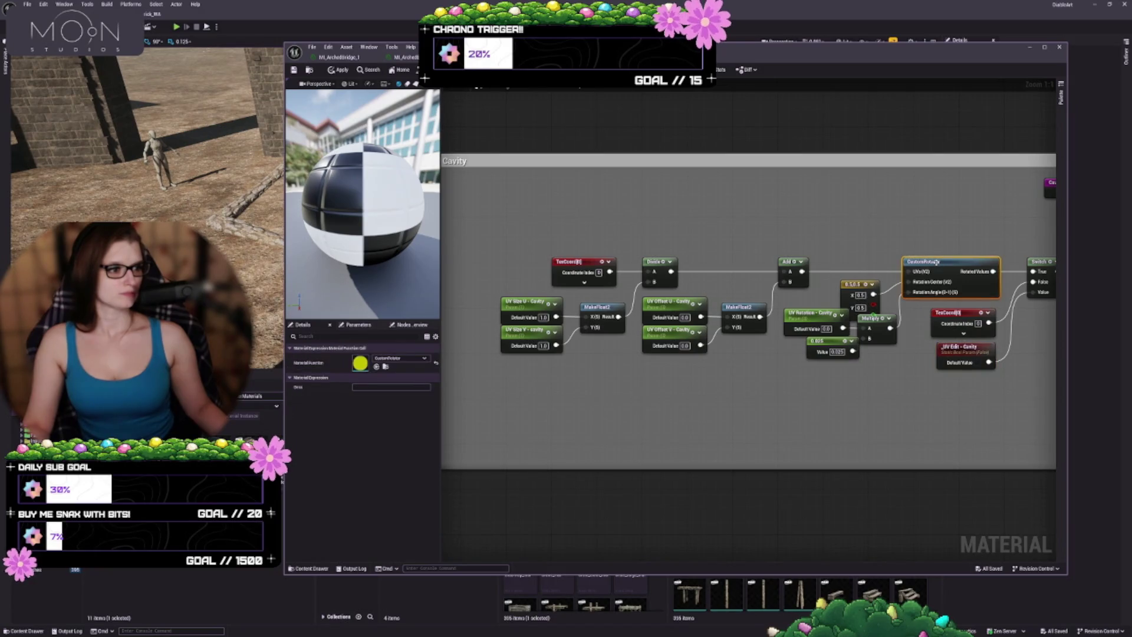
double_click(936, 262)
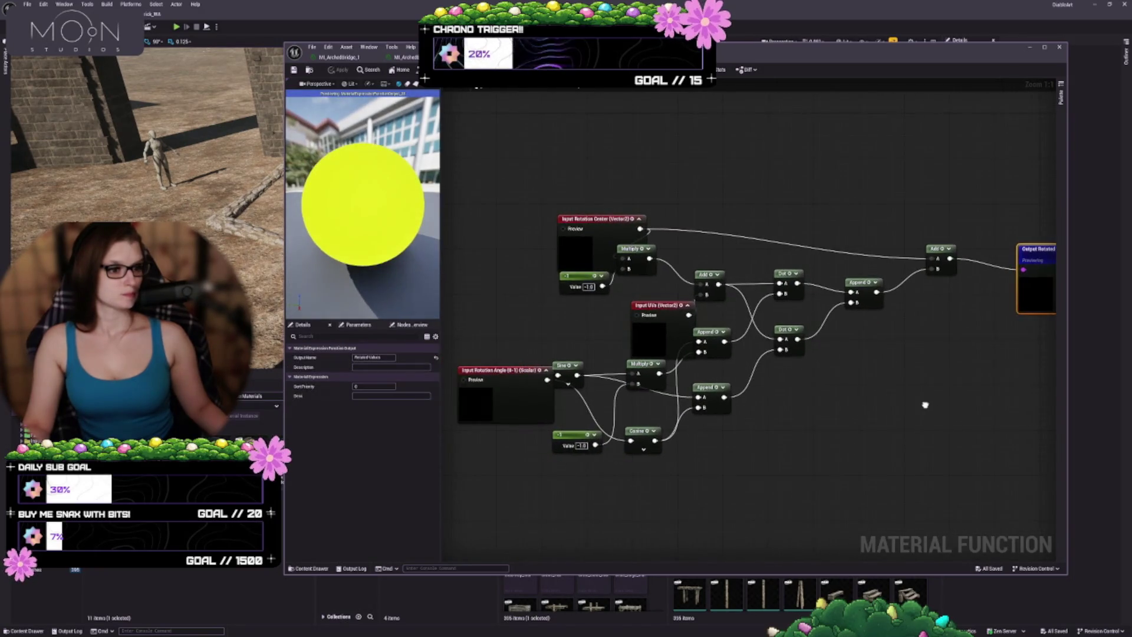
mouse_move(925, 406)
left_mouse_down()
mouse_move(1036, 386)
mouse_move(939, 354)
left_mouse_up()
scroll(765, 401, "down", 1)
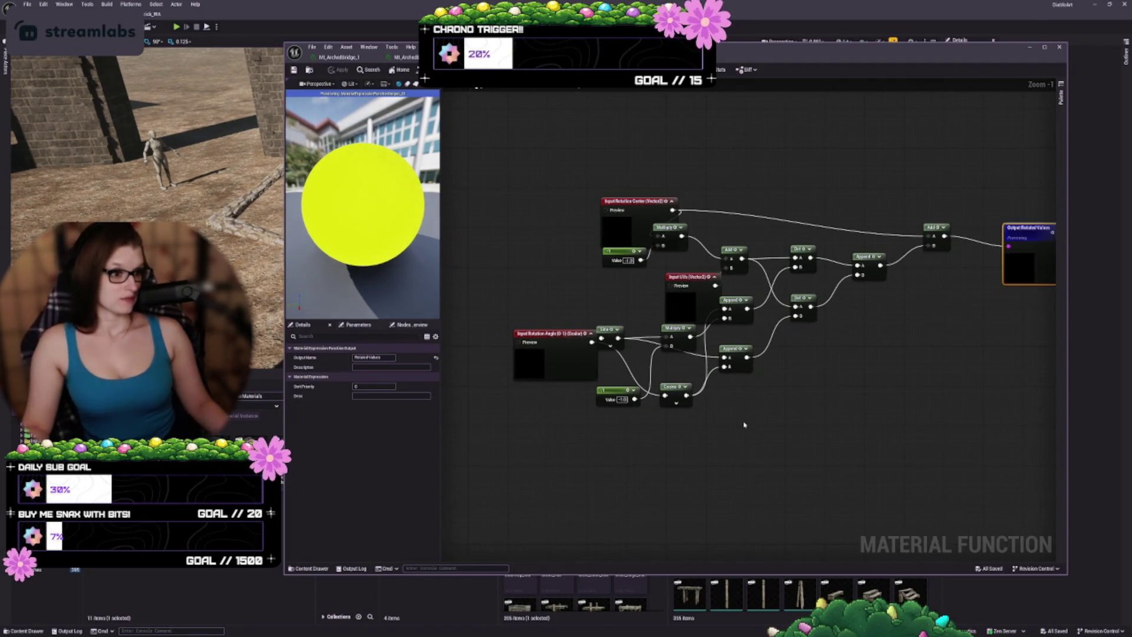
scroll(744, 424, "down", 1)
scroll(744, 425, "up", 2)
left_click_drag(796, 407, 636, 405)
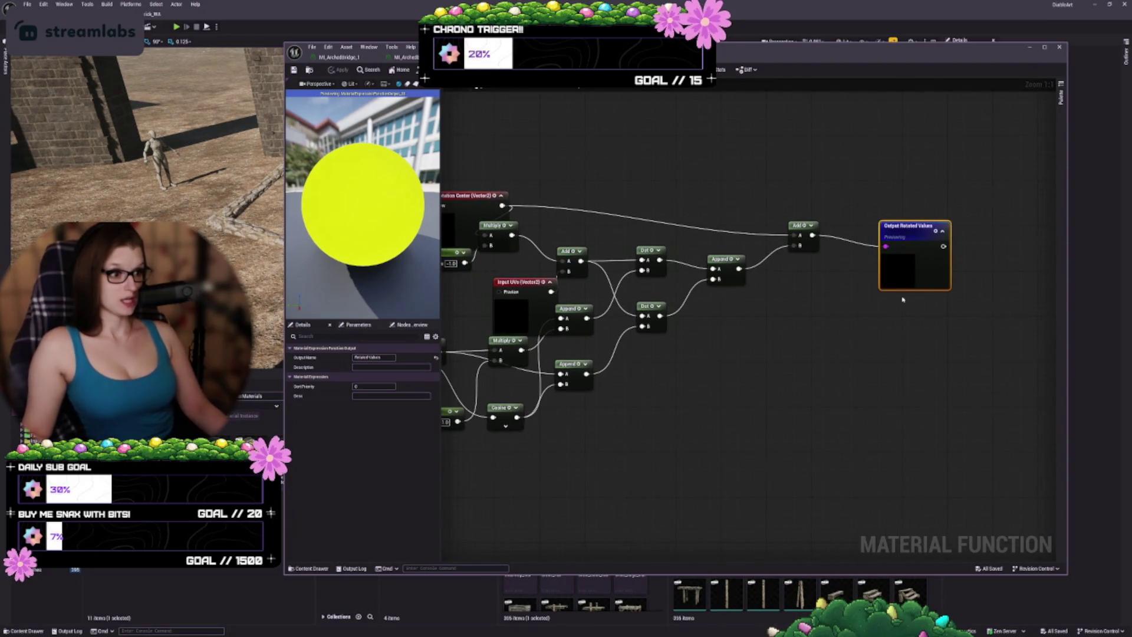
left_click(847, 354)
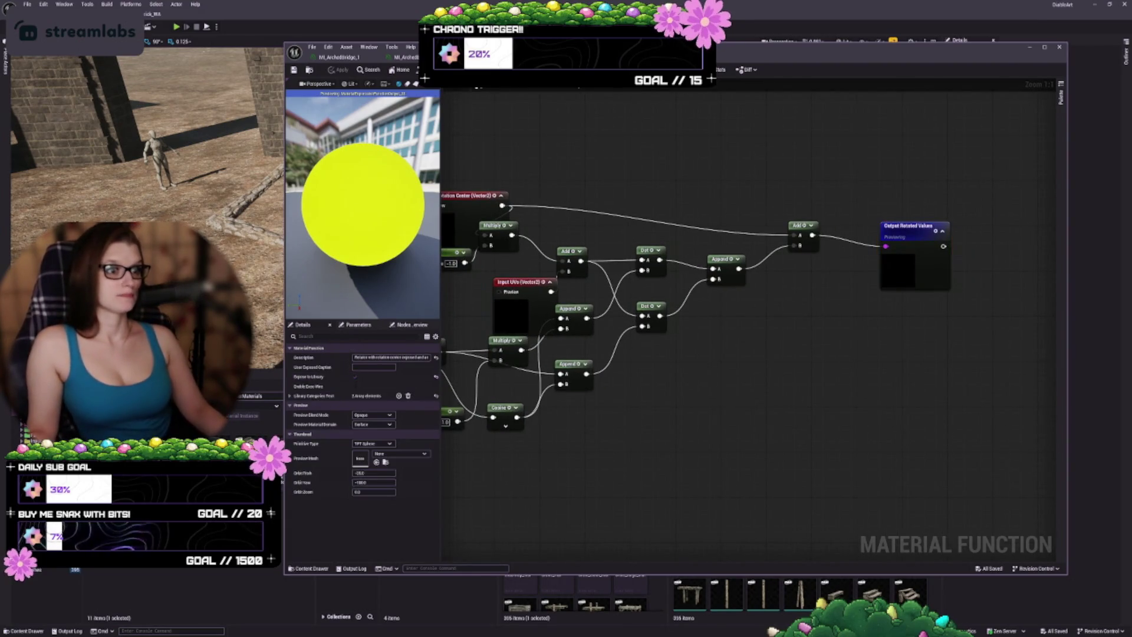
left_click(454, 57)
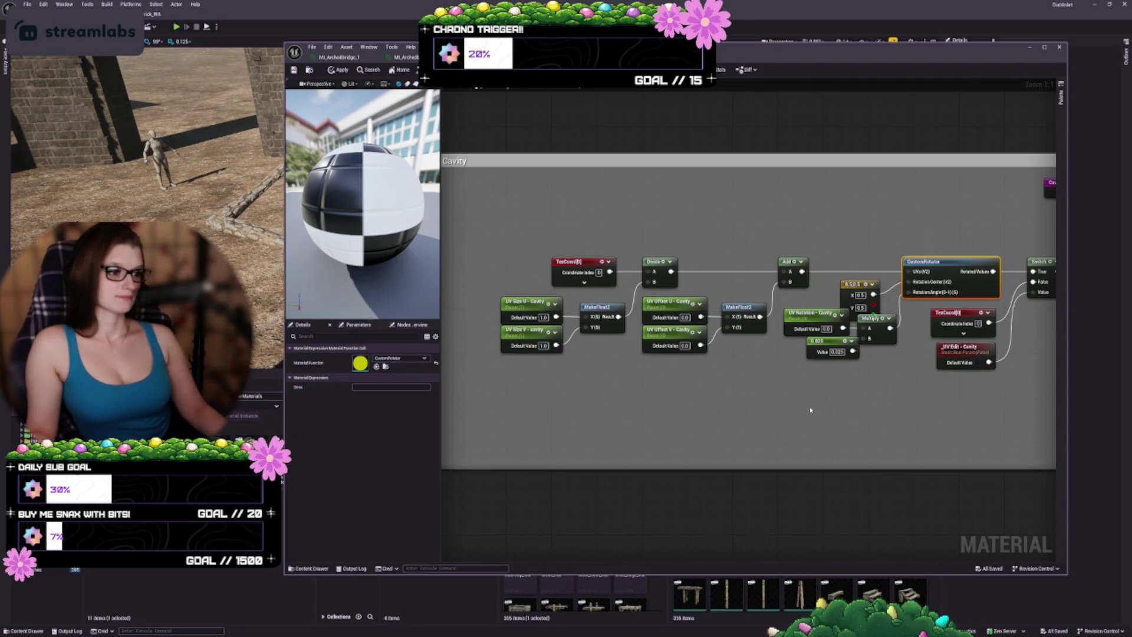
mouse_move(560, 208)
left_mouse_down()
mouse_move(808, 289)
mouse_move(853, 295)
mouse_move(844, 274)
left_mouse_up()
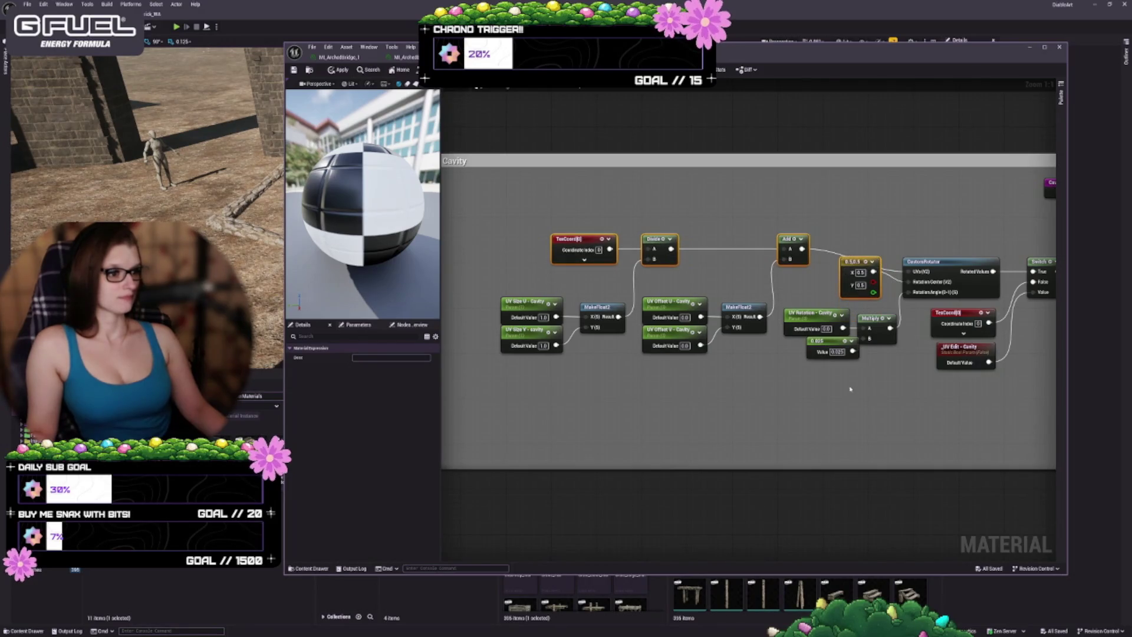
- Nudge the 0.025 constant down-left and move the Cavity UV node slightly right
left_click(851, 389)
left_click_drag(823, 346, 821, 350)
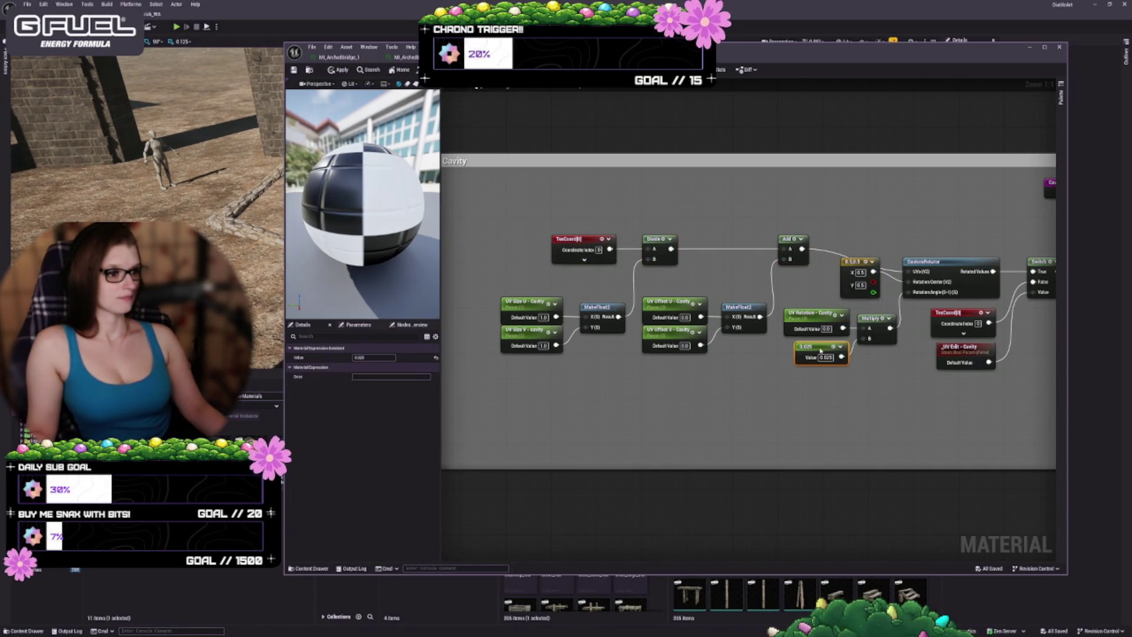
left_click(866, 396)
scroll(943, 396, "down", 1)
scroll(690, 387, "up", 1)
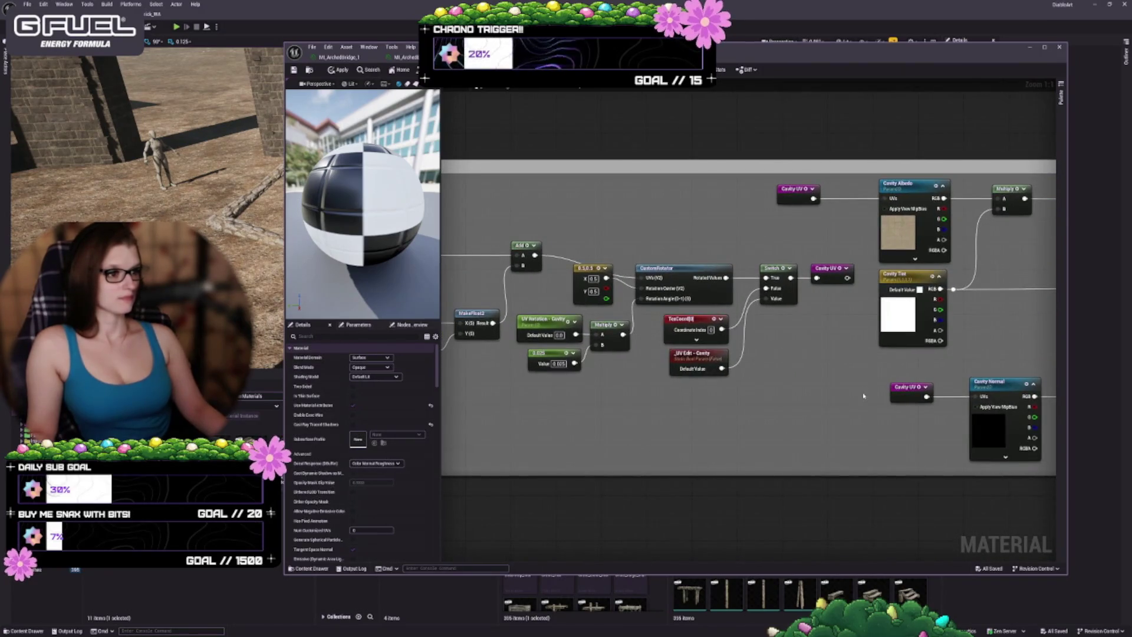
left_click(720, 290)
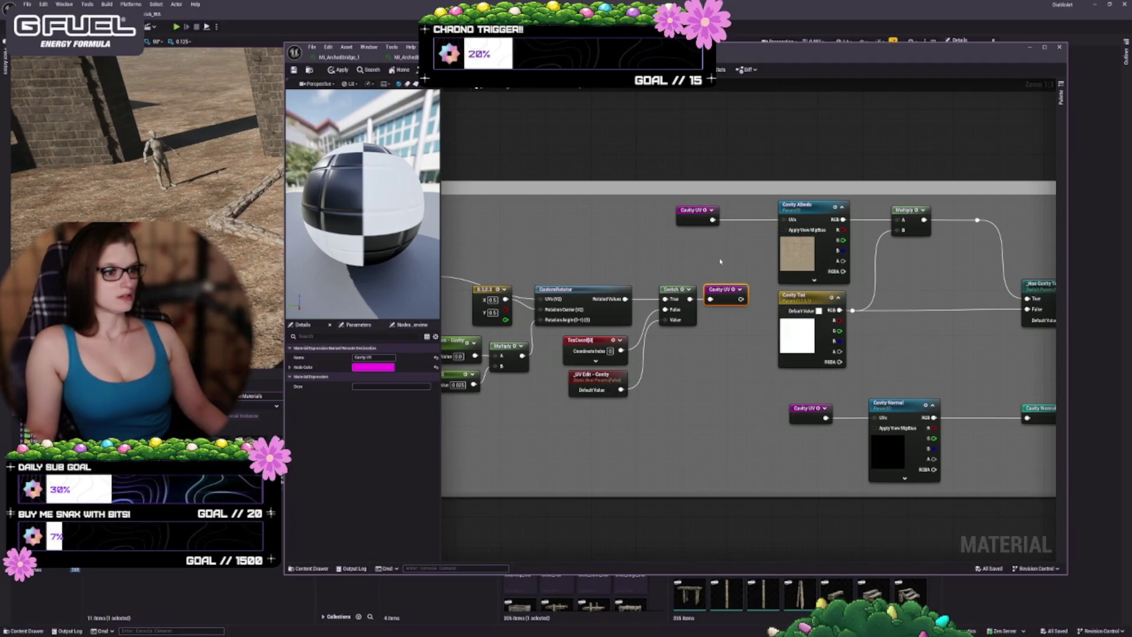
left_click_drag(696, 209, 730, 210)
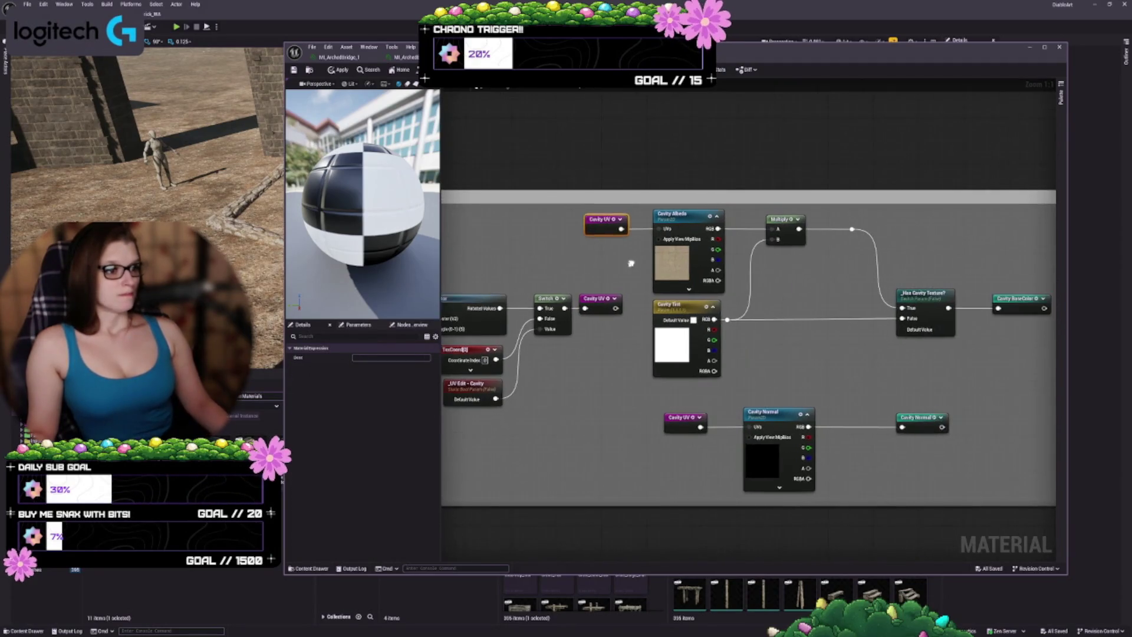
- Review Cavity Albedo and Cavity Normal sampler settings, expanding and re-collapsing their advanced options, then check Has Cavity Texture
left_click(674, 259)
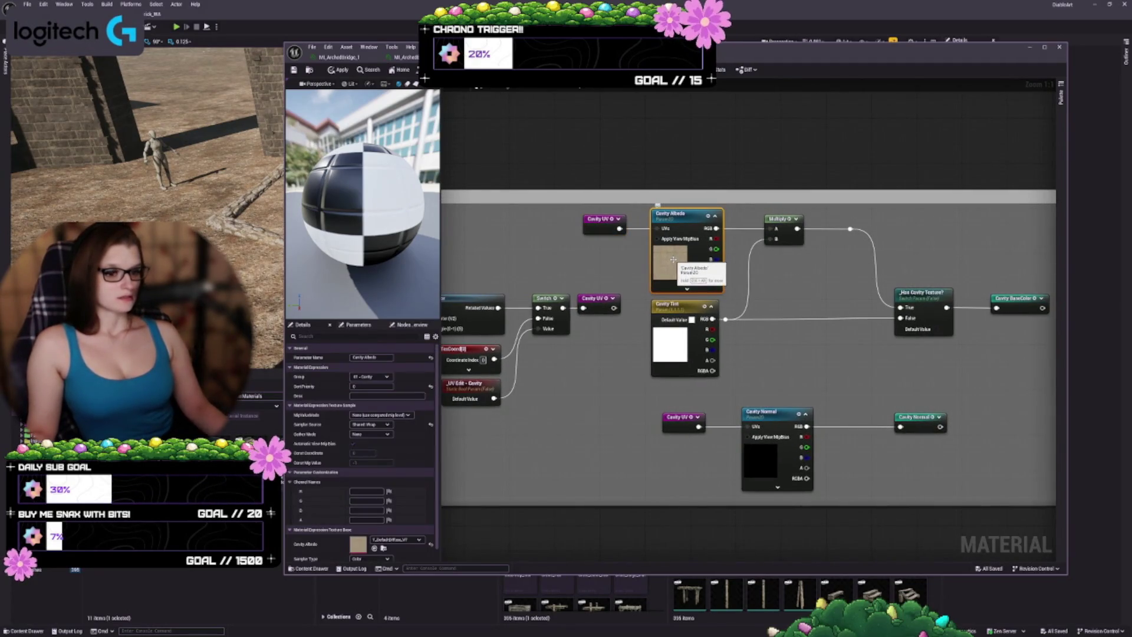
scroll(391, 465, "down", 1)
scroll(391, 466, "up", 1)
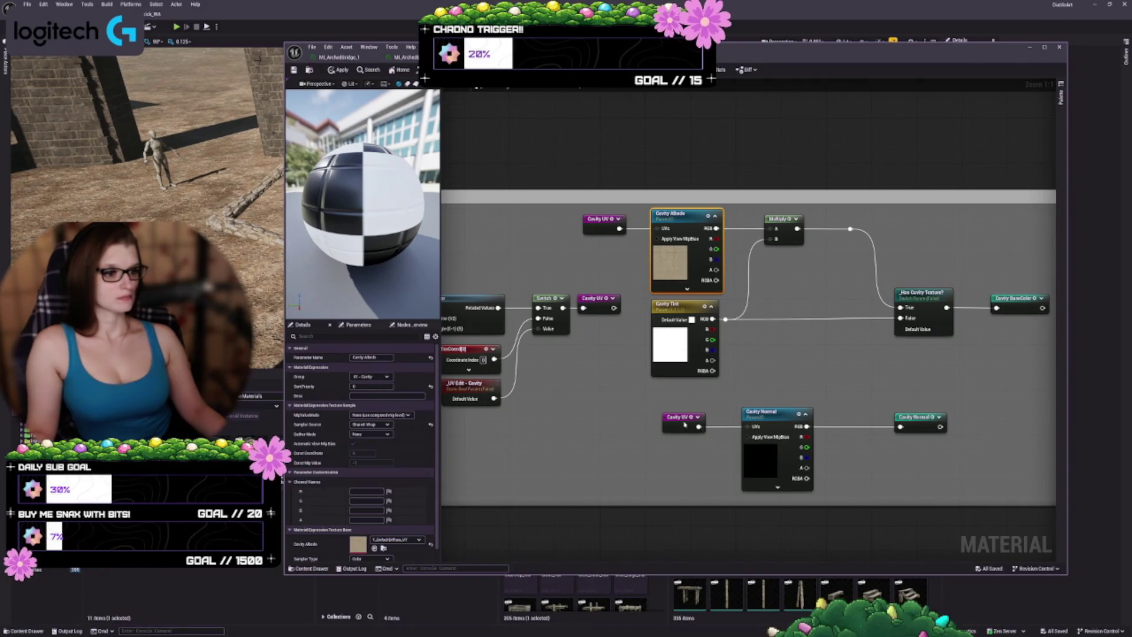
left_click(763, 459)
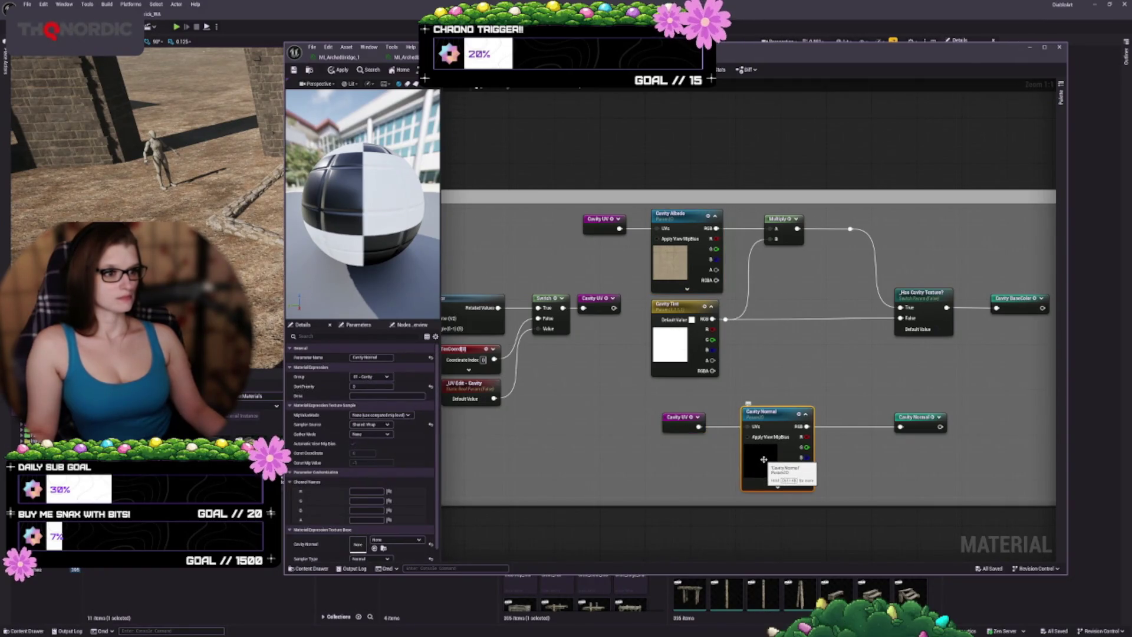
left_click(789, 487)
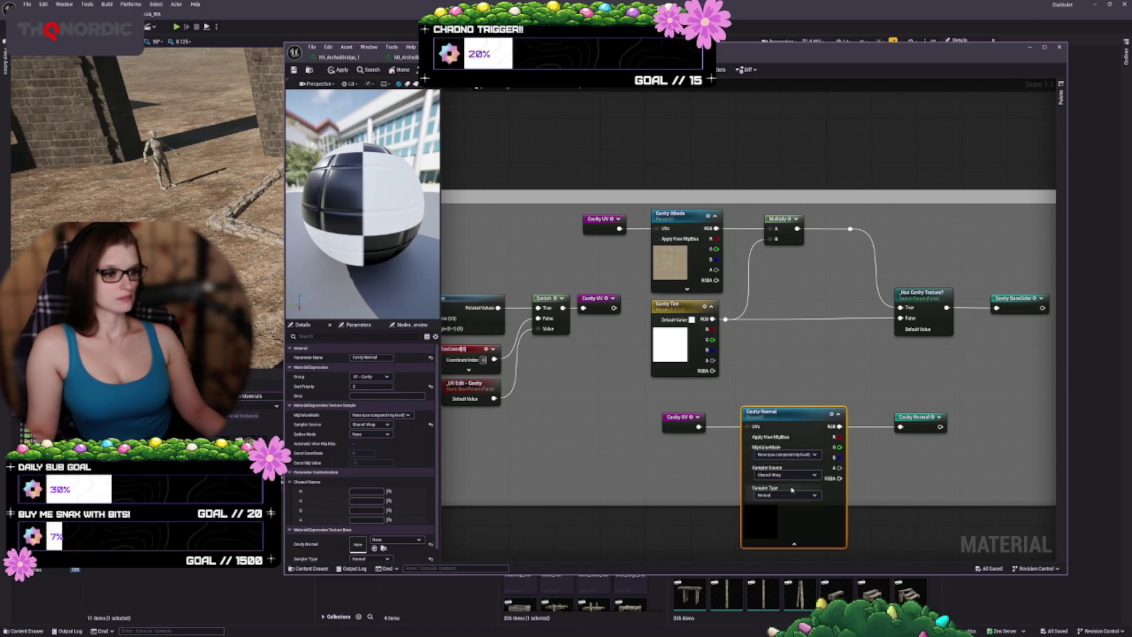
left_click(693, 290)
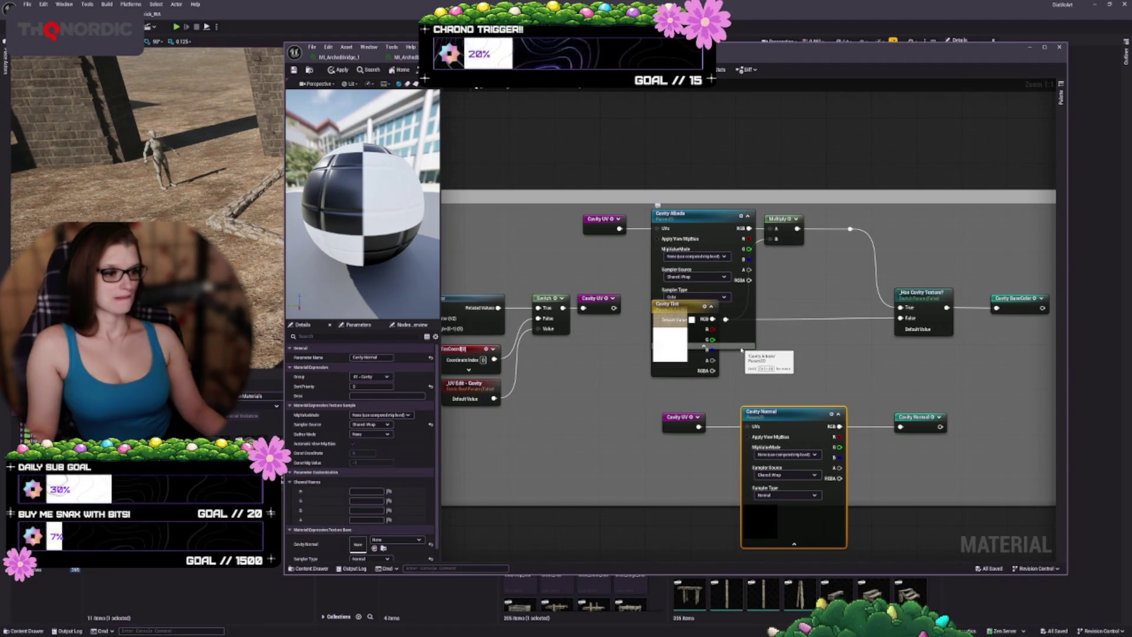
left_click(704, 346)
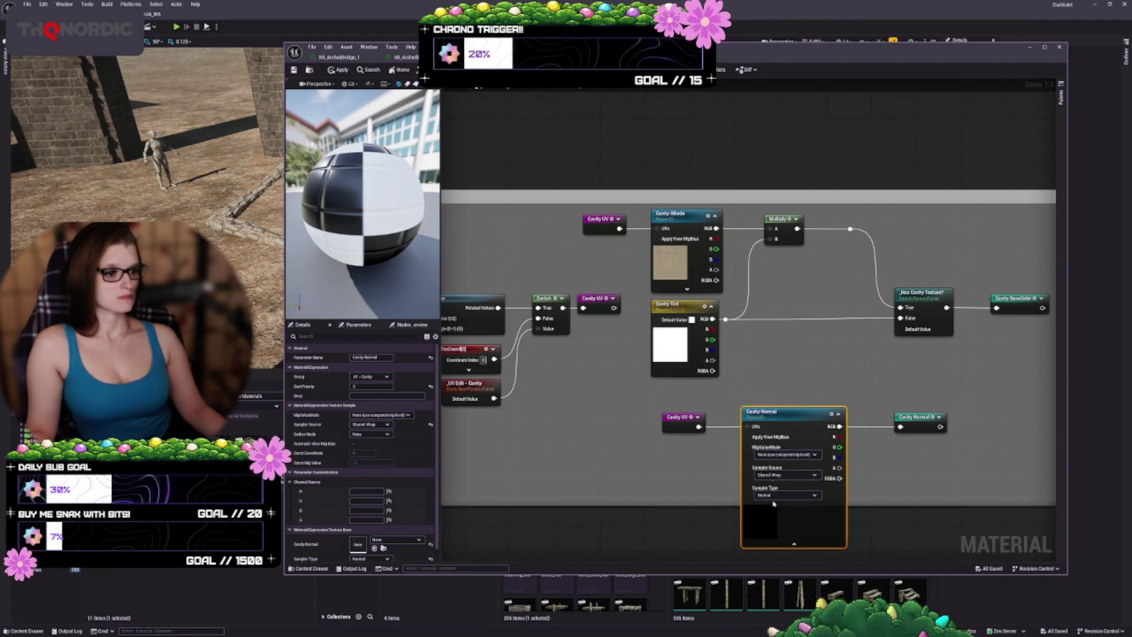
left_click(794, 546)
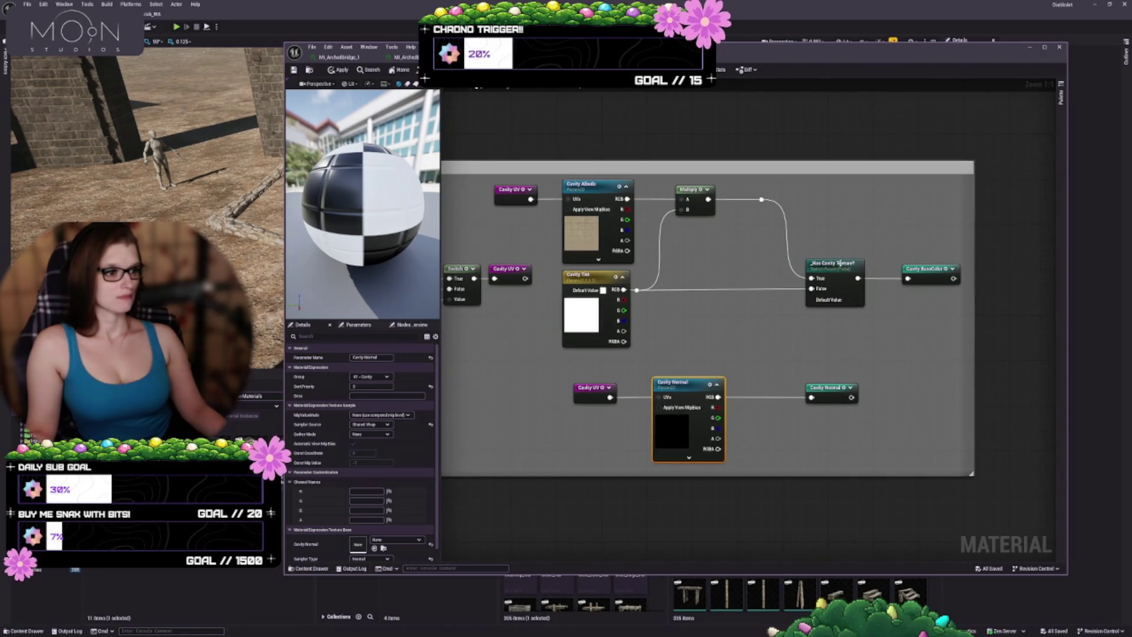
left_click(839, 264)
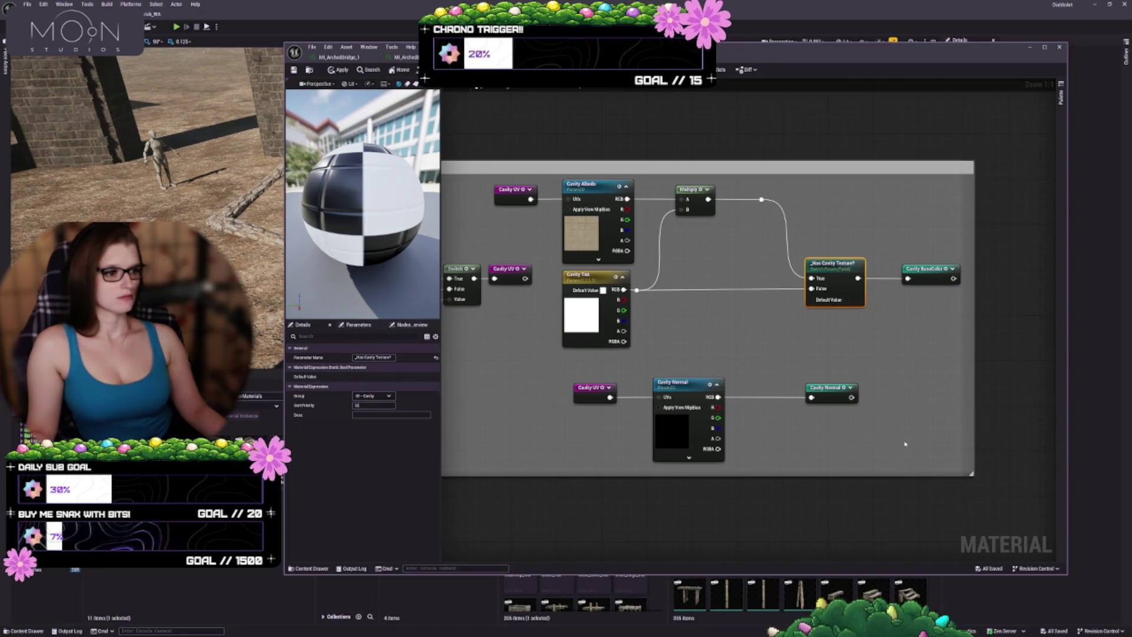
- Check the Cavity Mask sampler's advanced options, collapse them, and inspect the CavityMask reroute
left_click_drag(905, 443, 905, 139)
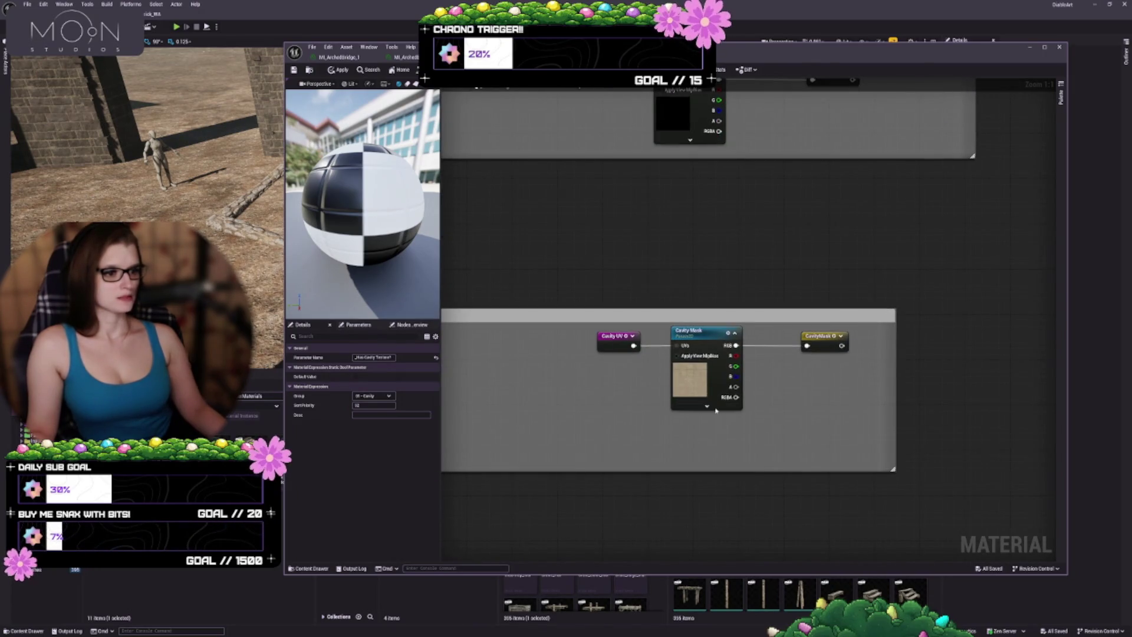
left_click(707, 407)
left_click(750, 466)
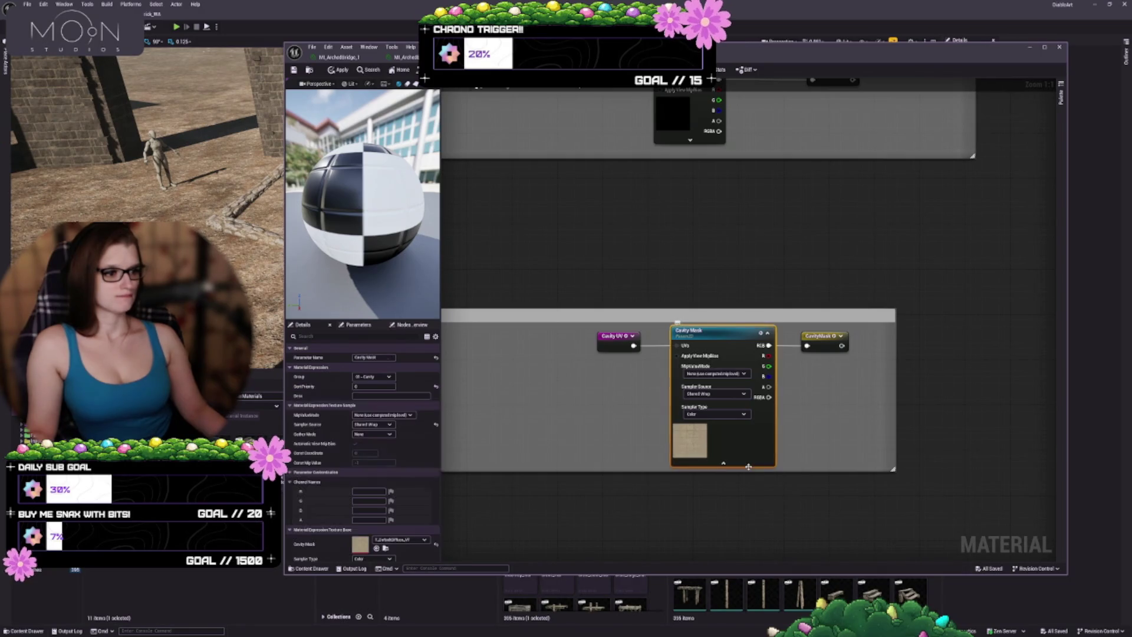
left_click(723, 463)
left_click(813, 339)
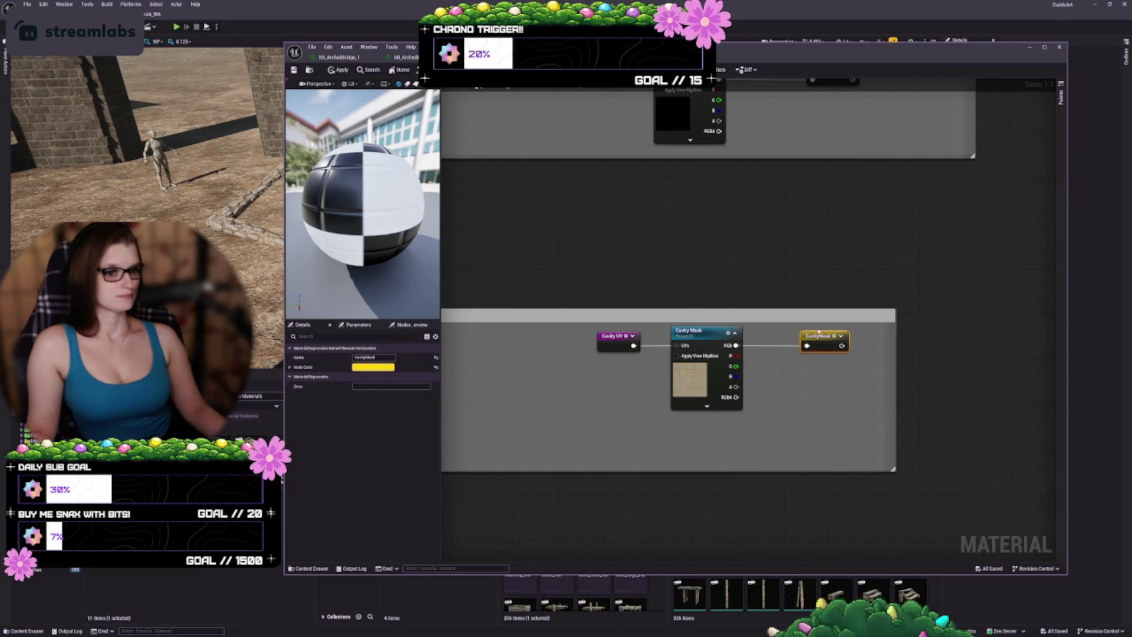
scroll(885, 248, "down", 3)
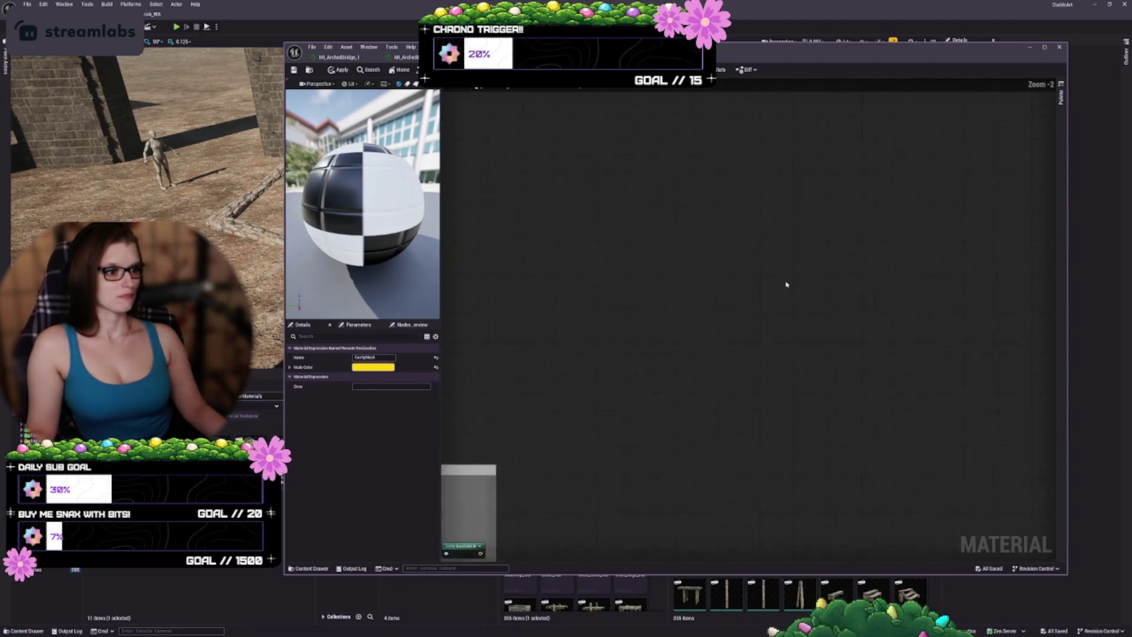
- Pan and zoom around the graph past the Normal, BaseColor groups and material output node
scroll(787, 285, "down", 2)
mouse_move(802, 315)
left_mouse_down()
mouse_move(783, 448)
mouse_move(733, 417)
left_mouse_up()
scroll(732, 417, "up", 4)
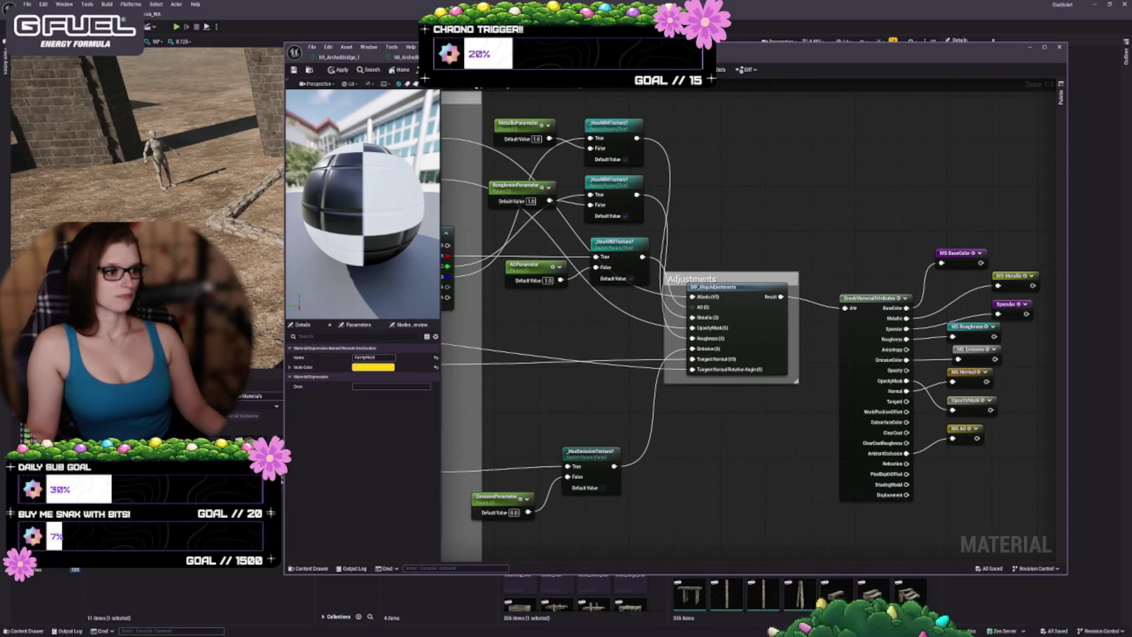
mouse_move(795, 580)
left_mouse_down()
mouse_move(639, 504)
mouse_move(559, 503)
mouse_move(533, 437)
mouse_move(452, 374)
left_mouse_up()
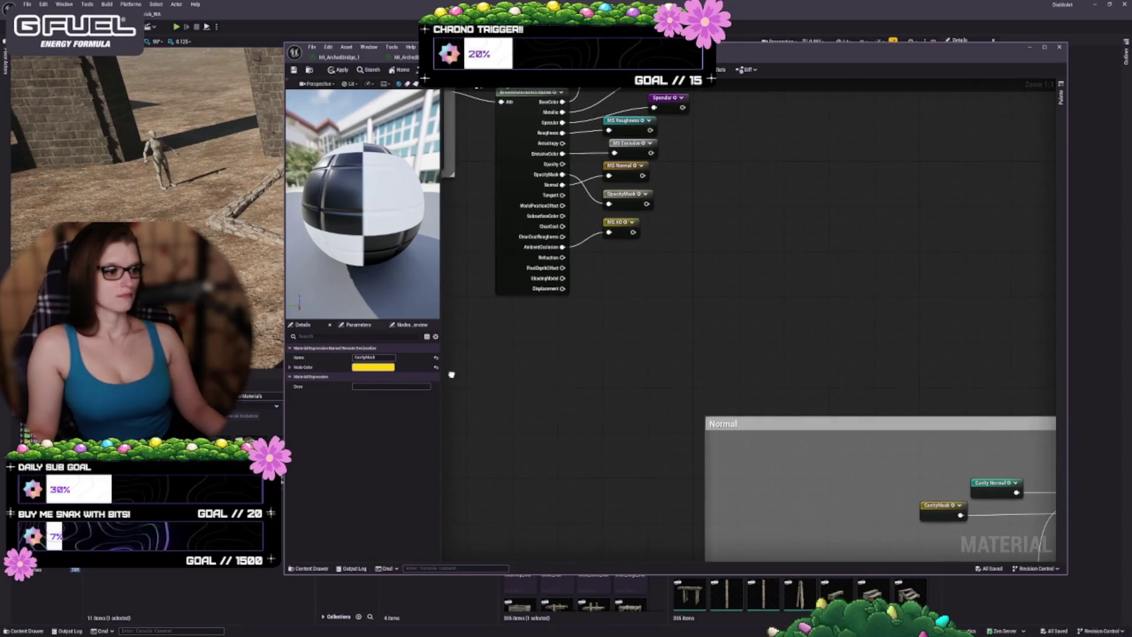
scroll(499, 375, "down", 1)
scroll(499, 375, "down", 1)
left_click_drag(715, 296, 671, 227)
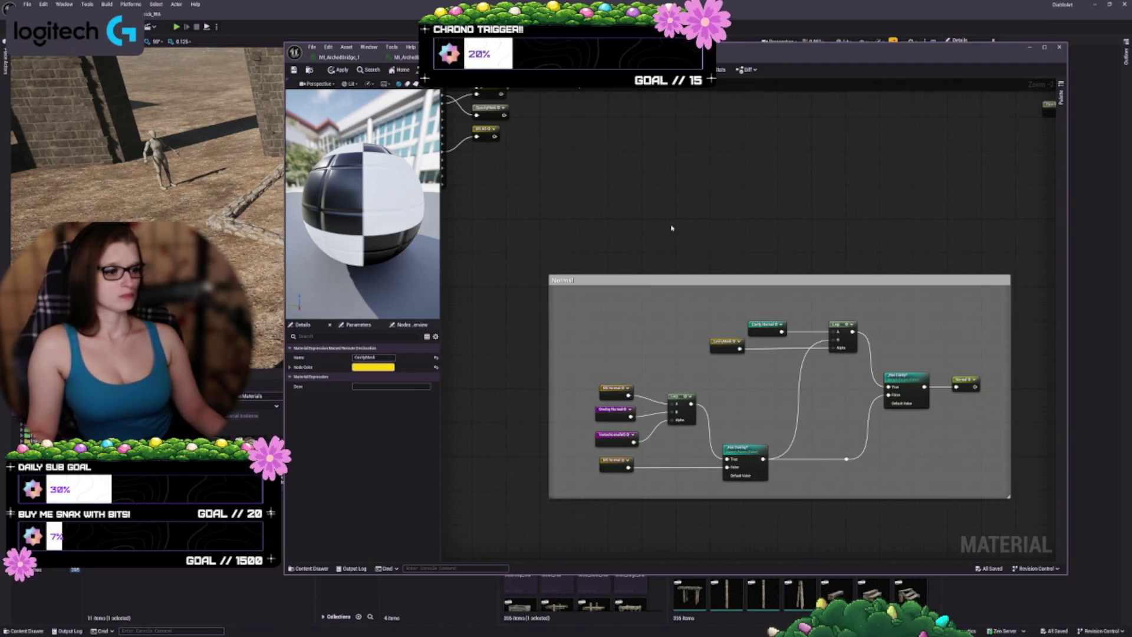
left_click_drag(728, 218, 622, 415)
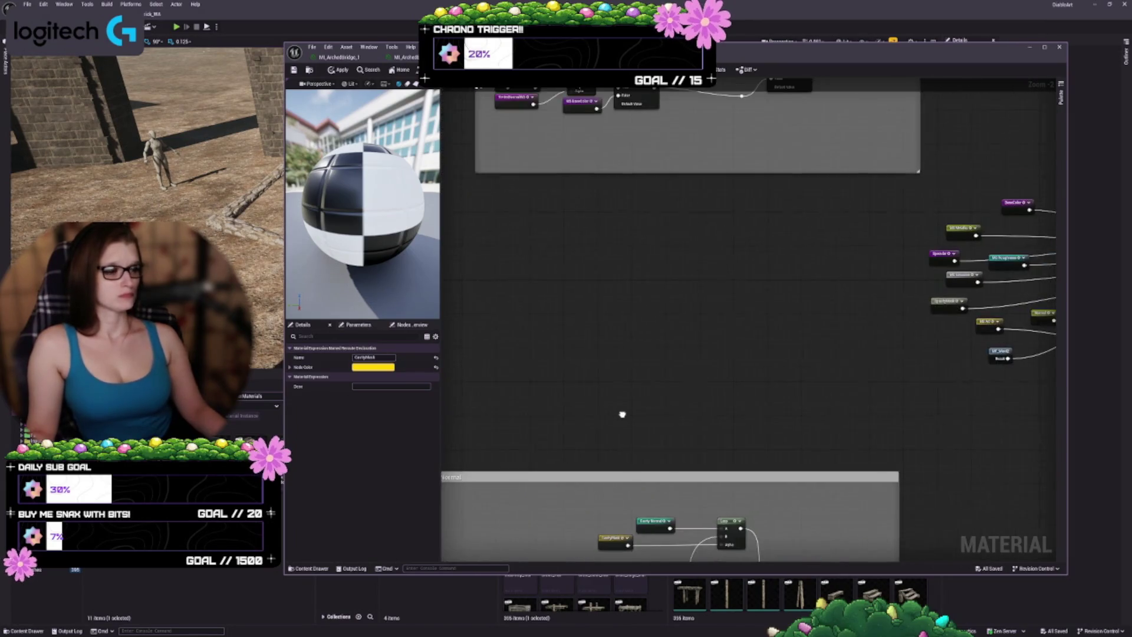
left_click_drag(782, 339, 801, 516)
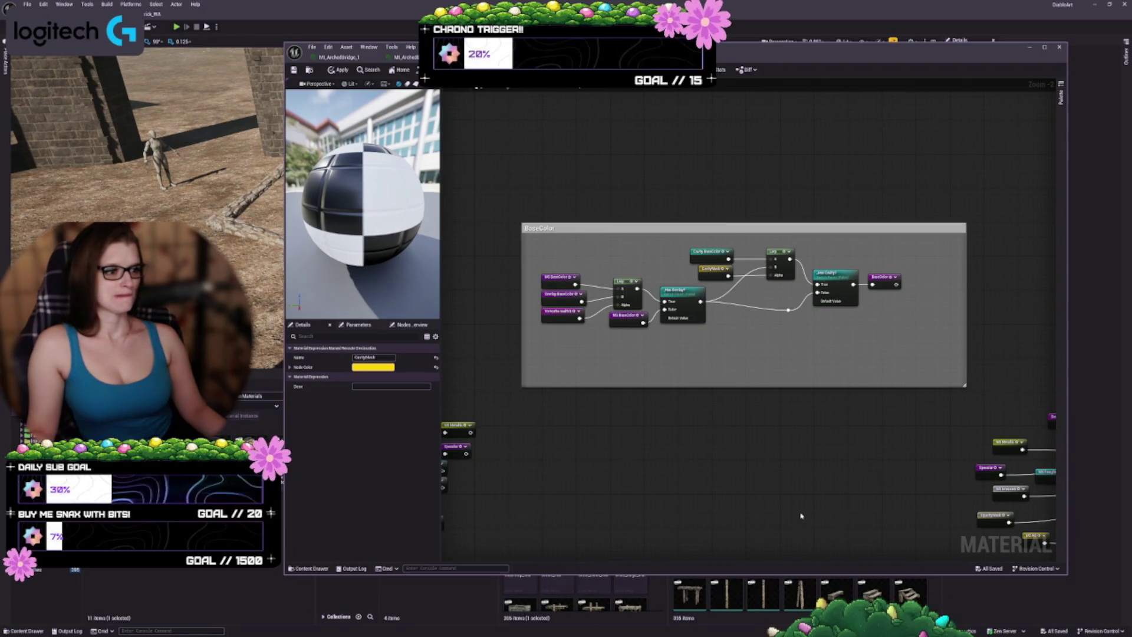
mouse_move(816, 513)
left_mouse_down()
mouse_move(798, 250)
mouse_move(487, 371)
left_mouse_up()
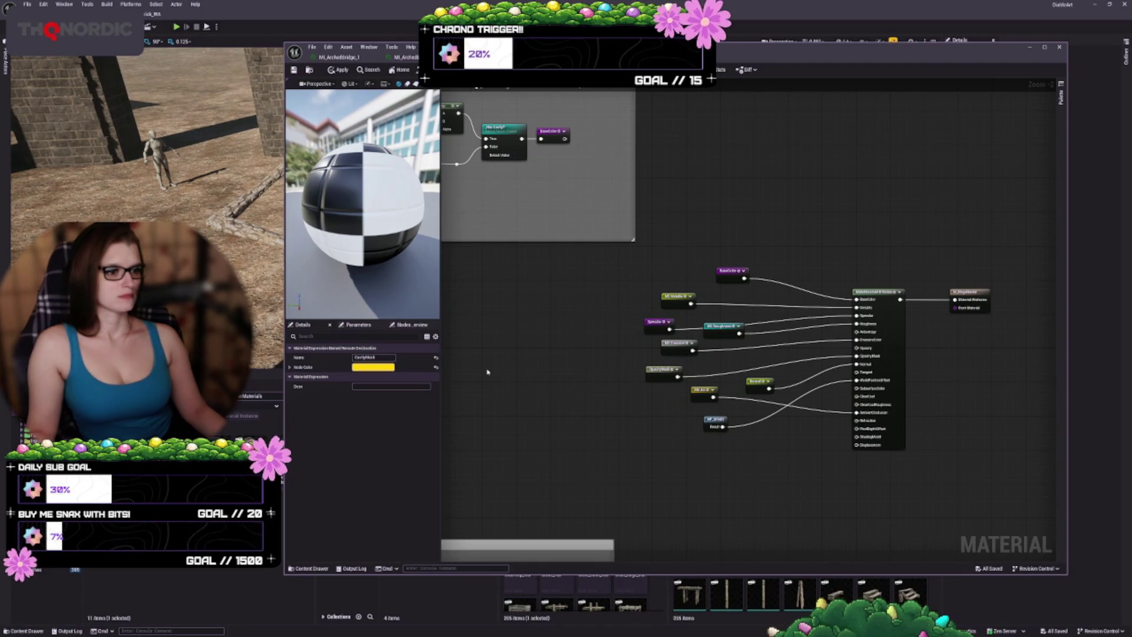
mouse_move(604, 476)
left_mouse_down()
mouse_move(643, 500)
mouse_move(747, 523)
mouse_move(676, 342)
mouse_move(641, 405)
left_mouse_up()
- Jump to the Normal comment group and check its Cavity Normal and MS Normal input nodes
double_click(770, 204)
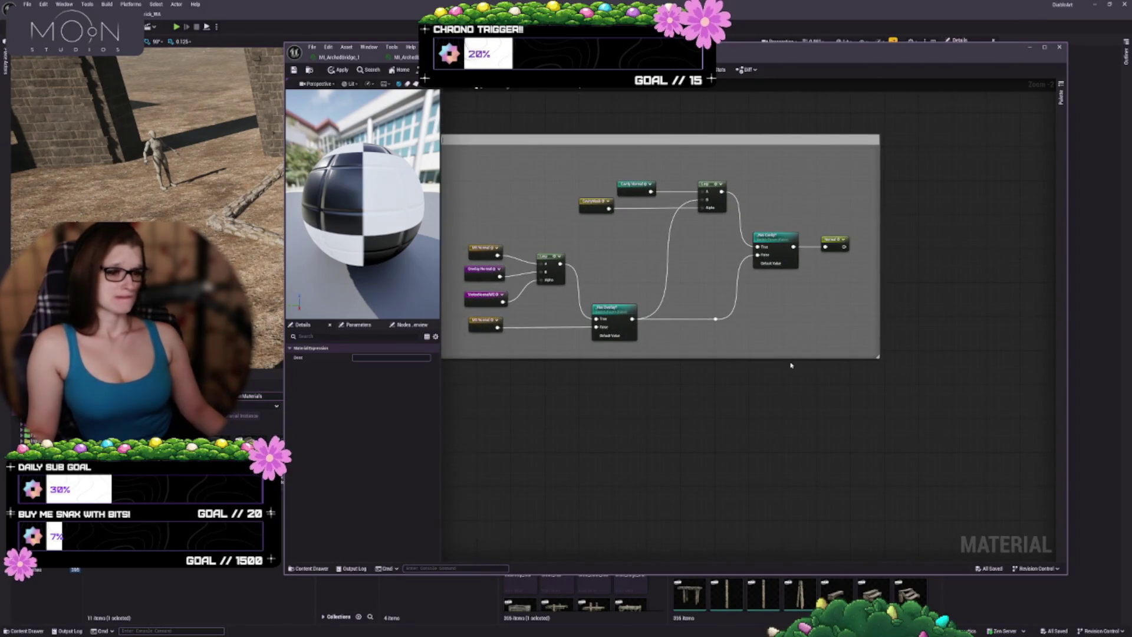
scroll(586, 367, "up", 3)
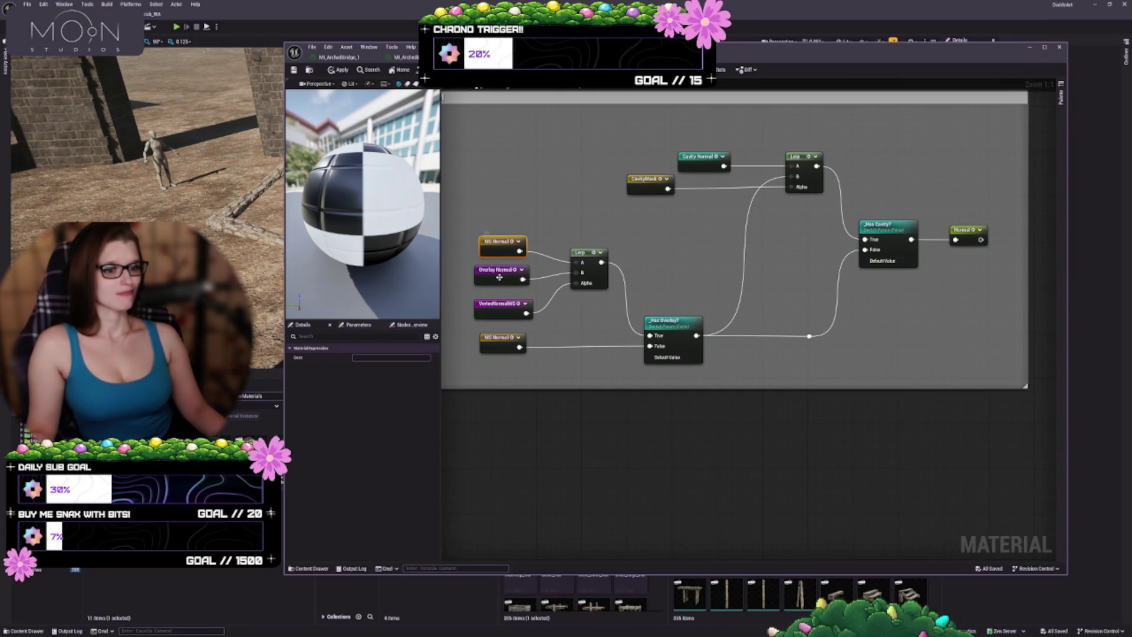
left_click(499, 277)
left_click(503, 309)
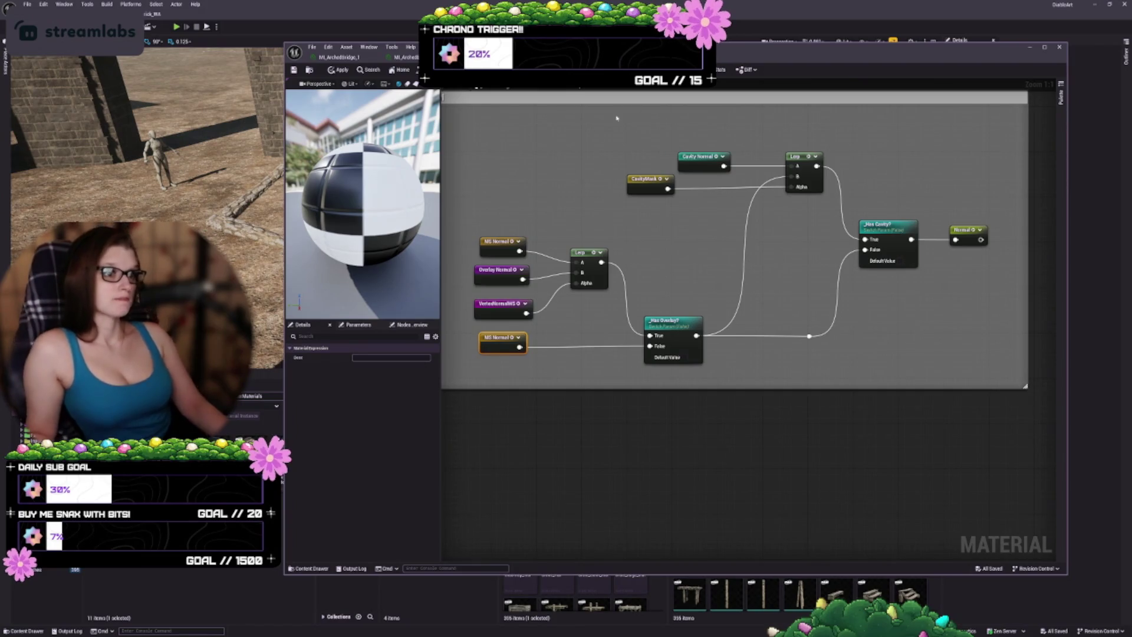
- In the material instance, override Cavity Mask to None, leave Use Cavity off, and save
left_click(339, 57)
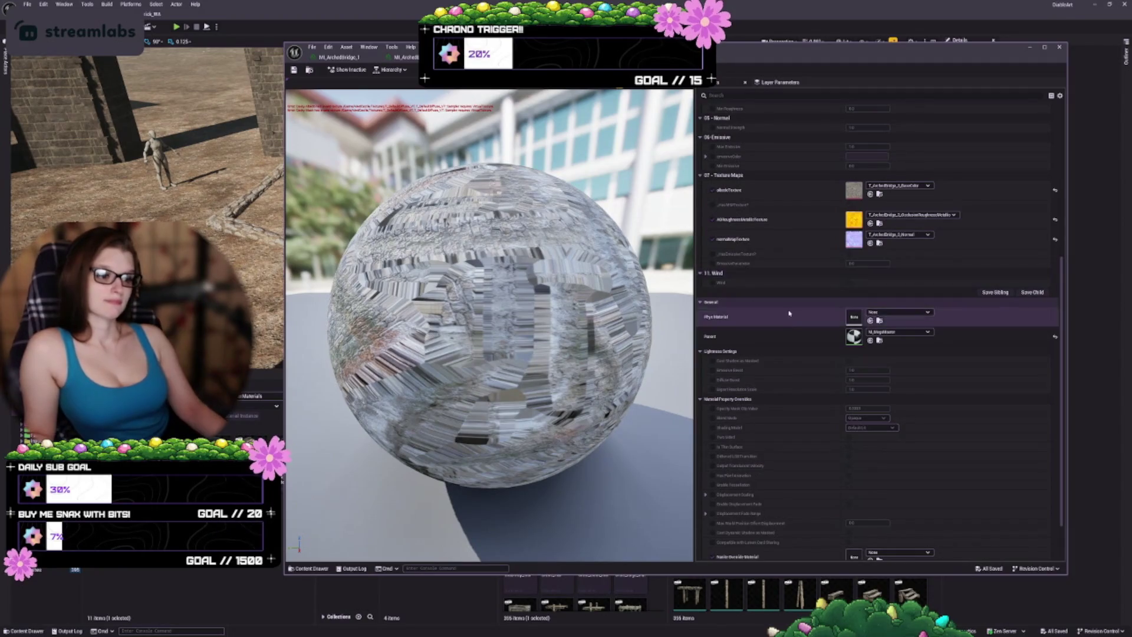
scroll(792, 315, "down", 3)
scroll(792, 320, "up", 12)
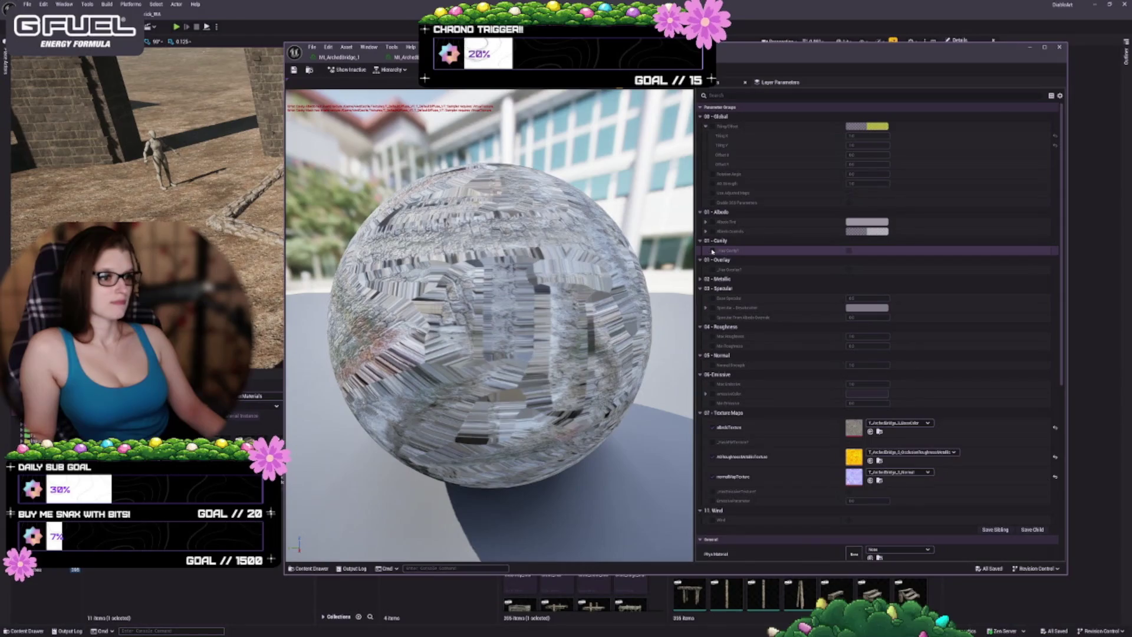
left_click(850, 252)
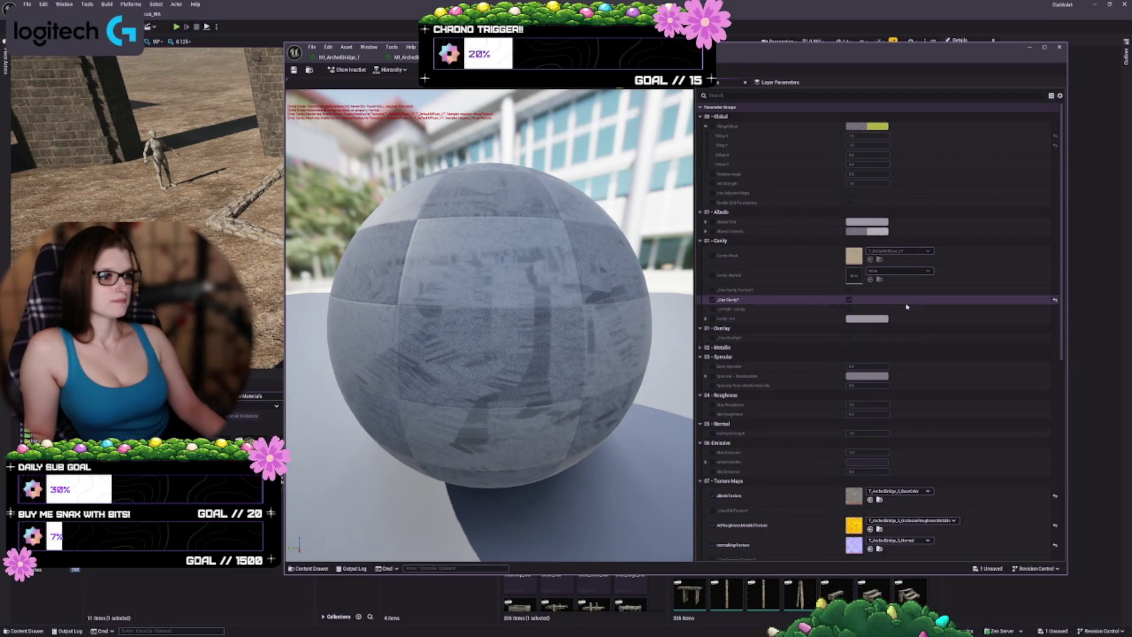
left_click(714, 255)
left_click(899, 250)
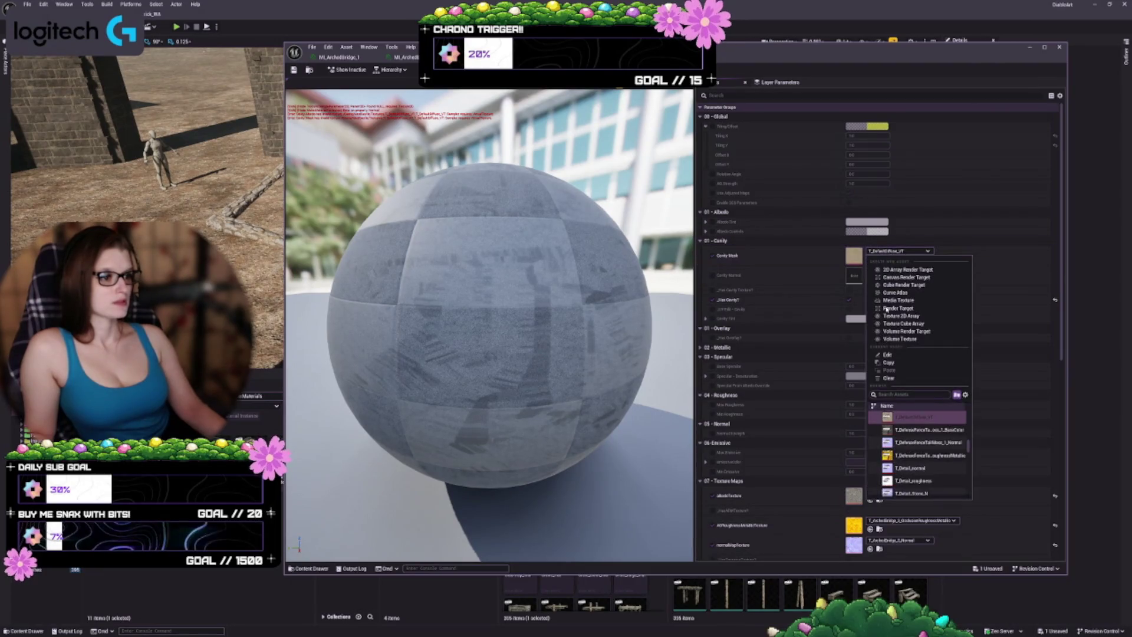
left_click(893, 378)
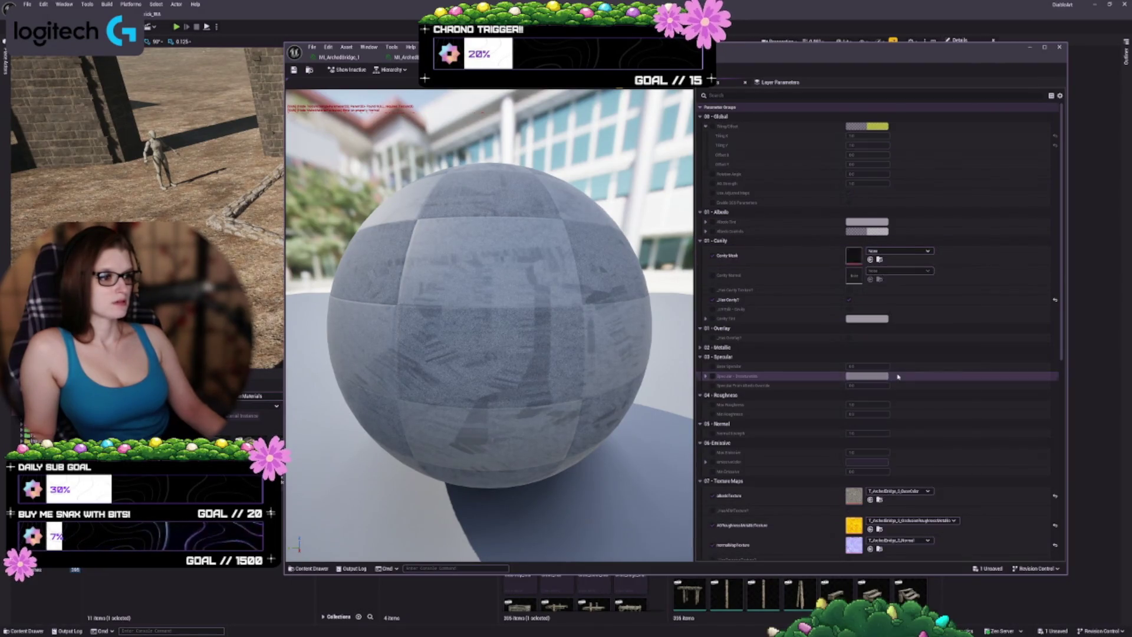
left_click(848, 301)
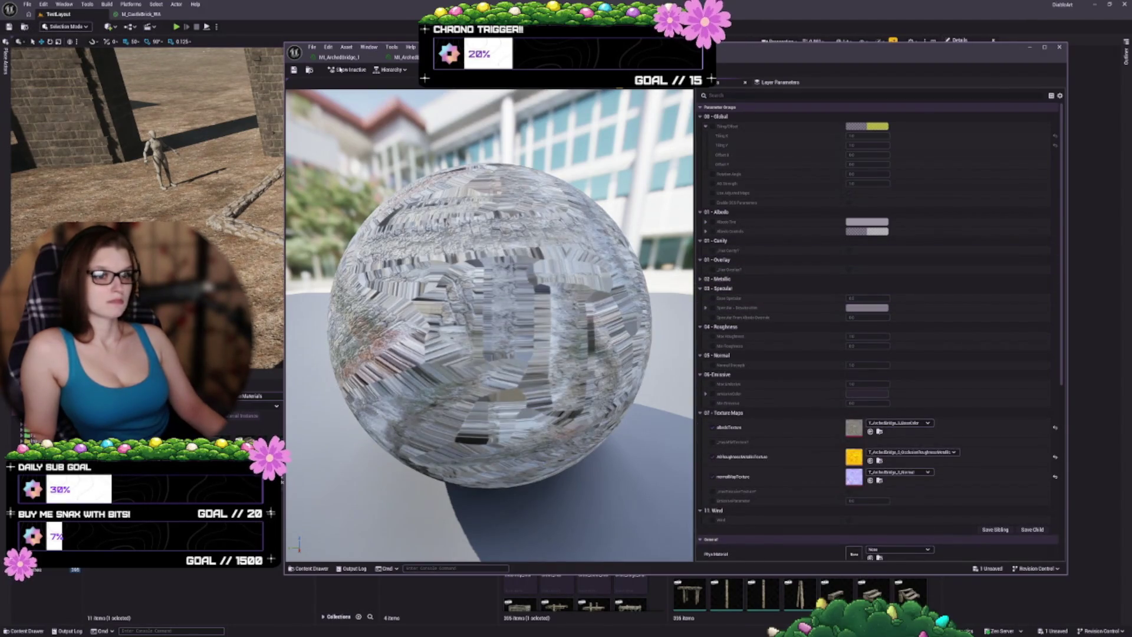
left_click(295, 70)
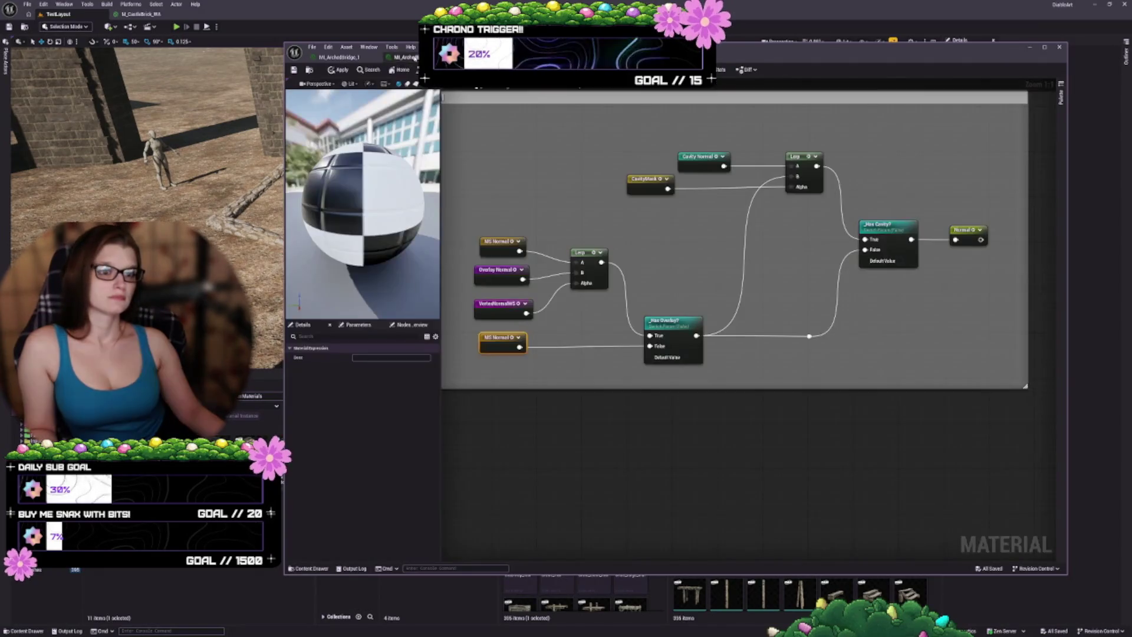
- Preview cavity on MI_ArchedBridge_1 via Use Cavity and the Cavity Mask list, then disable it
scroll(763, 237, "up", 3)
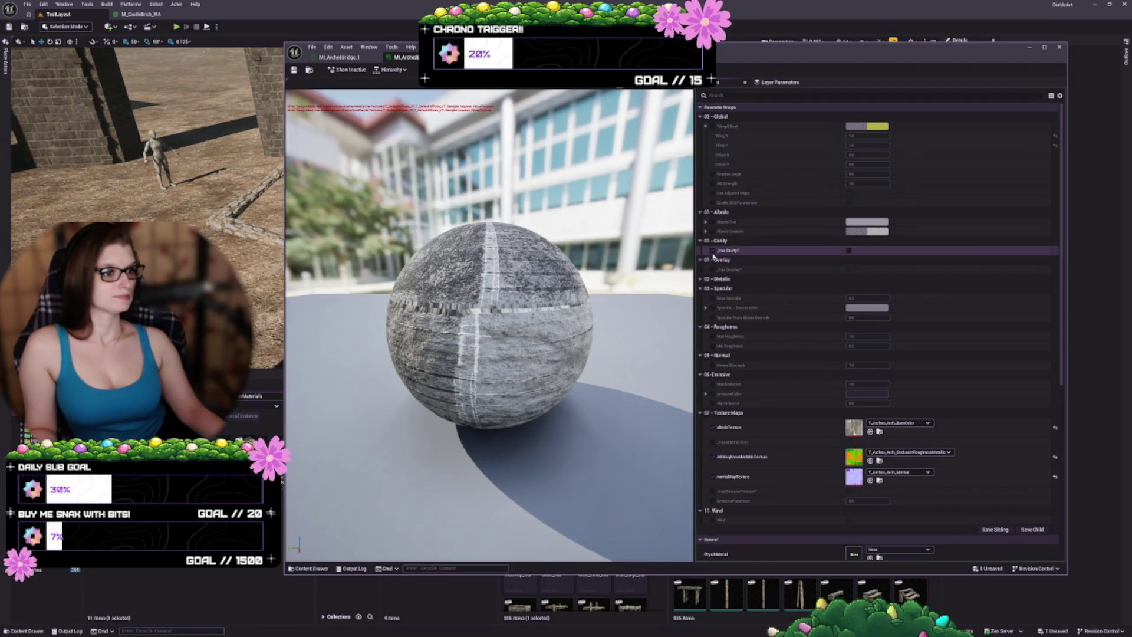
left_click(848, 252)
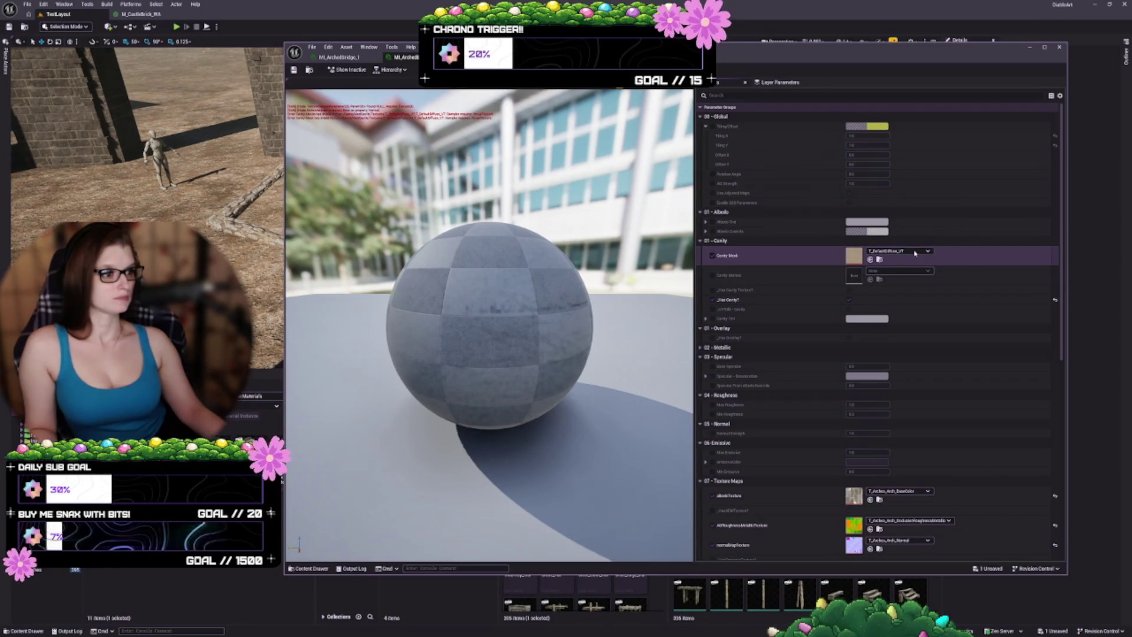
left_click(899, 251)
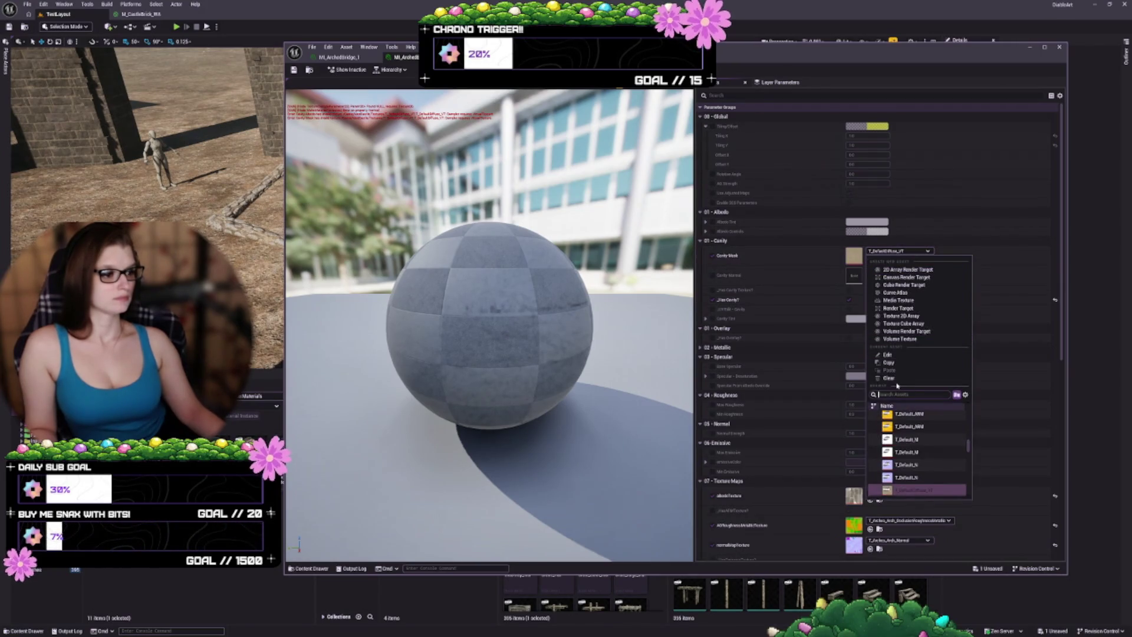
left_click(888, 378)
left_click(853, 281)
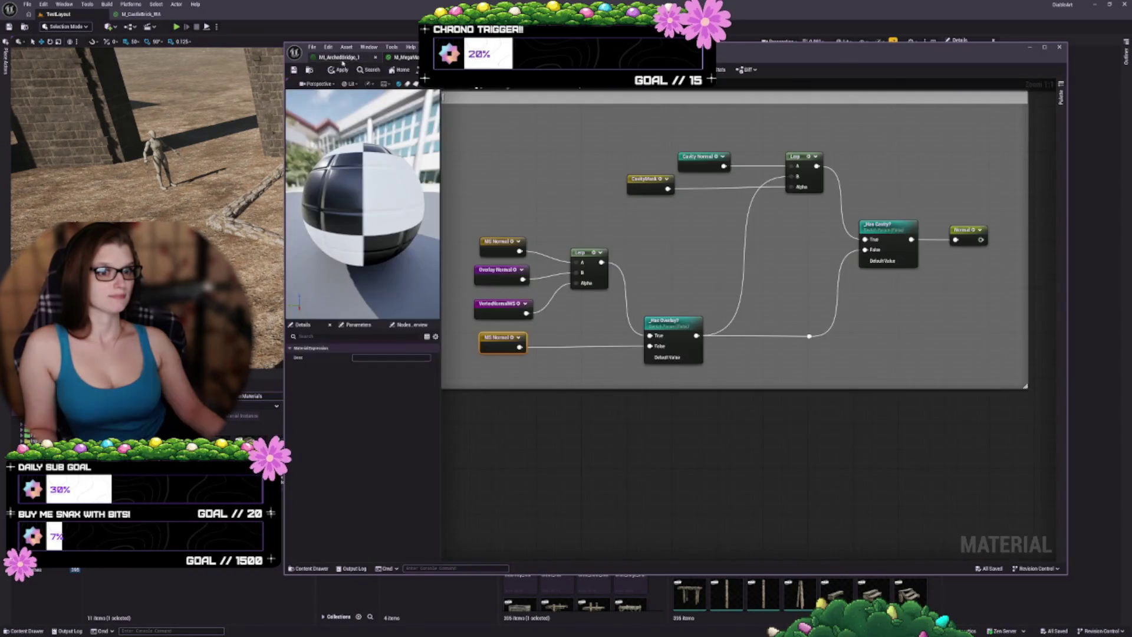
- Re-check the Cavity Mask override, turn cavity off to restore brick textures, and close MI_ArchedBridge_1
scroll(769, 262, "up", 5)
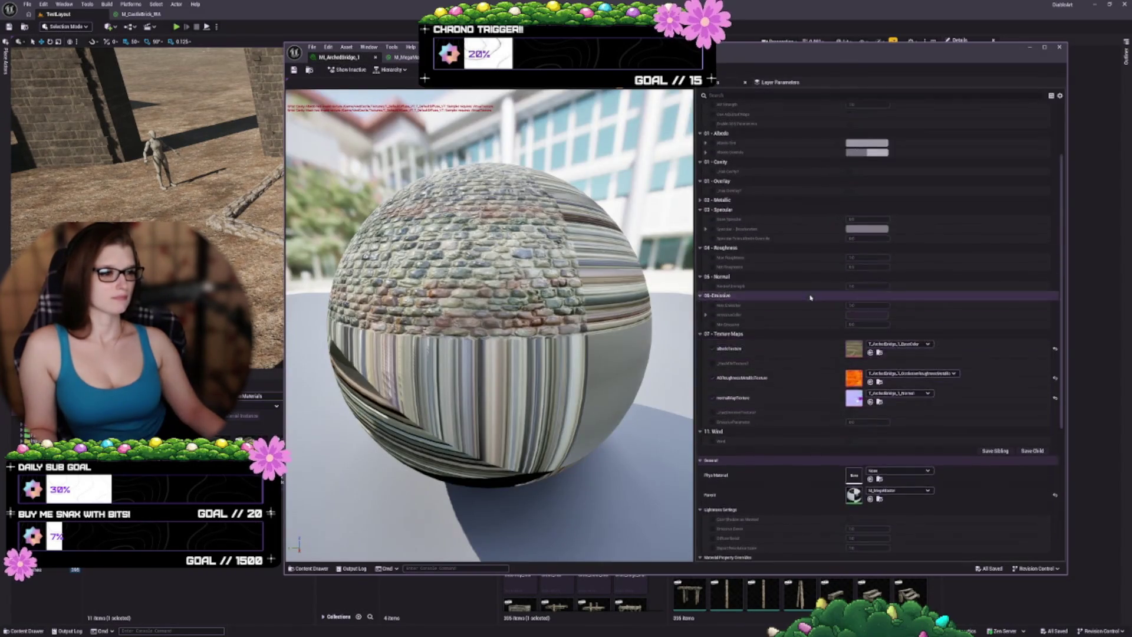
left_click(715, 240)
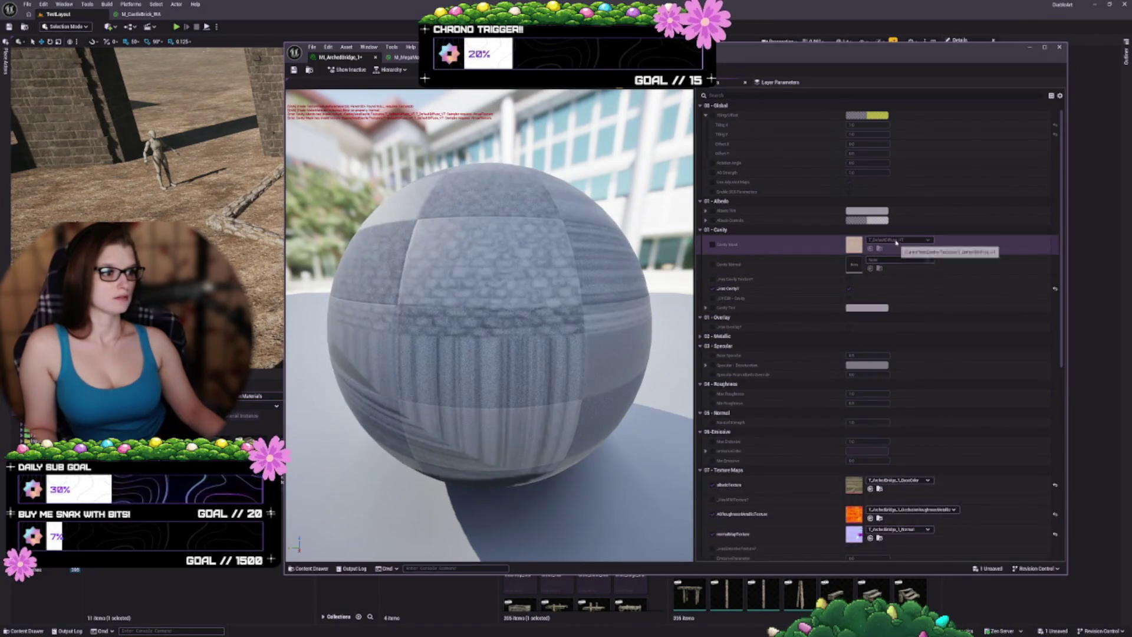
left_click(714, 245)
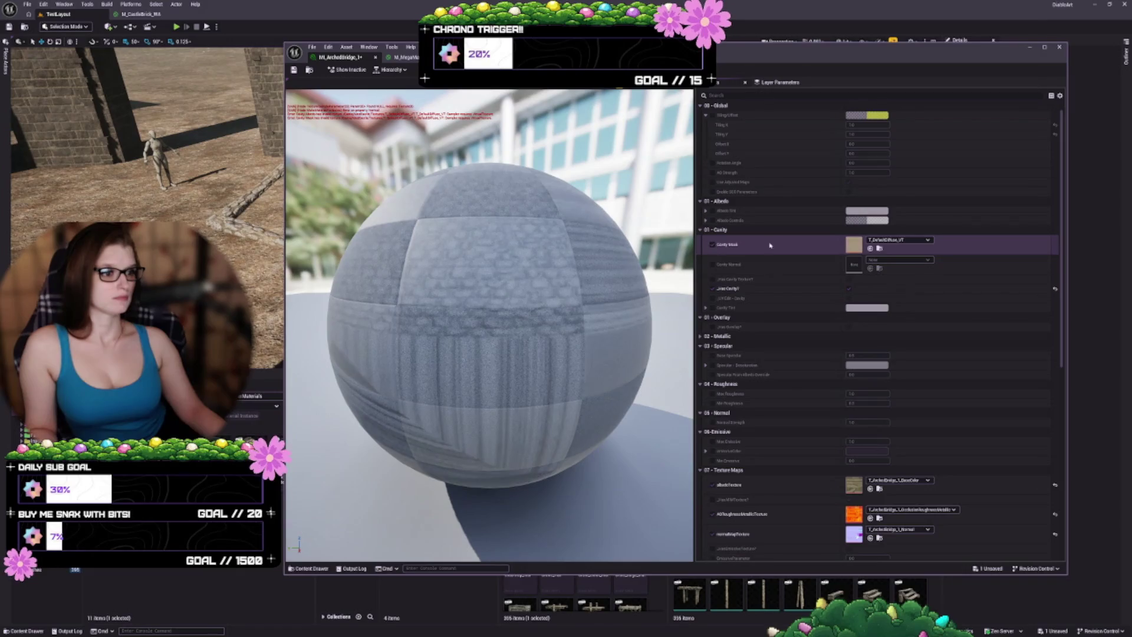
left_click(893, 241)
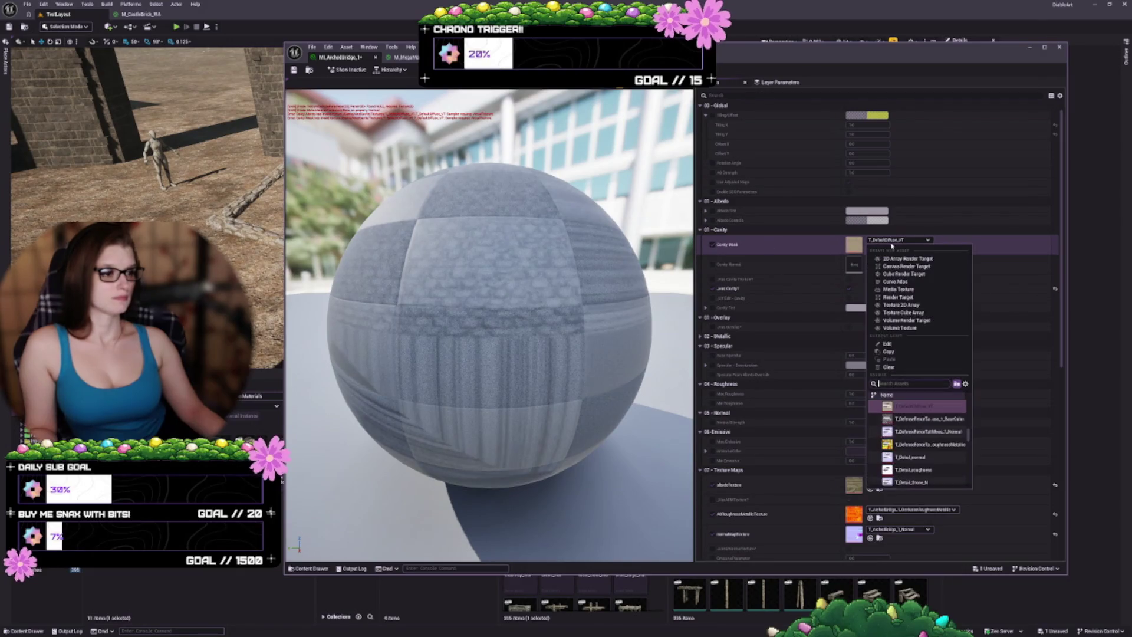
left_click(889, 366)
left_click(714, 288)
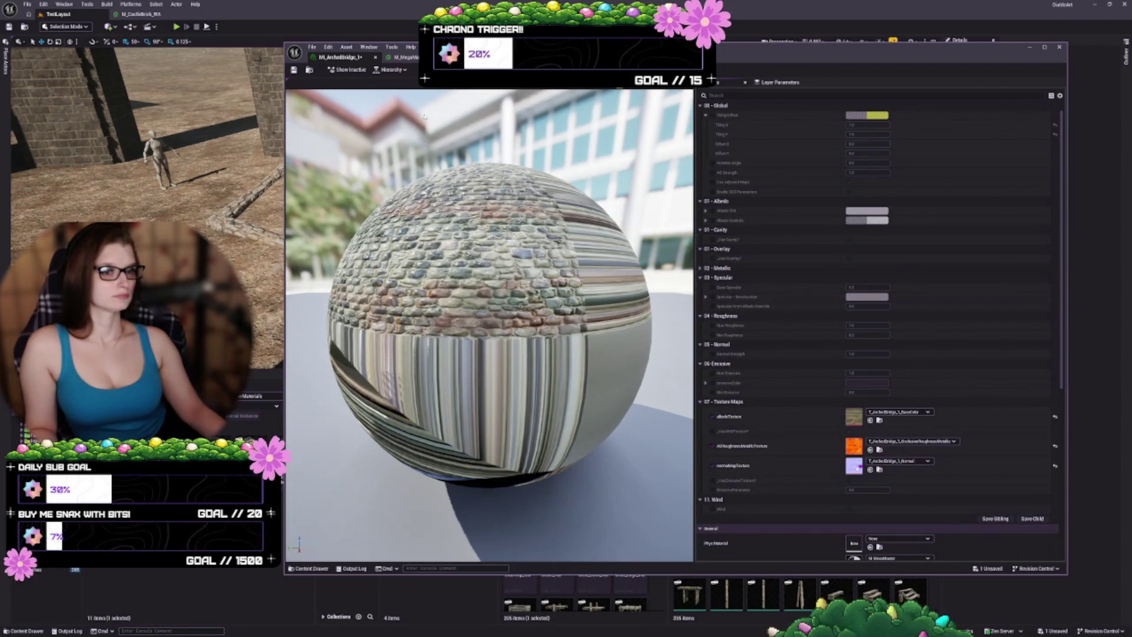
left_click(375, 57)
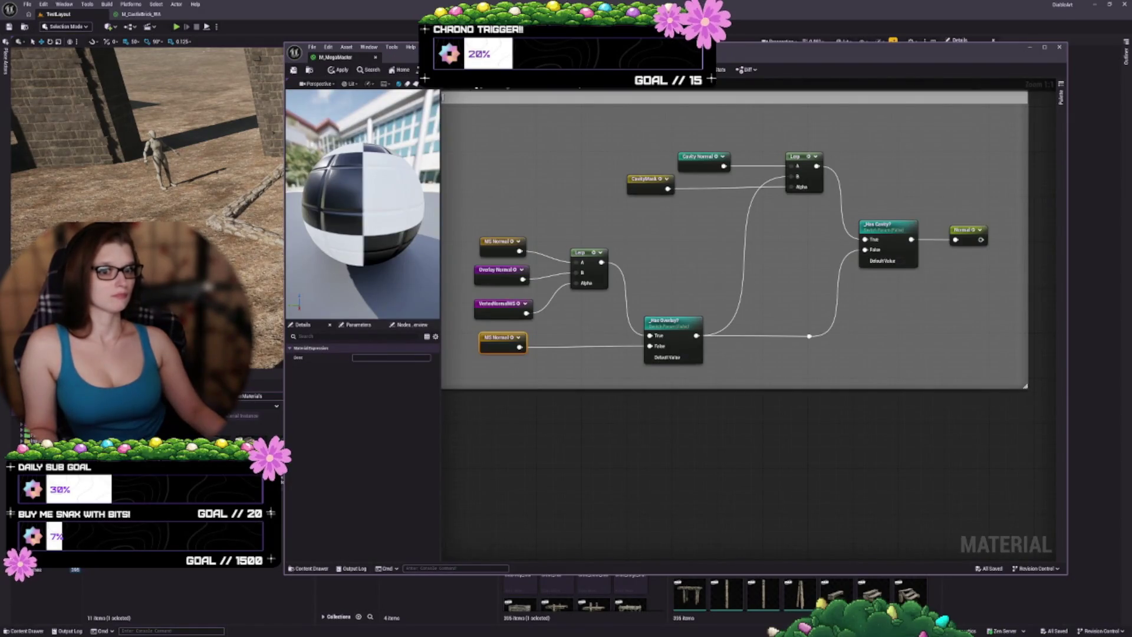
- Close M_MegaMaster applying its changes, close the reopened editor, and go back to the TestLayout level
left_click(376, 57)
left_click(589, 337)
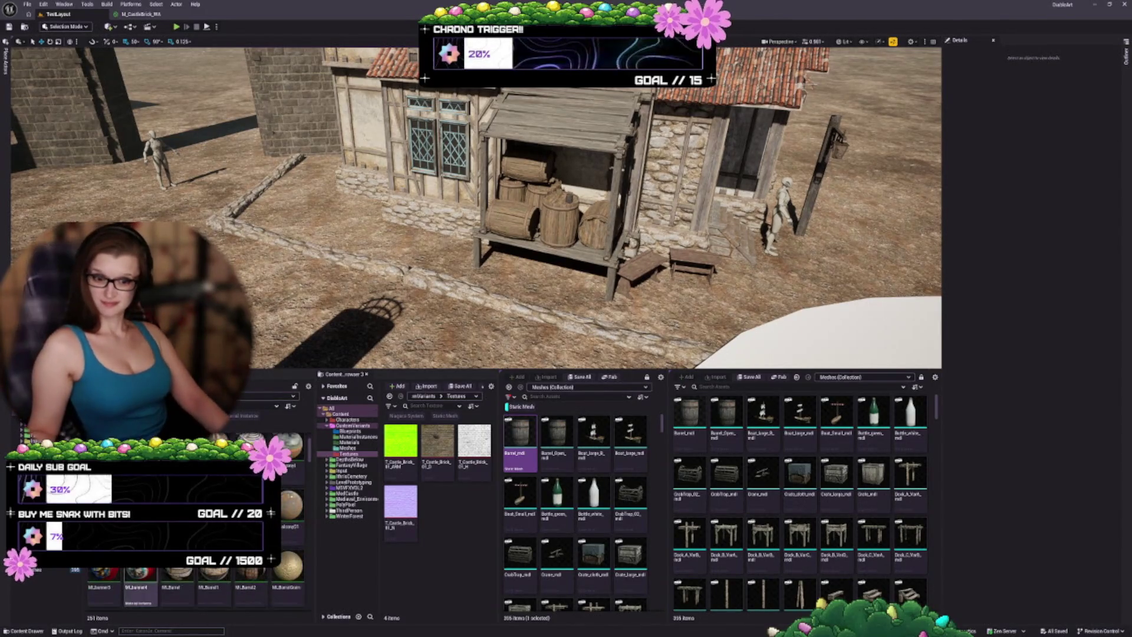
scroll(194, 584, "up", 1)
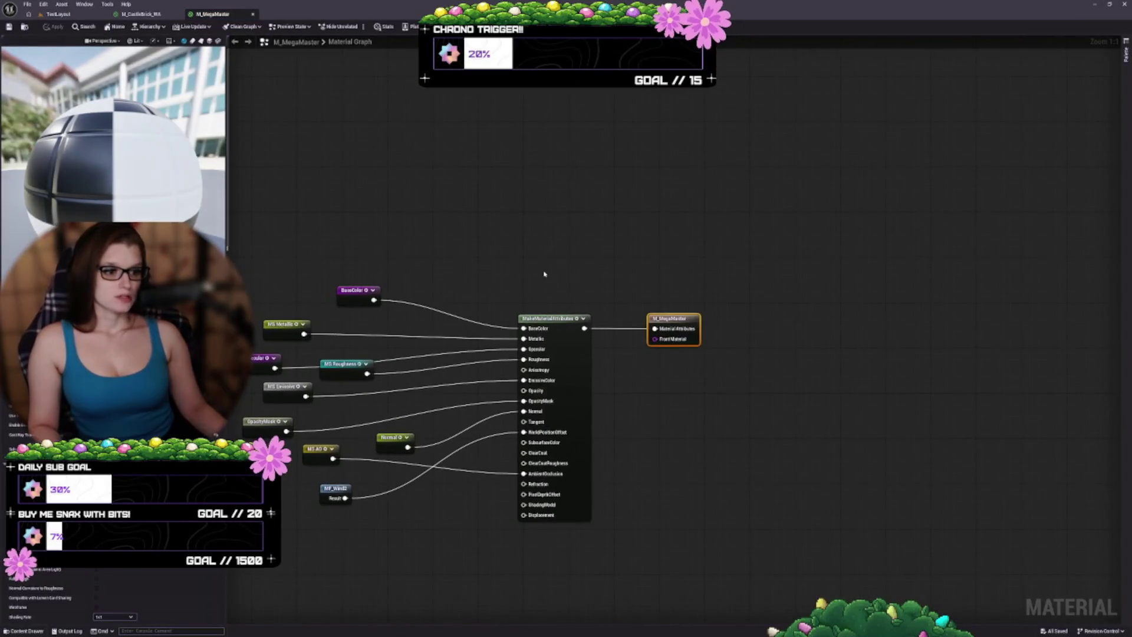
left_click(253, 14)
left_click(58, 14)
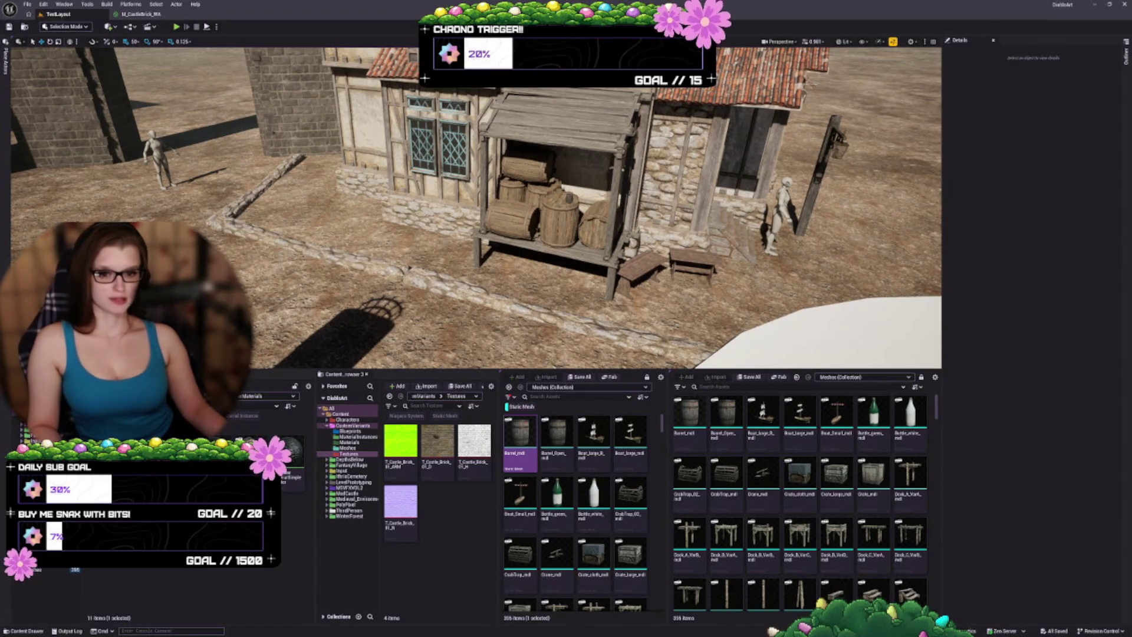
- Open the Reference Viewer for M_MegaMaster with Alt+Shift+R and pan to its texture dependencies
key("alt+shift+r")
scroll(404, 397, "up", 5)
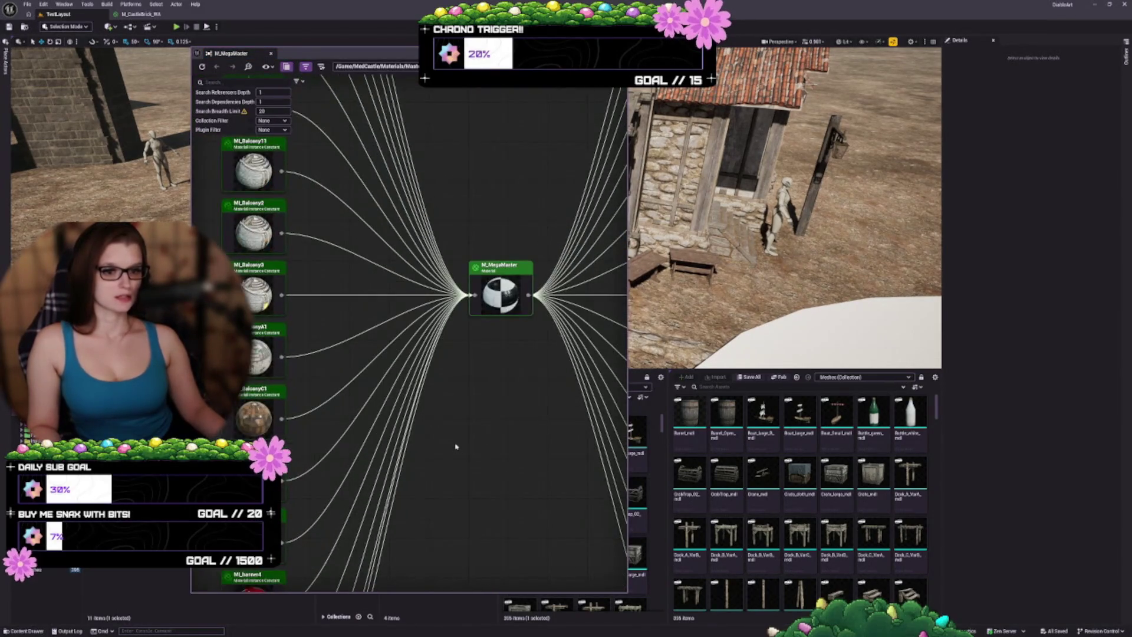
mouse_move(455, 446)
left_mouse_down()
mouse_move(505, 437)
mouse_move(584, 531)
mouse_move(496, 484)
left_mouse_up()
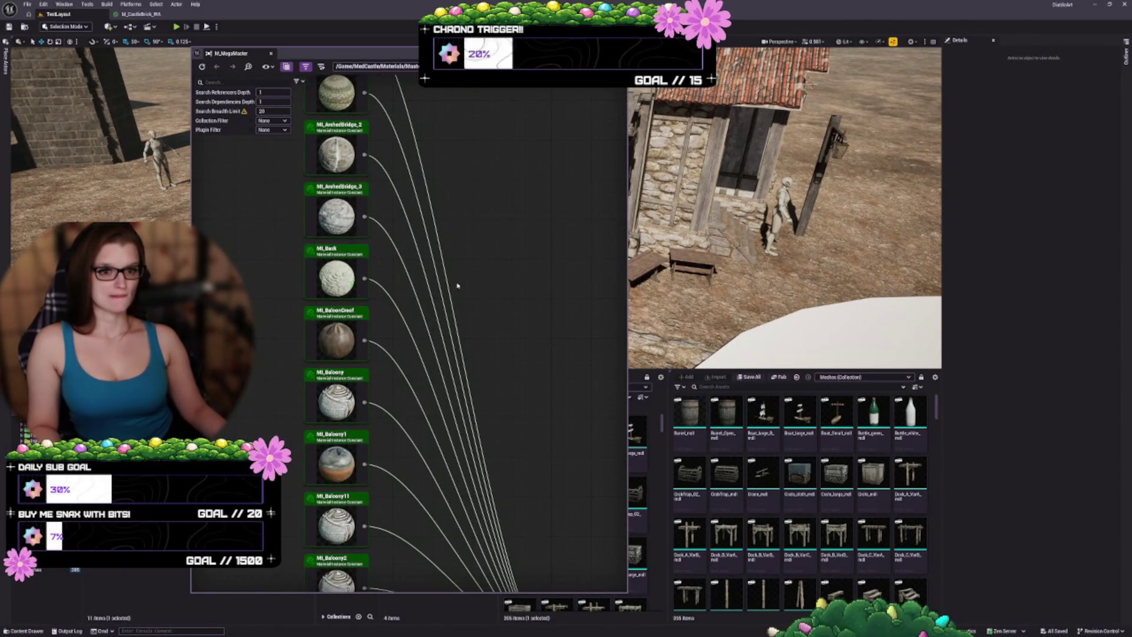
left_click_drag(457, 285, 328, 208)
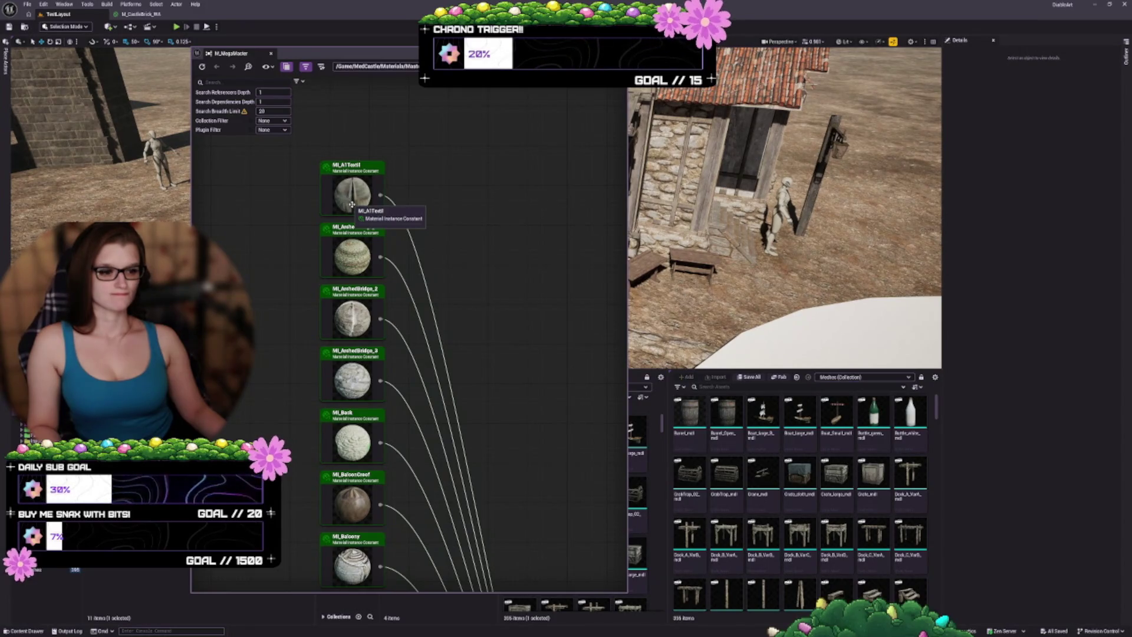
scroll(352, 204, "down", 5)
scroll(458, 335, "up", 2)
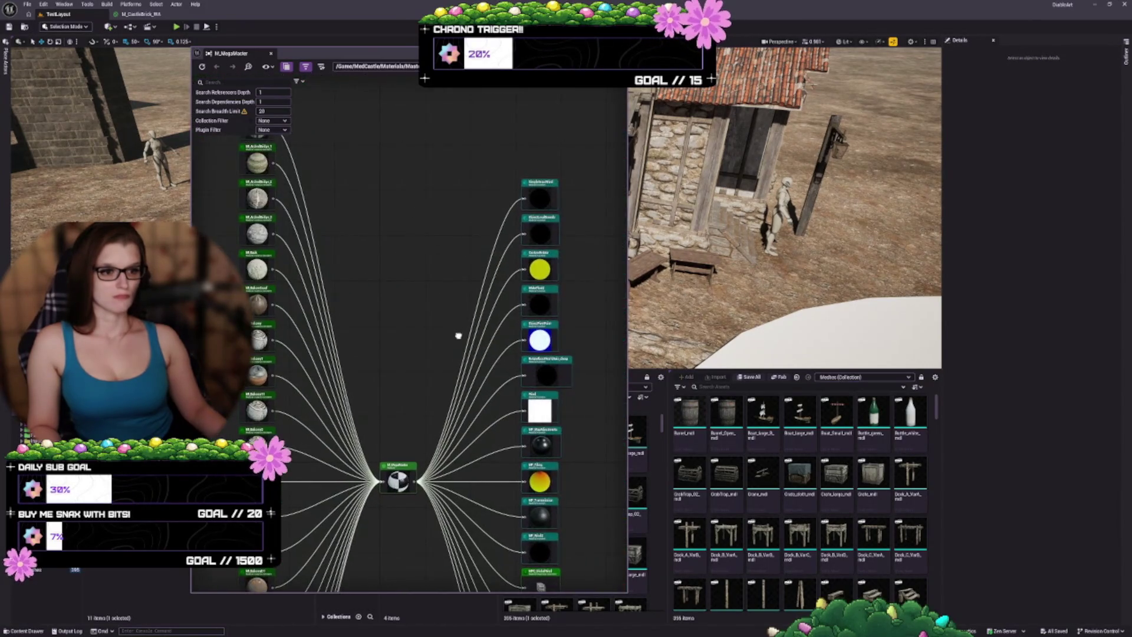
left_click_drag(458, 336, 429, 164)
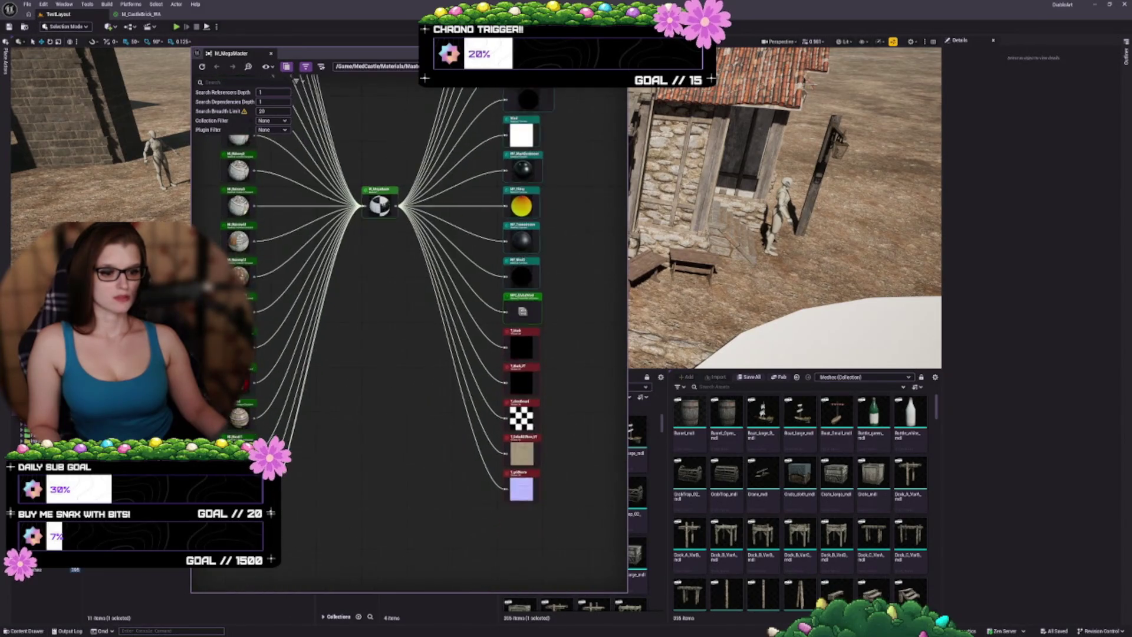
scroll(551, 365, "up", 2)
- Browse to T_DefaultDiffuse_VT from its node, resizing and repositioning the Reference Viewer window
left_click(487, 507)
scroll(576, 392, "up", 2)
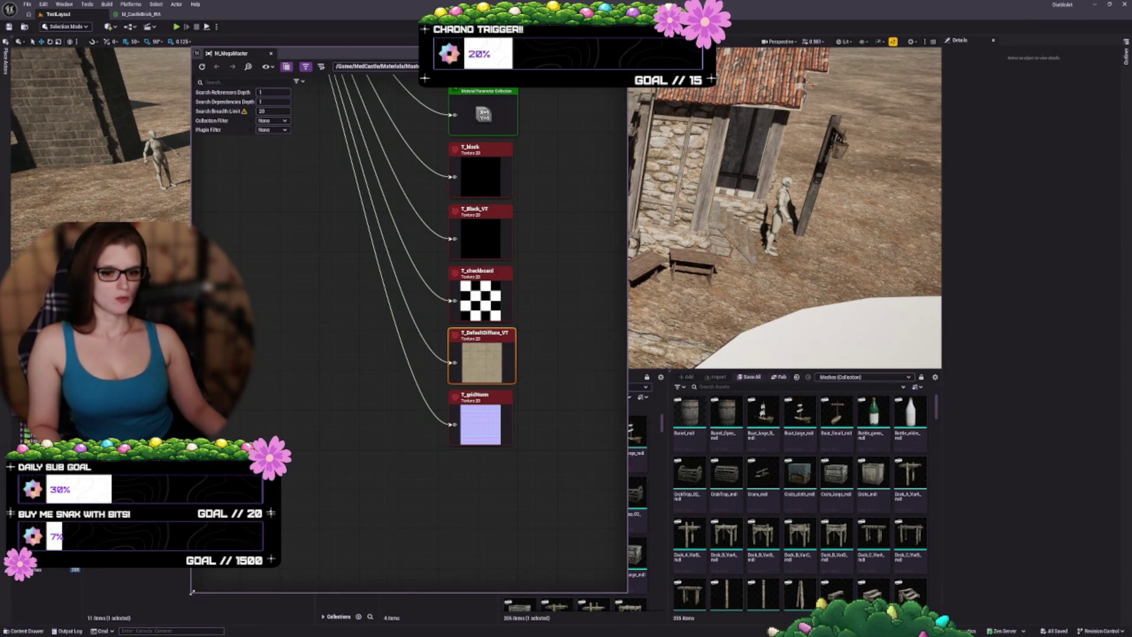
mouse_move(191, 593)
left_mouse_down()
mouse_move(323, 549)
mouse_move(278, 571)
left_mouse_up()
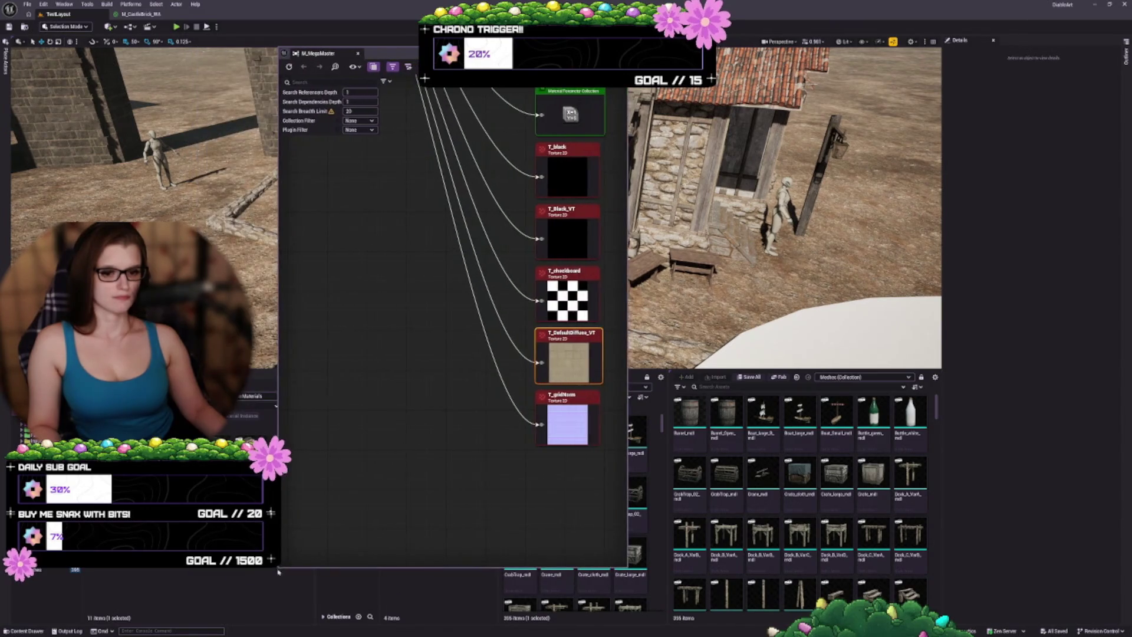
right_click(566, 365)
left_click(590, 388)
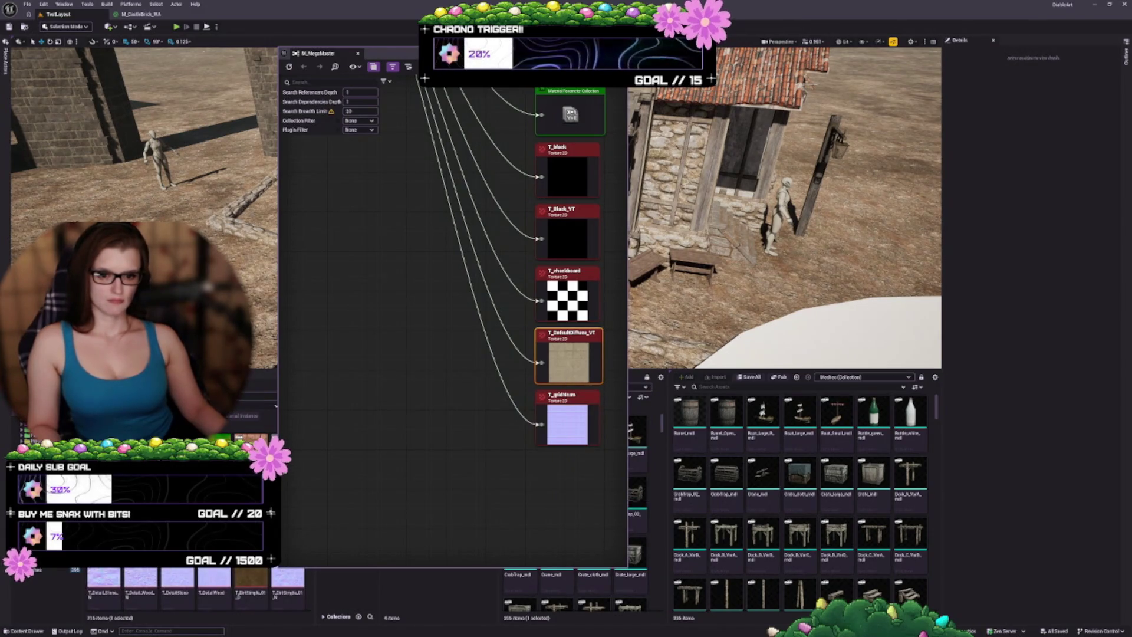
mouse_move(213, 587)
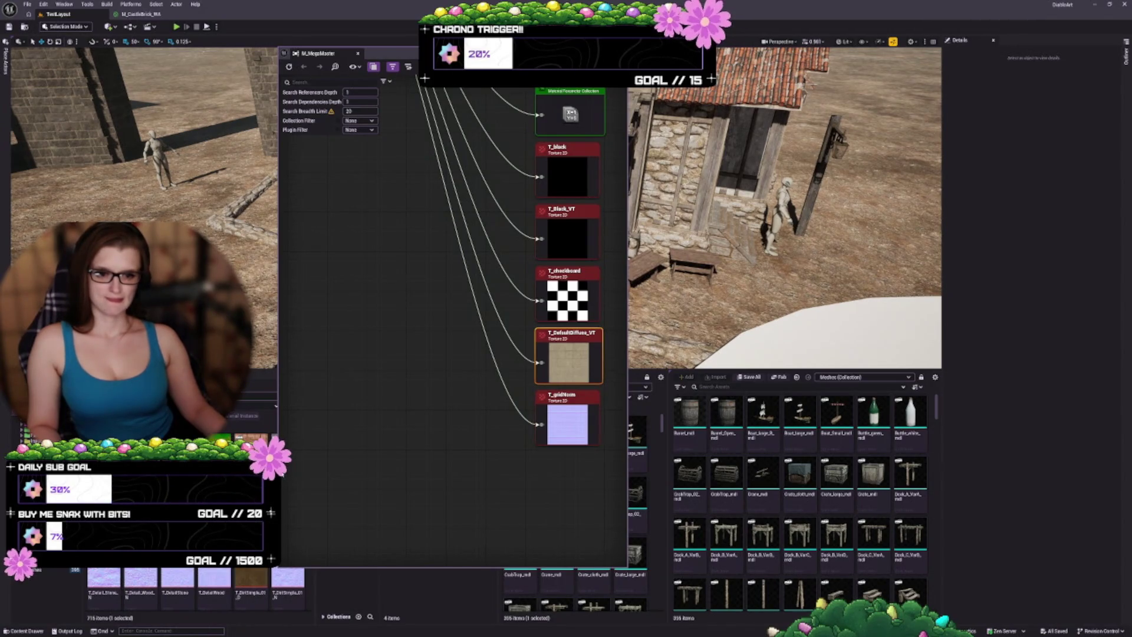
mouse_move(401, 53)
left_mouse_down()
mouse_move(458, 54)
mouse_move(448, 54)
left_mouse_up()
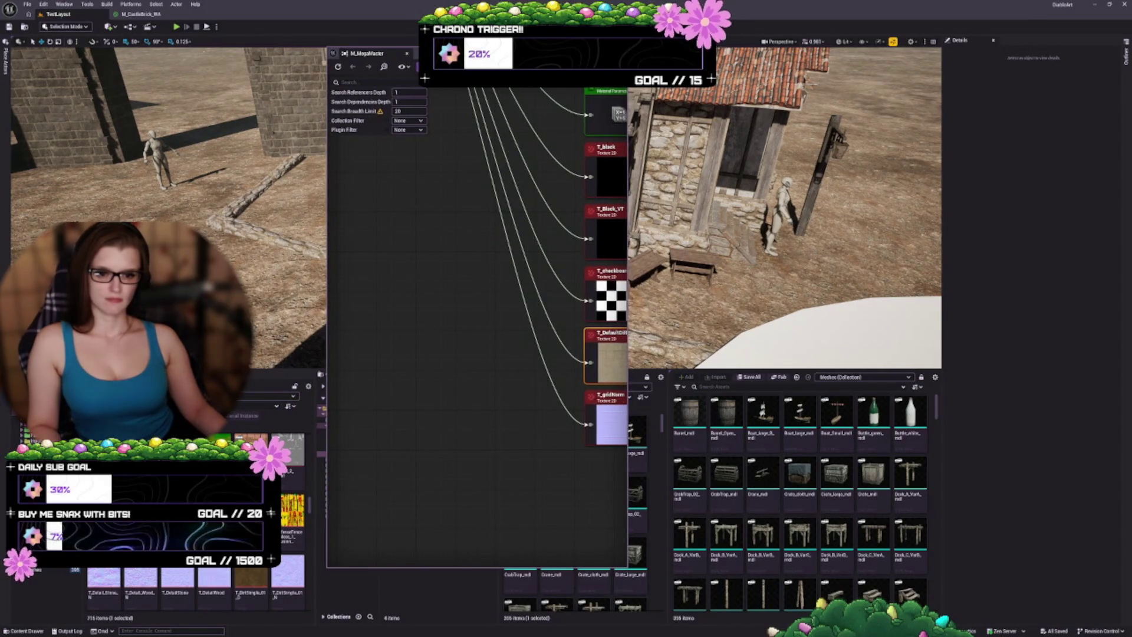
left_click_drag(524, 398, 413, 390)
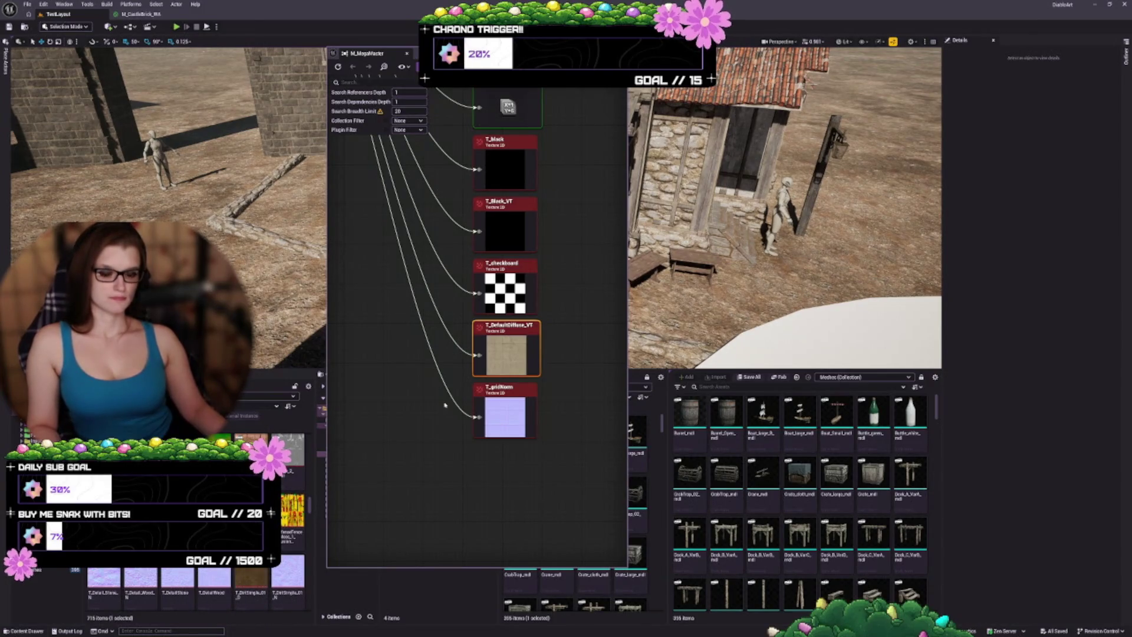
- Open T_DefaultDiffuse_VT, set mip generation to FromTextureGroup, and review its Details
double_click(505, 354)
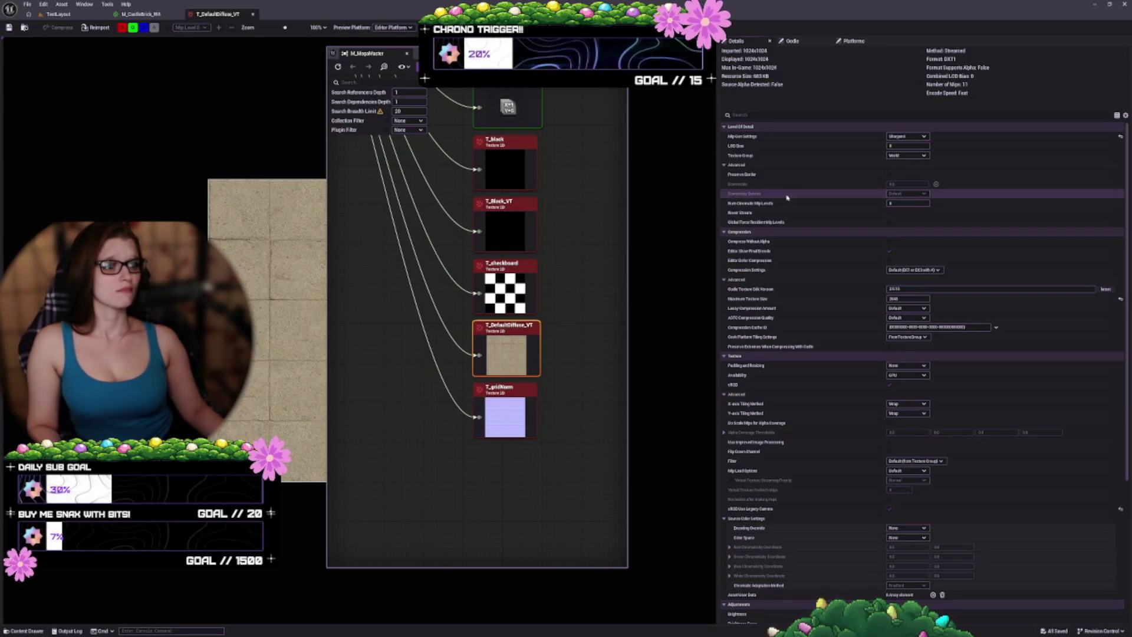
left_click(1120, 136)
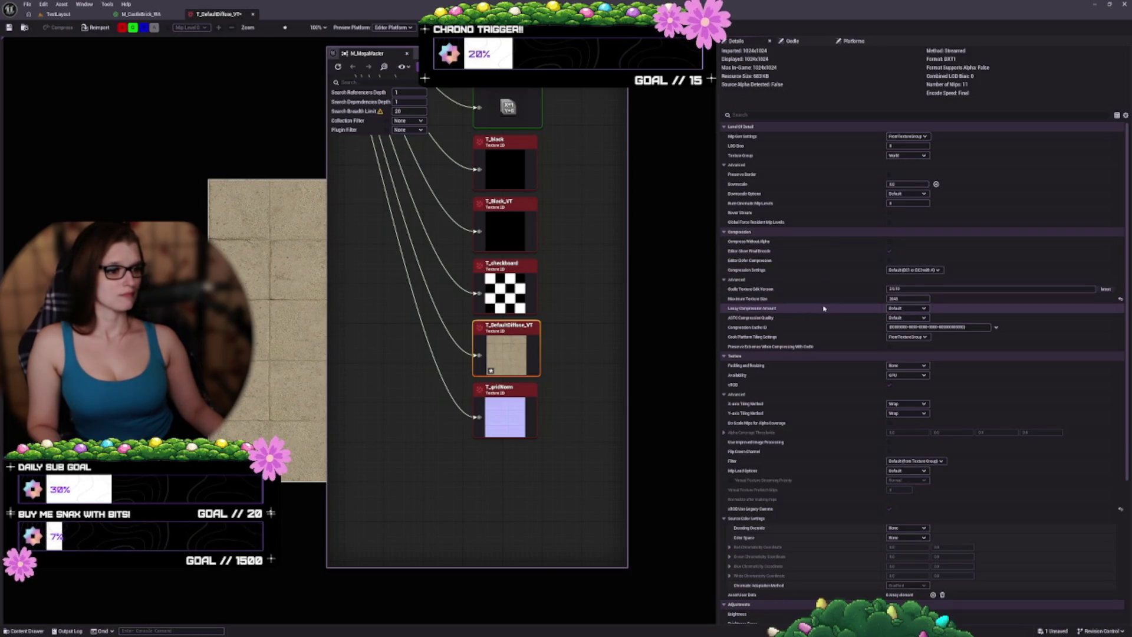
scroll(823, 308, "down", 1)
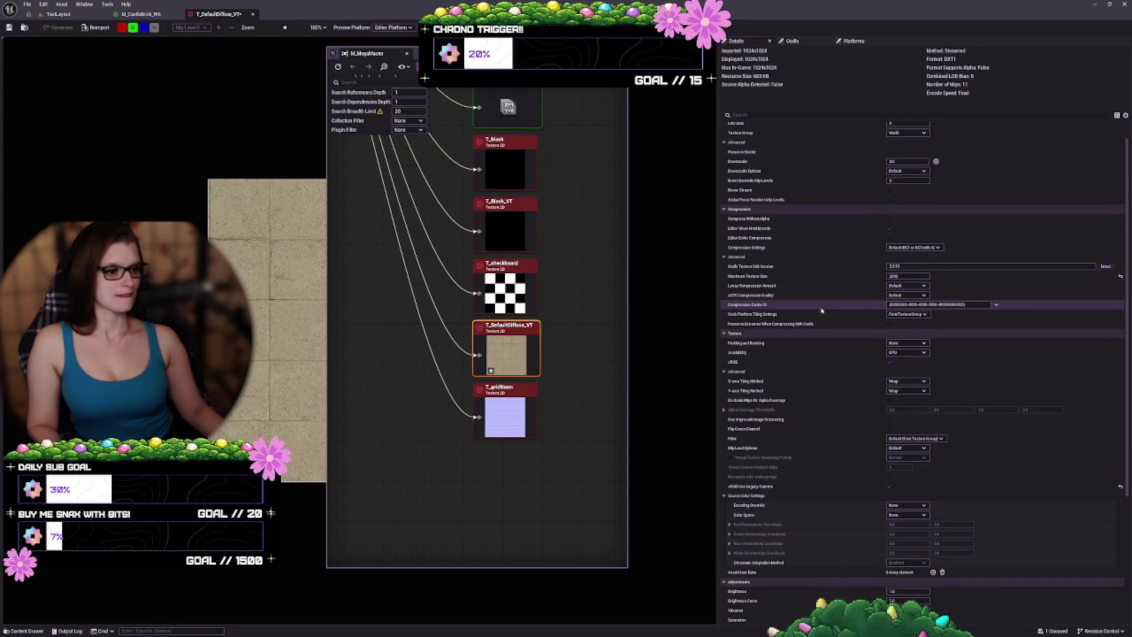
scroll(802, 339, "down", 1)
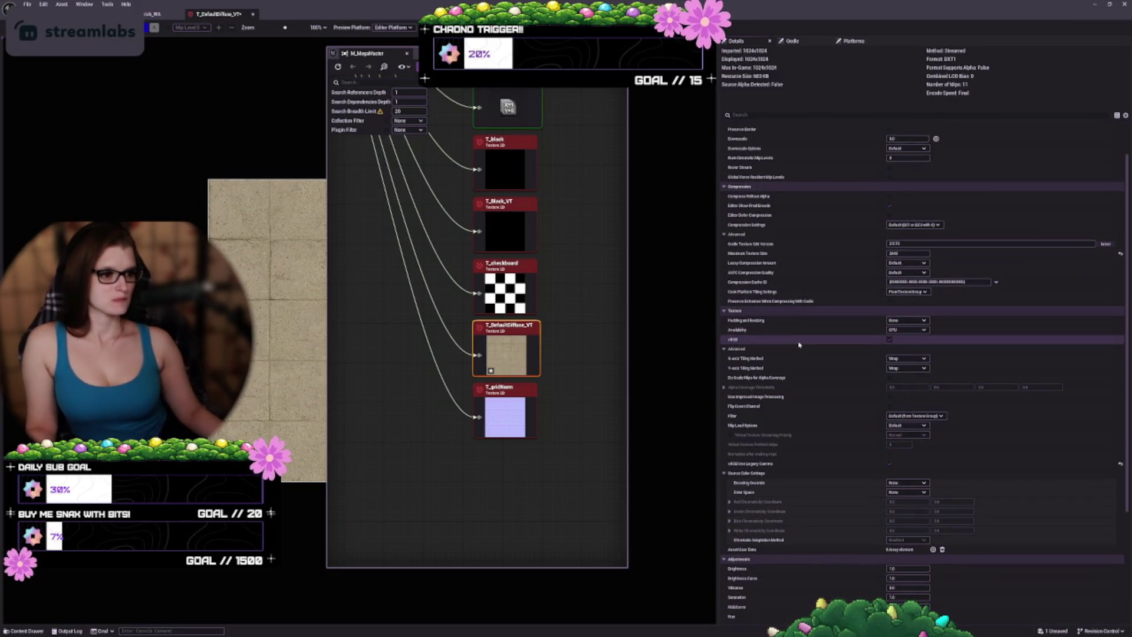
scroll(785, 366, "down", 1)
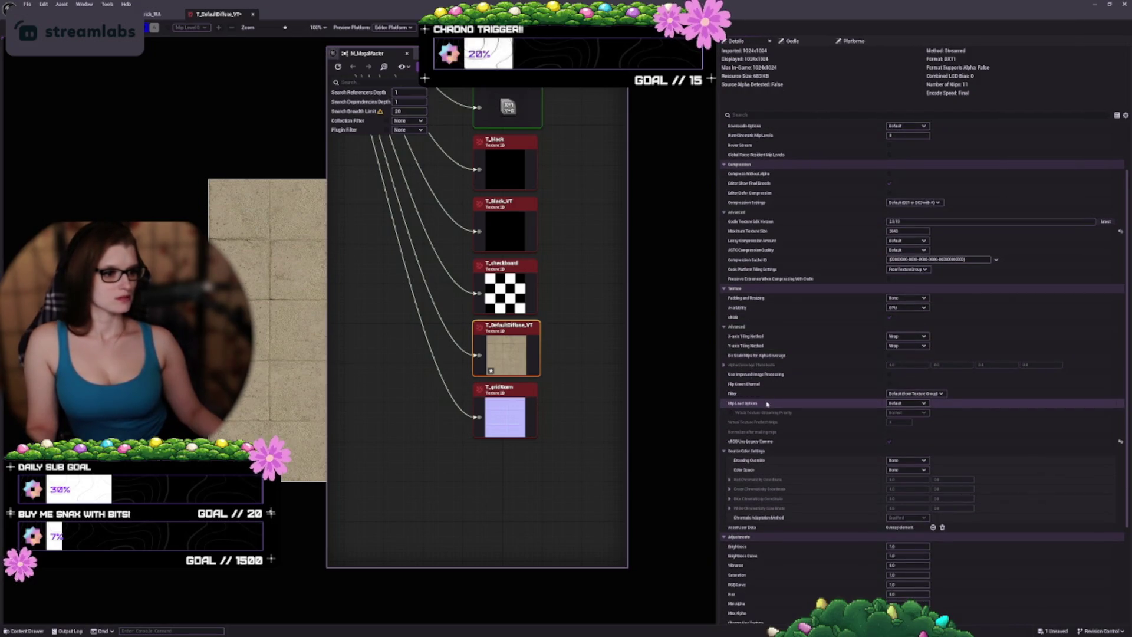
scroll(767, 404, "down", 2)
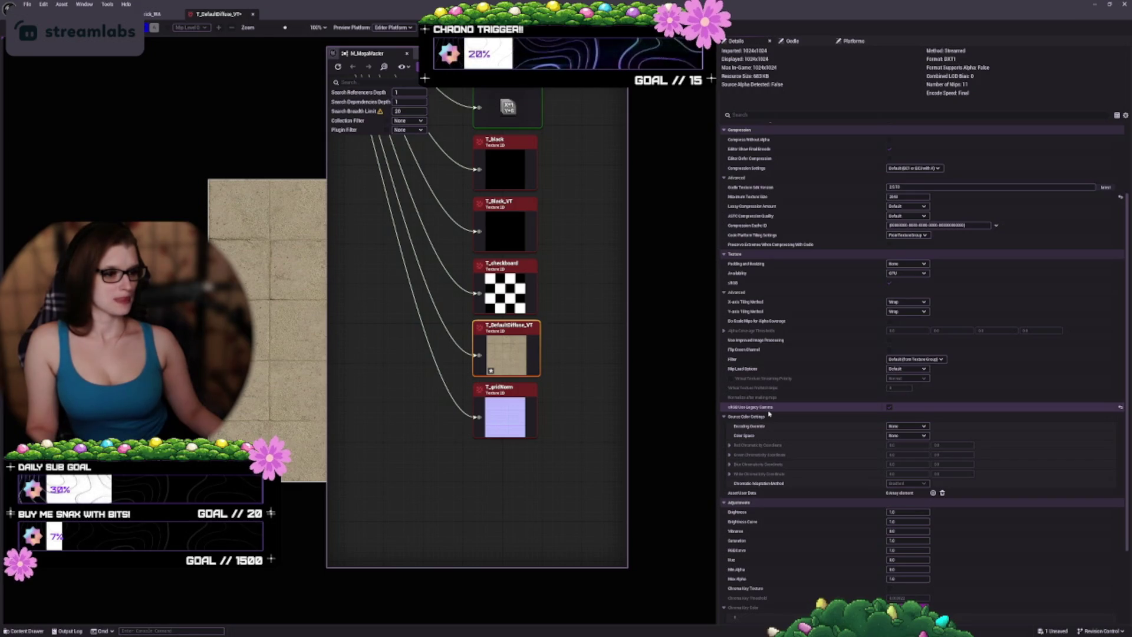
scroll(768, 414, "down", 3)
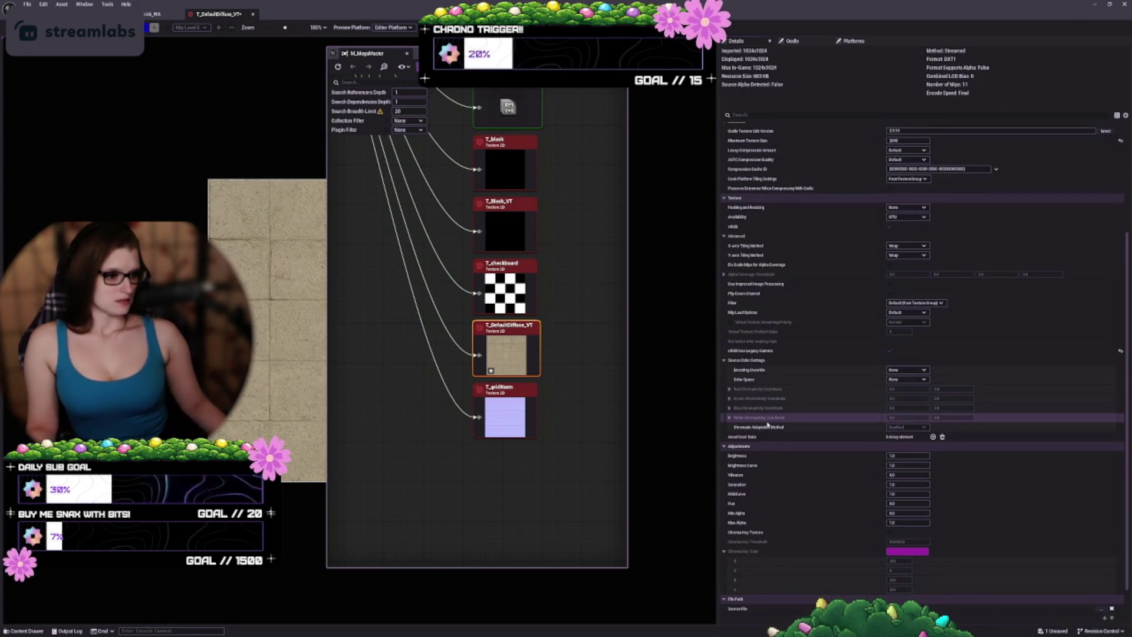
scroll(801, 460, "down", 3)
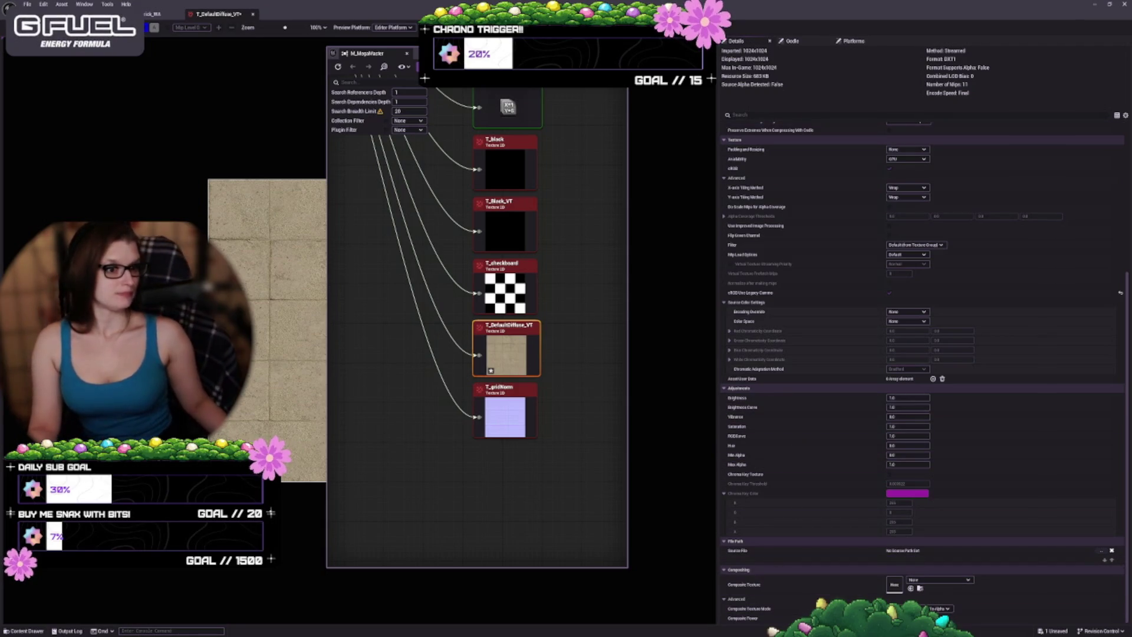
- Save the T_DefaultDiffuse_VT texture edits with Ctrl+S, saving once more after review
key("ctrl+s")
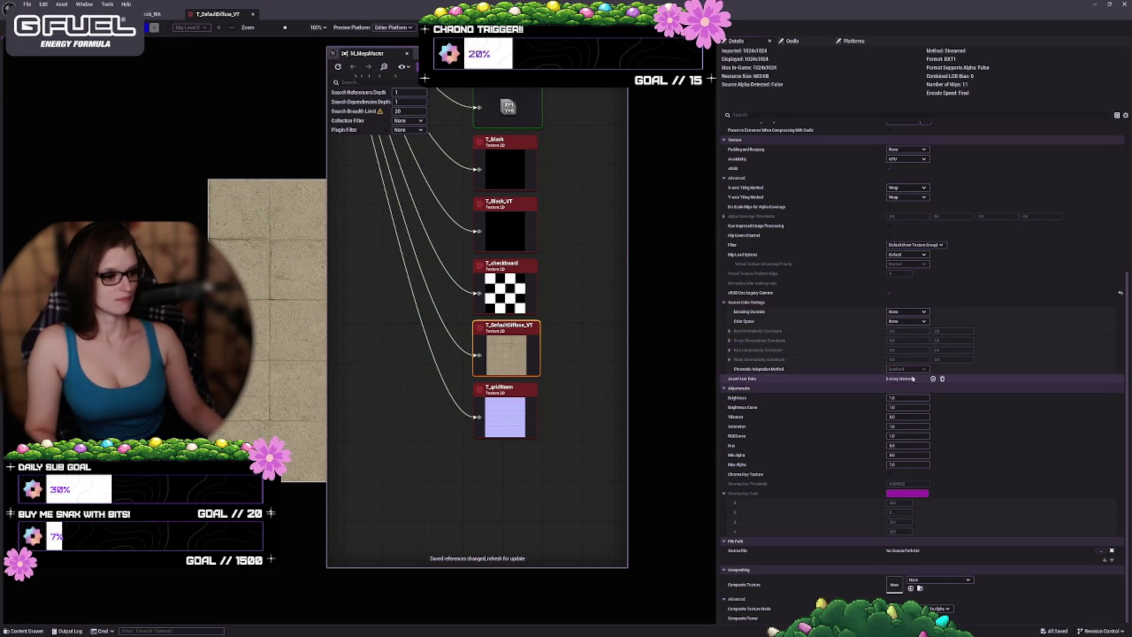
scroll(843, 485, "up", 4)
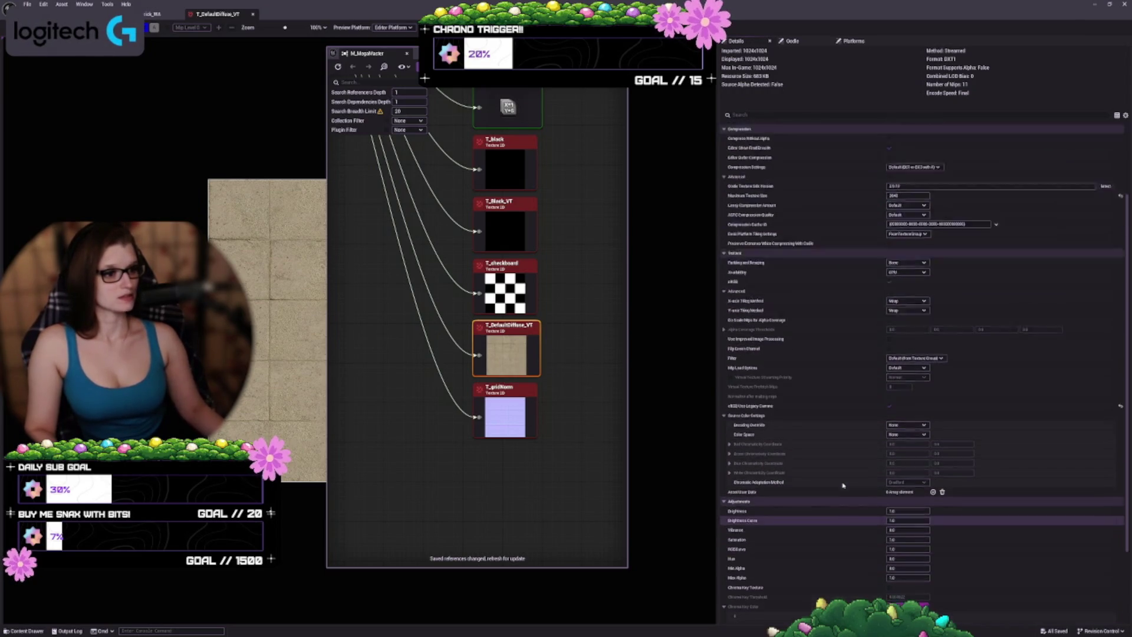
scroll(843, 485, "up", 2)
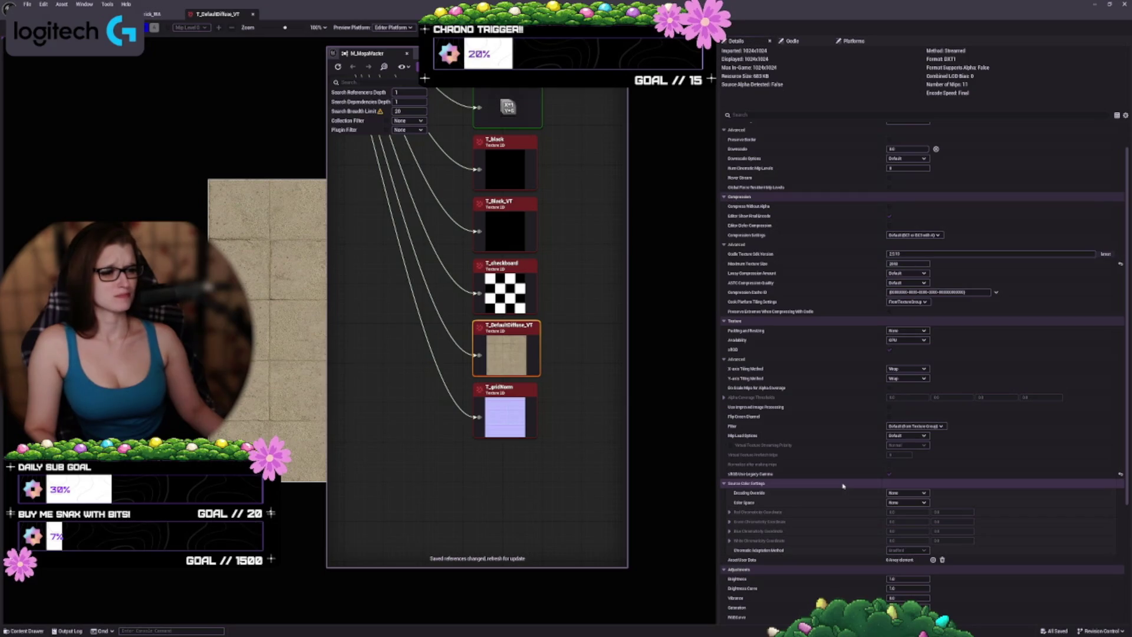
scroll(844, 485, "up", 1)
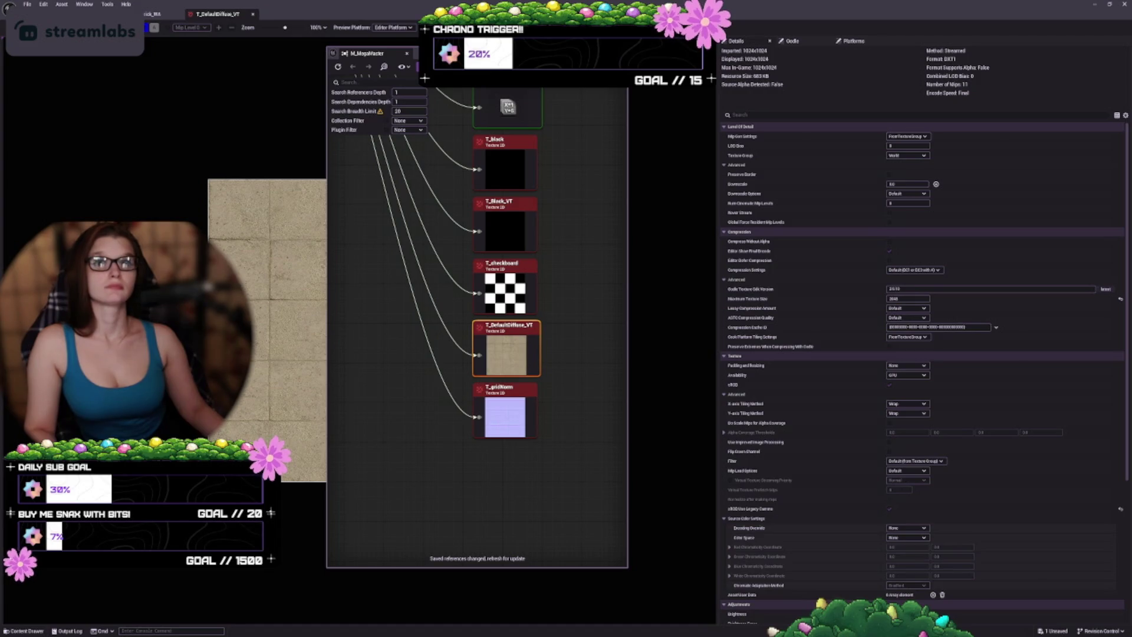
key("ctrl+s")
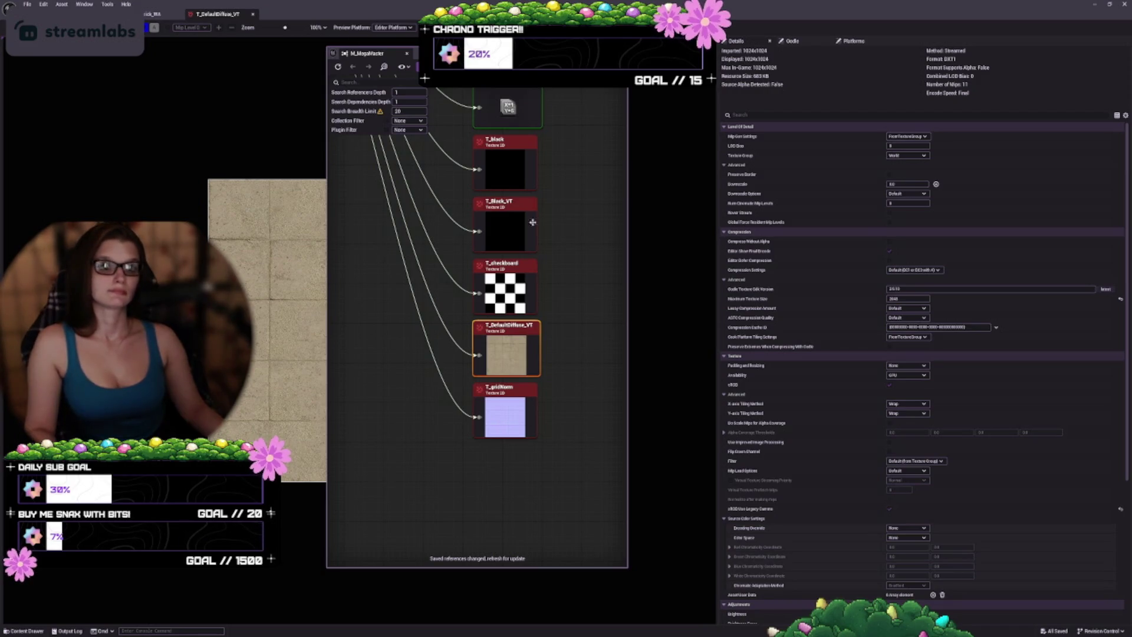
scroll(586, 242, "up", 1)
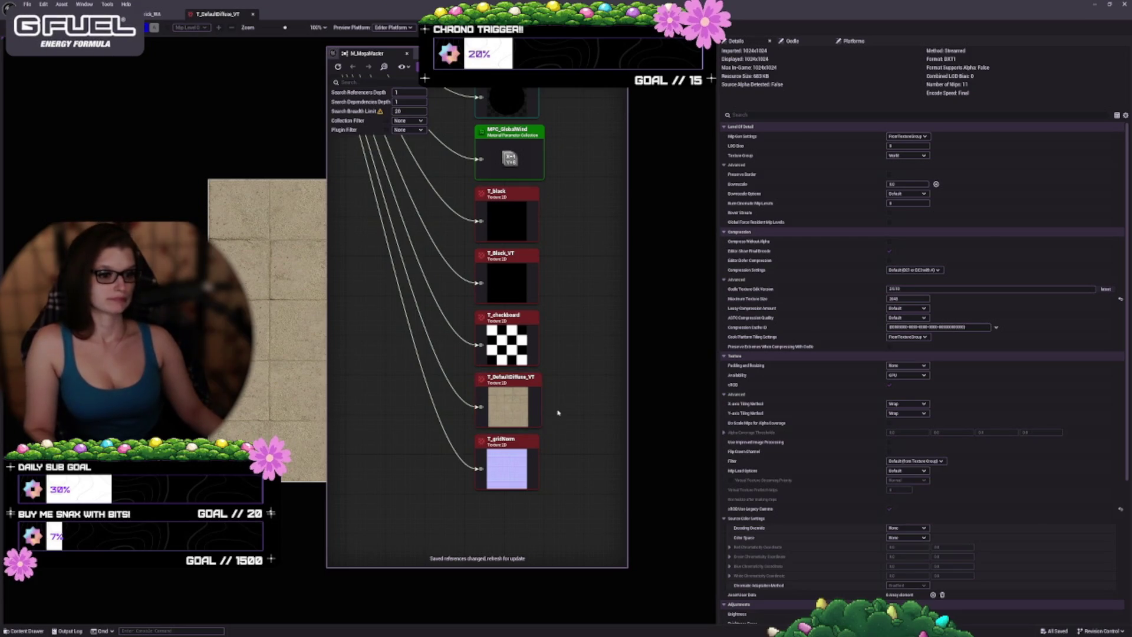
scroll(558, 375, "down", 2)
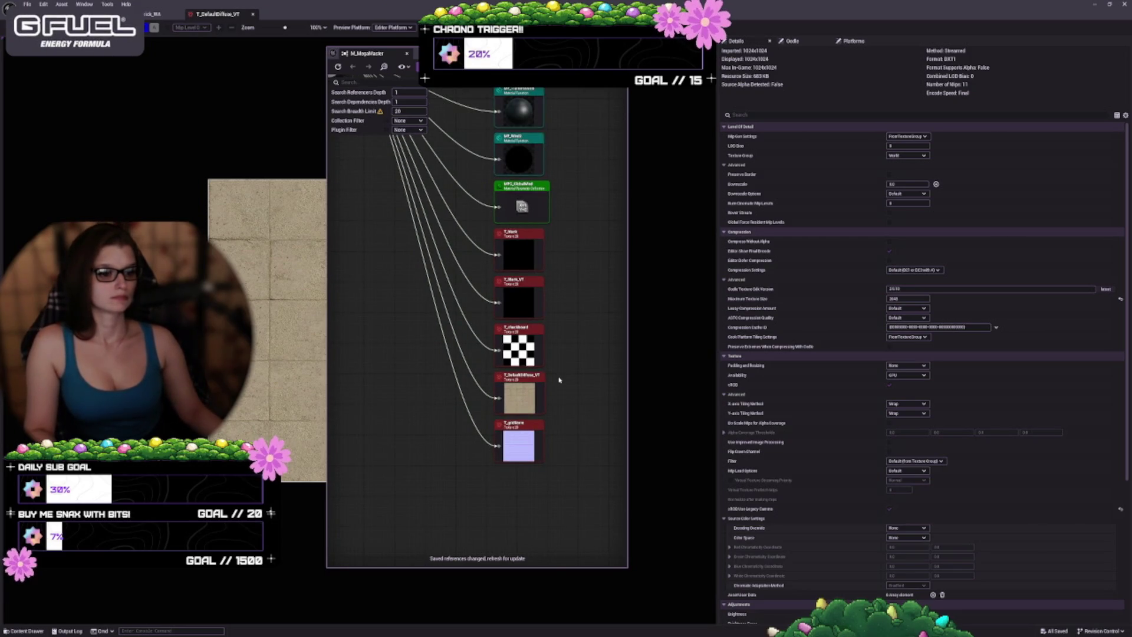
- Select the T_DefaultDiffuse_VT reference and locate M_MegaMaster's folder with Ctrl+B
left_click(511, 396)
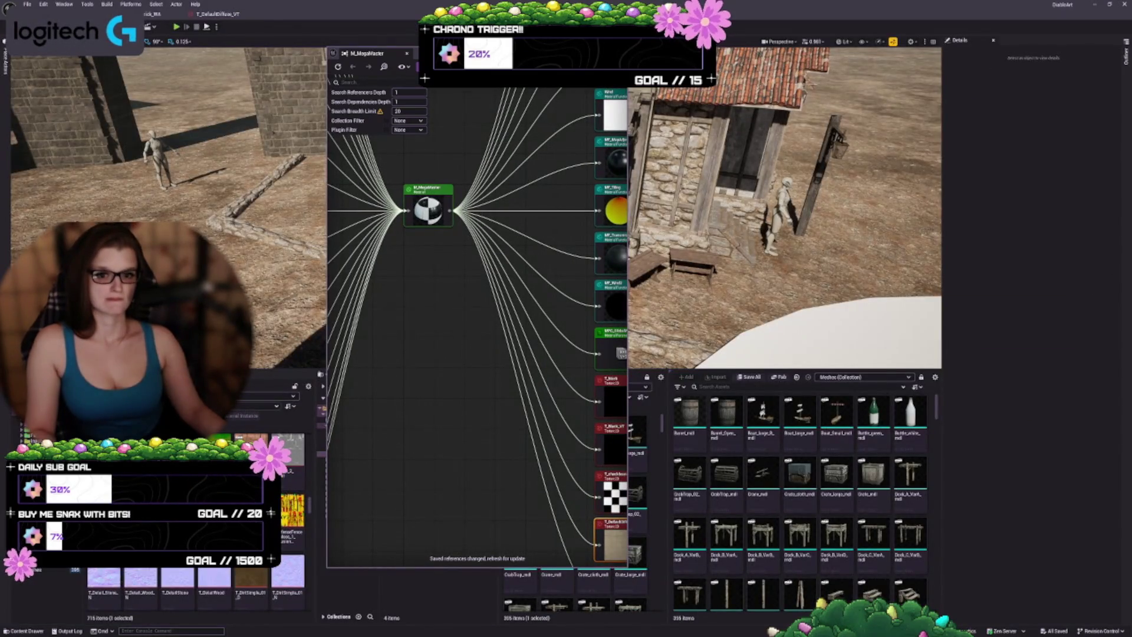
key("ctrl+b")
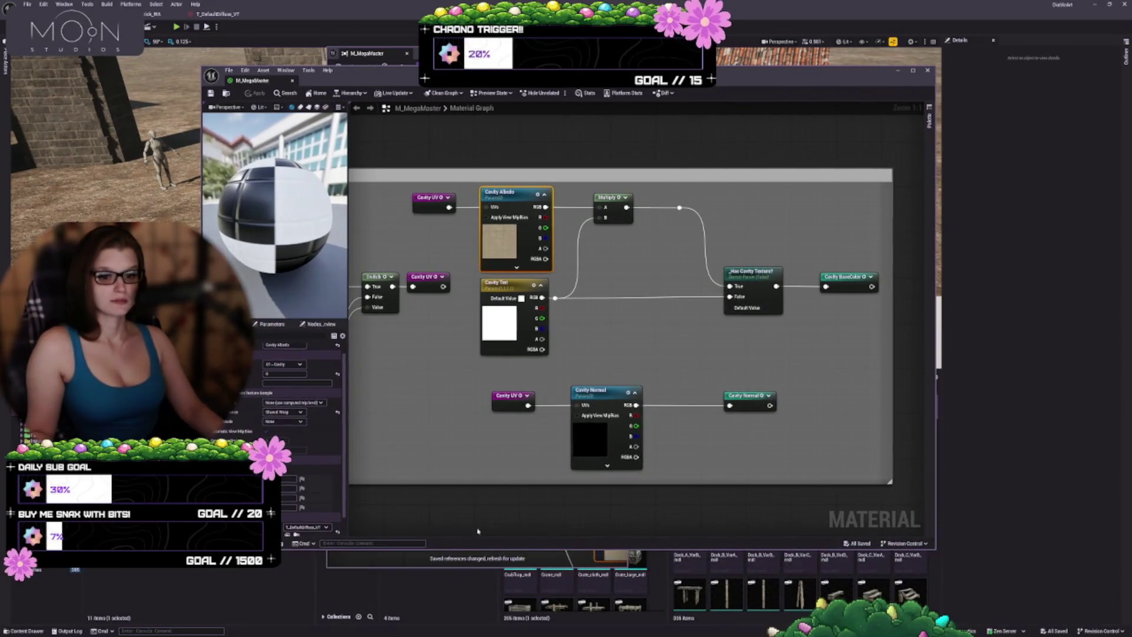
- Pan across the Cavity and Overlay node groups, then apply the M_MegaMaster graph changes
scroll(336, 431, "down", 2)
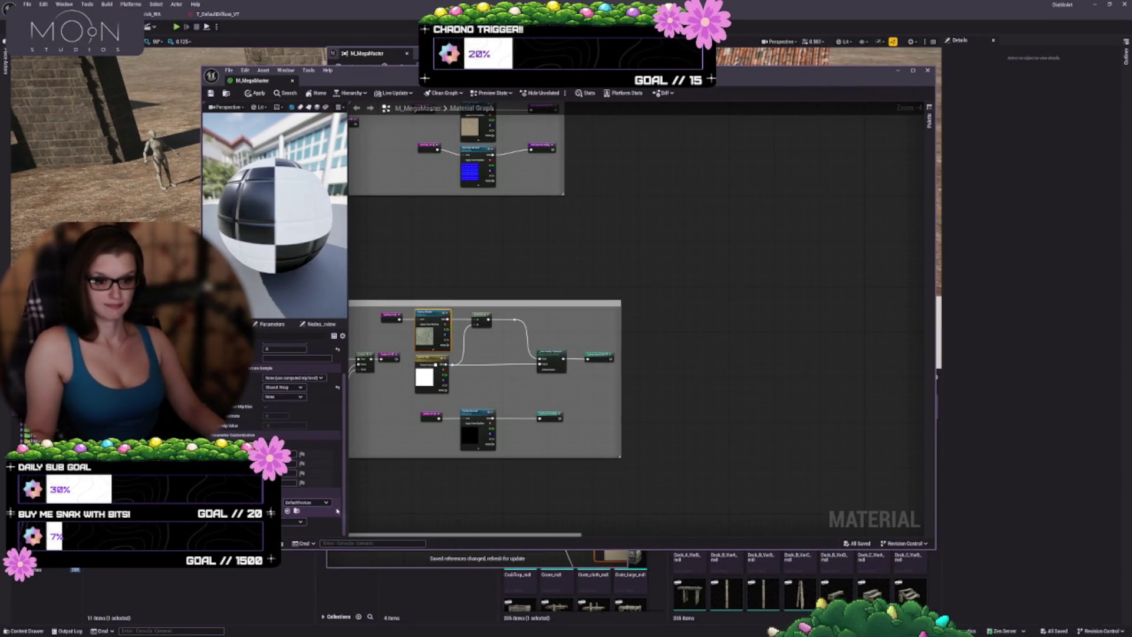
left_click_drag(496, 299, 599, 339)
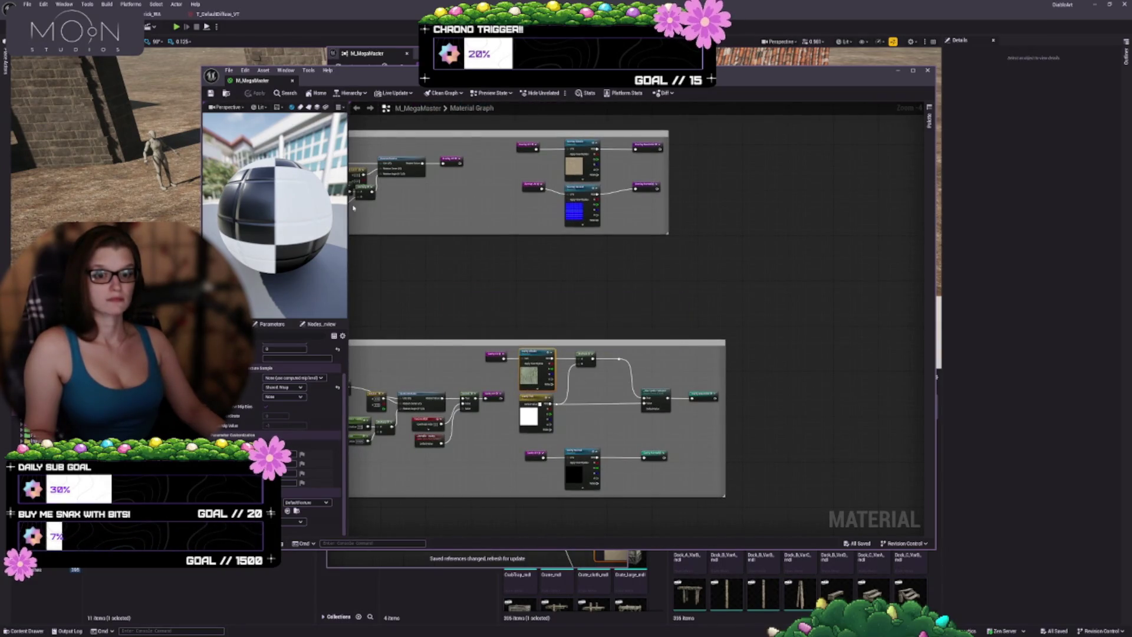
scroll(548, 401, "up", 3)
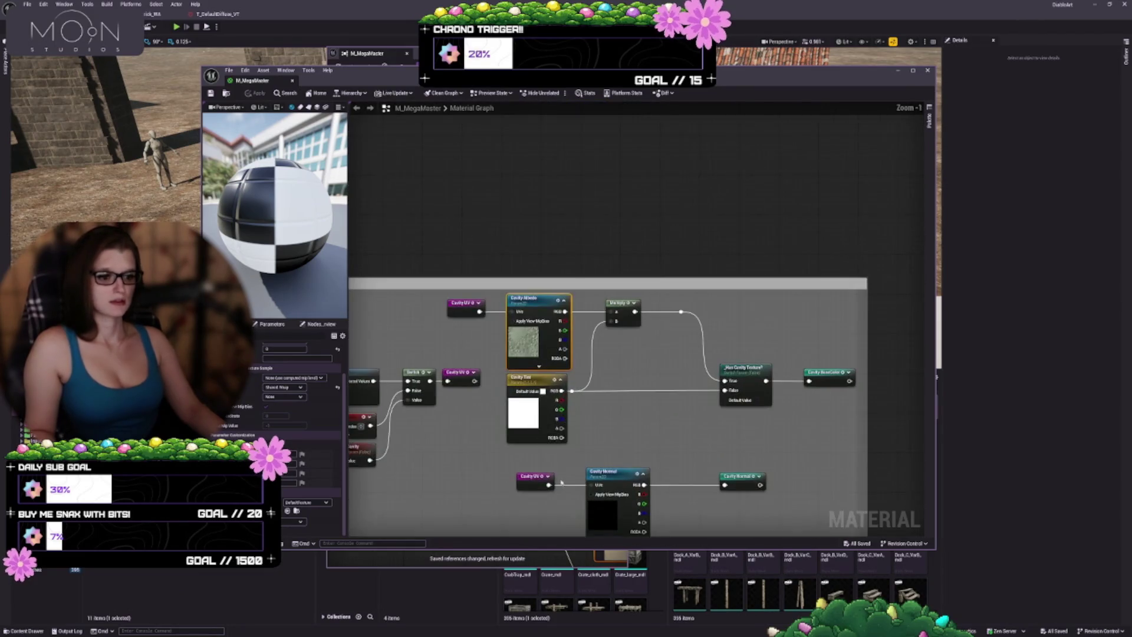
mouse_move(611, 528)
left_mouse_down()
mouse_move(610, 442)
mouse_move(832, 217)
mouse_move(880, 143)
mouse_move(881, 119)
left_mouse_up()
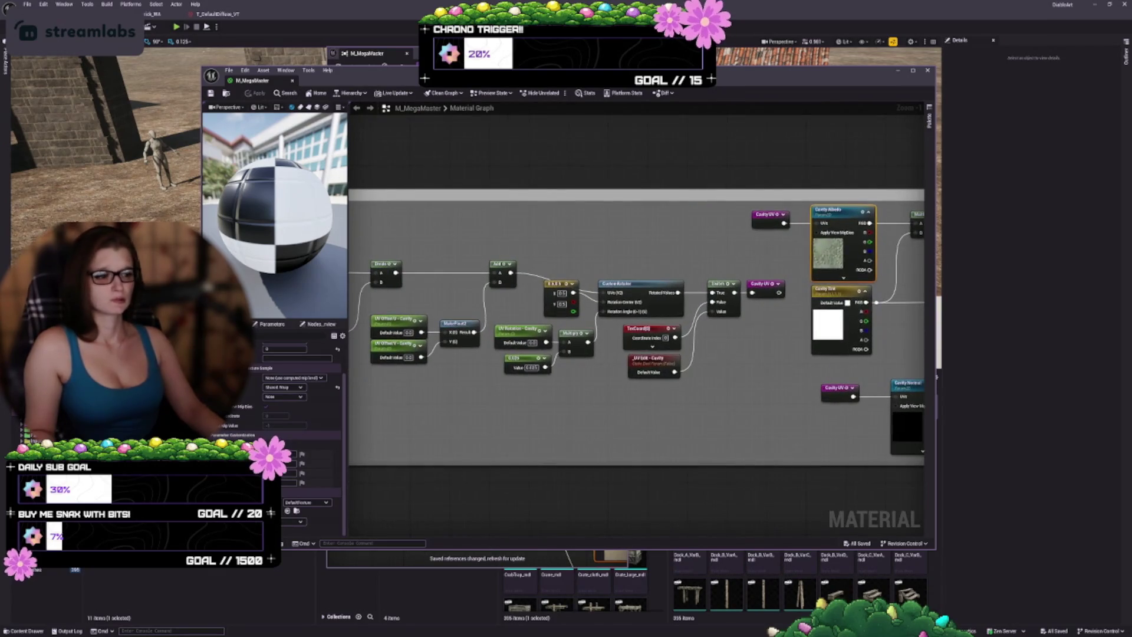
scroll(736, 386, "down", 2)
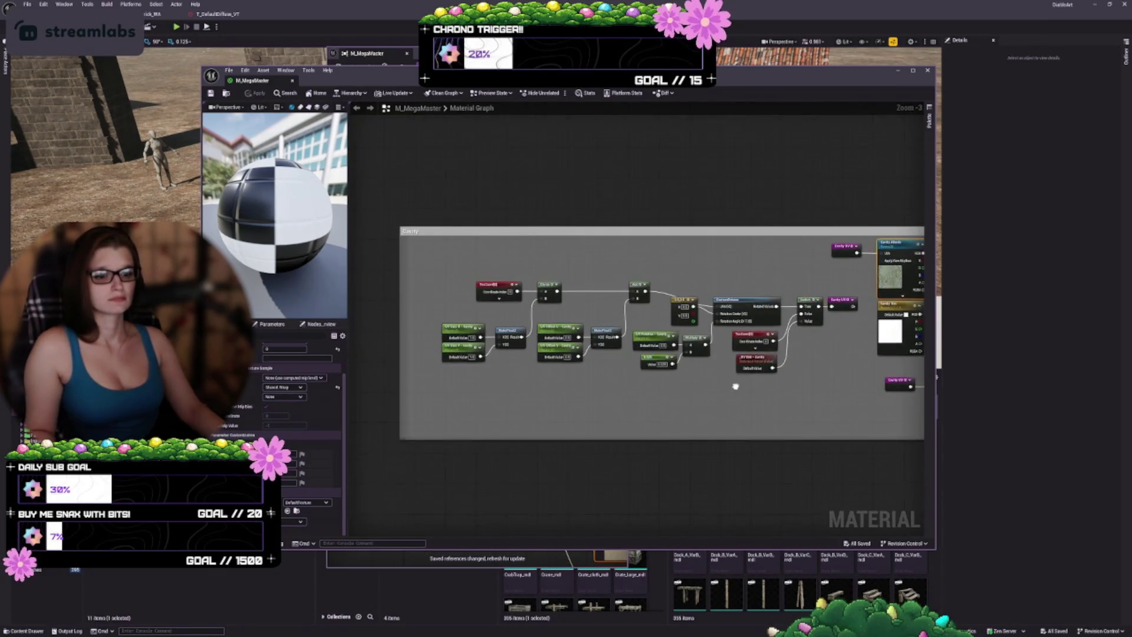
scroll(735, 386, "up", 4)
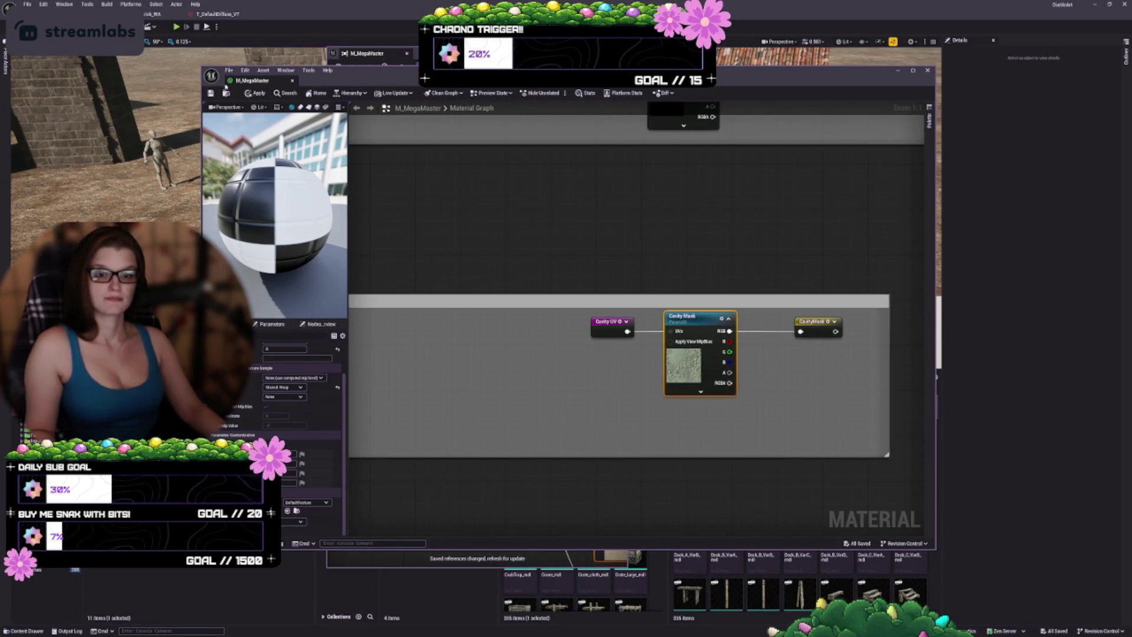
left_click(211, 94)
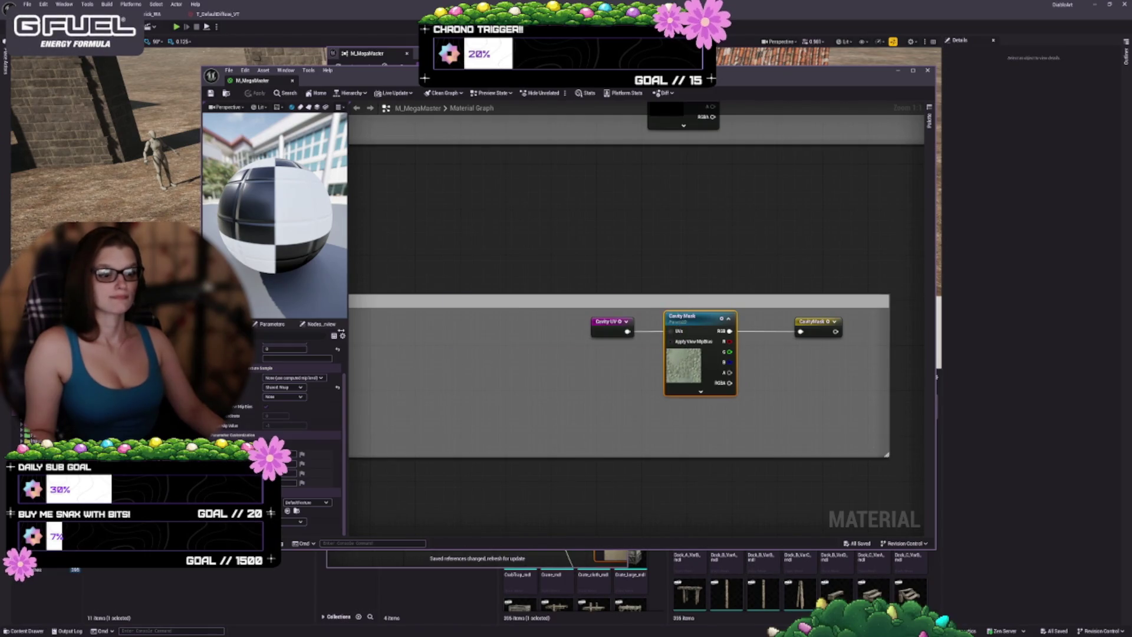
- Close M_MegaMaster, expand the 181 referencing materials in the Reference Viewer, browse them, then close it
left_click(292, 81)
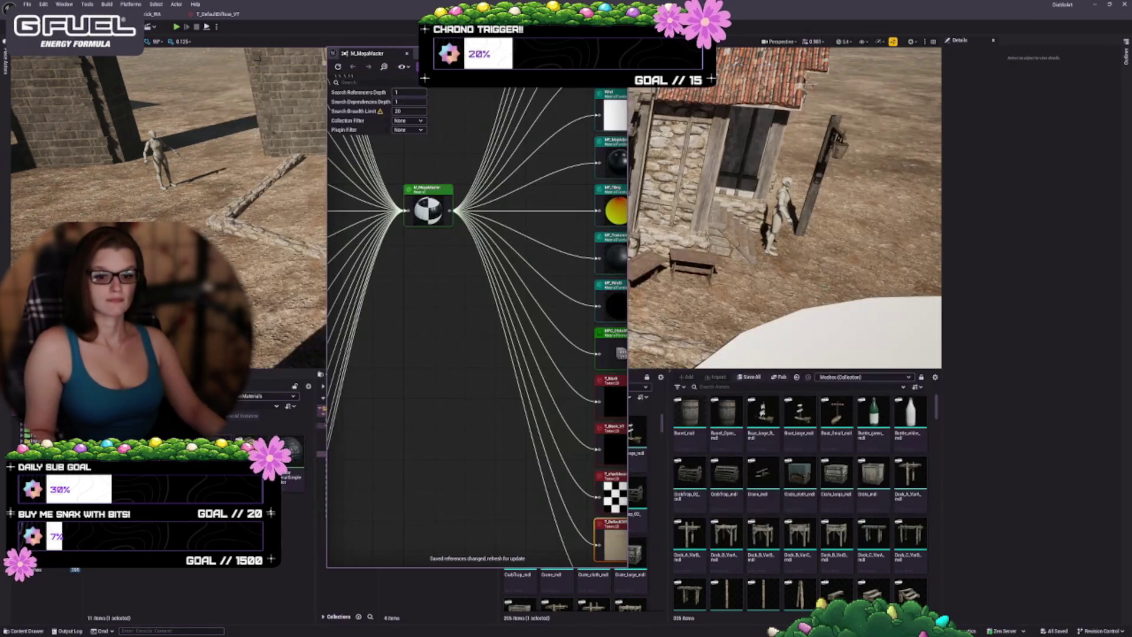
left_click(224, 599)
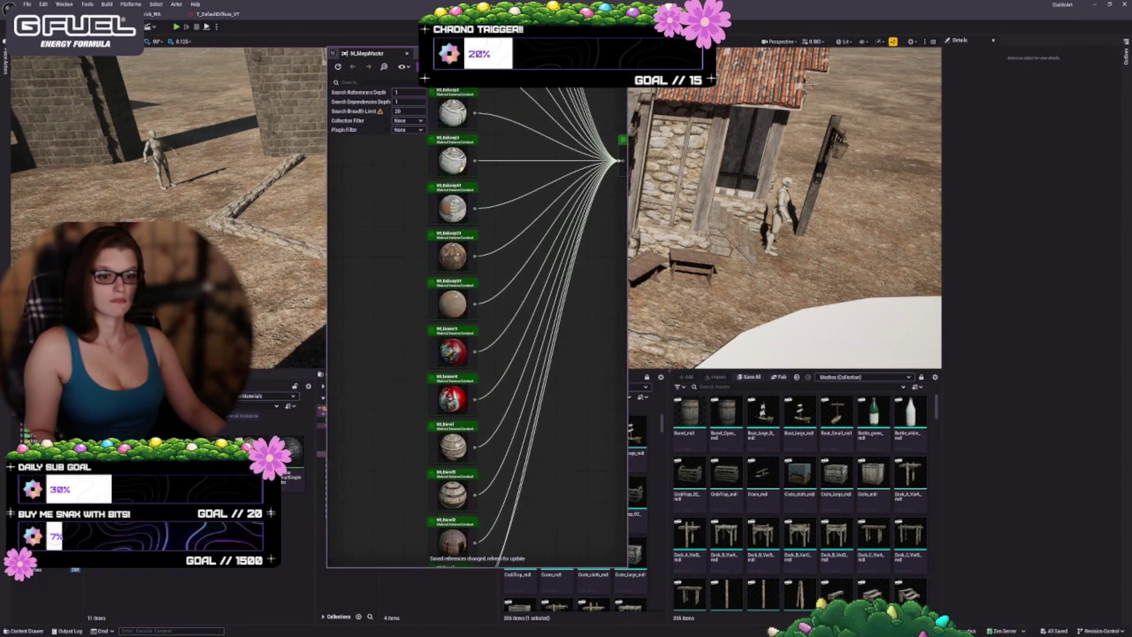
left_click_drag(533, 455, 523, 262)
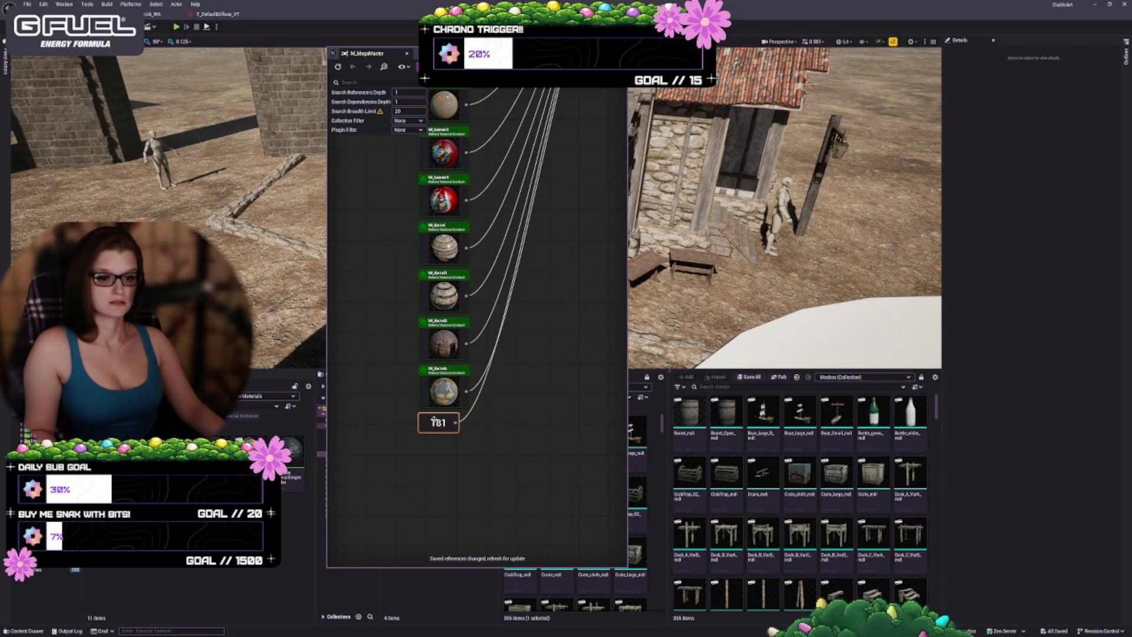
double_click(447, 421)
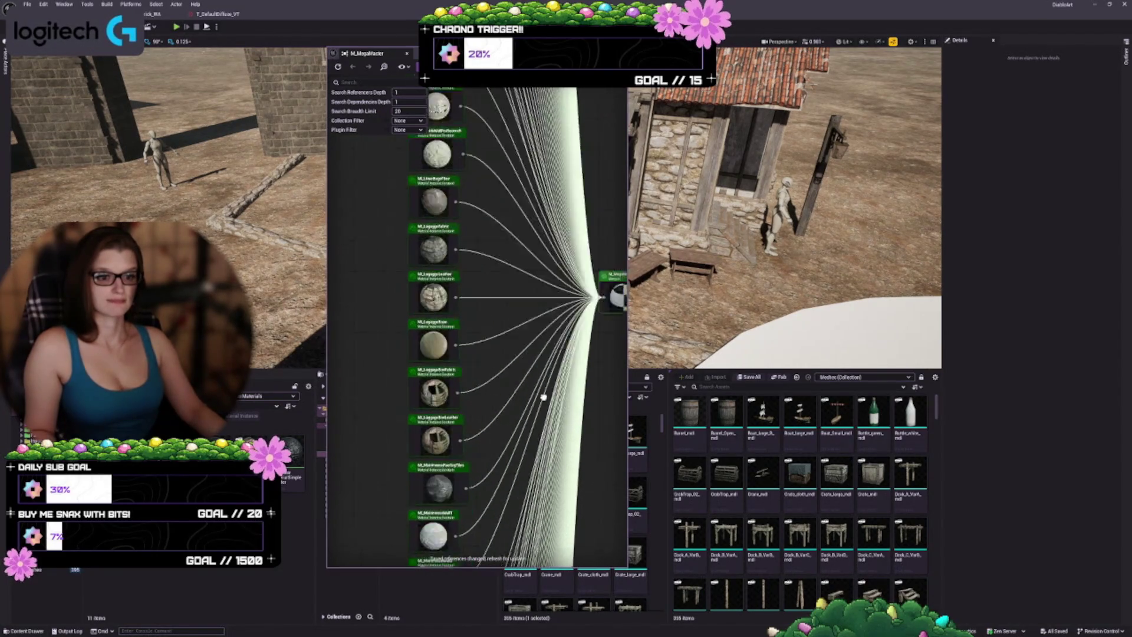
left_click_drag(540, 168, 555, 370)
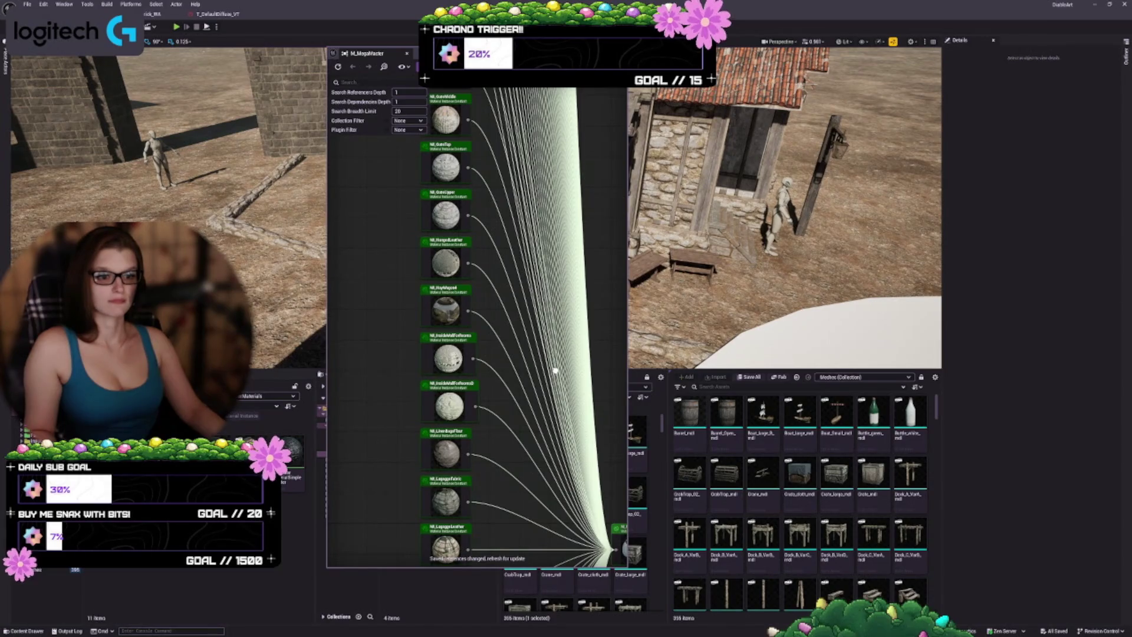
left_click_drag(529, 235, 528, 595)
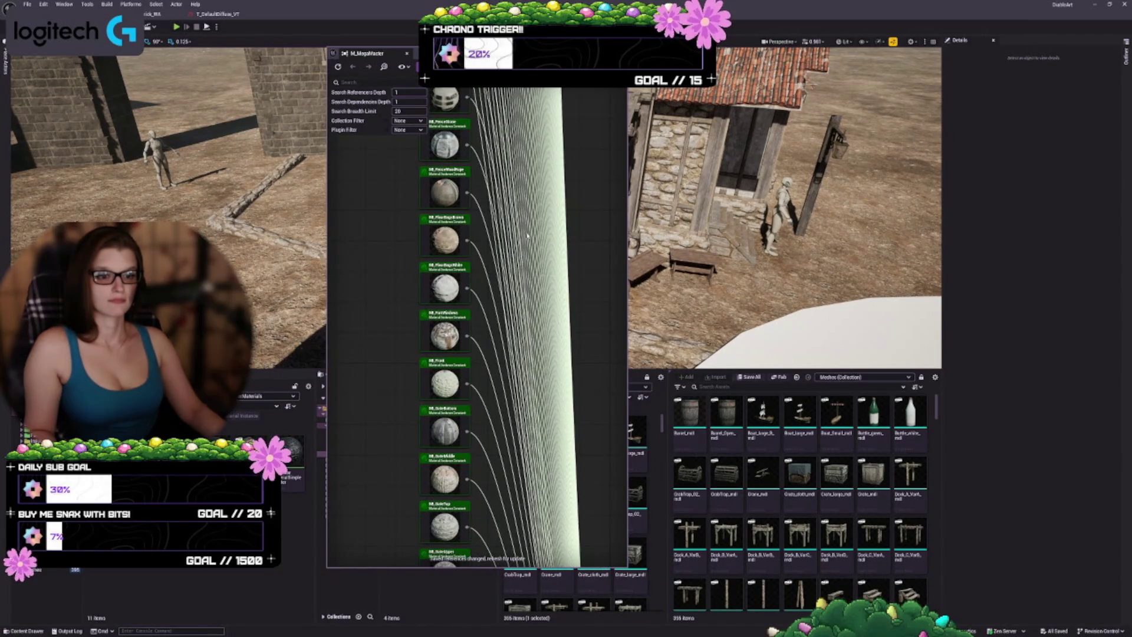
left_click(321, 351)
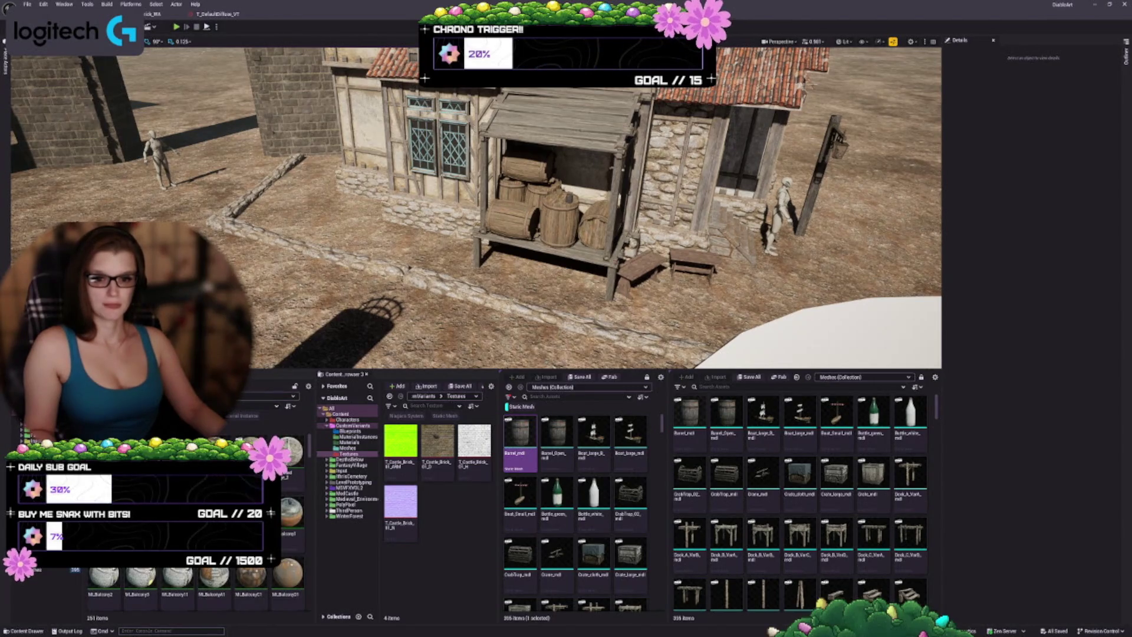
- Open the ML_CastleBrick material instance from the Content Browser and move its editor window aside
scroll(194, 578, "down", 5)
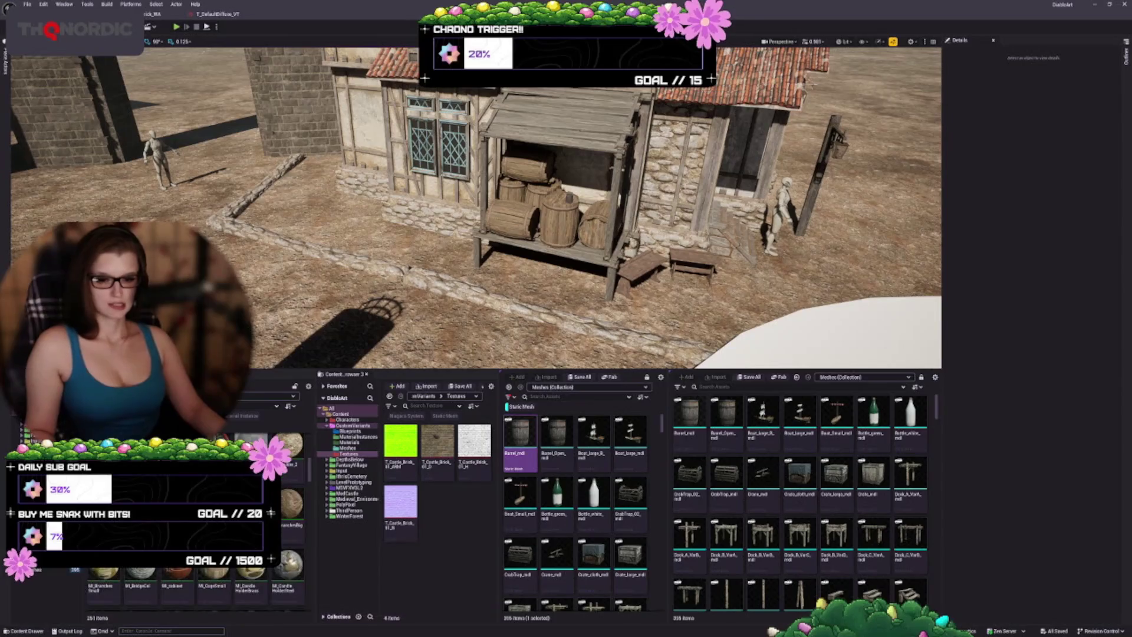
scroll(195, 578, "down", 3)
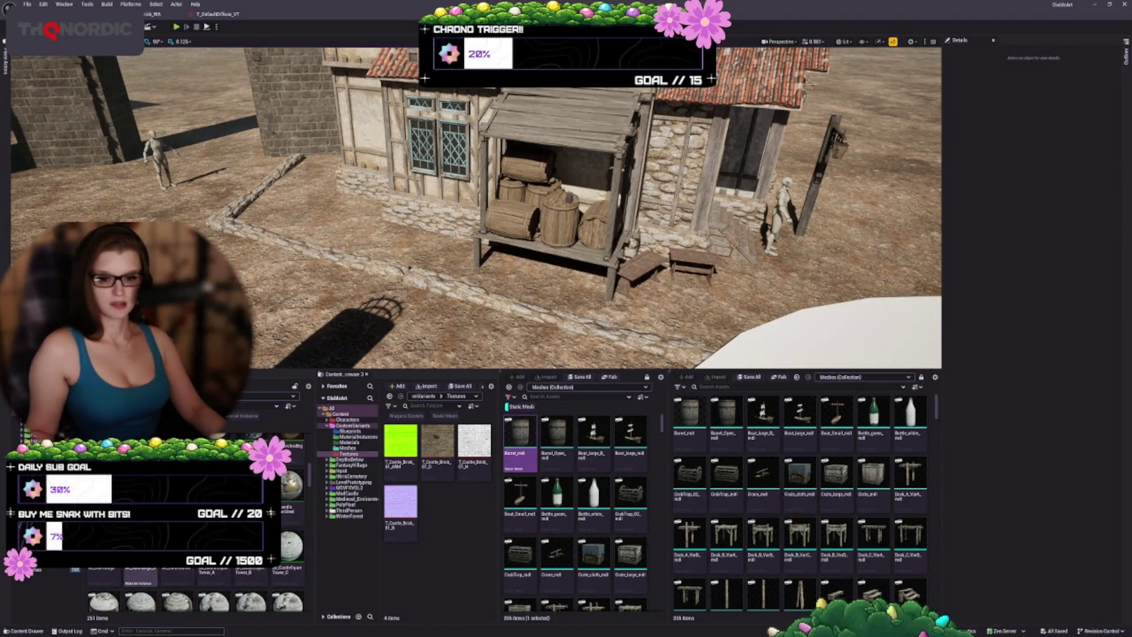
left_click(177, 575)
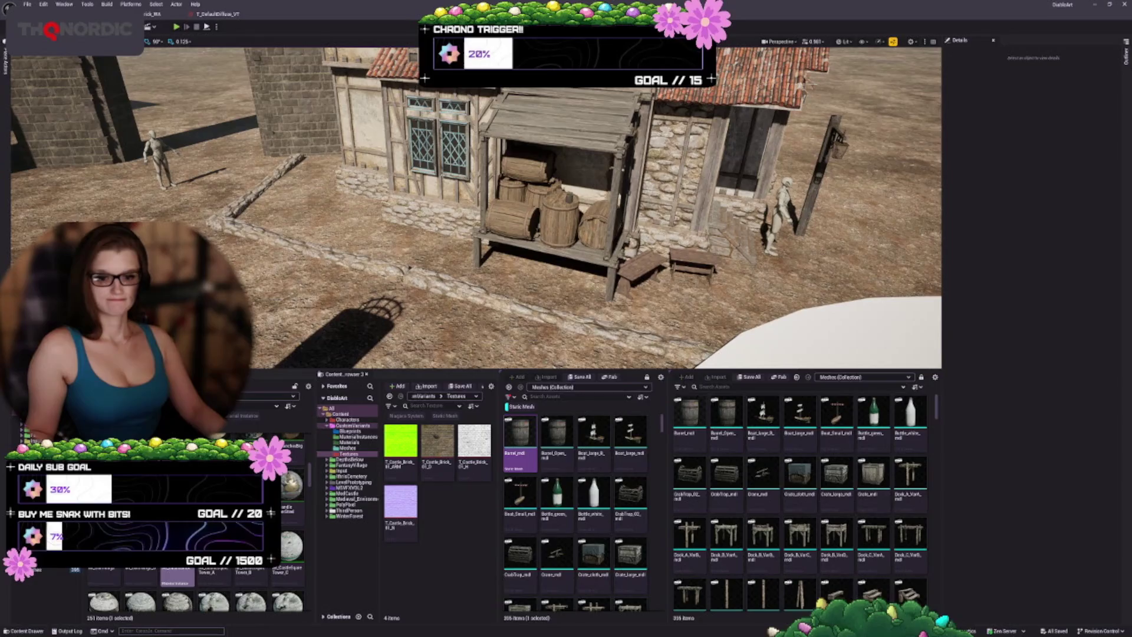
double_click(177, 575)
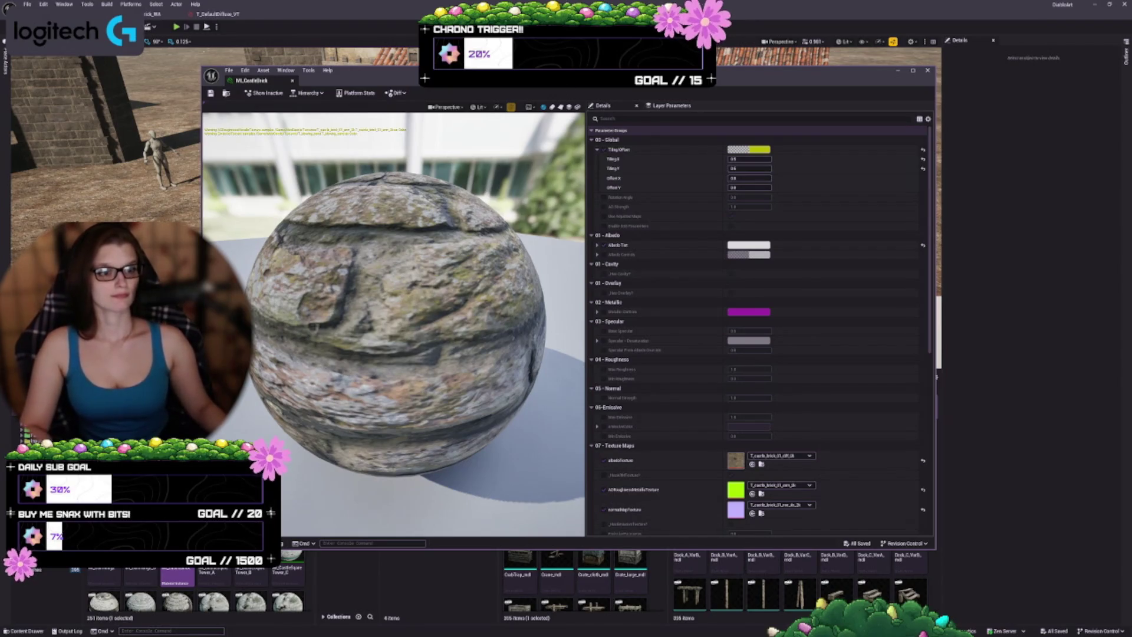
left_click_drag(384, 69, 505, 52)
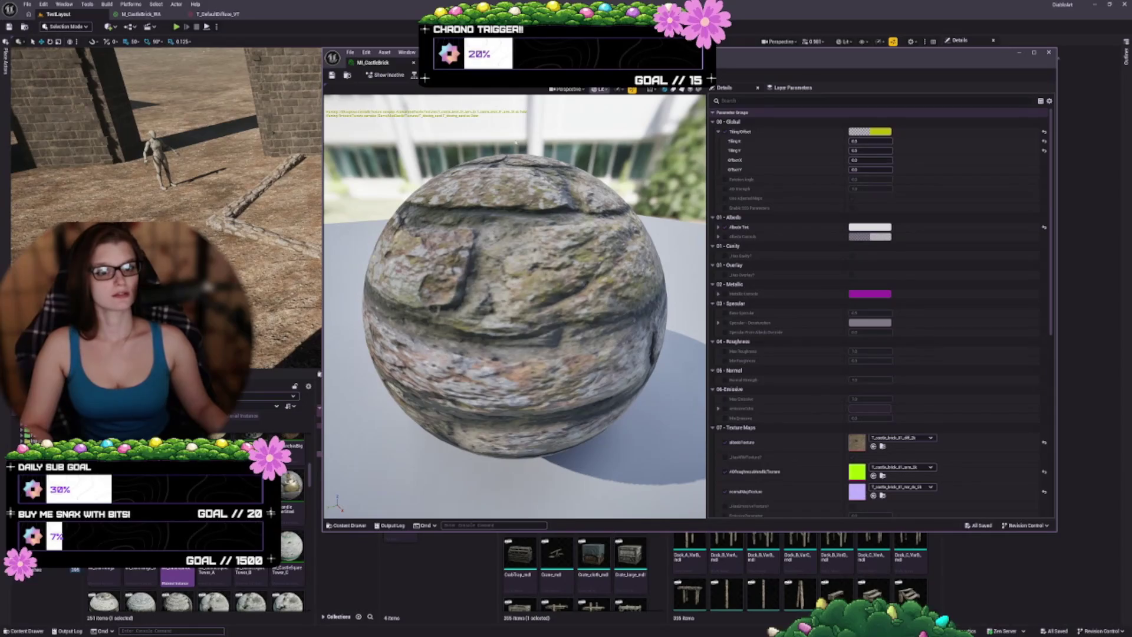